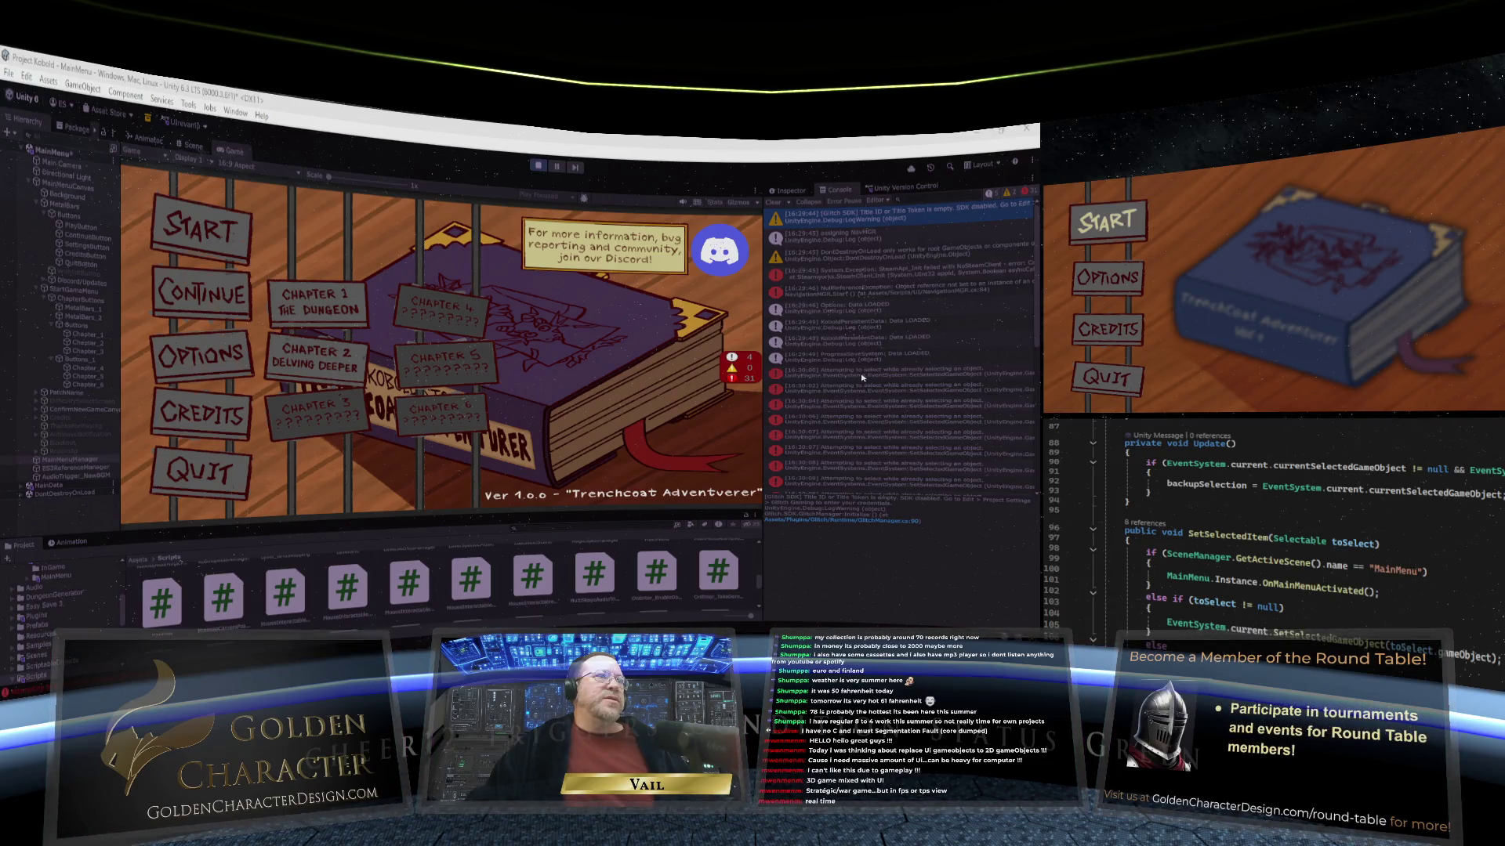
Step: Read the console error, stop the running game and show the root Assets folder
click(862, 375)
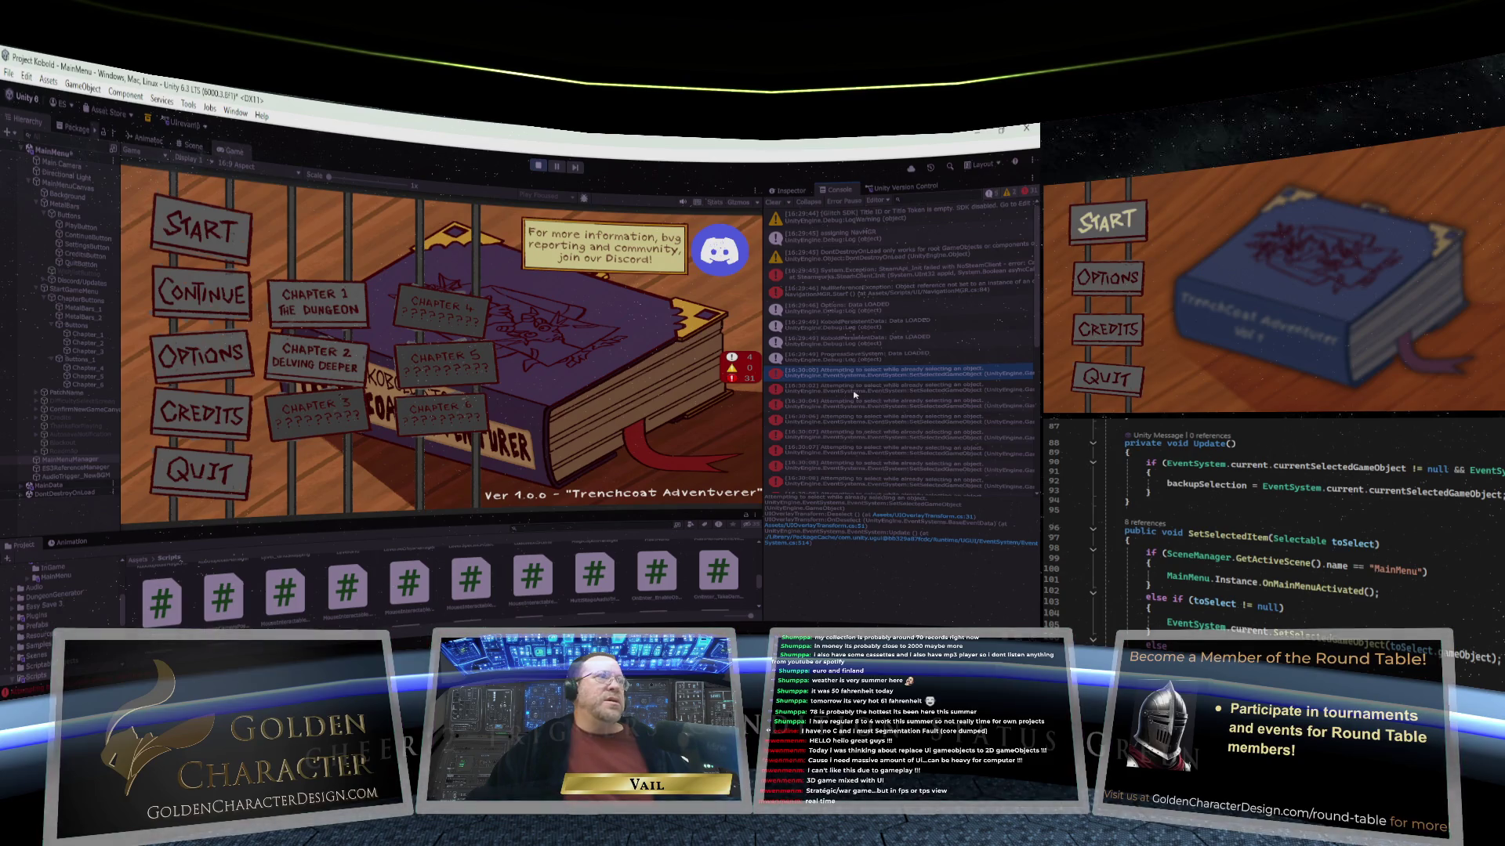
click(538, 165)
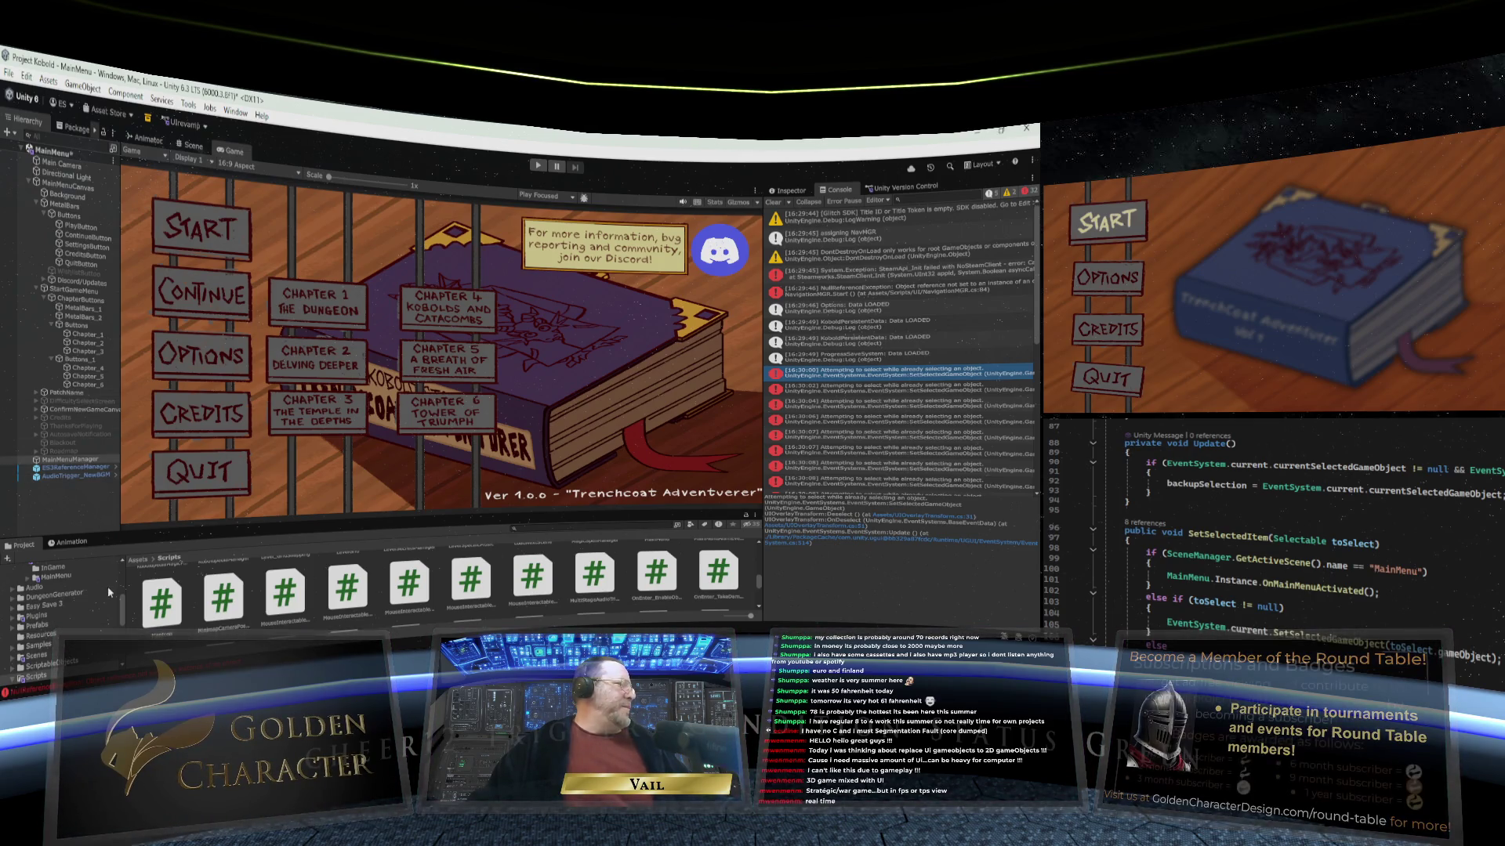
scroll(36, 604, up, 5)
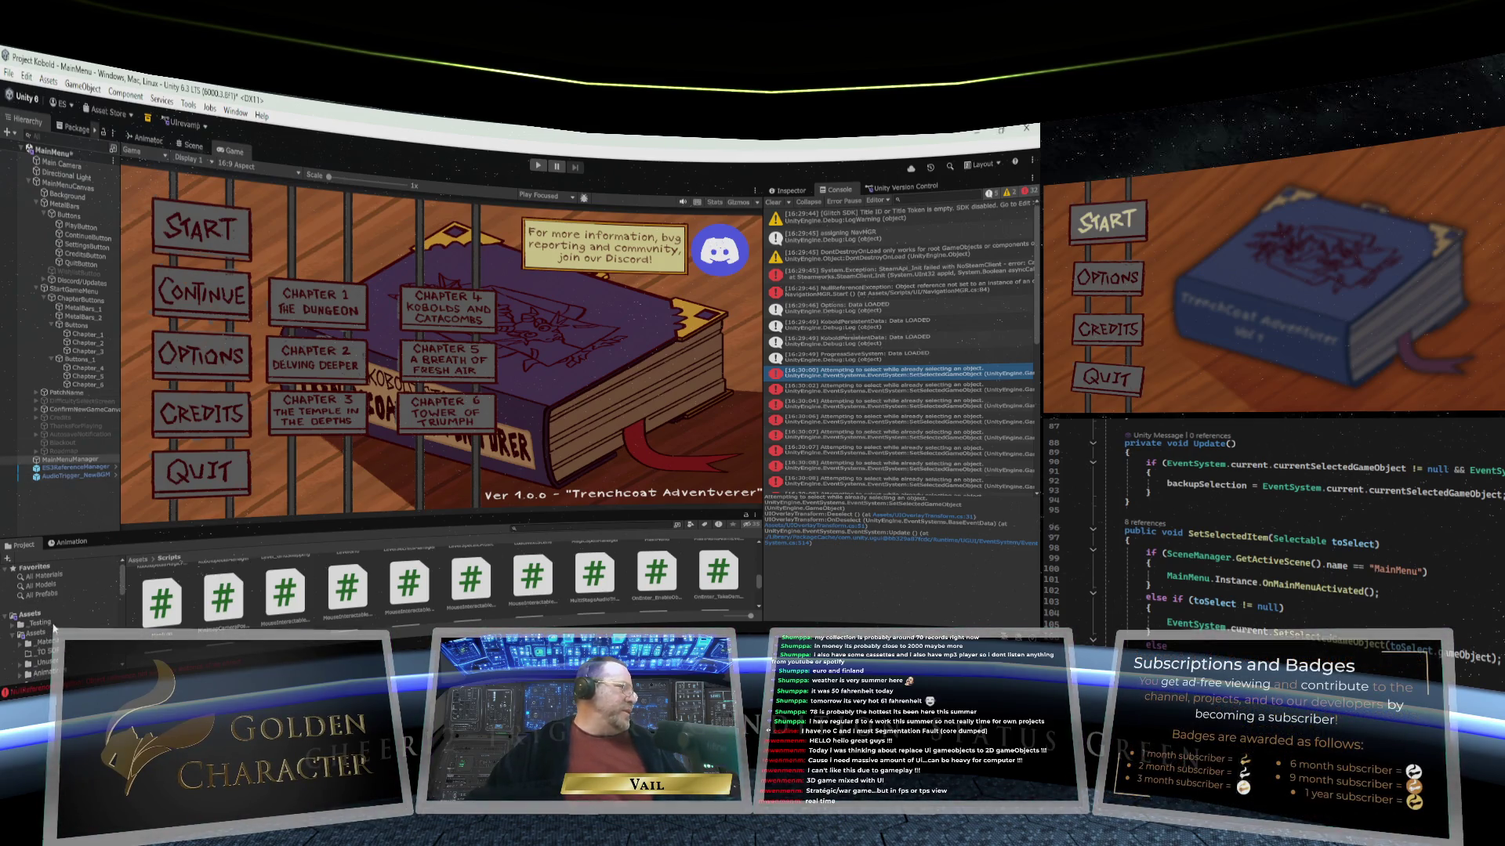
click(31, 615)
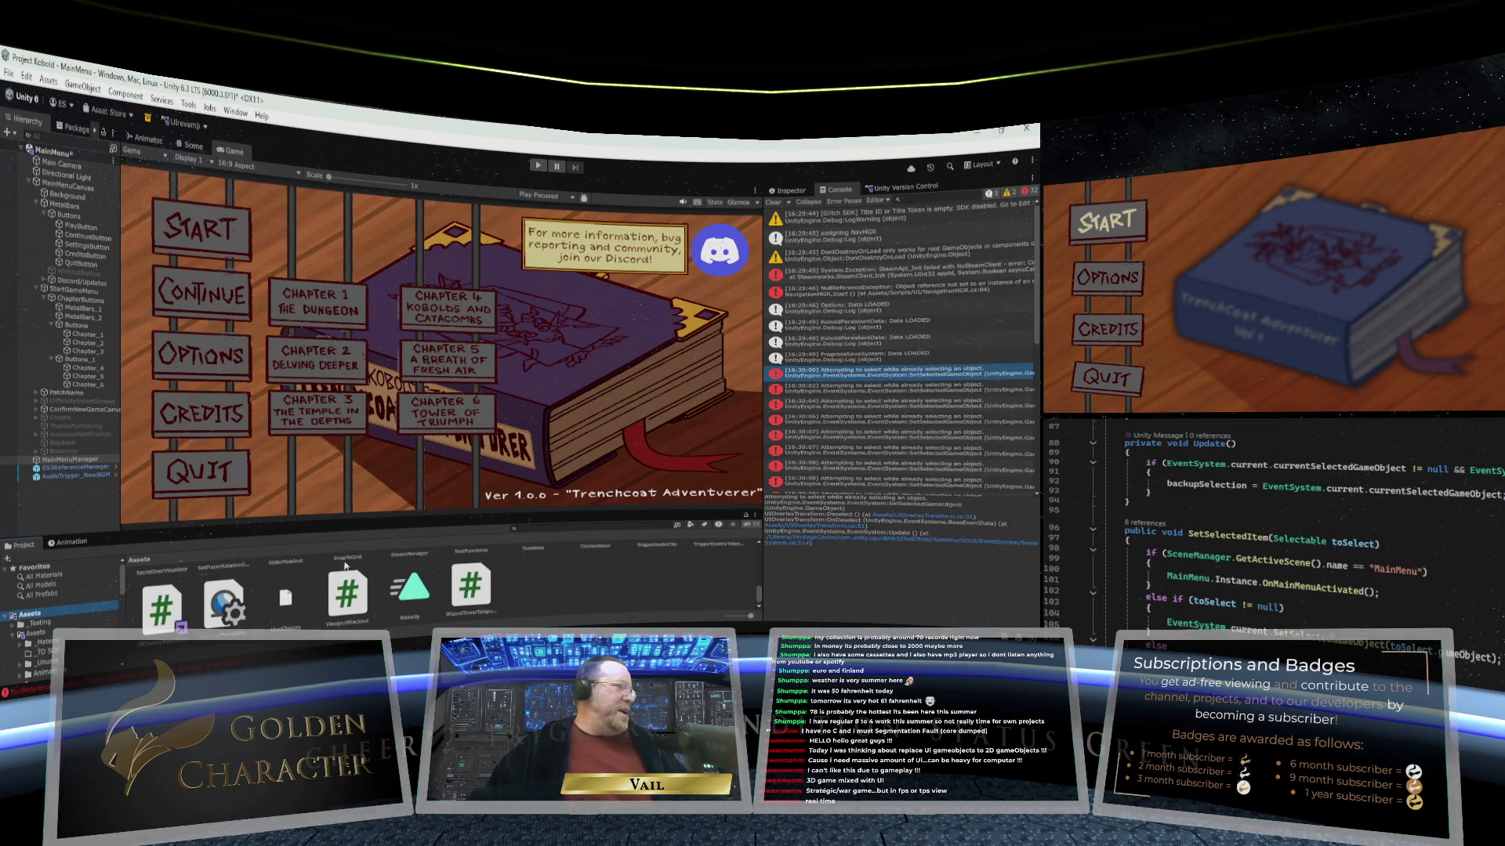
Step: Enlarge the asset browser and open InputSystem_Actions in the Input Actions editor
drag(377, 530, 380, 436)
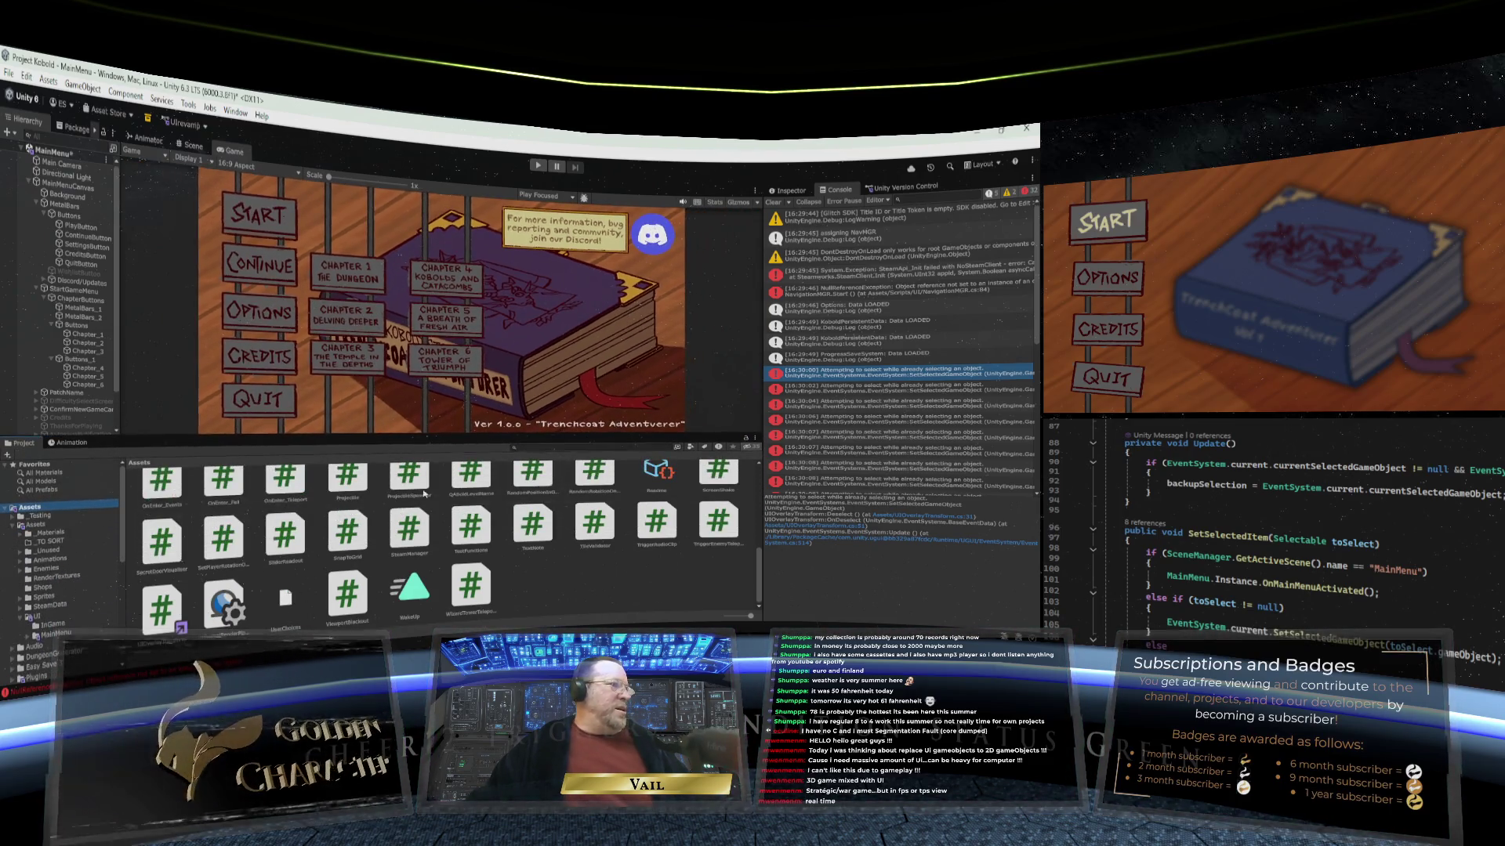
scroll(438, 535, up, 3)
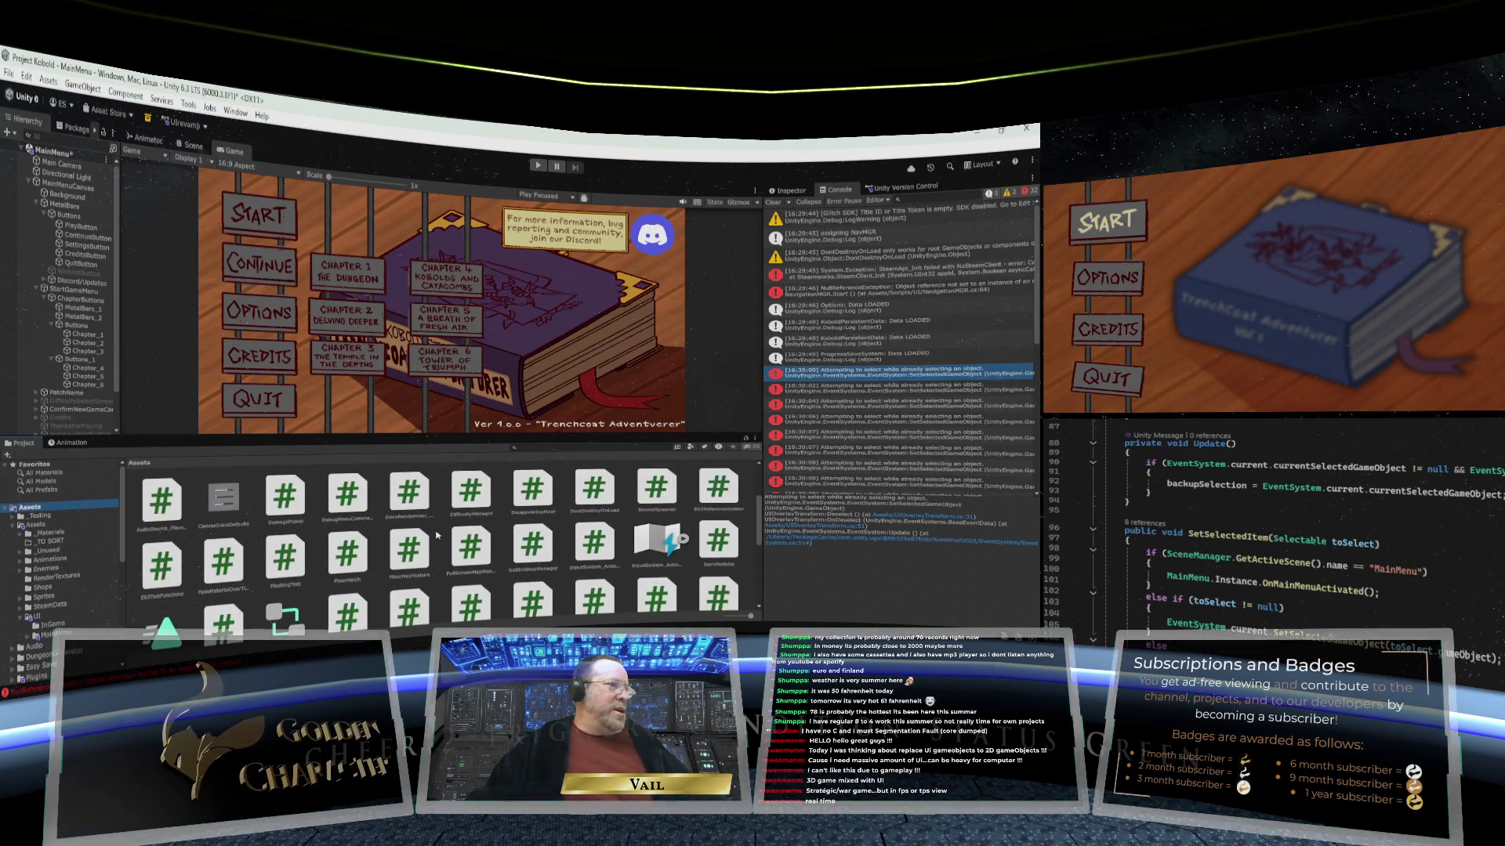
click(653, 543)
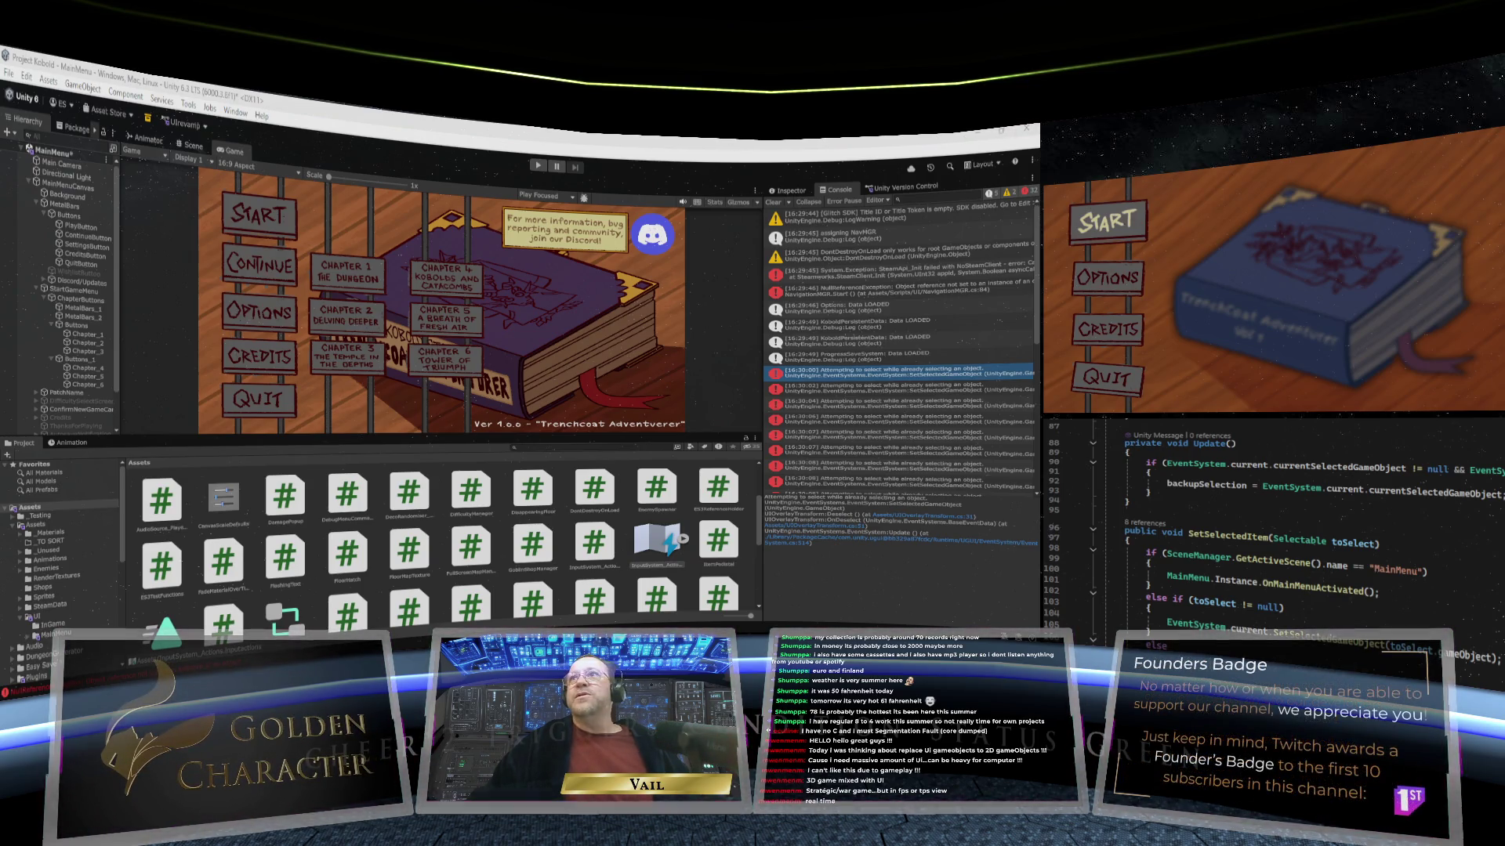
drag(688, 159, 725, 153)
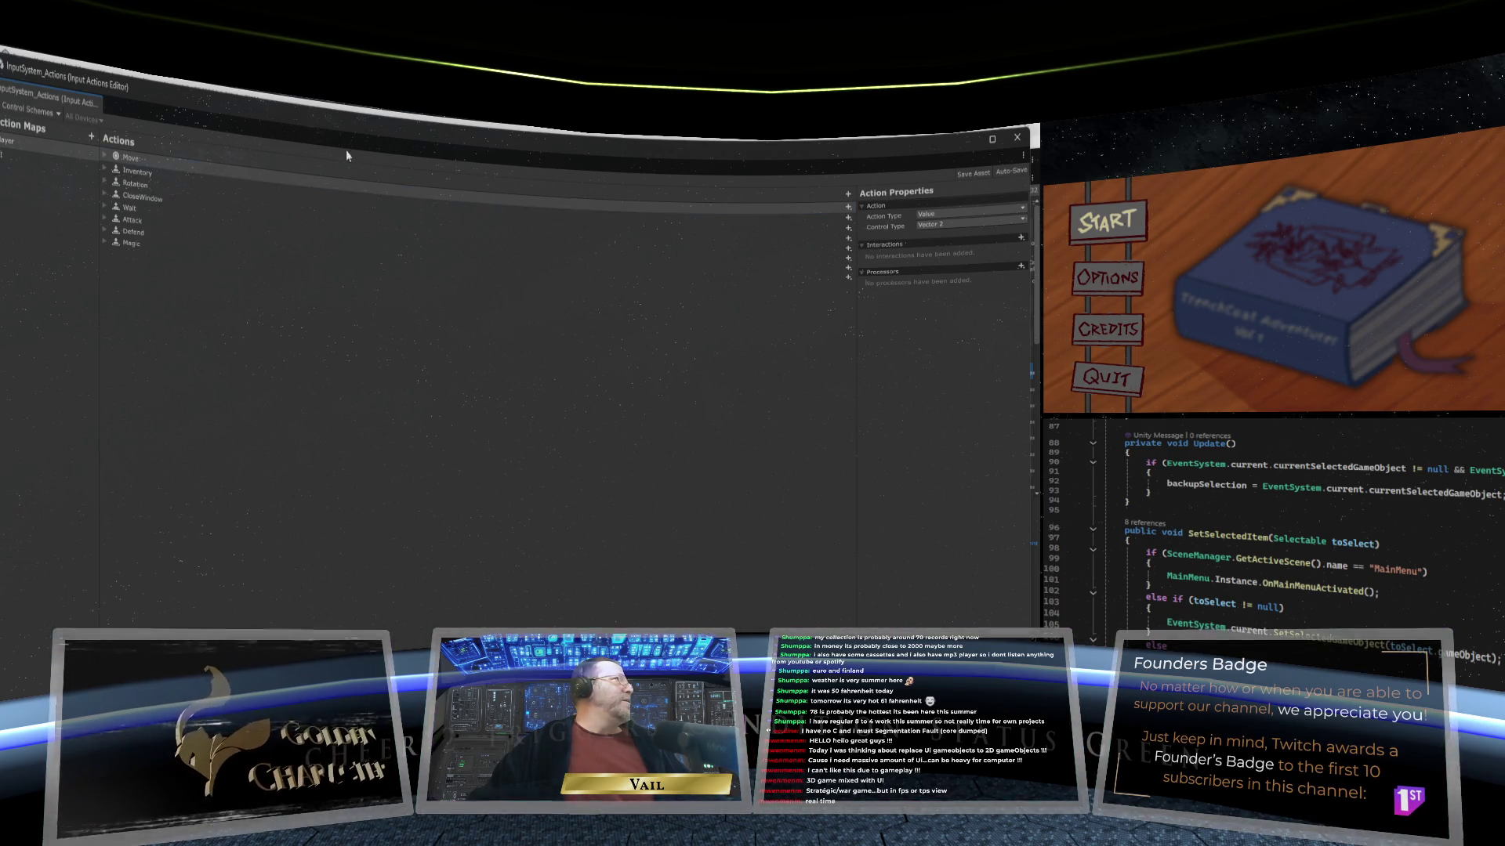
Step: Select the UI map's Navigate action and expand it to list its bindings
drag(355, 135, 389, 140)
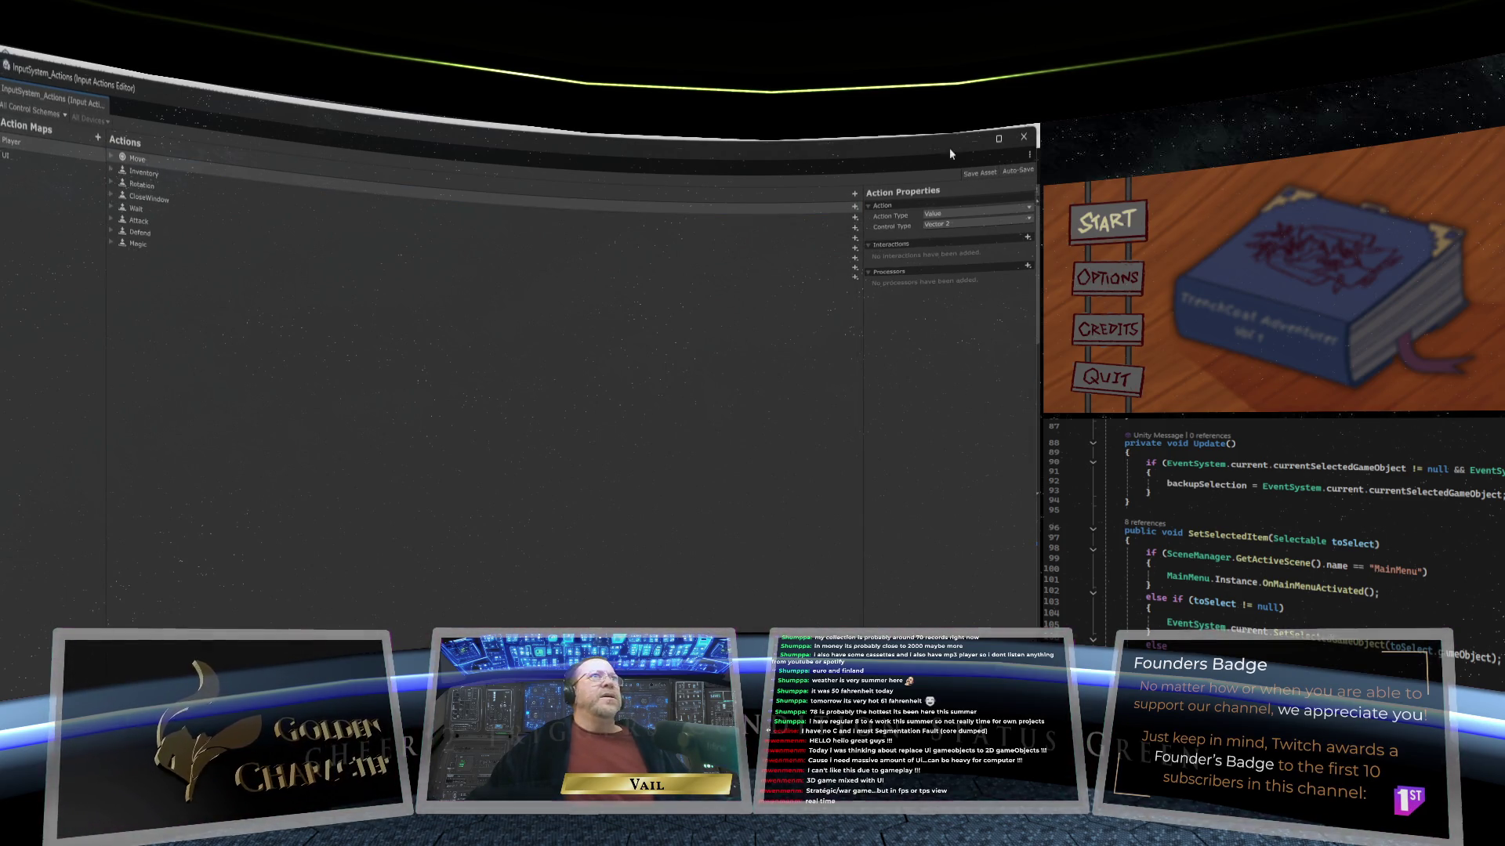
drag(990, 139, 994, 130)
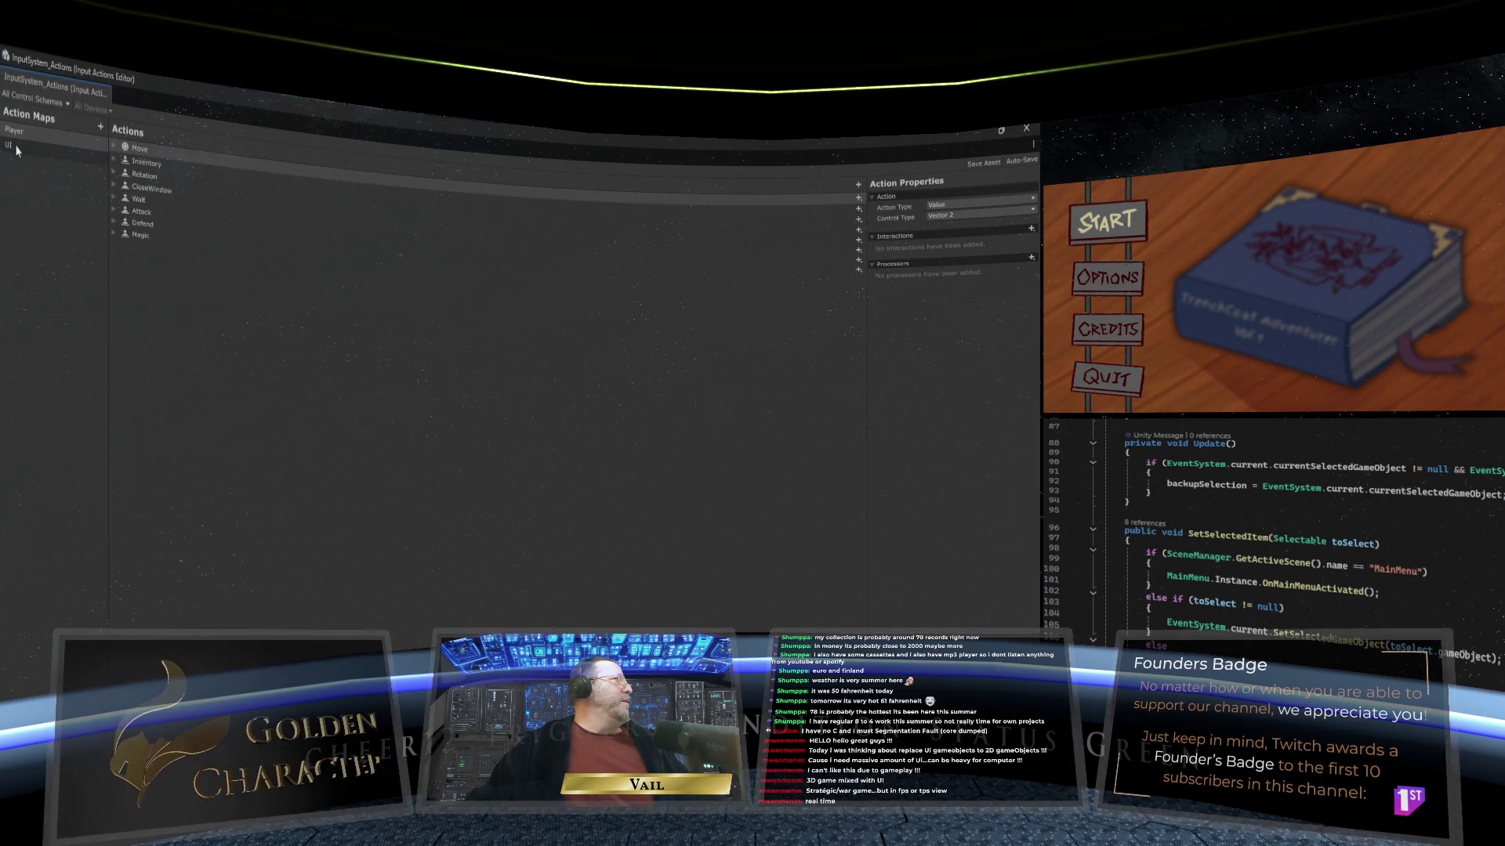
click(45, 151)
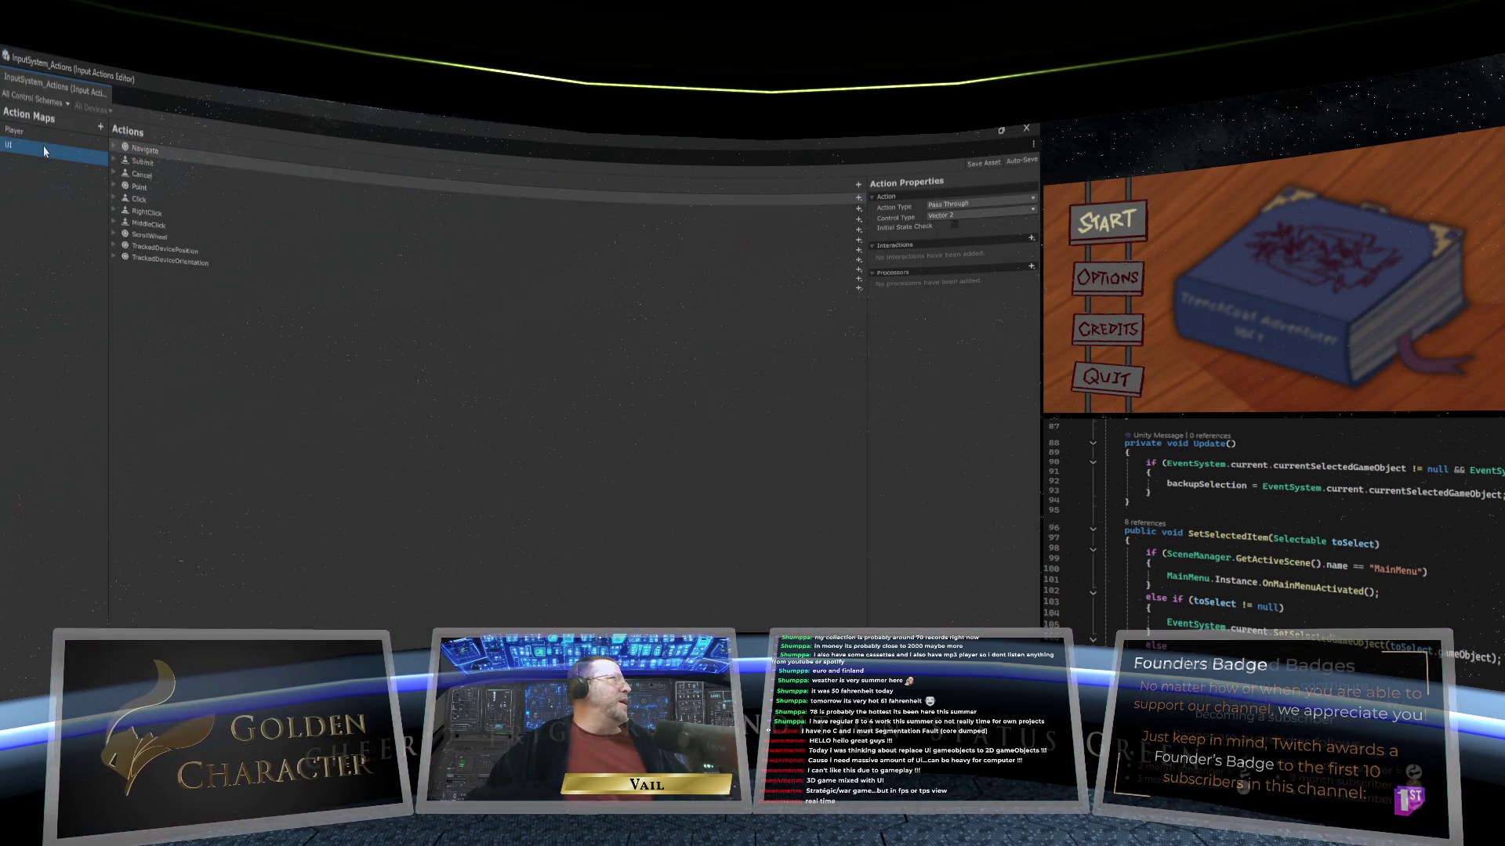
click(116, 150)
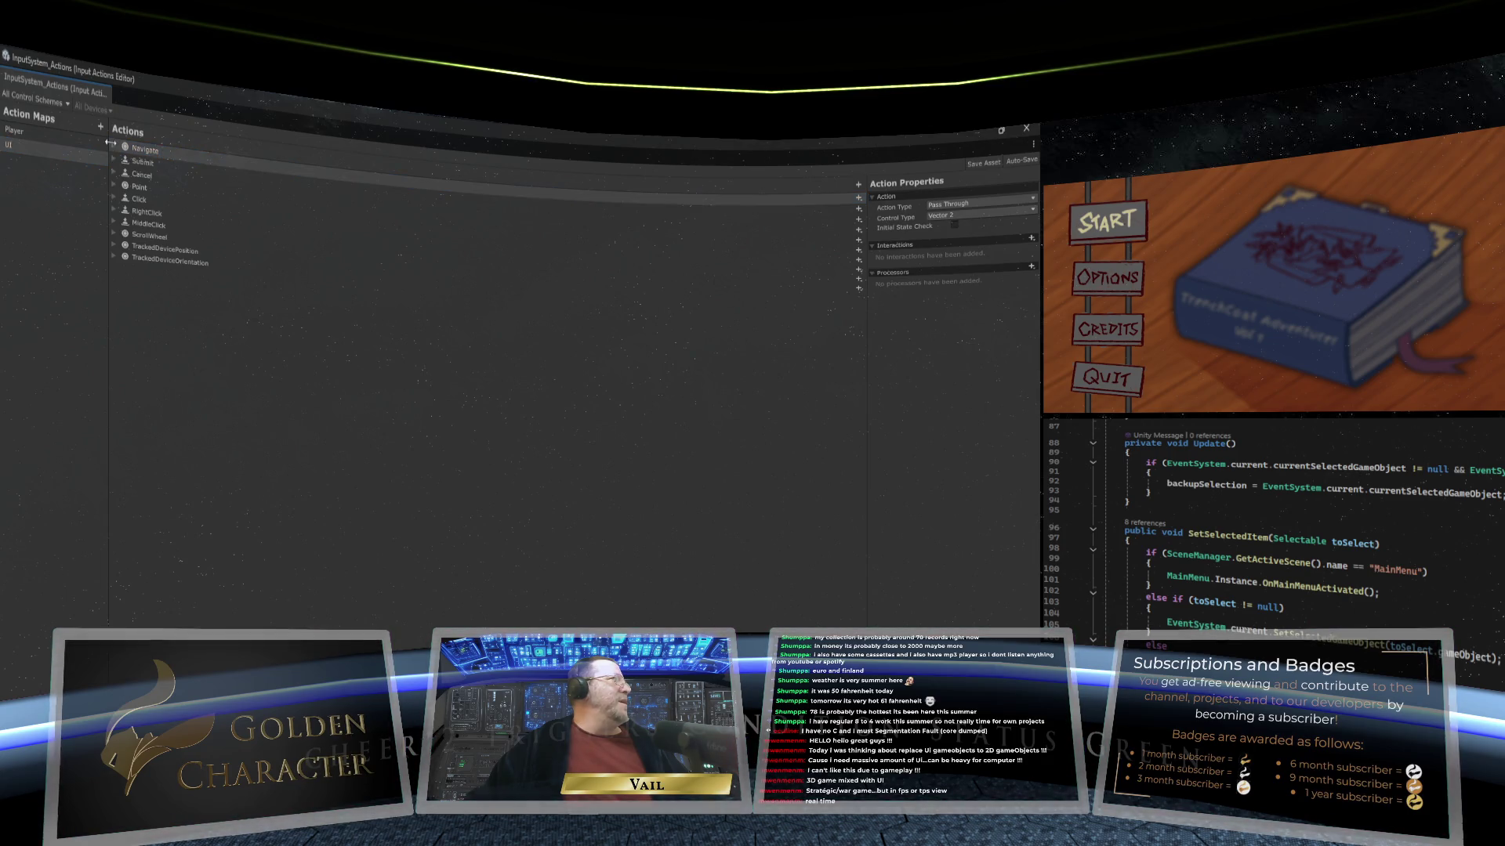
click(115, 149)
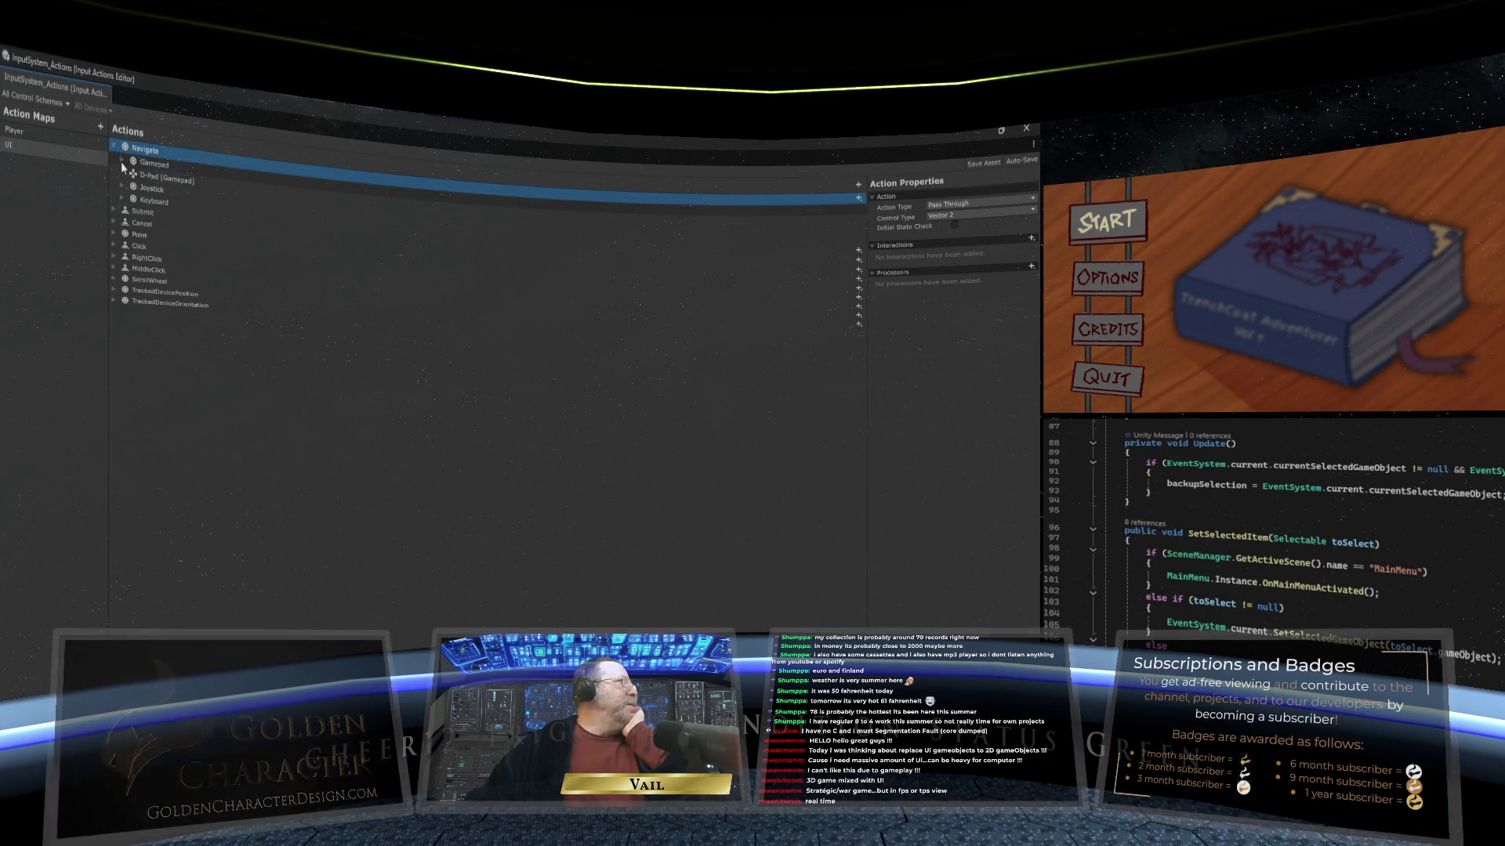
Step: Expand Navigate's Gamepad and Keyboard composites to show stick directions, W/A/S/D and arrow keys
click(121, 162)
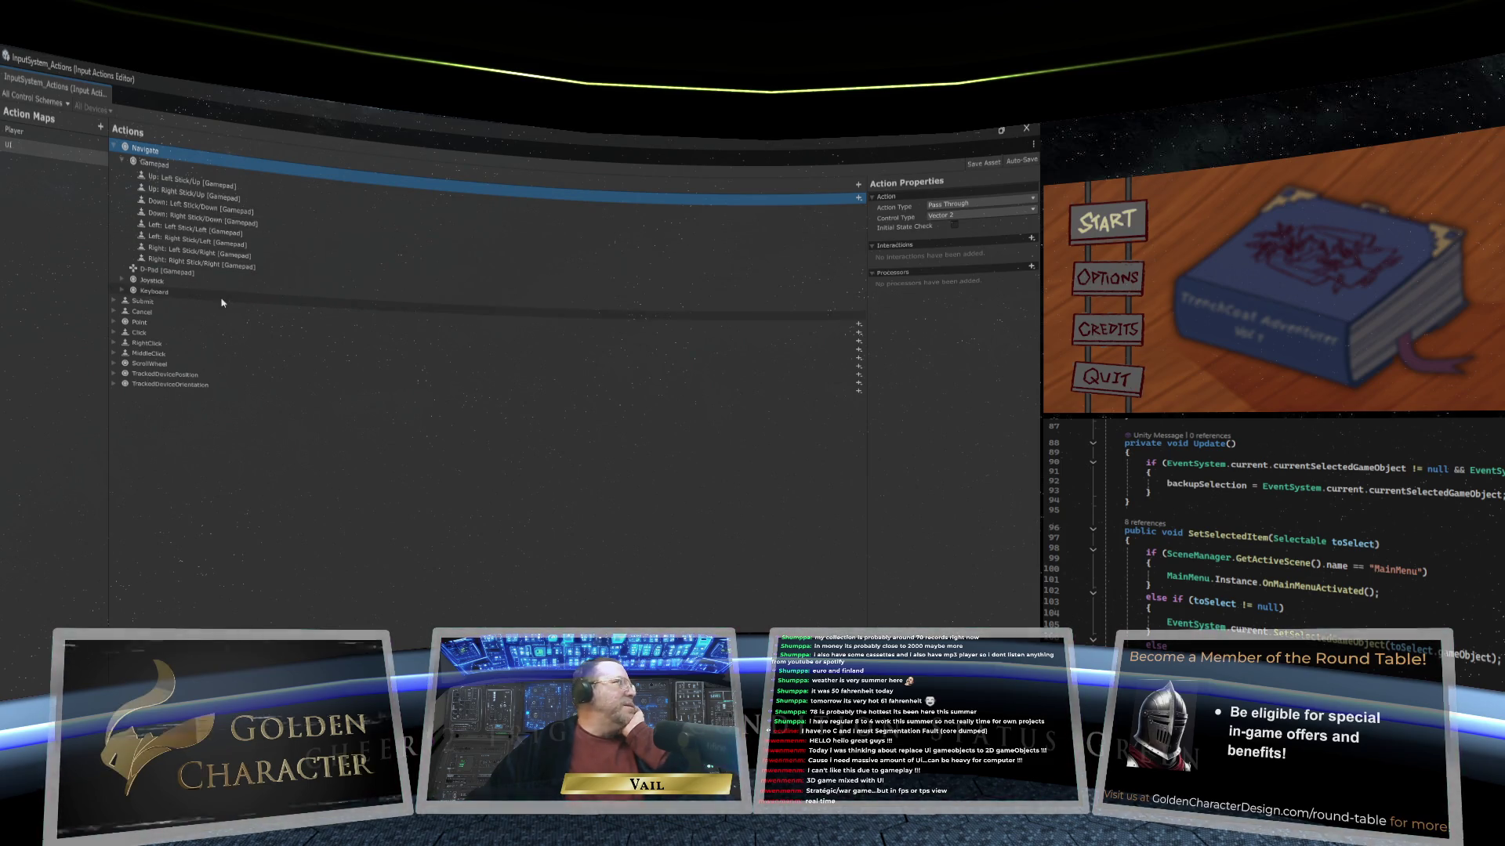
click(122, 291)
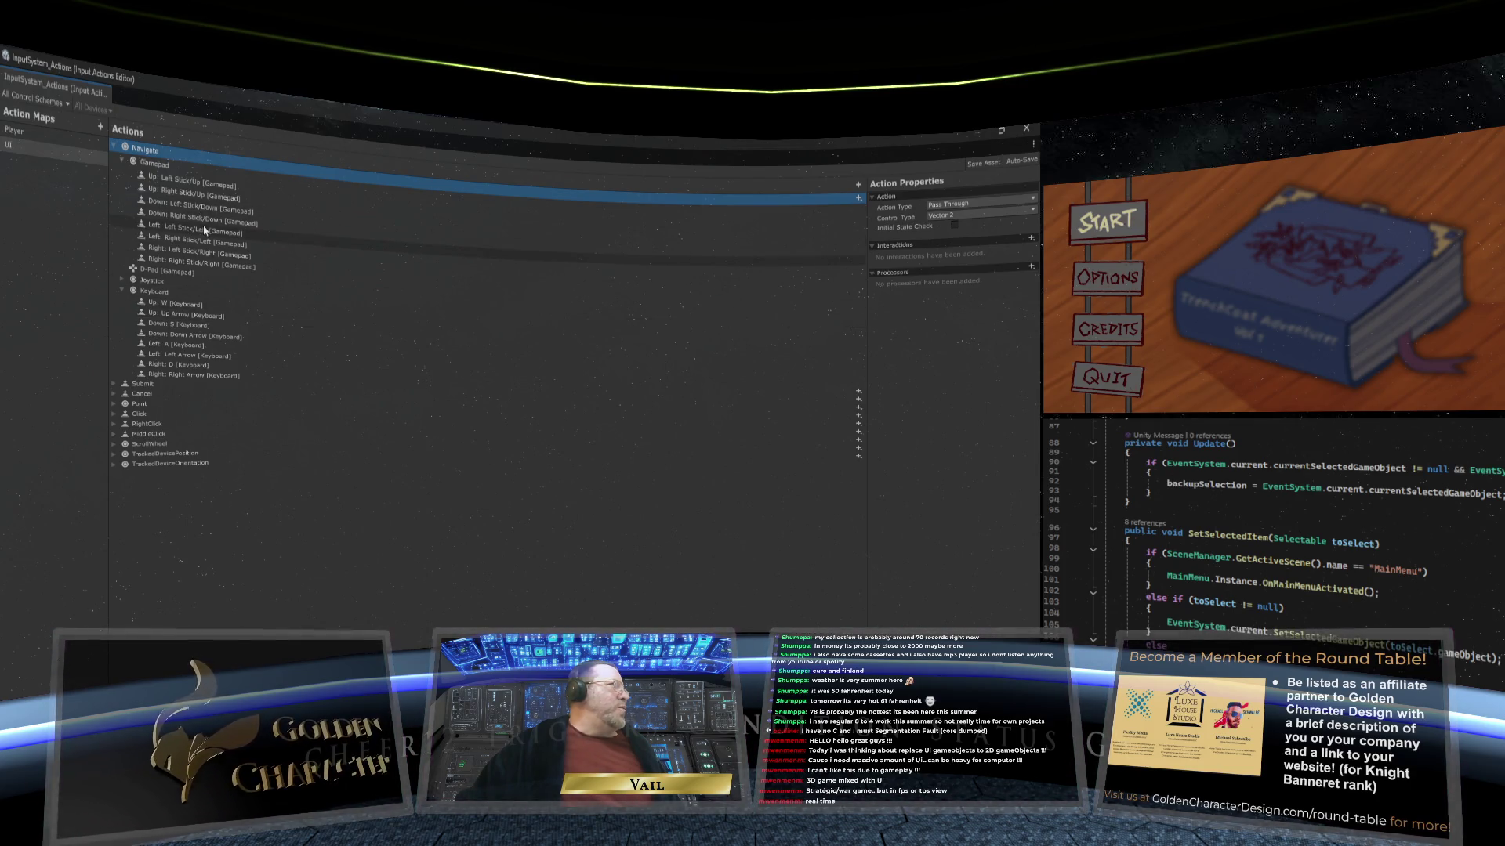
Step: Delete the Up: W, Down: S, Left: A and Right: D keyboard bindings
click(219, 309)
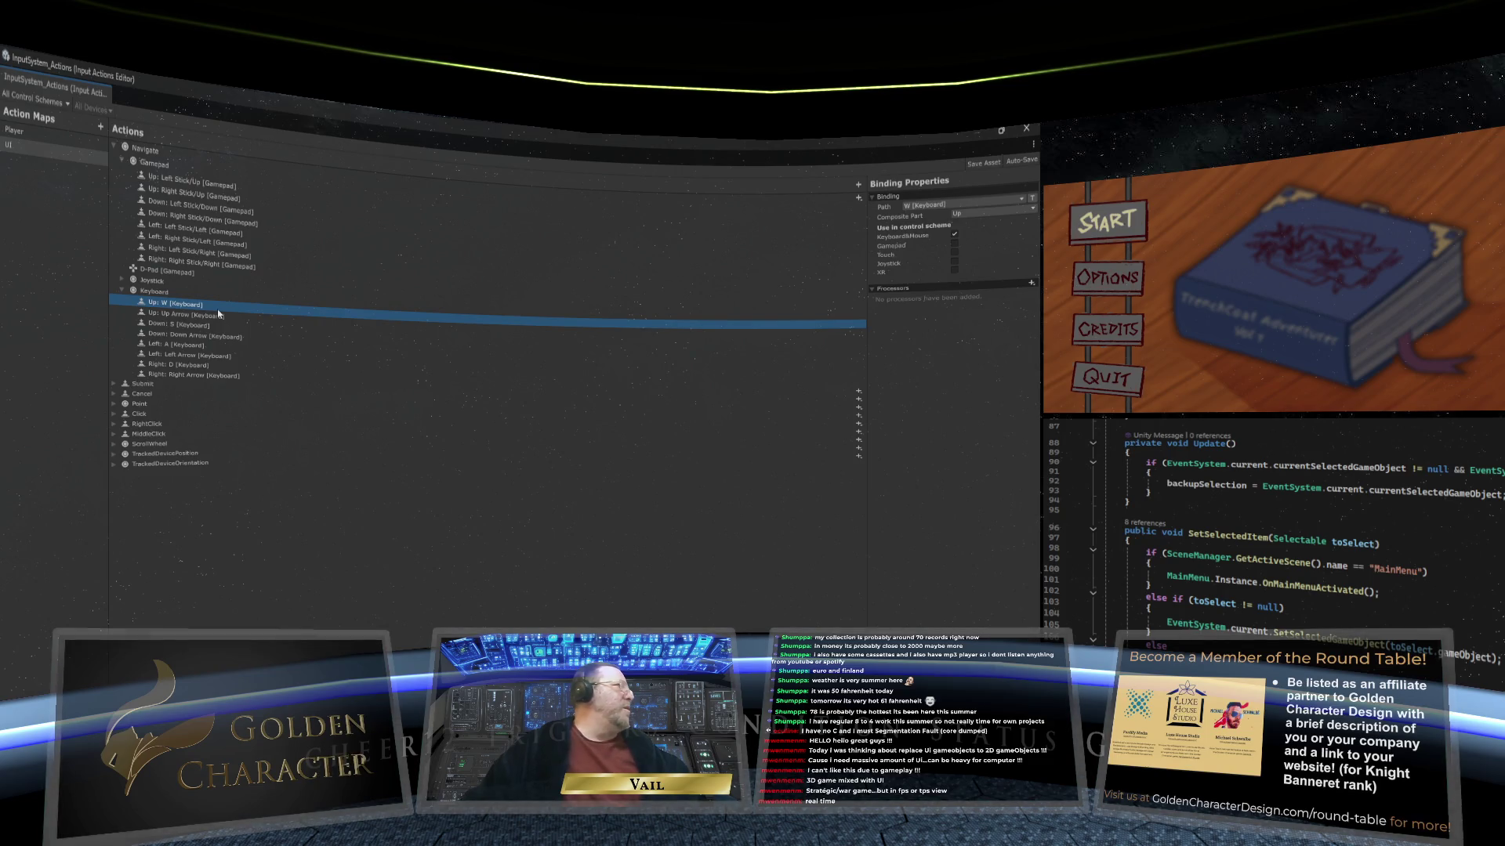
key(Delete)
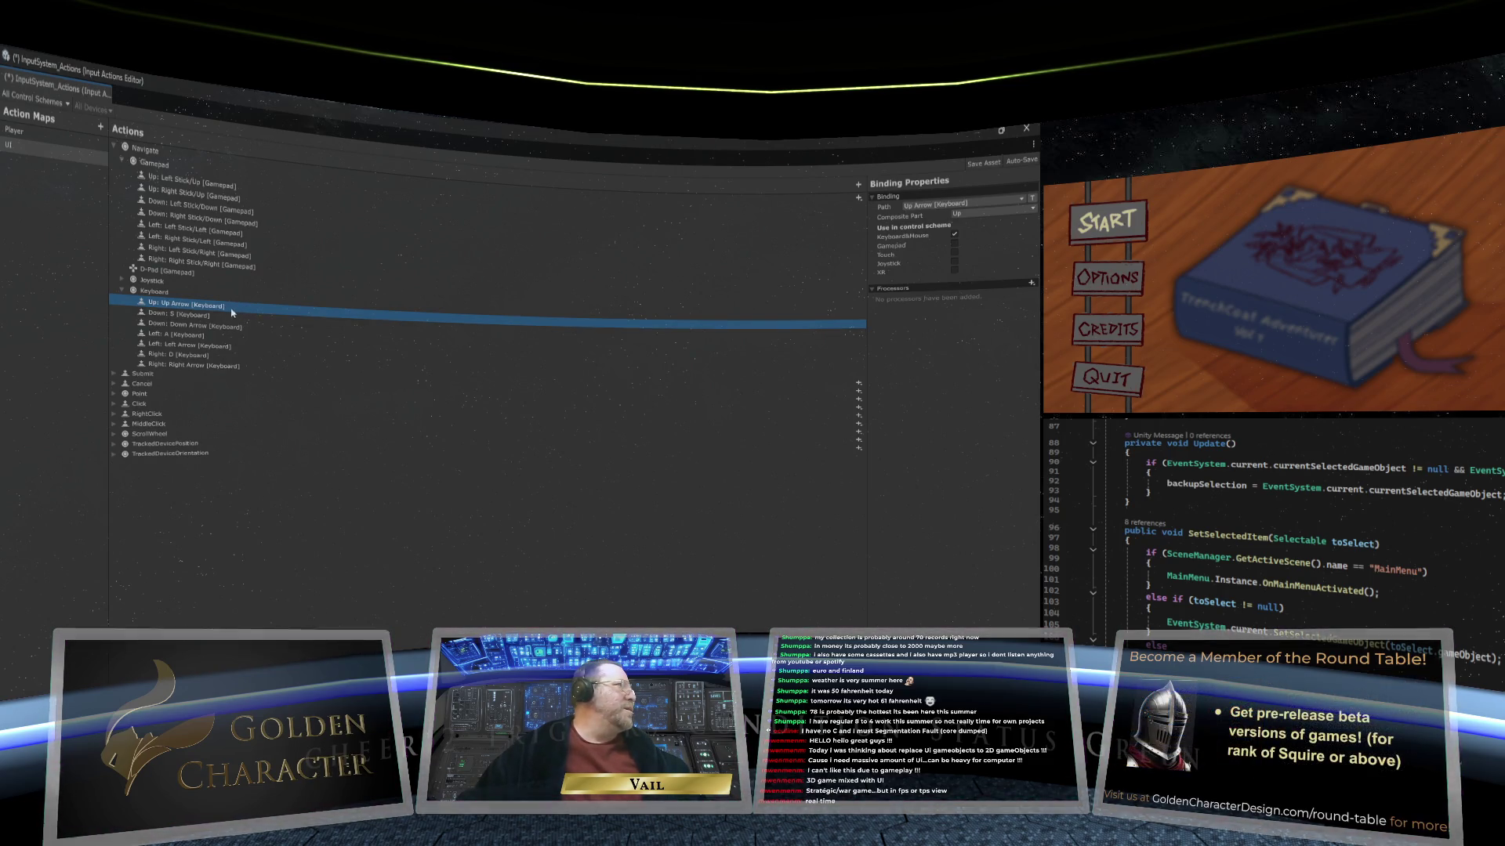
click(222, 318)
key(Delete)
click(228, 326)
key(Delete)
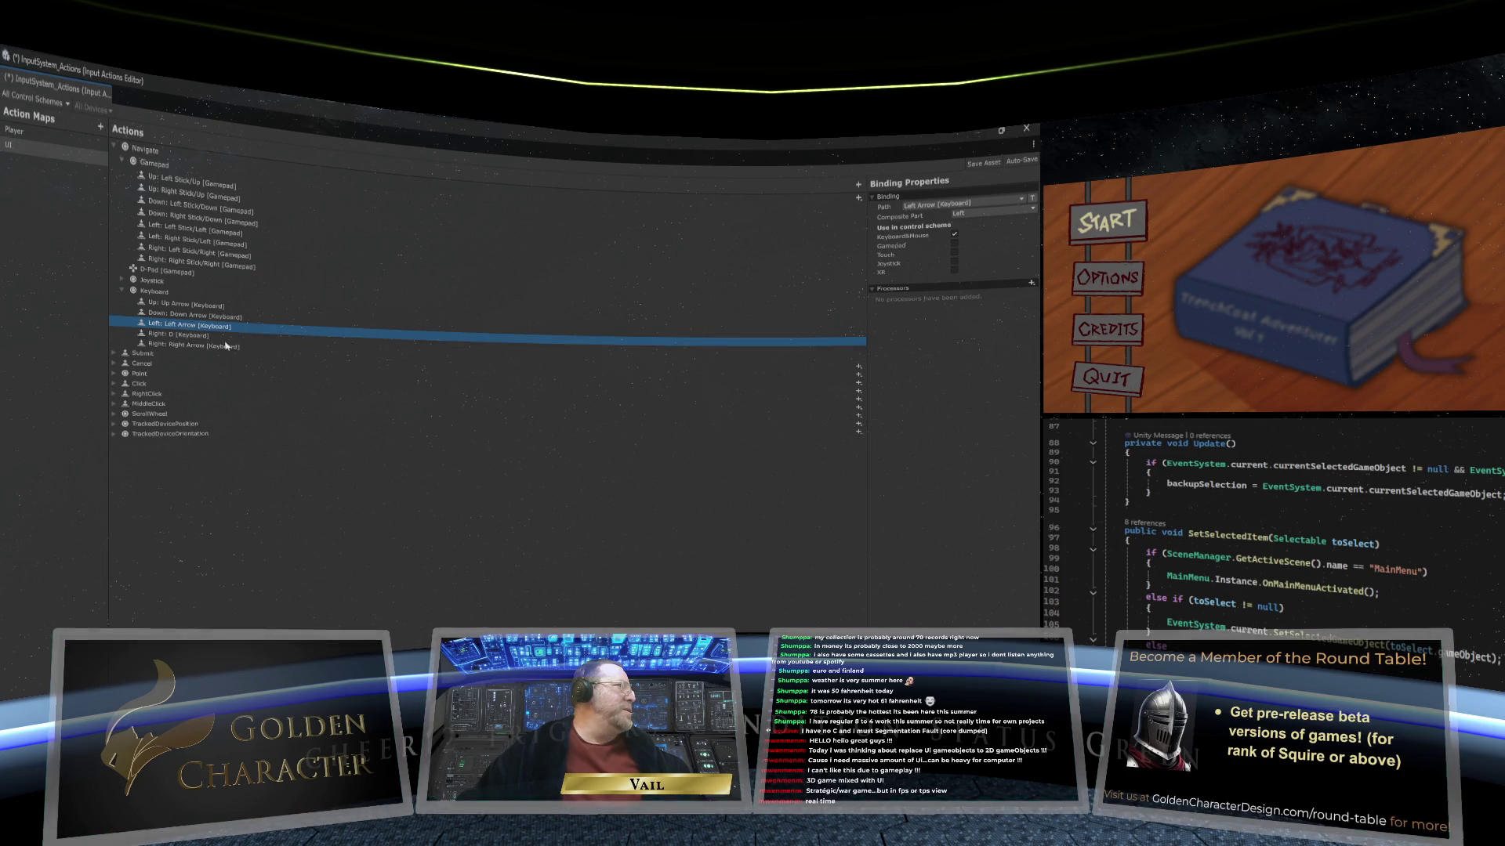
click(225, 337)
key(Delete)
Step: Select the Cancel action and briefly expand Submit to check its binding
click(294, 360)
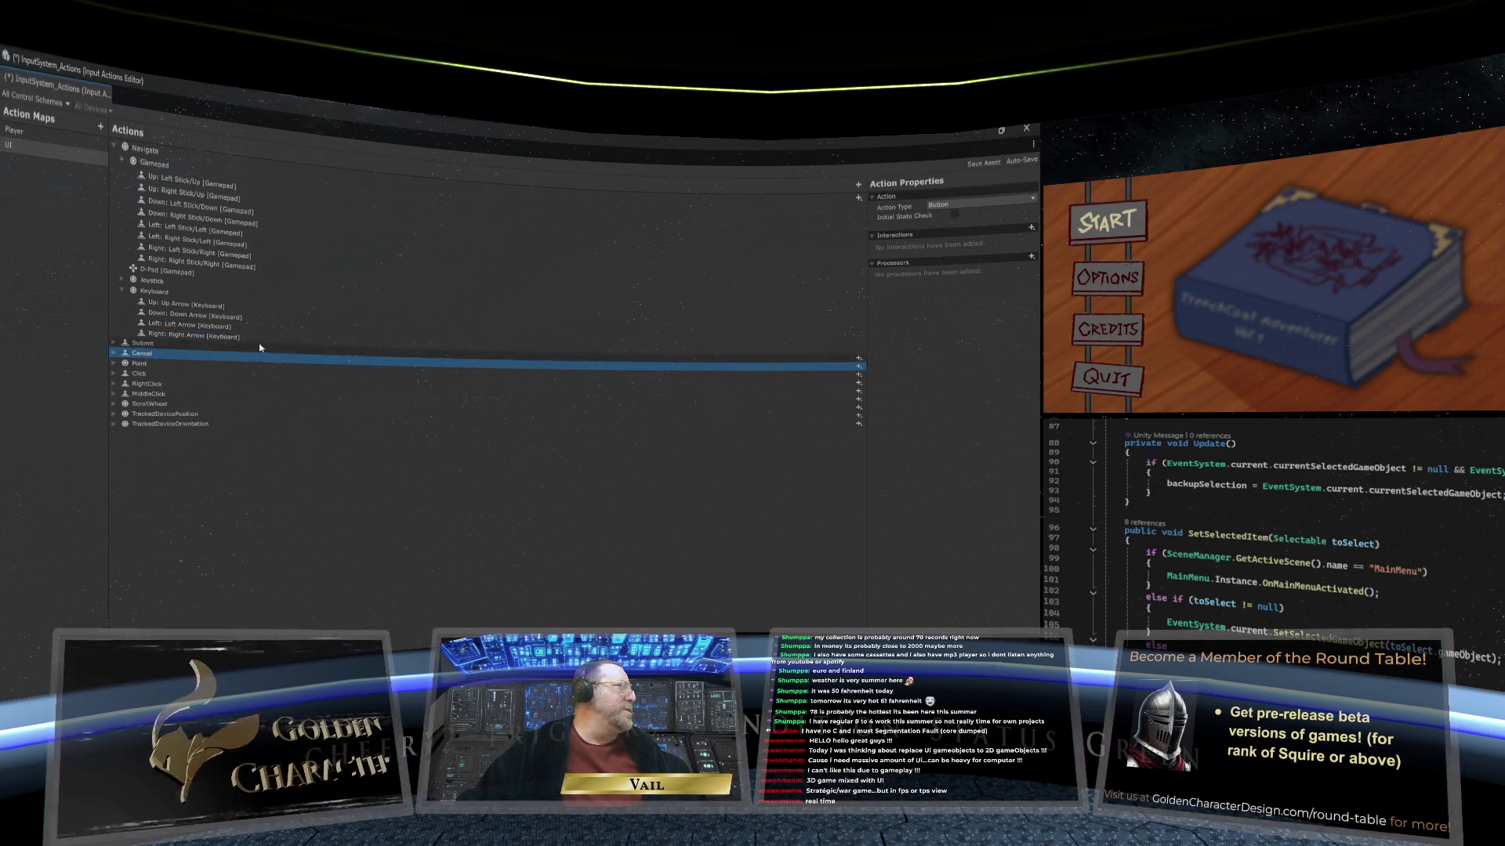
click(114, 342)
click(114, 342)
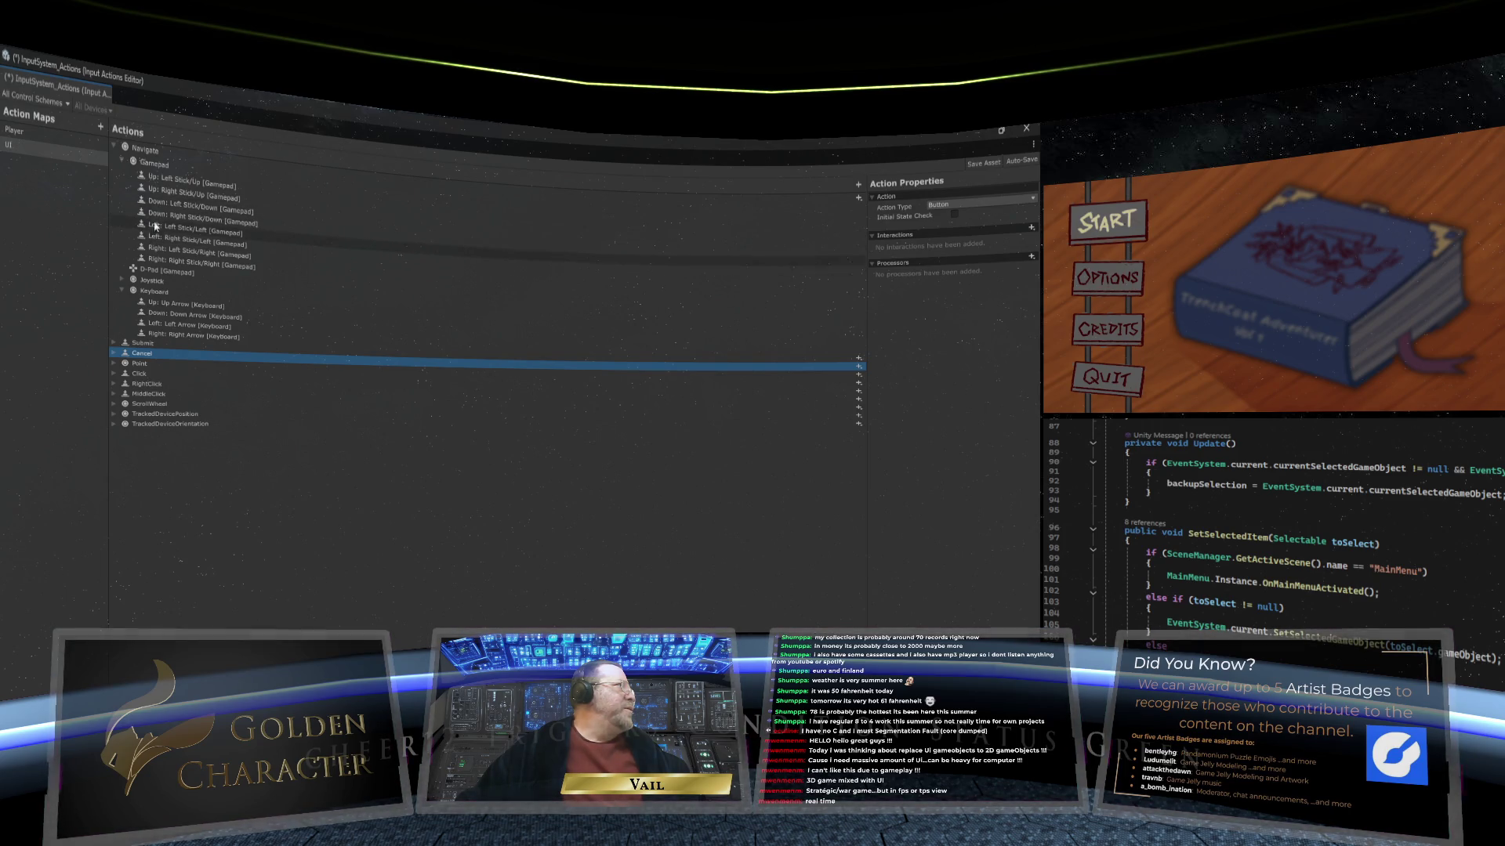
Step: Delete the left-direction stick parts from Navigate's Gamepad composite
click(67, 157)
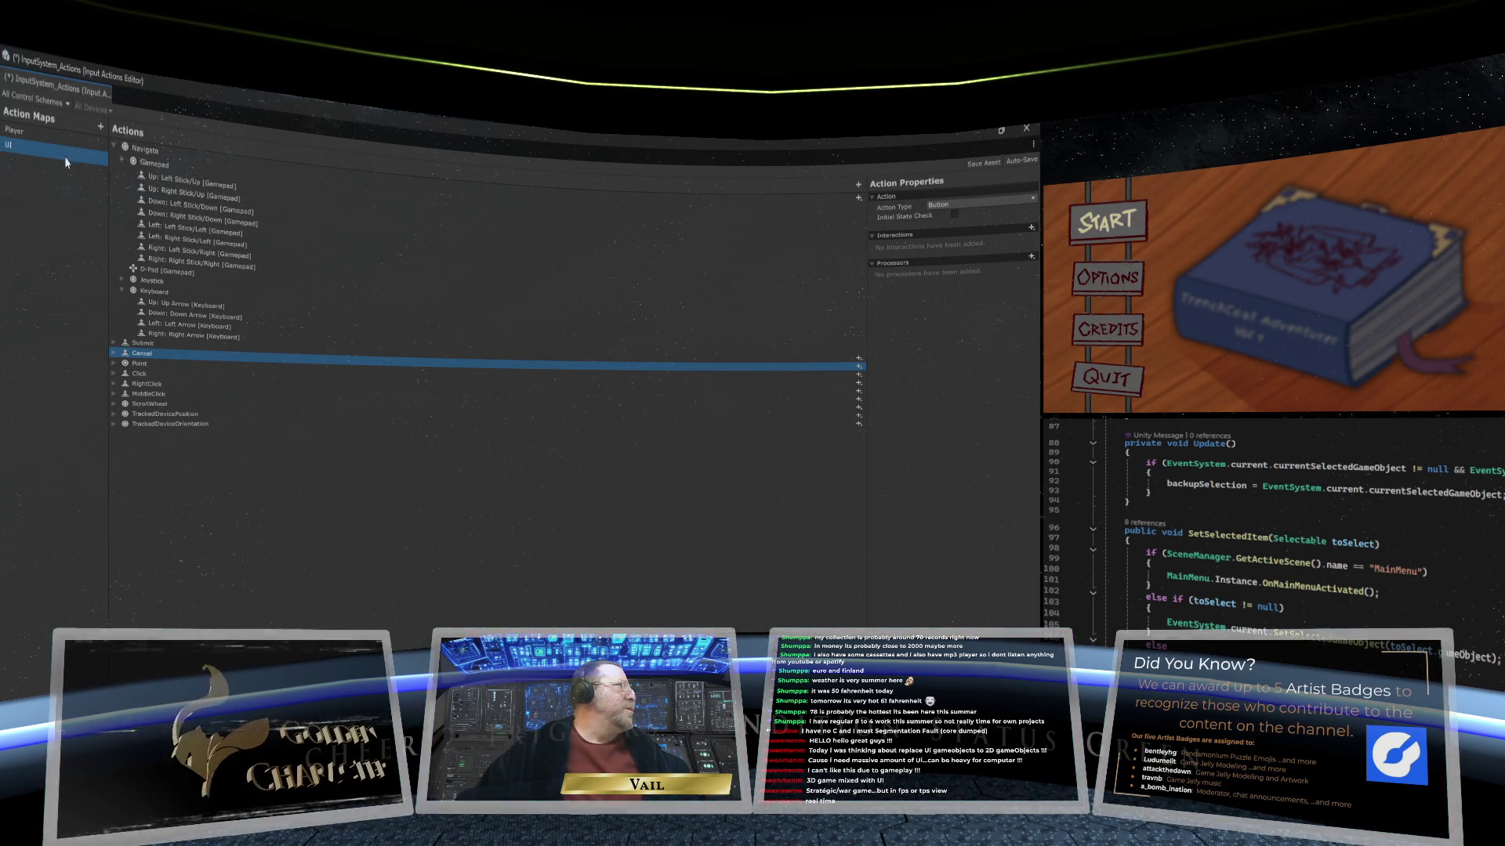
click(210, 254)
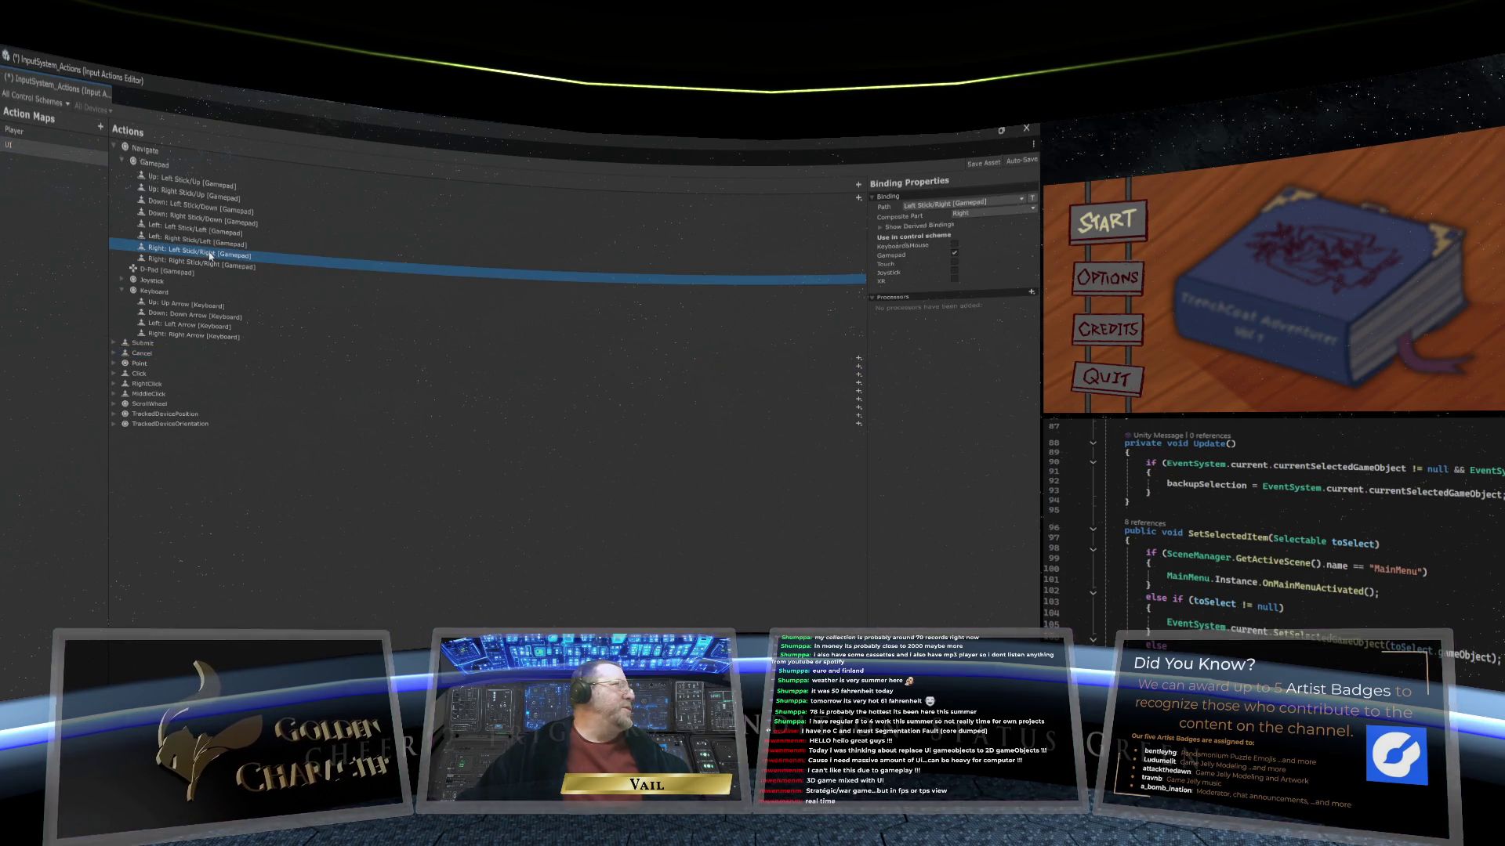
click(180, 230)
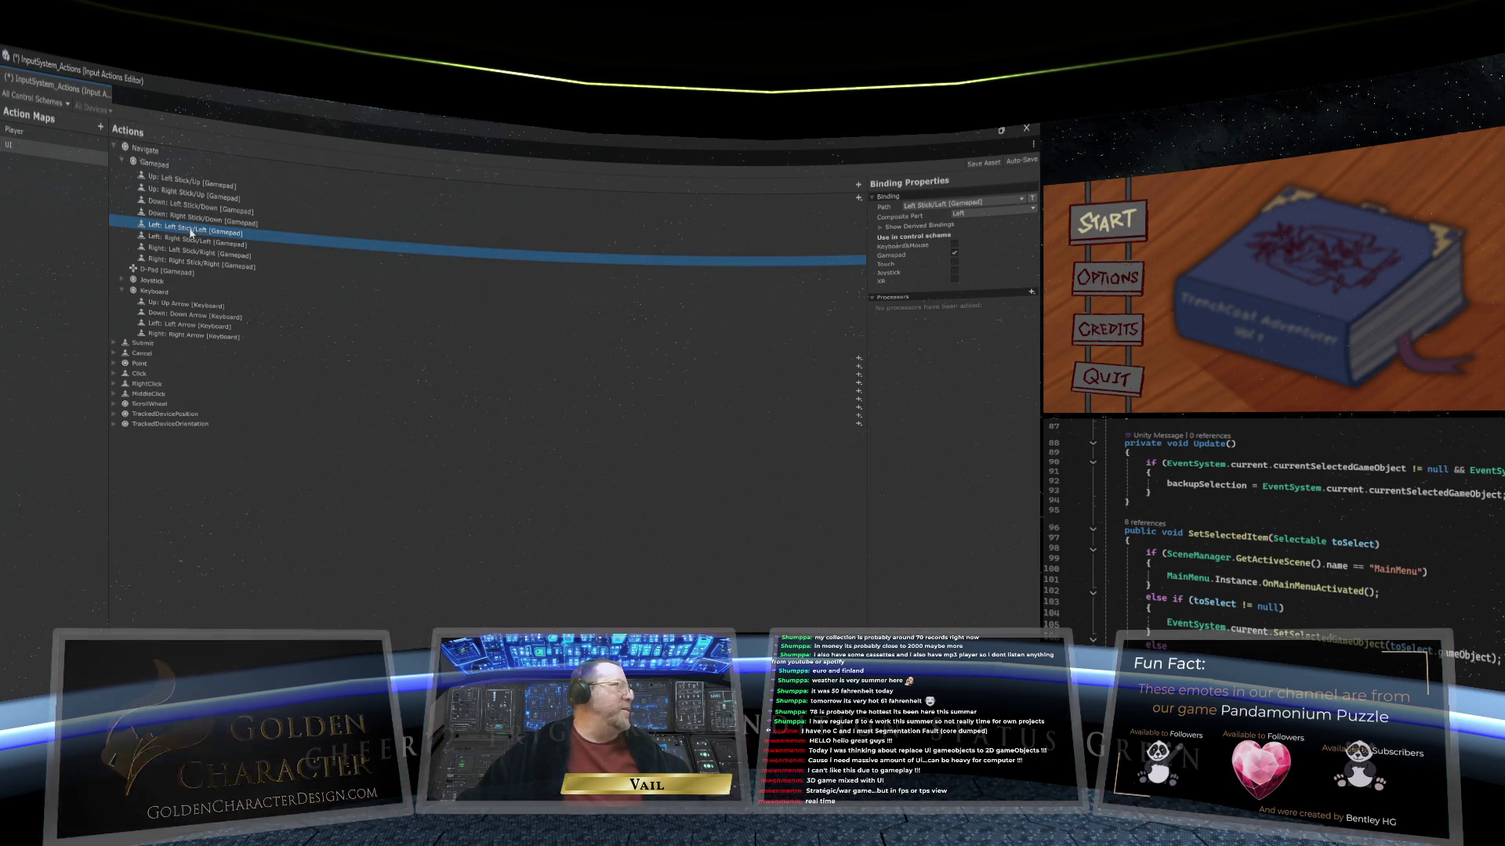
key(Delete)
key(Delete)
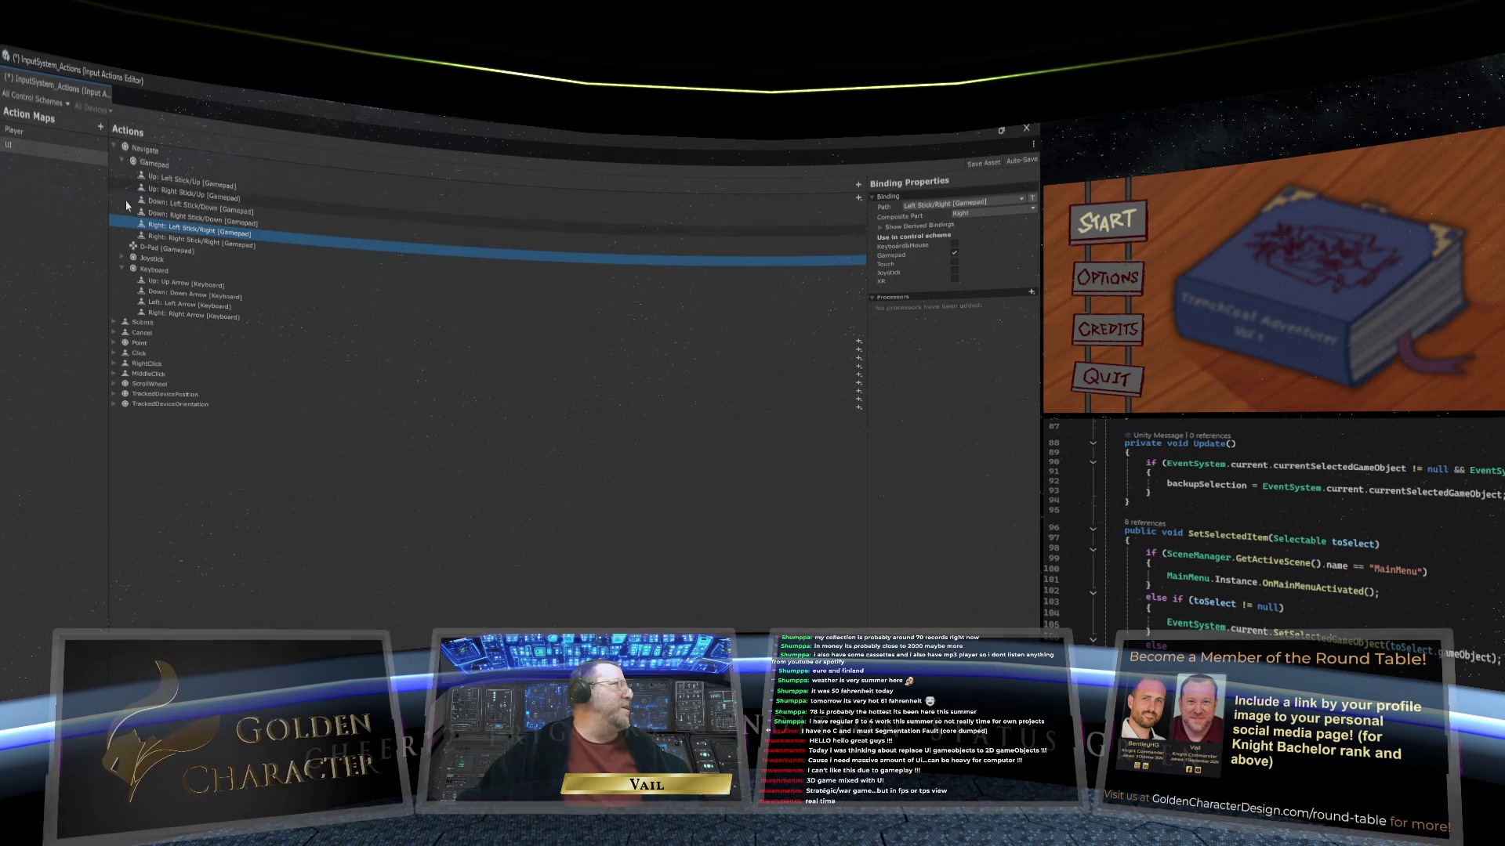
click(77, 152)
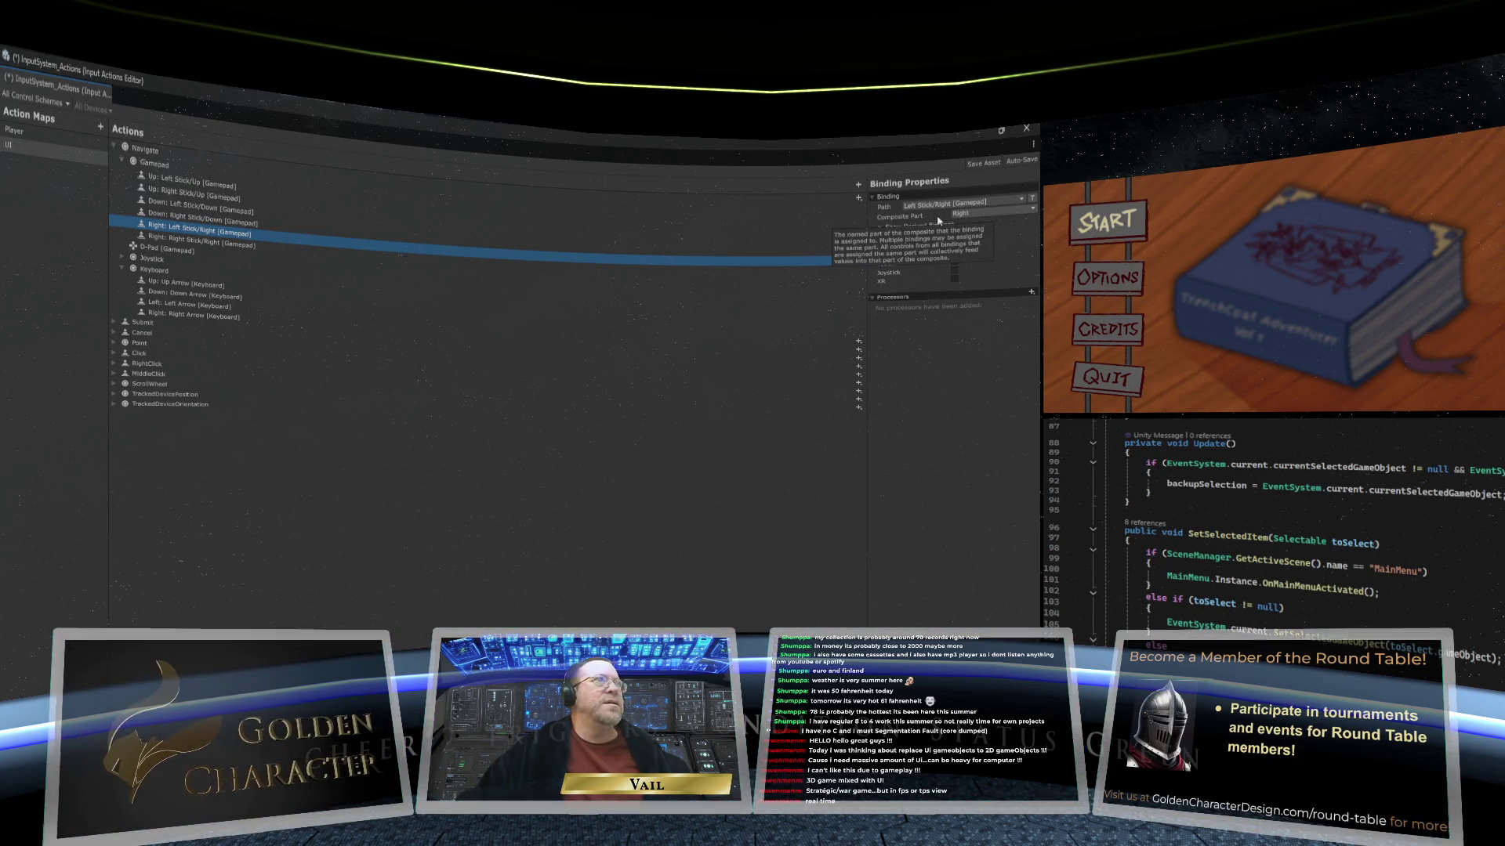
Step: Use Navigate's add-binding options to add a new empty binding
click(858, 198)
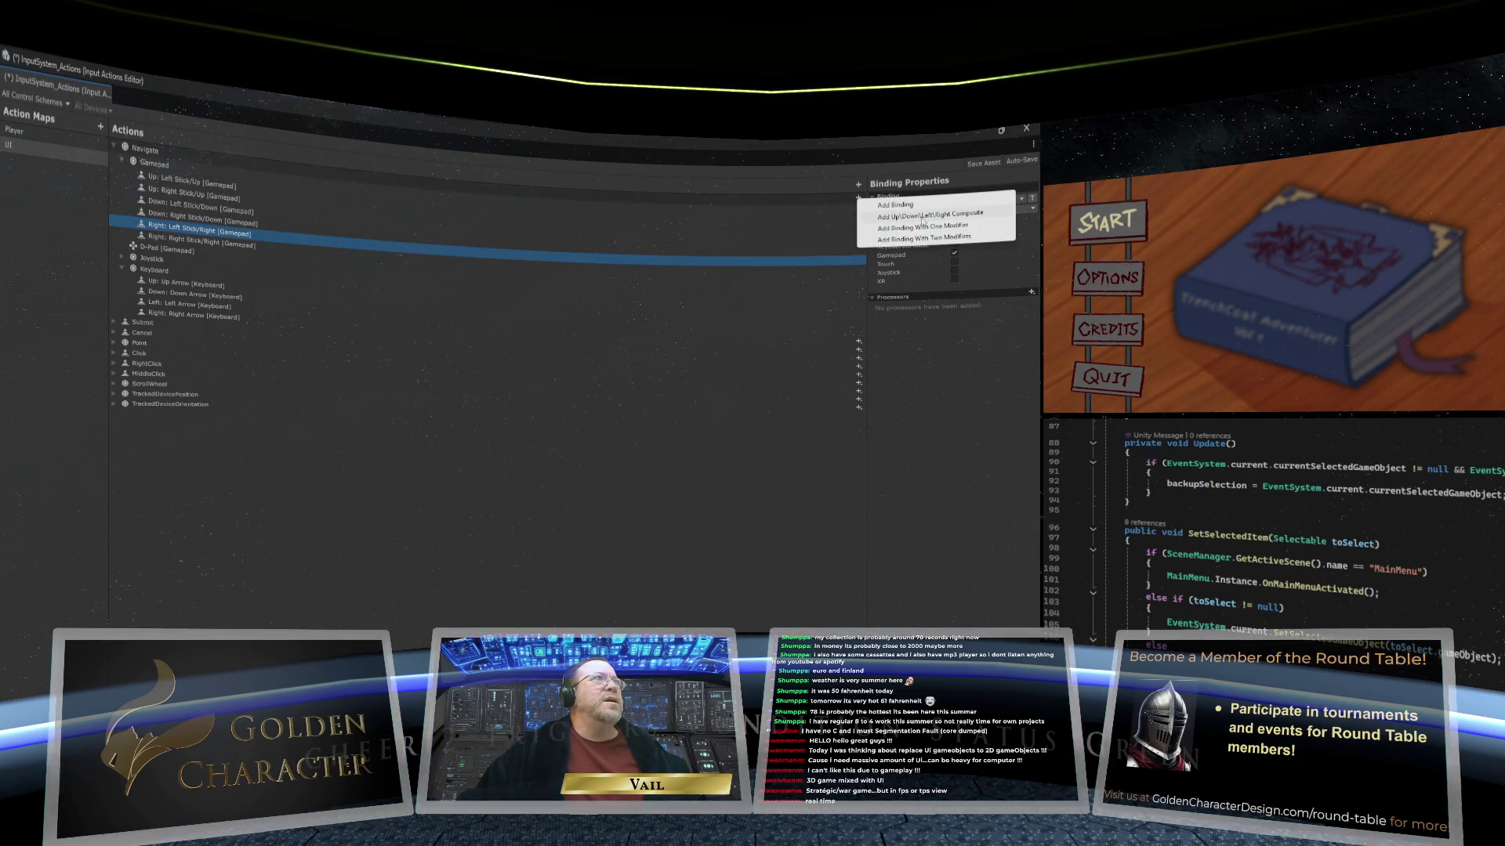
key(Escape)
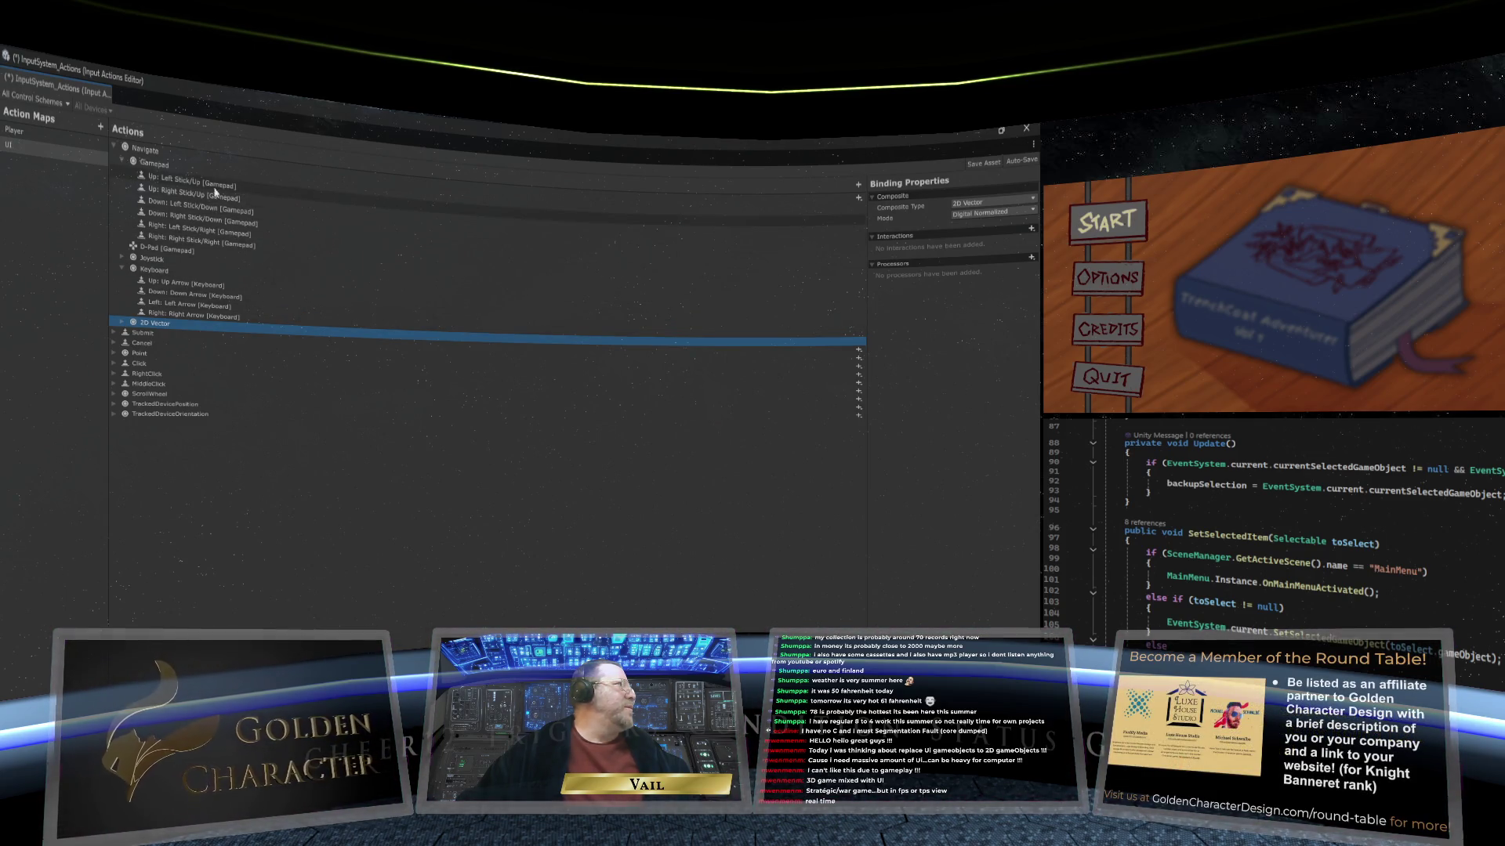
click(193, 170)
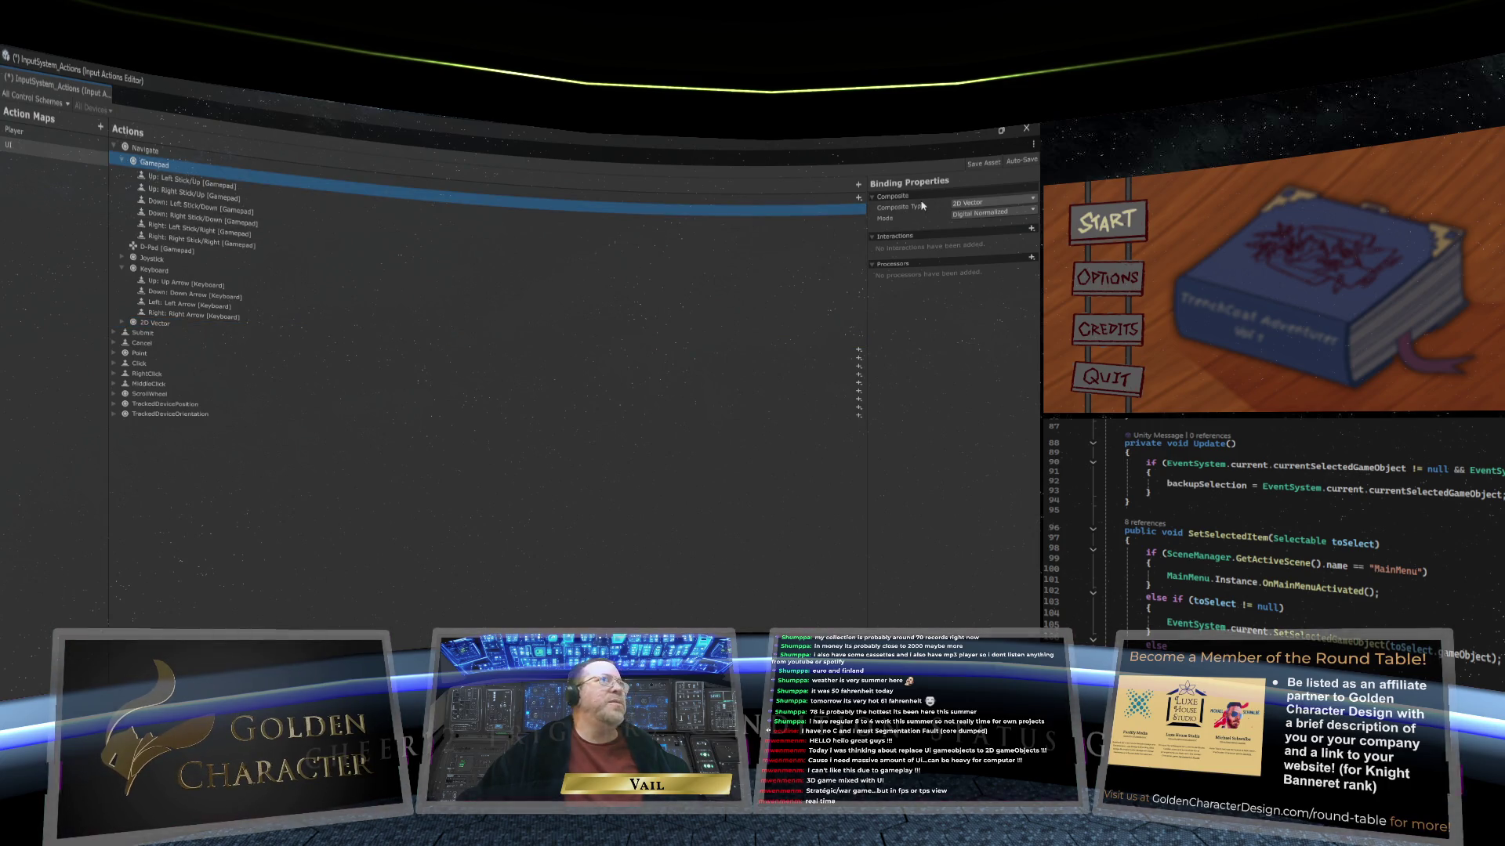
click(859, 197)
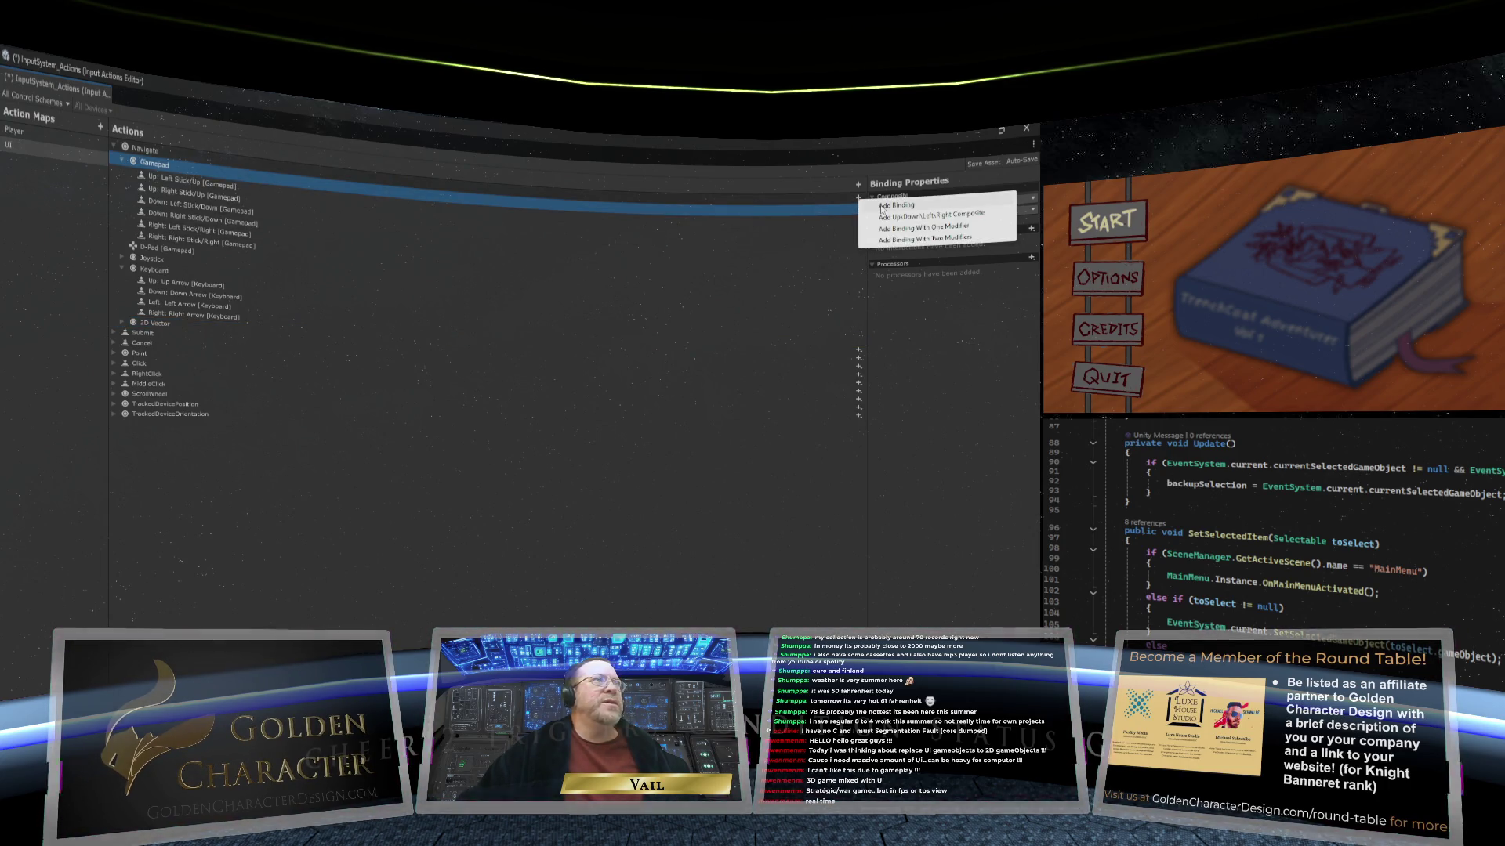
click(897, 206)
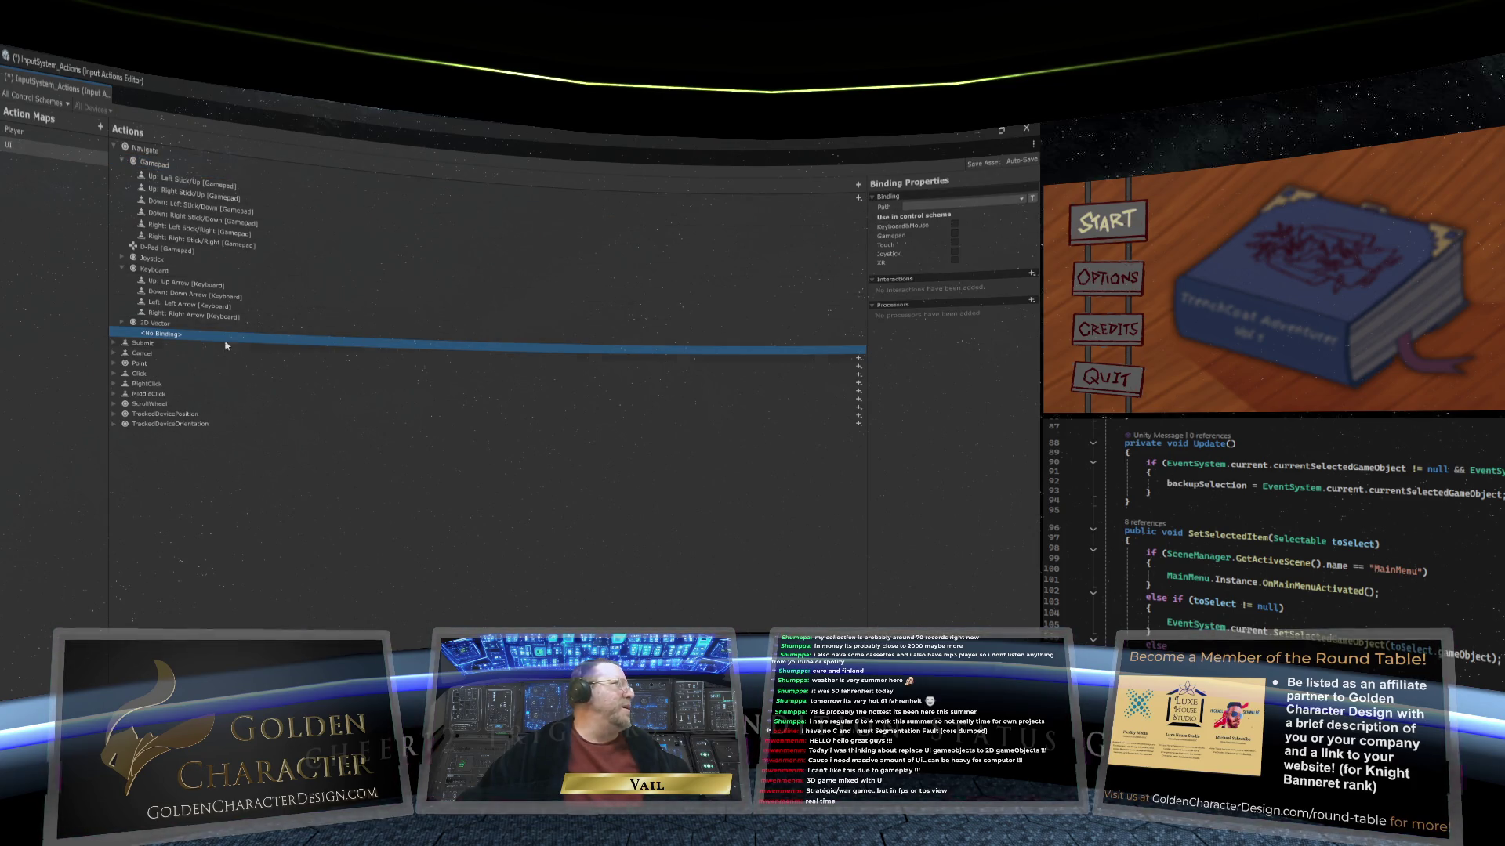
Step: Delete the 2D Vector composite and the leftover empty binding
click(141, 324)
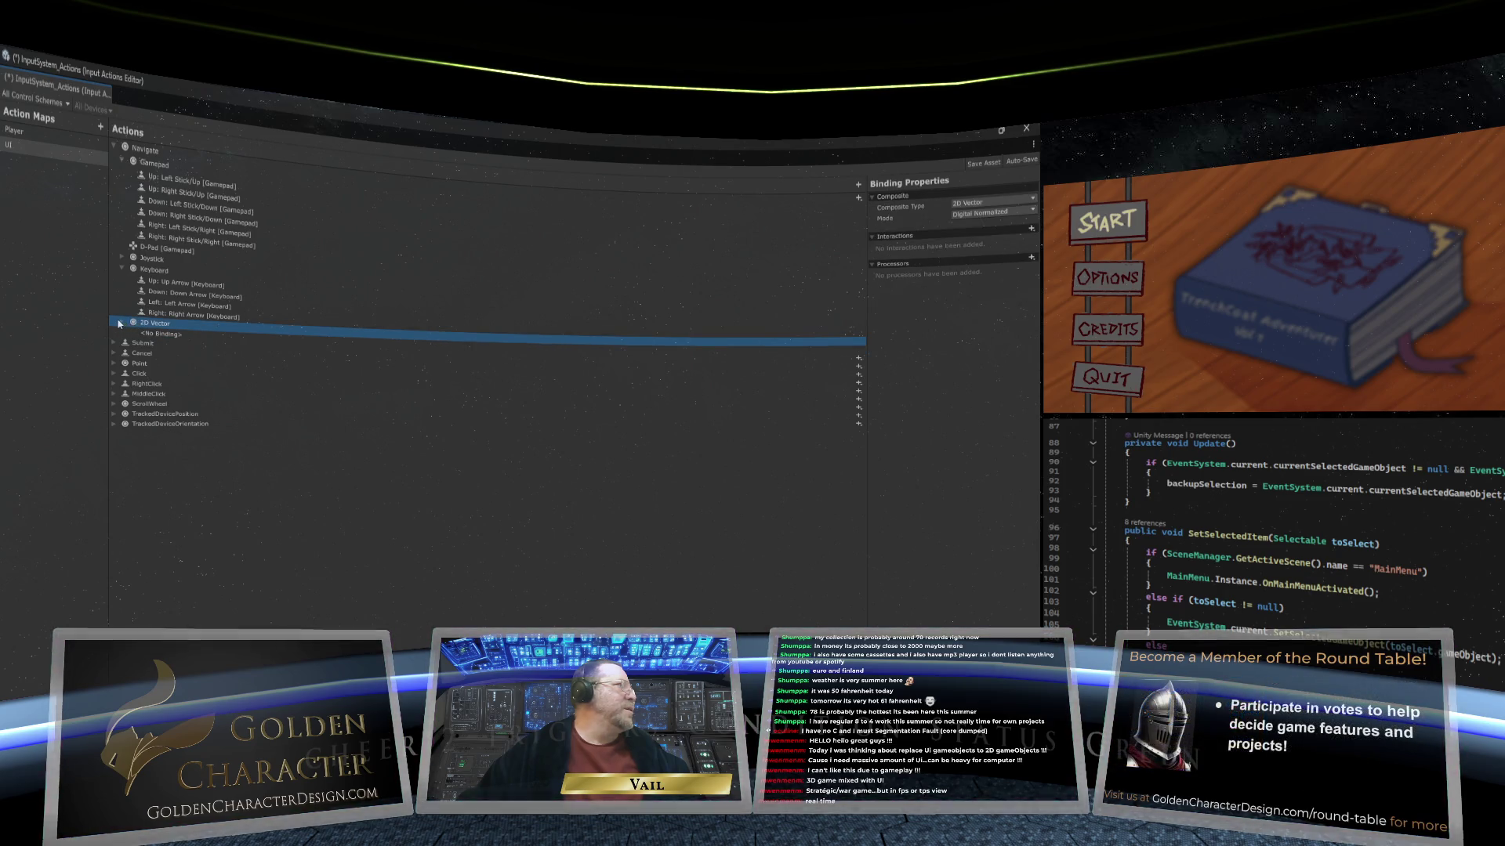
click(122, 323)
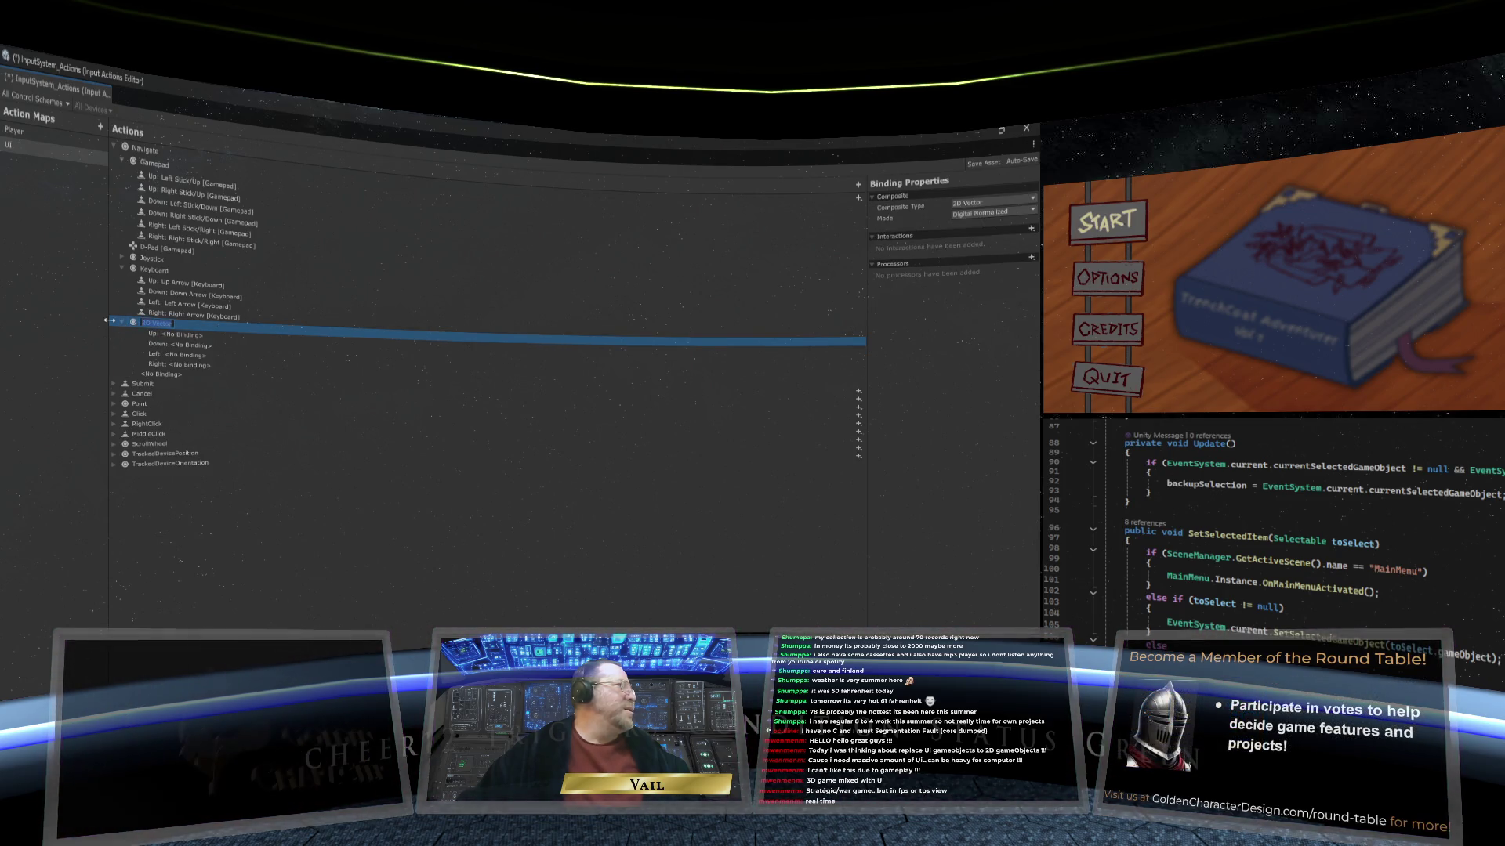
click(123, 324)
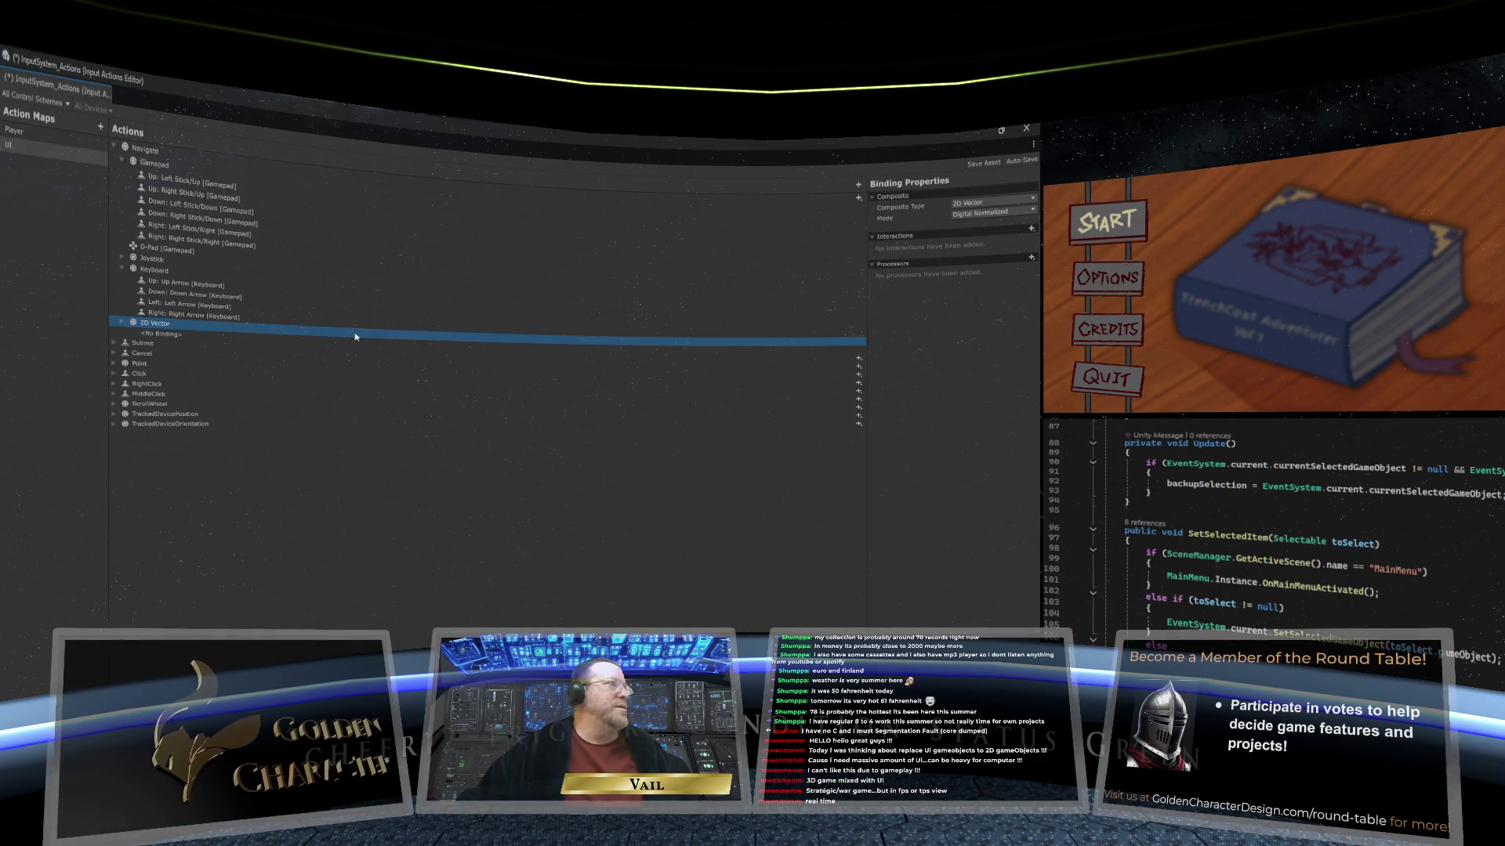
key(Delete)
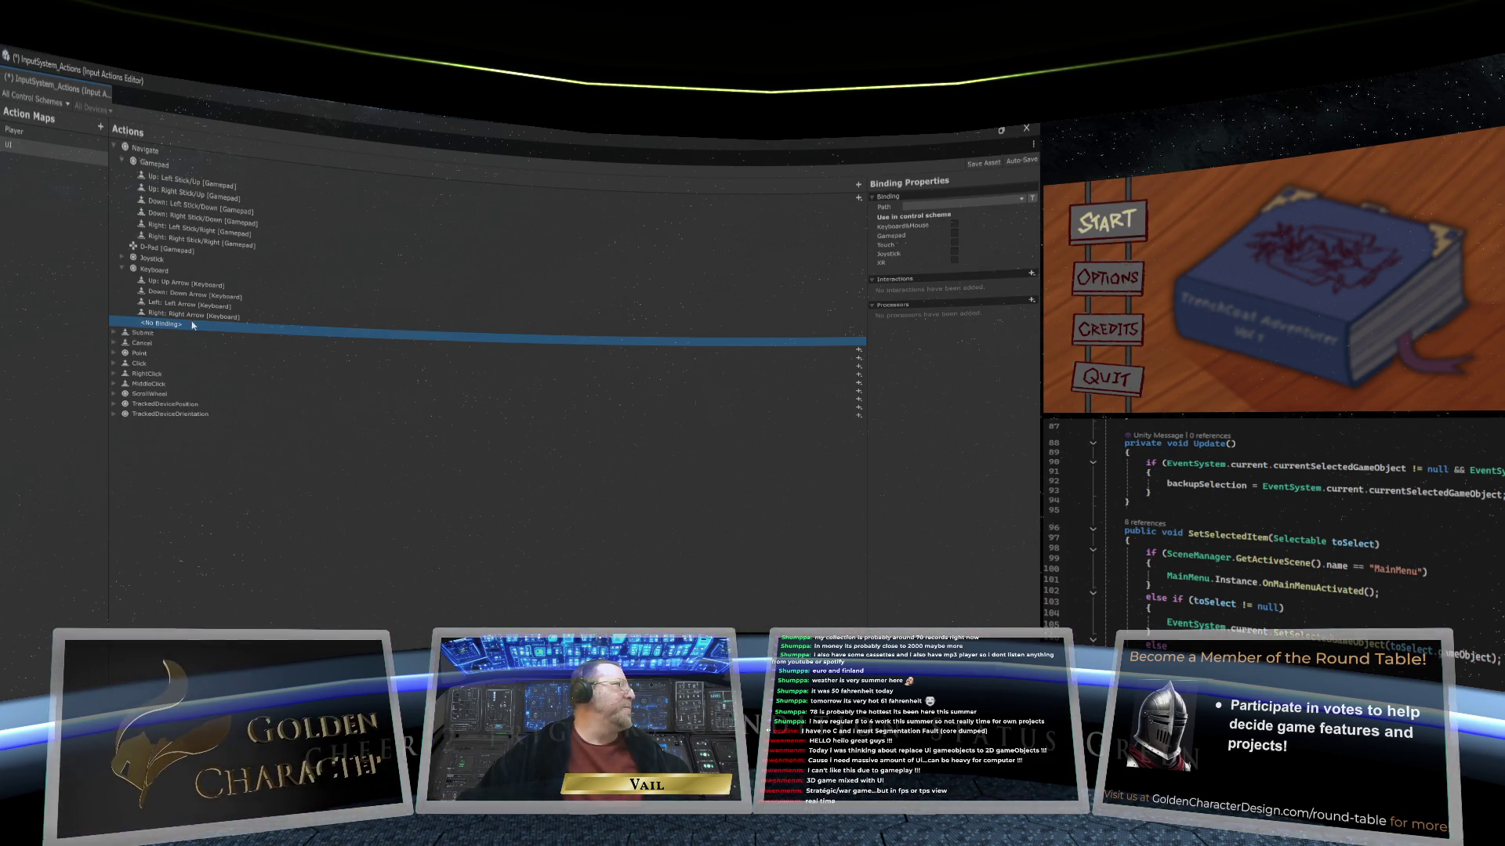
key(Delete)
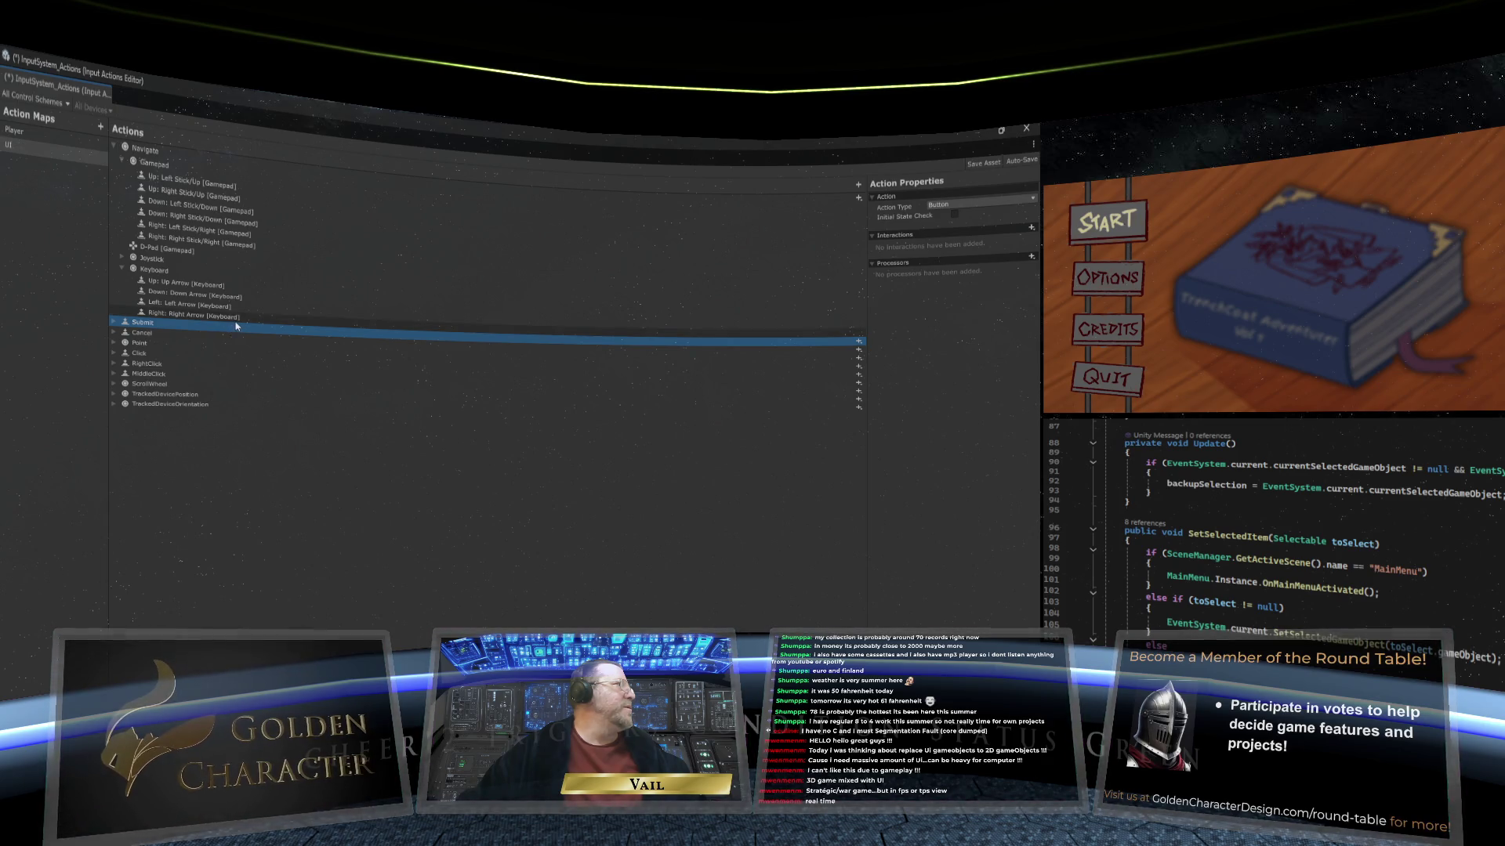
click(300, 191)
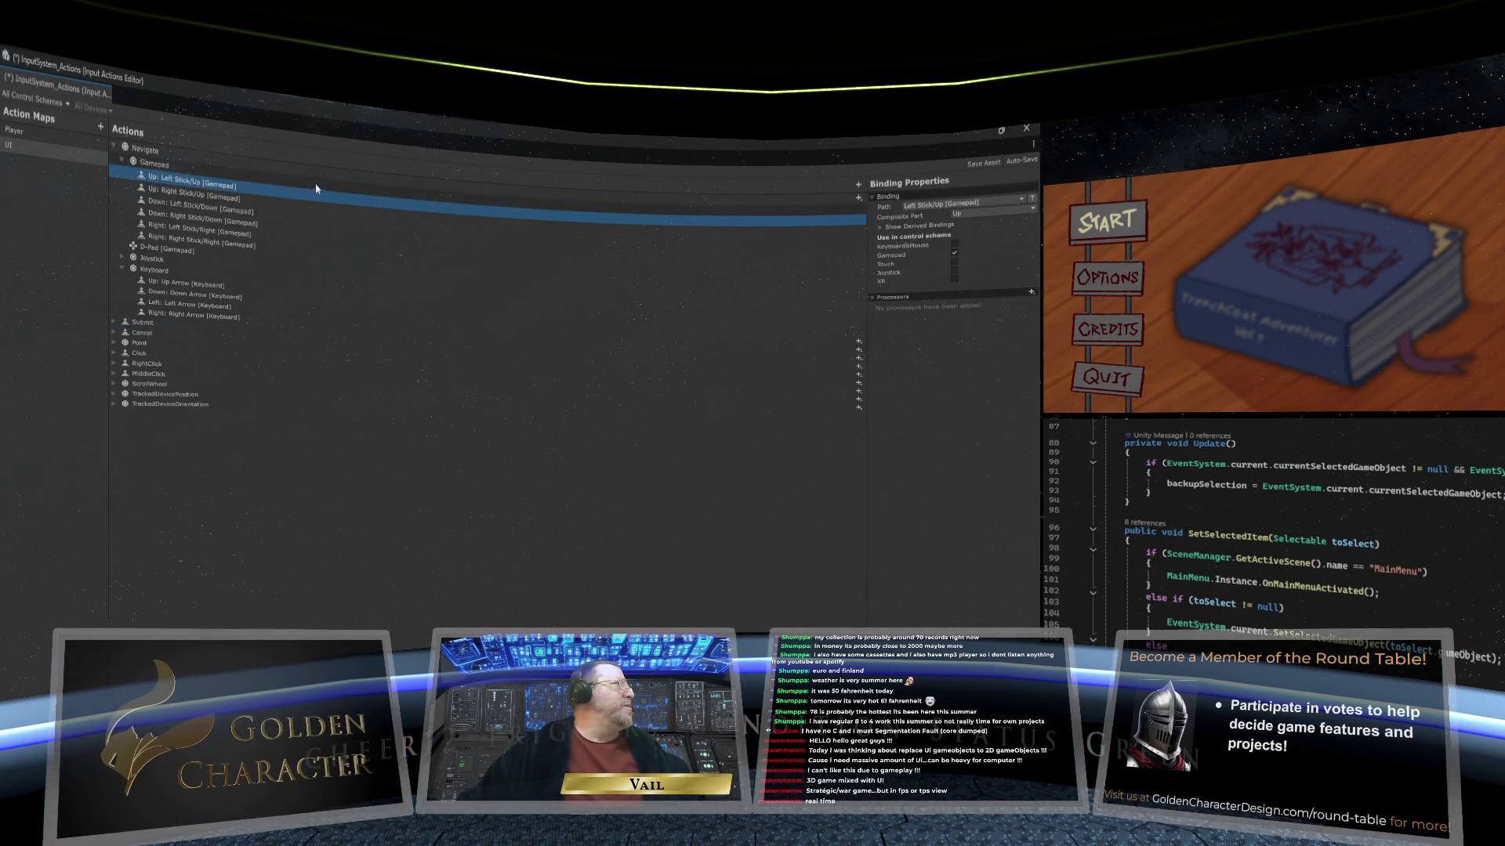
click(324, 185)
click(858, 185)
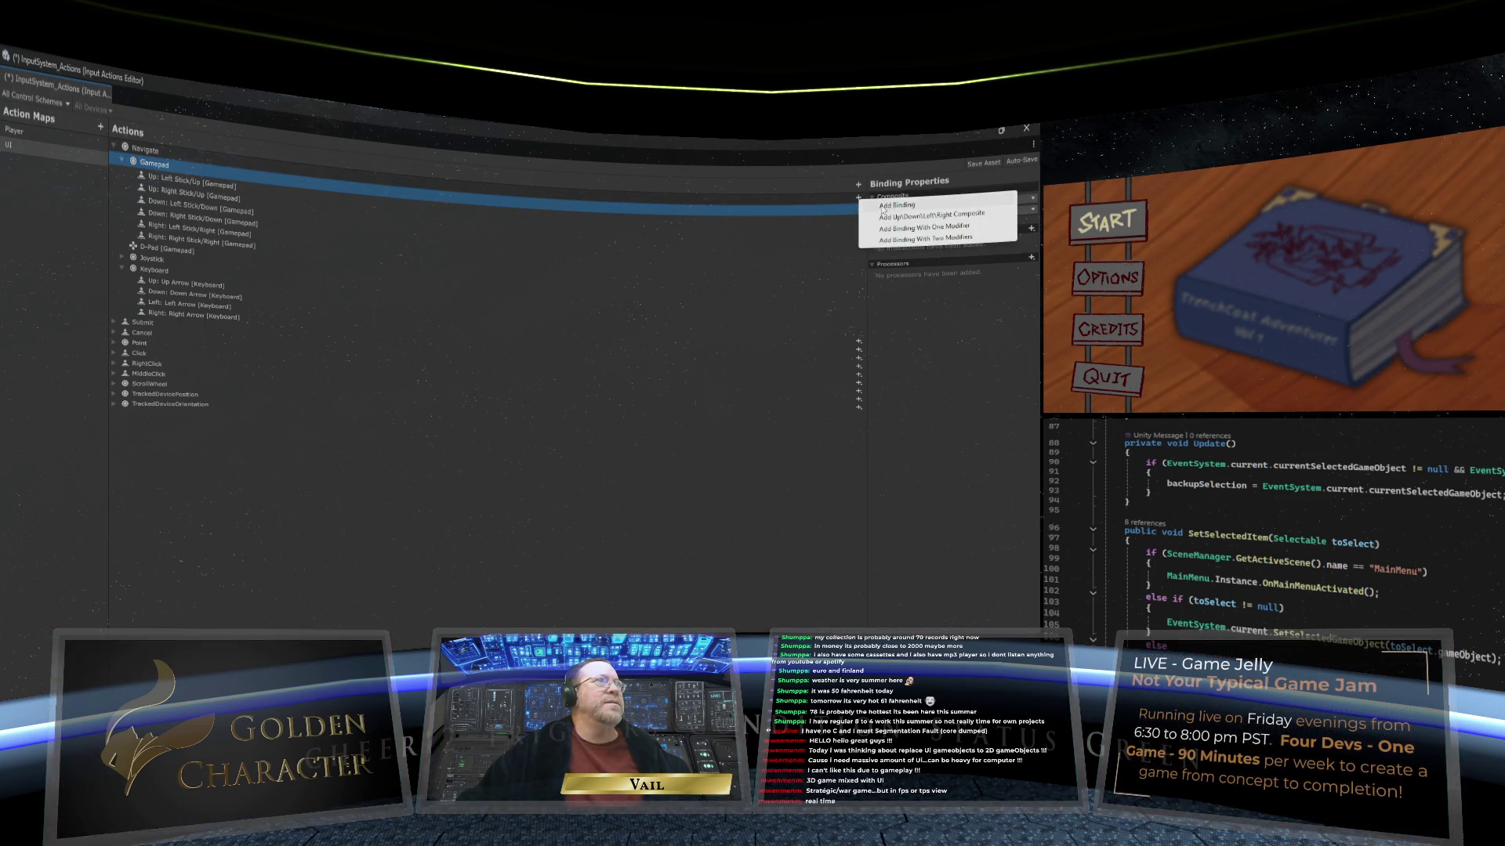
click(883, 208)
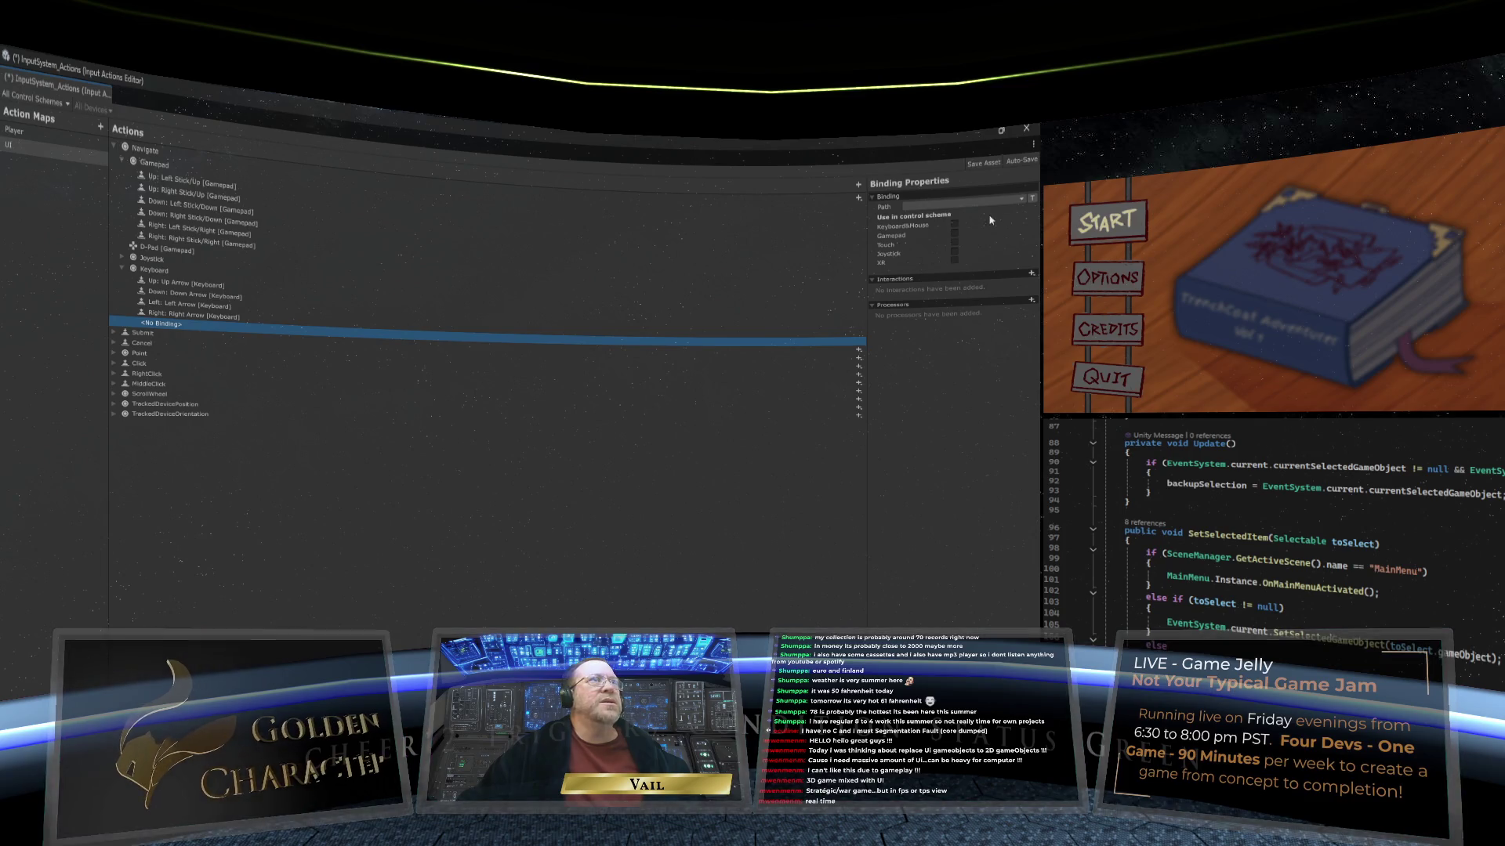
click(1018, 201)
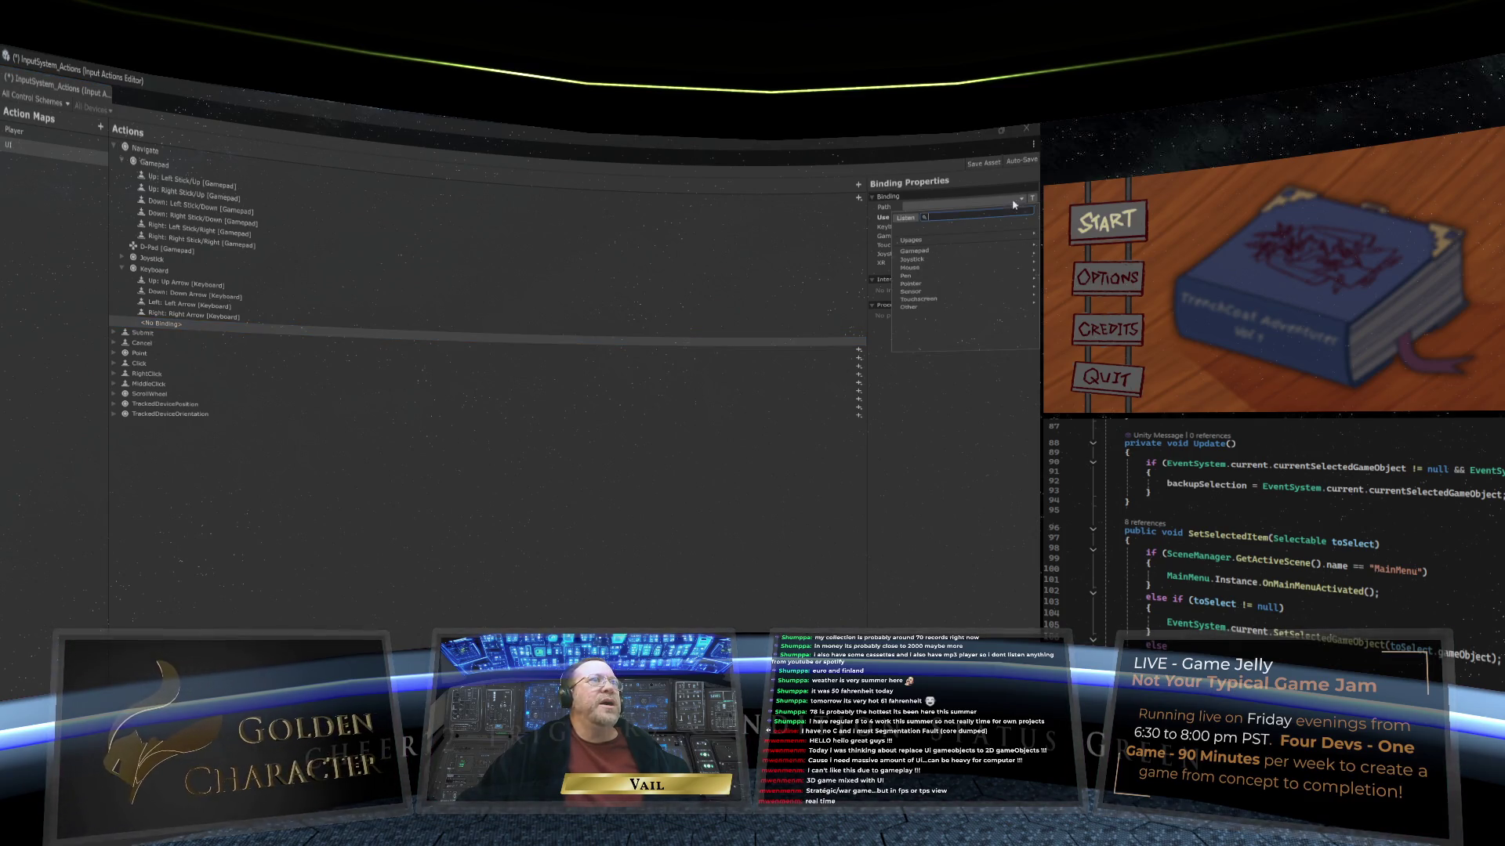
click(956, 242)
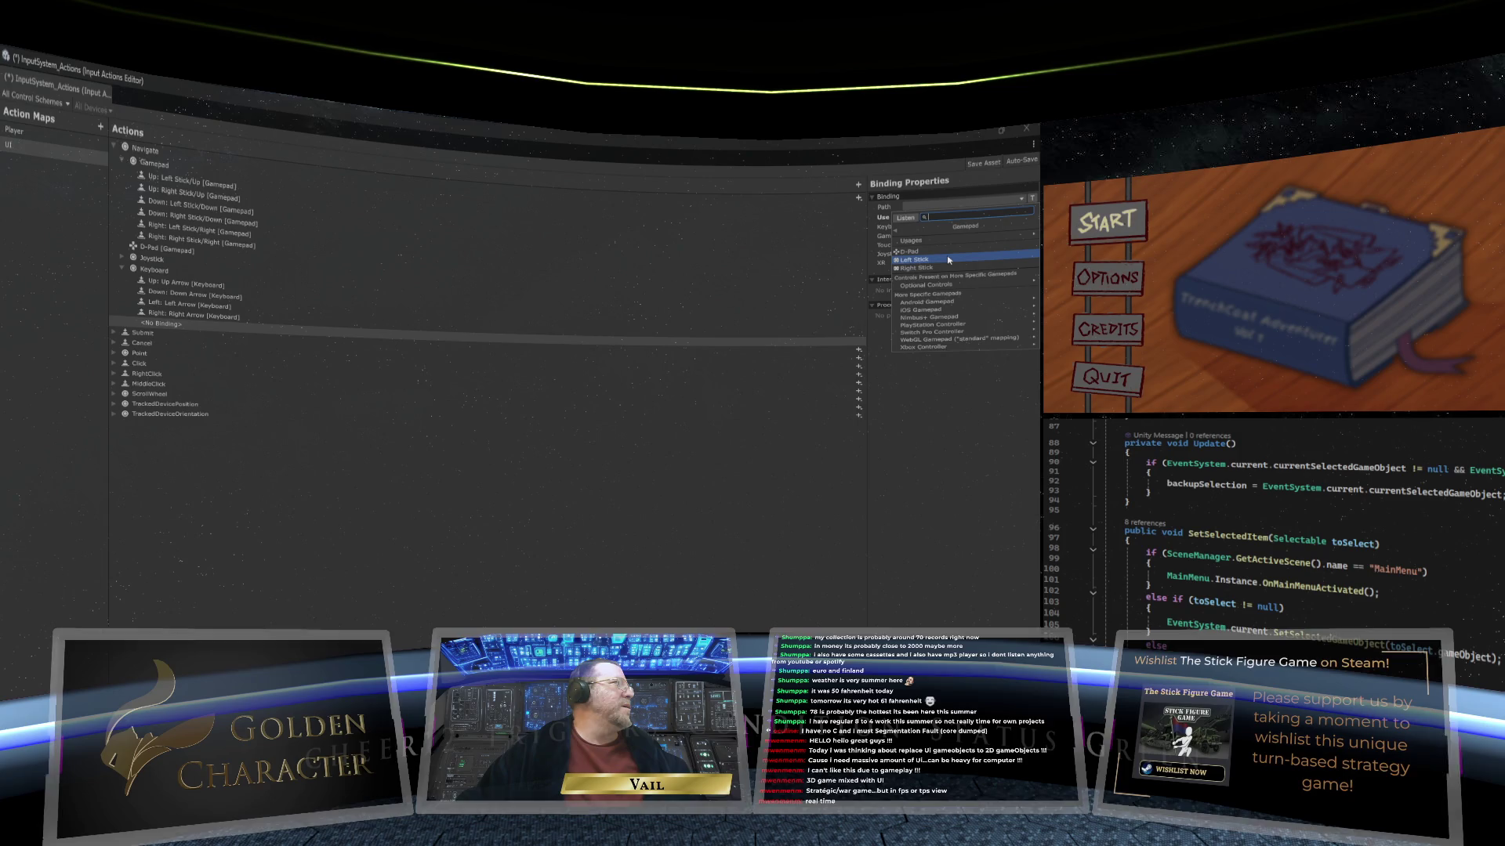
click(949, 268)
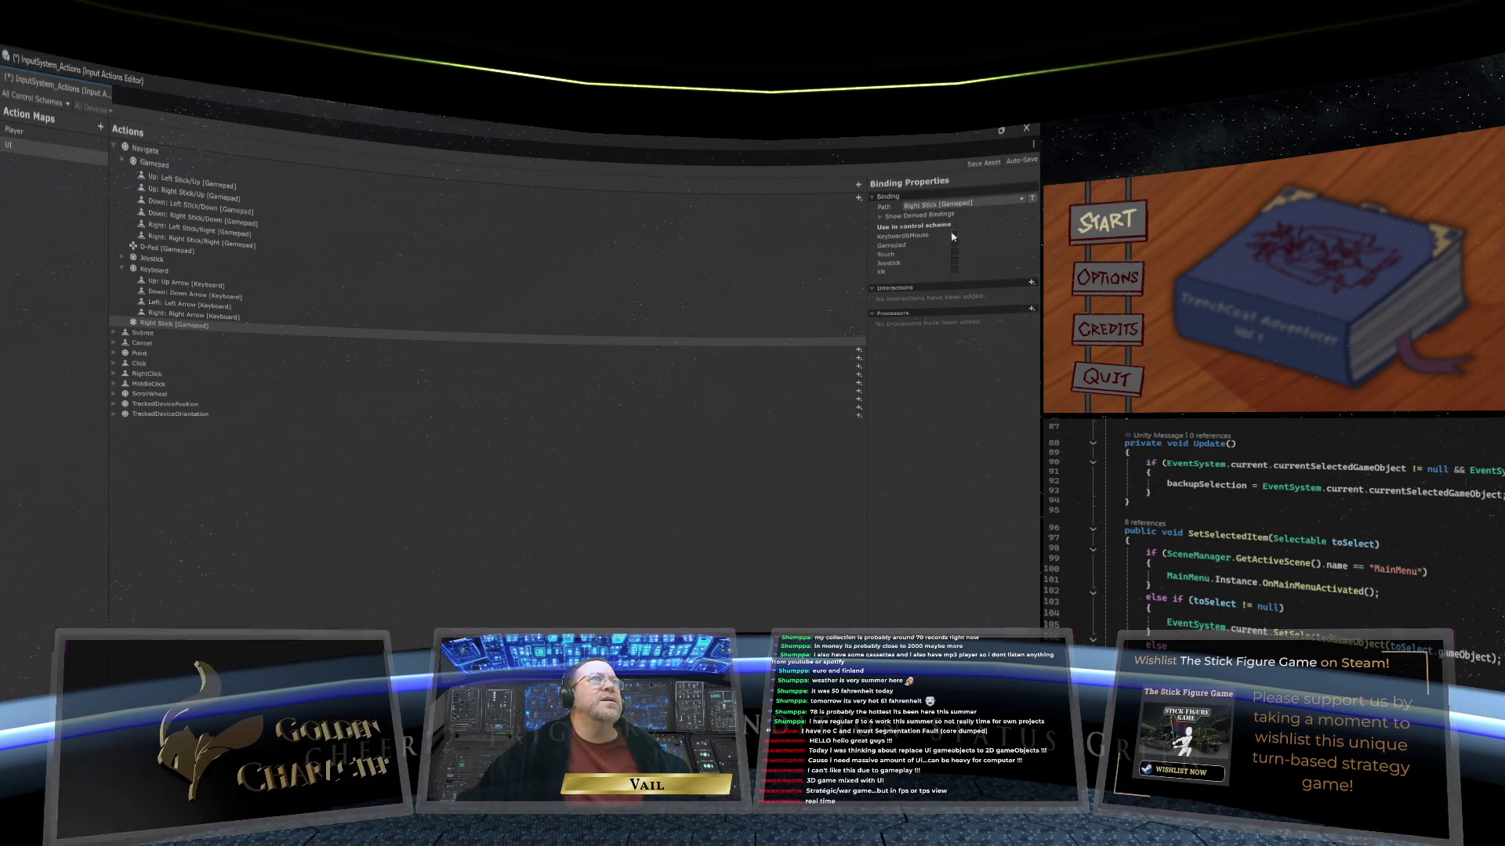
click(954, 245)
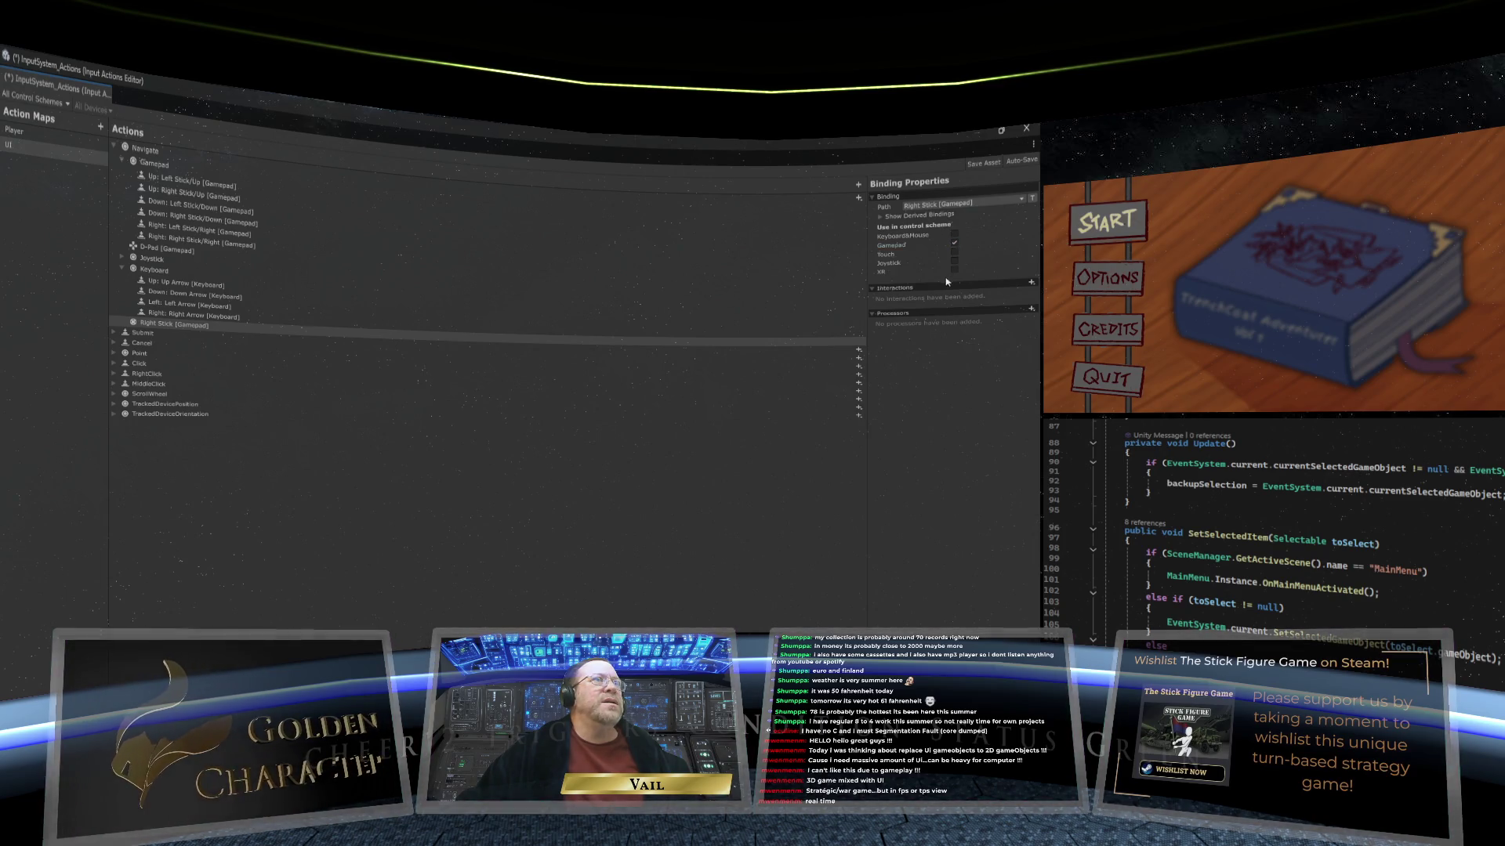
click(882, 217)
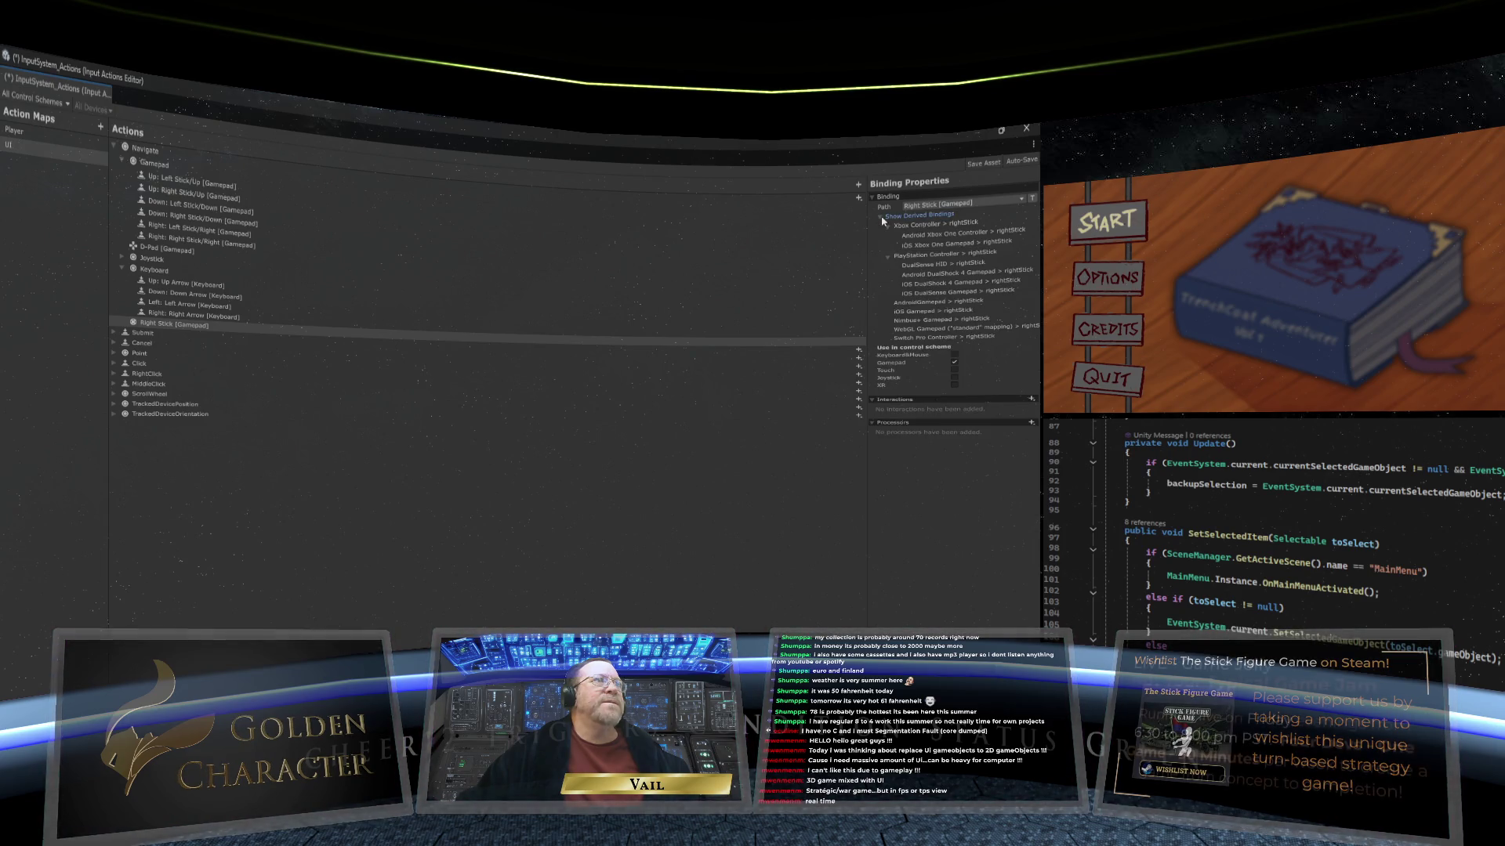
click(882, 217)
click(875, 290)
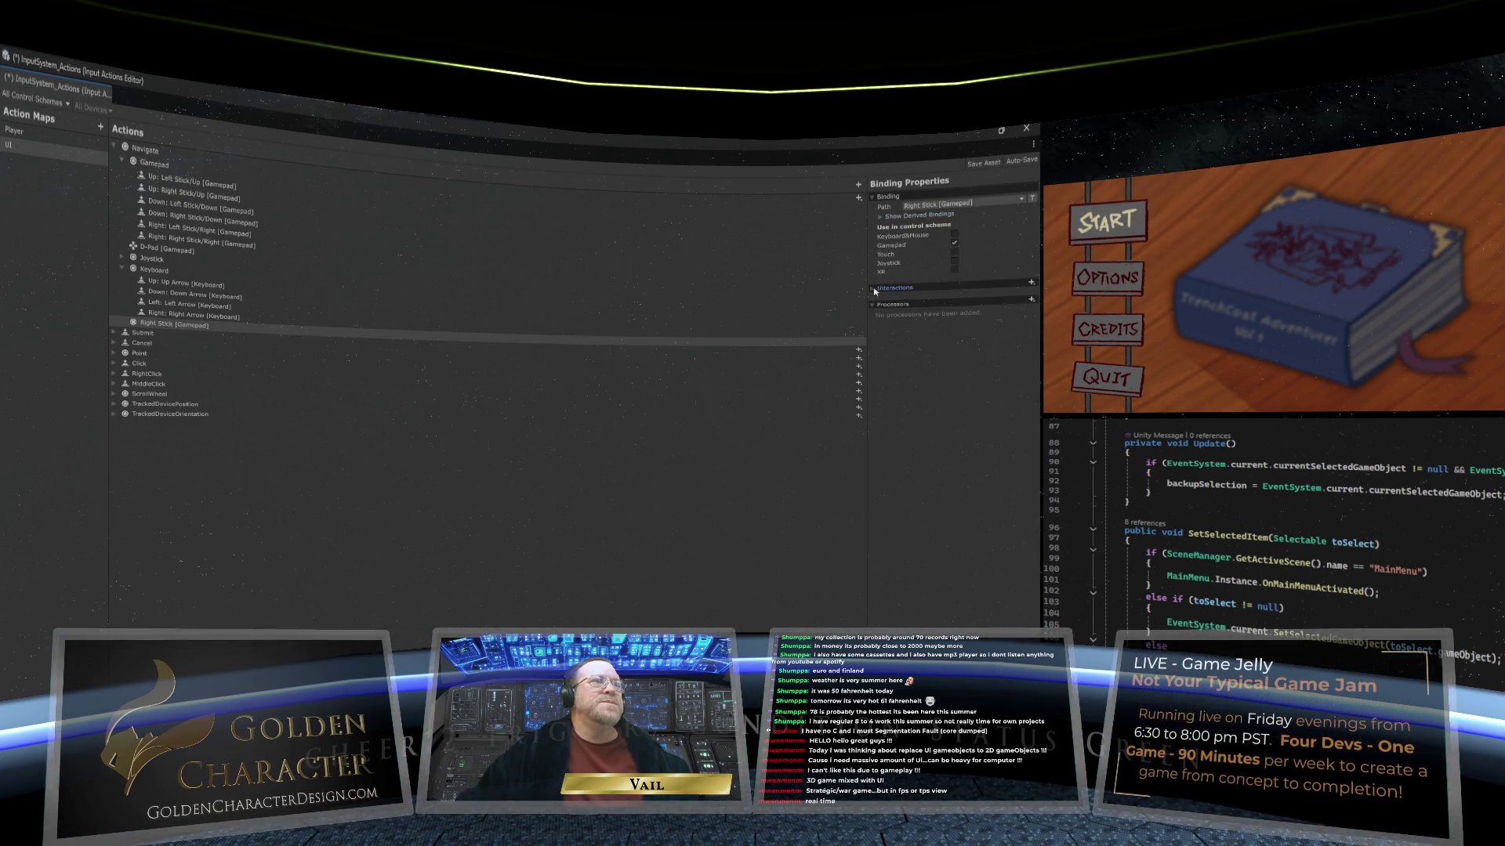
click(877, 289)
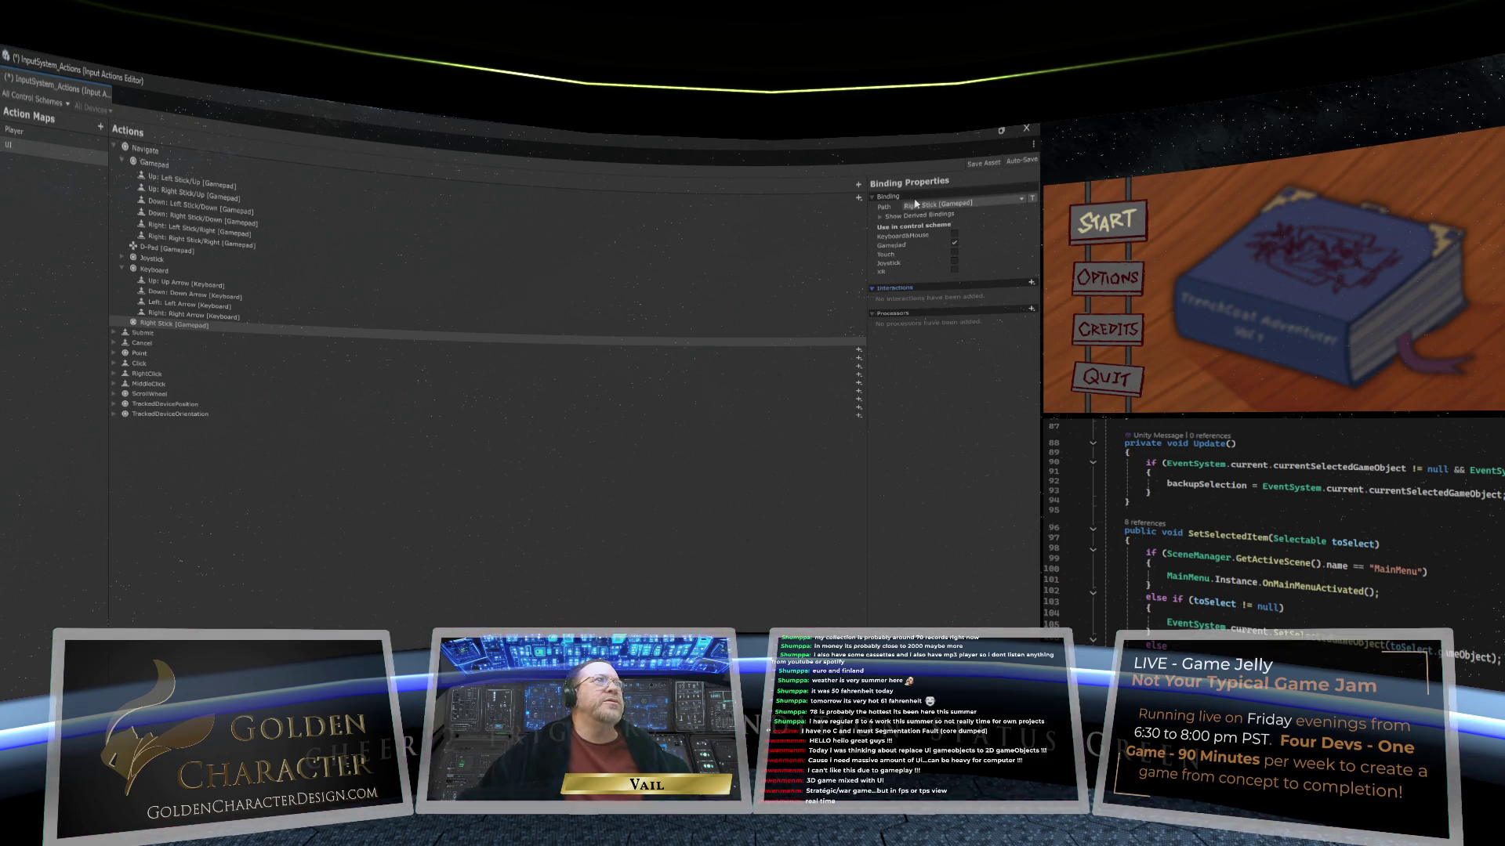
click(135, 328)
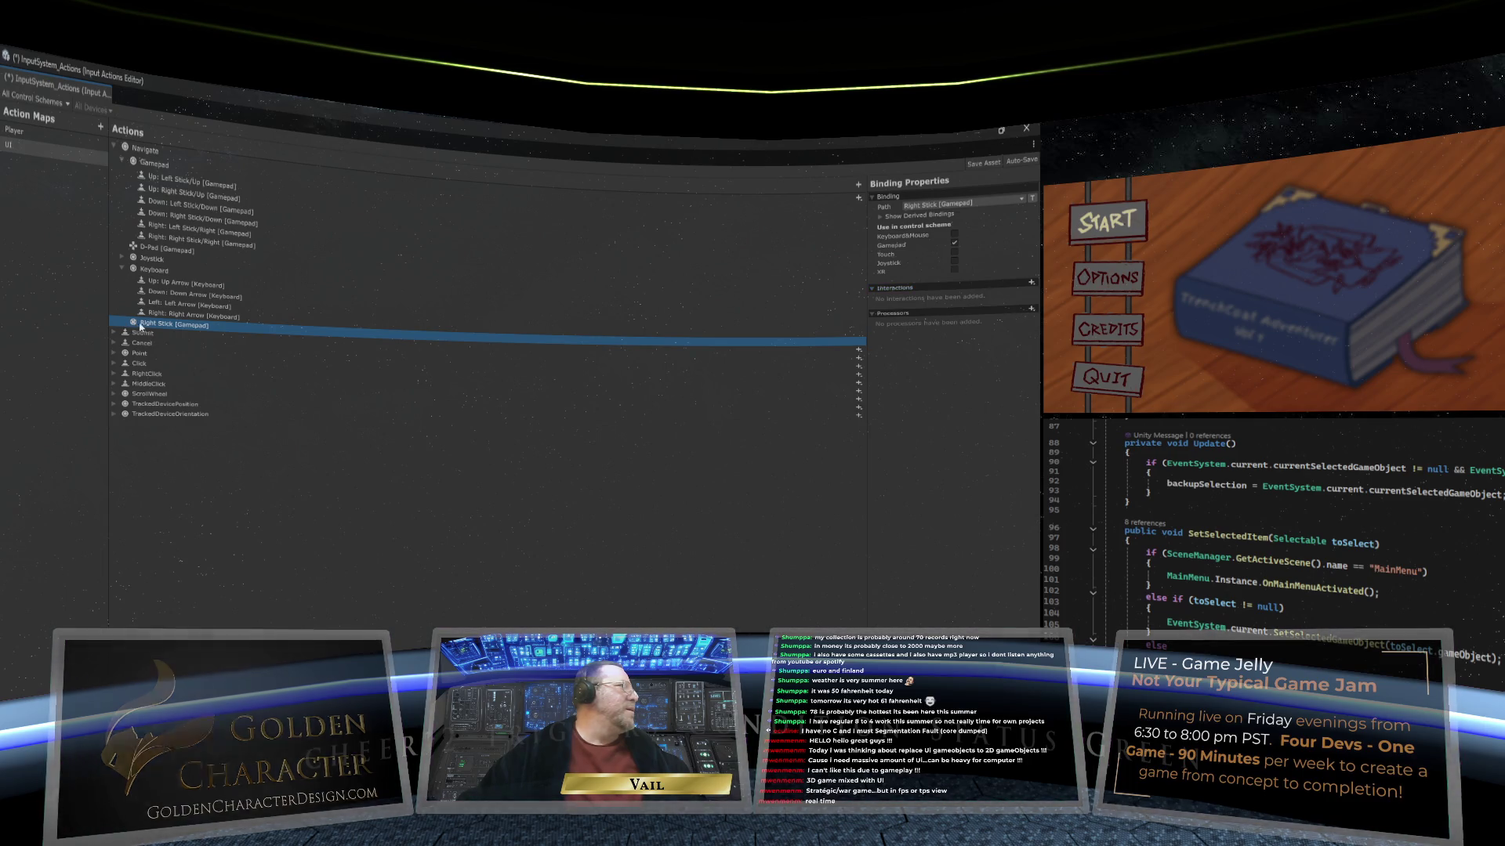
key(Delete)
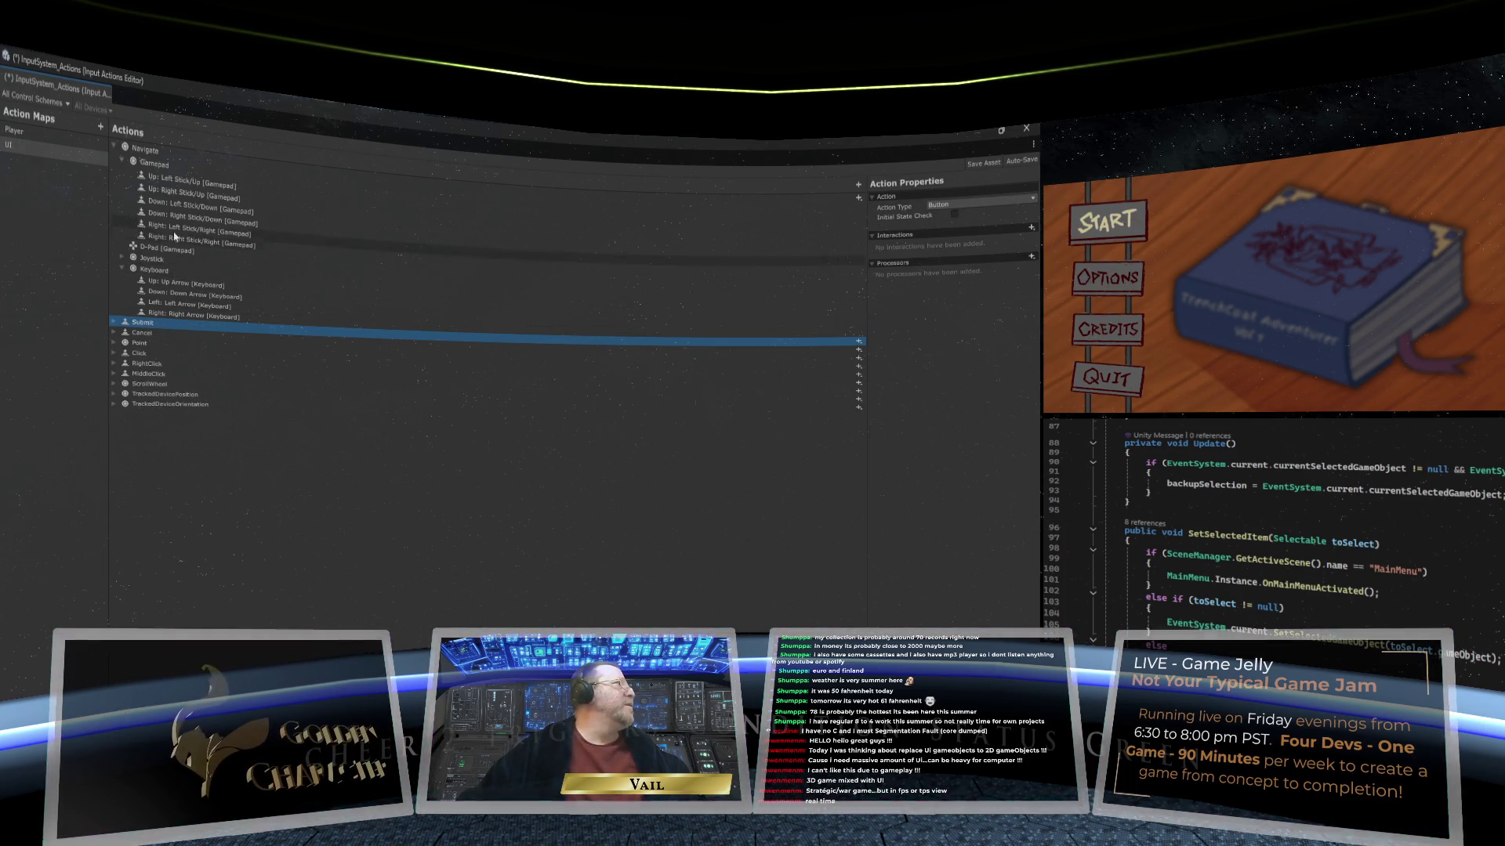
Step: Duplicate Right: Left Stick/Right and make the copy the Left composite part
click(177, 229)
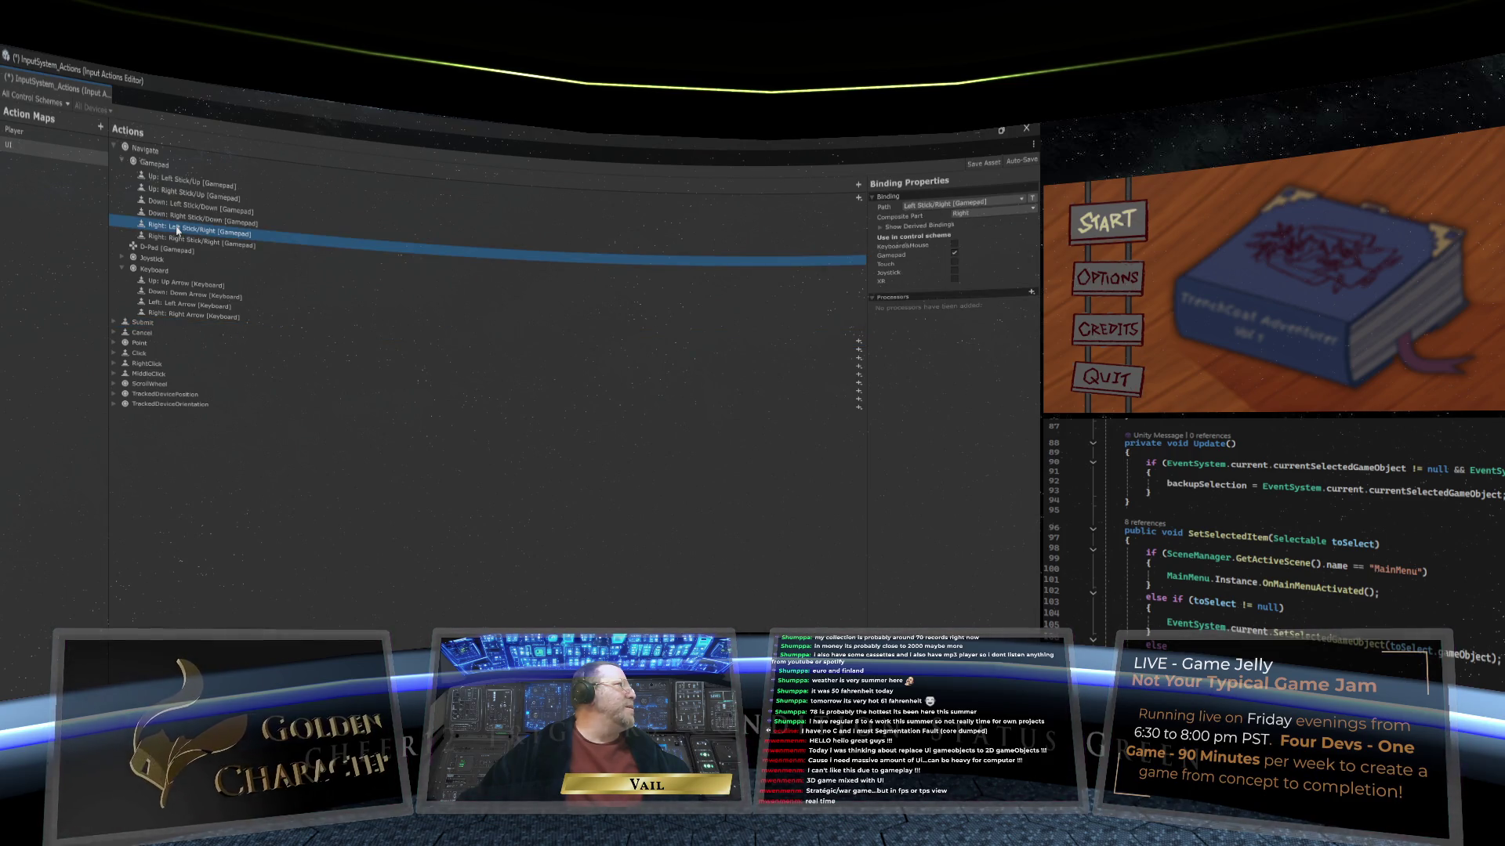
right_click(178, 229)
click(202, 238)
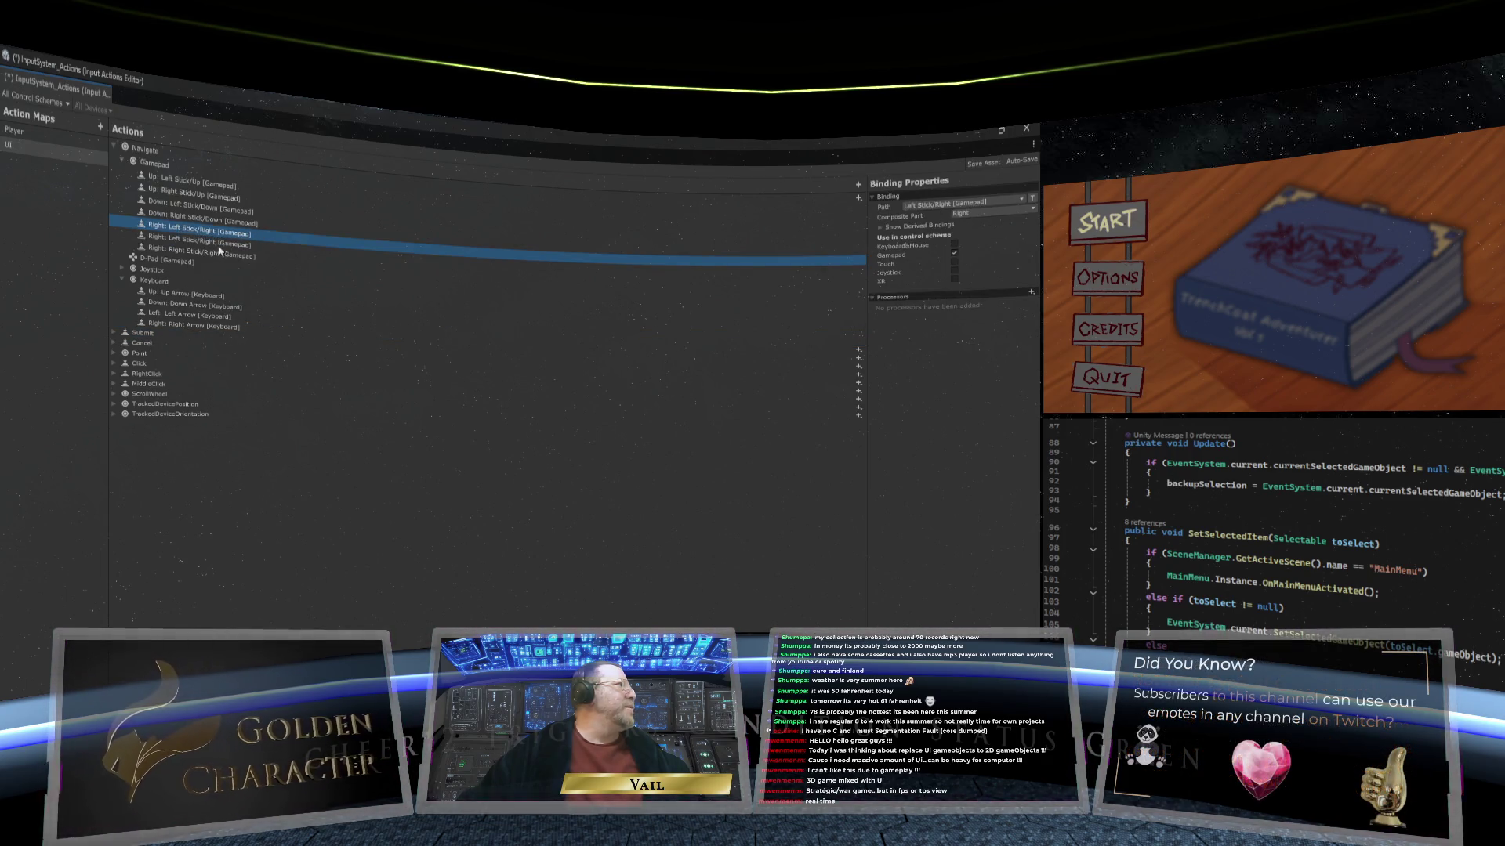
click(982, 215)
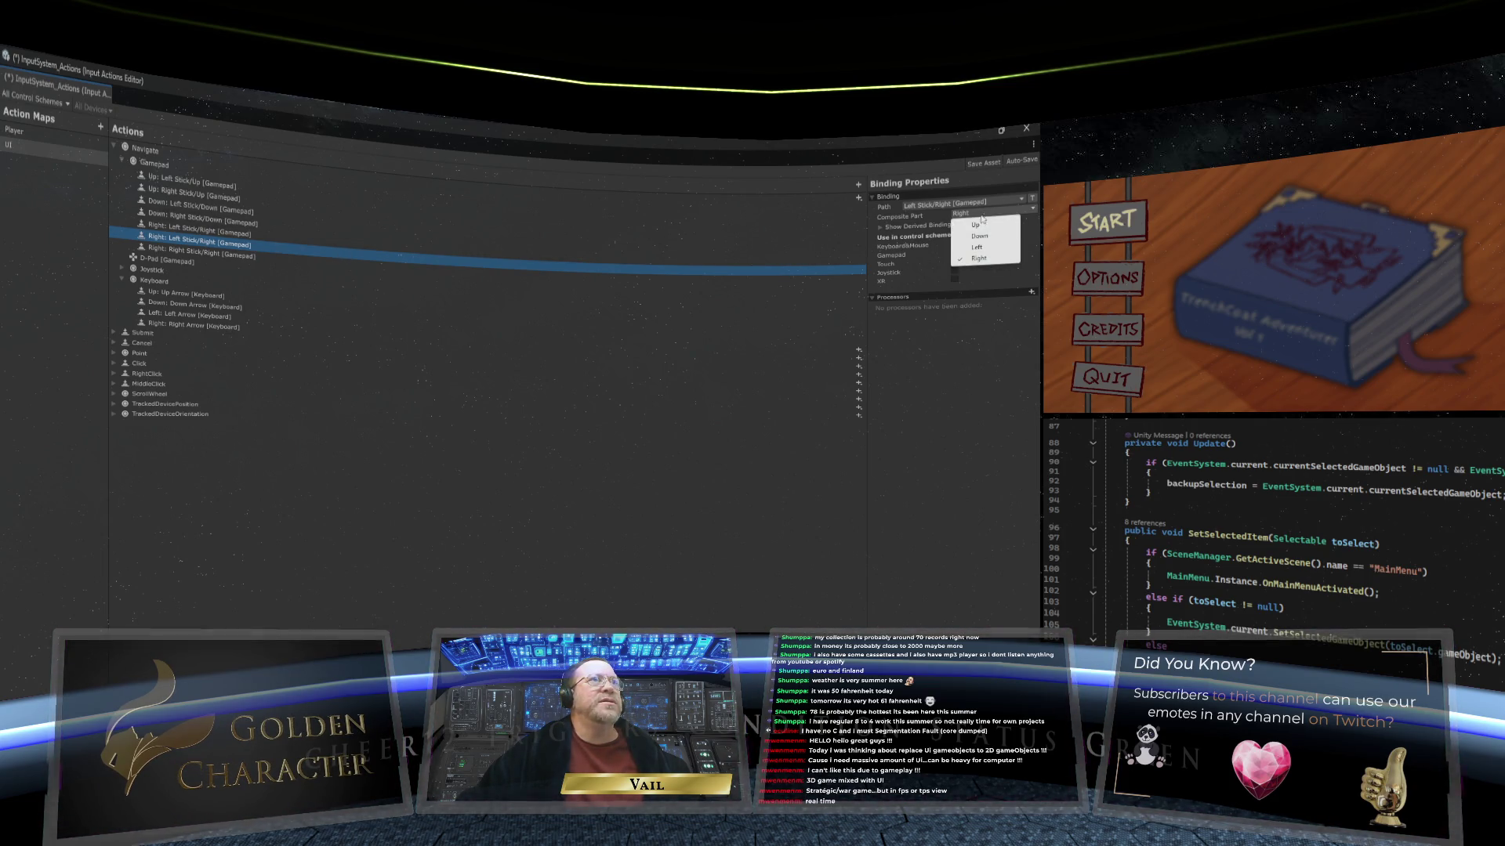
click(978, 248)
Step: Duplicate the Right: Right Stick/Right gamepad binding
click(313, 267)
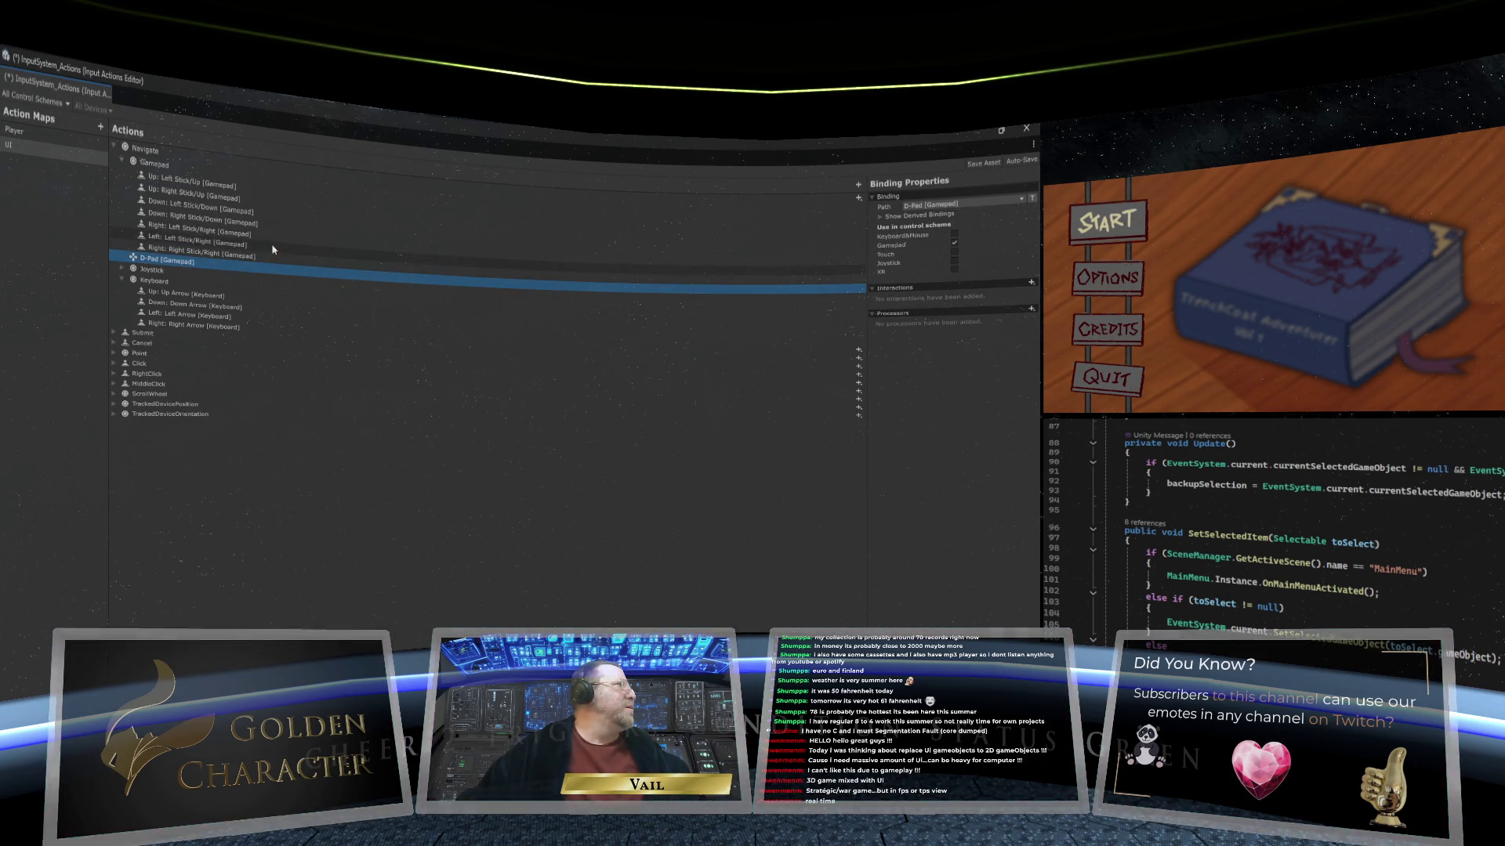
click(189, 252)
right_click(188, 252)
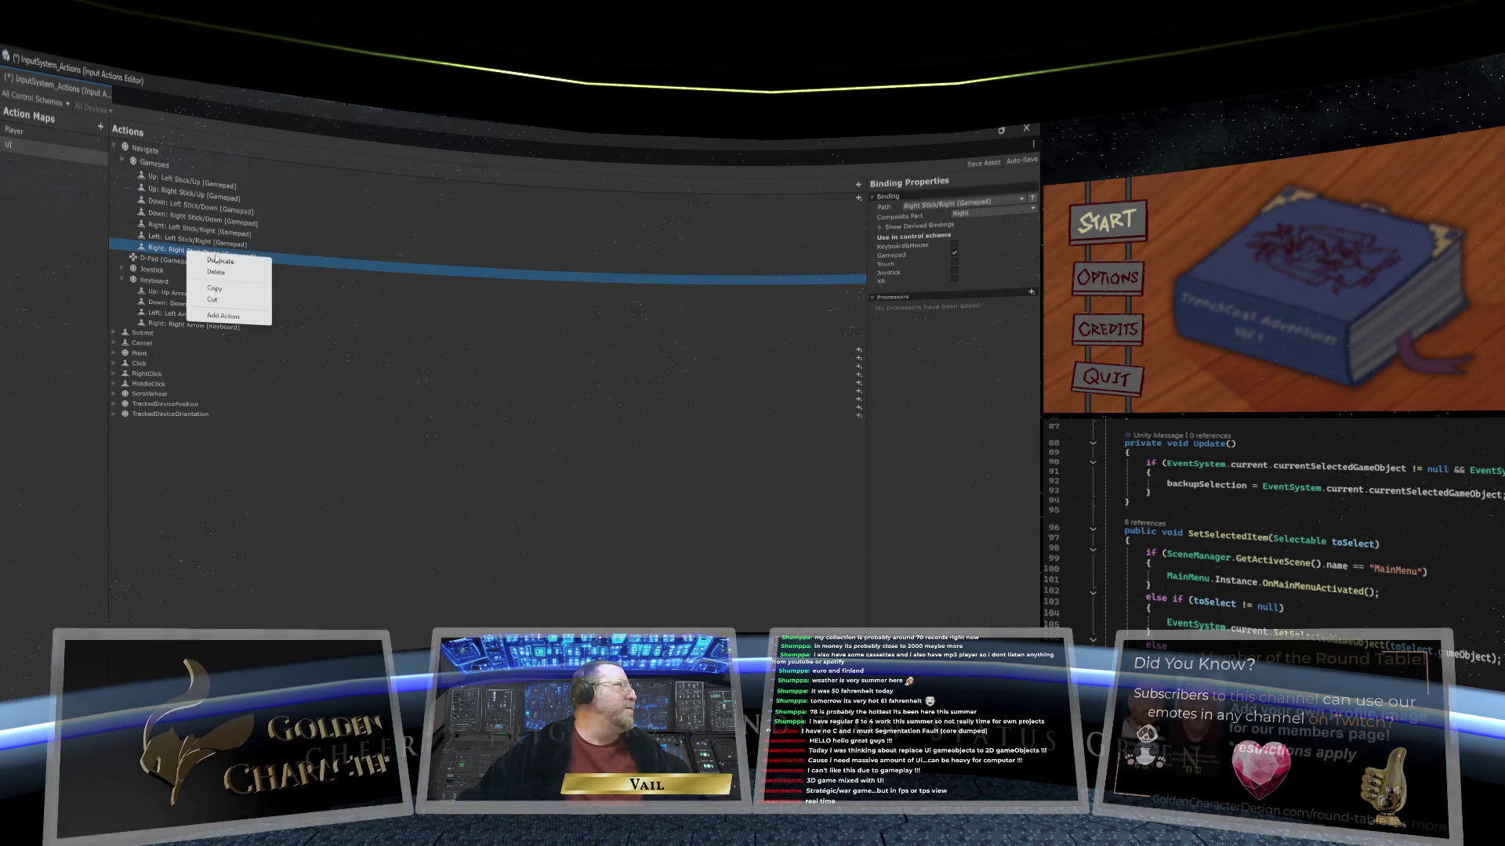
click(223, 300)
Step: Set the duplicated binding's path to Gamepad Left Stick/Left
click(233, 269)
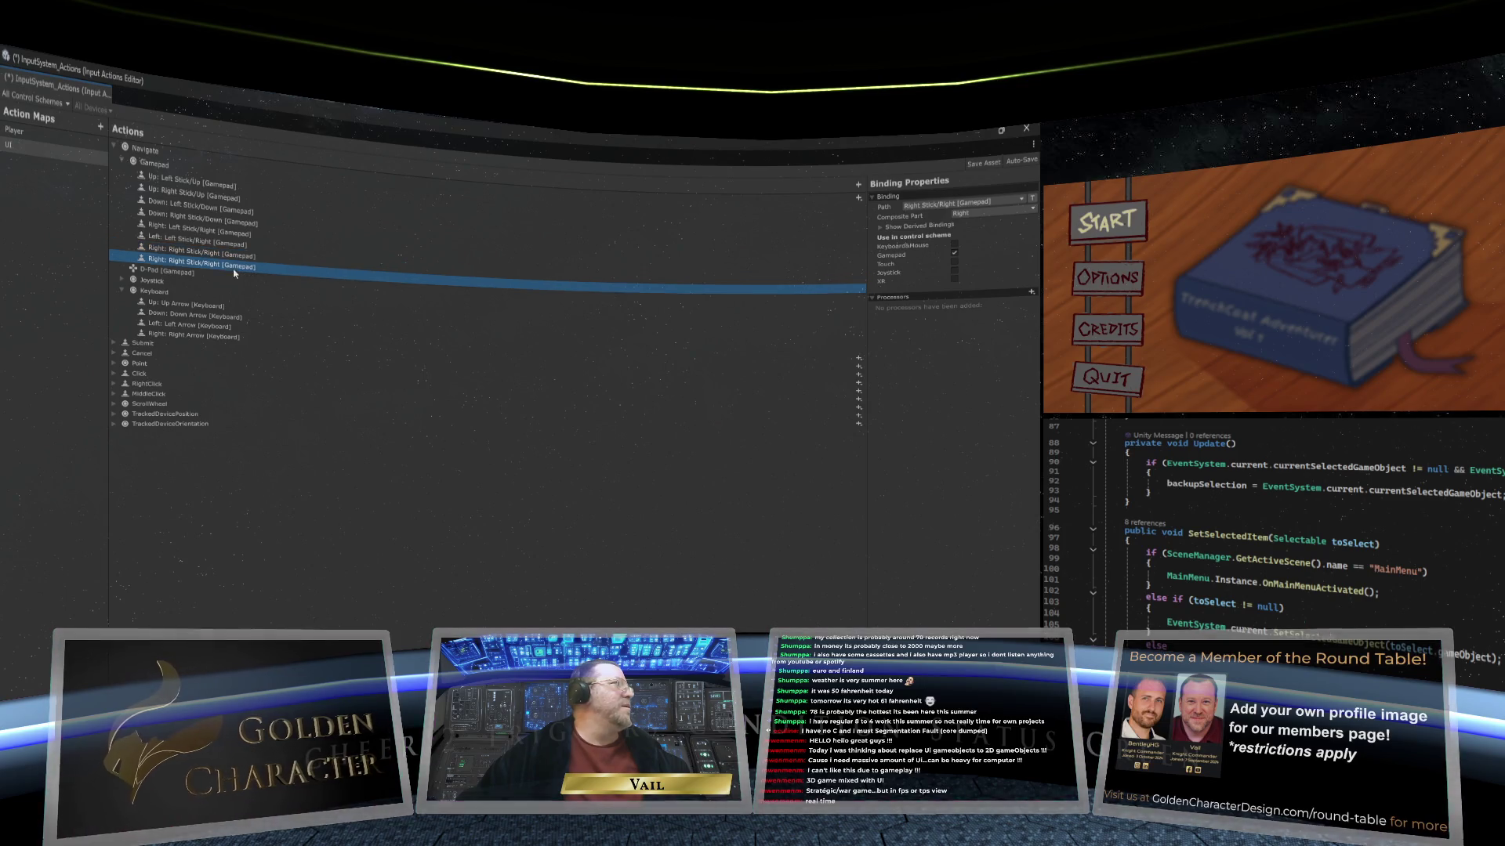
click(985, 202)
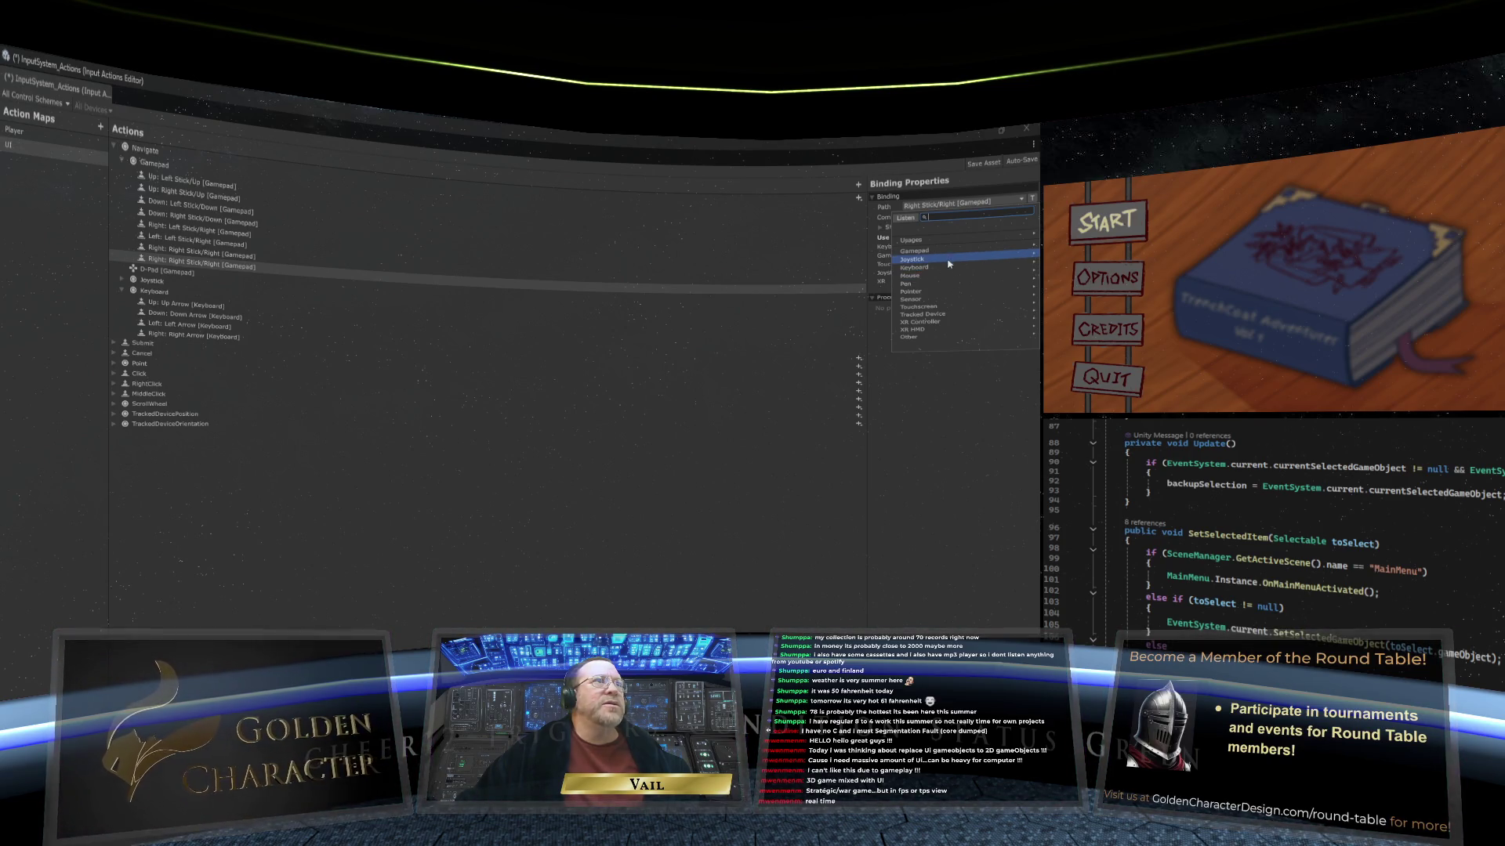
click(949, 251)
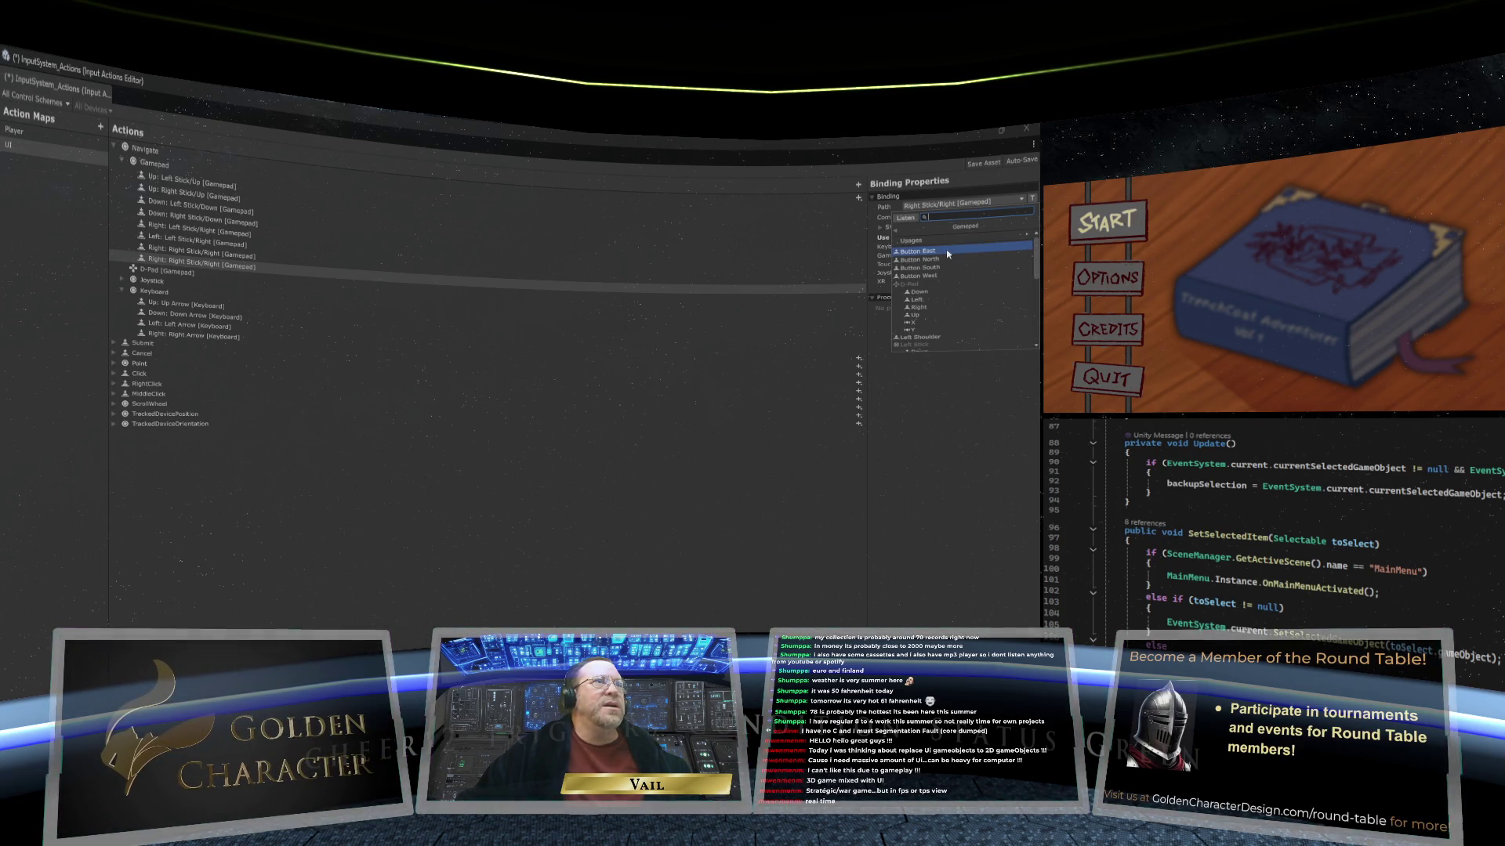
scroll(944, 308, down, 2)
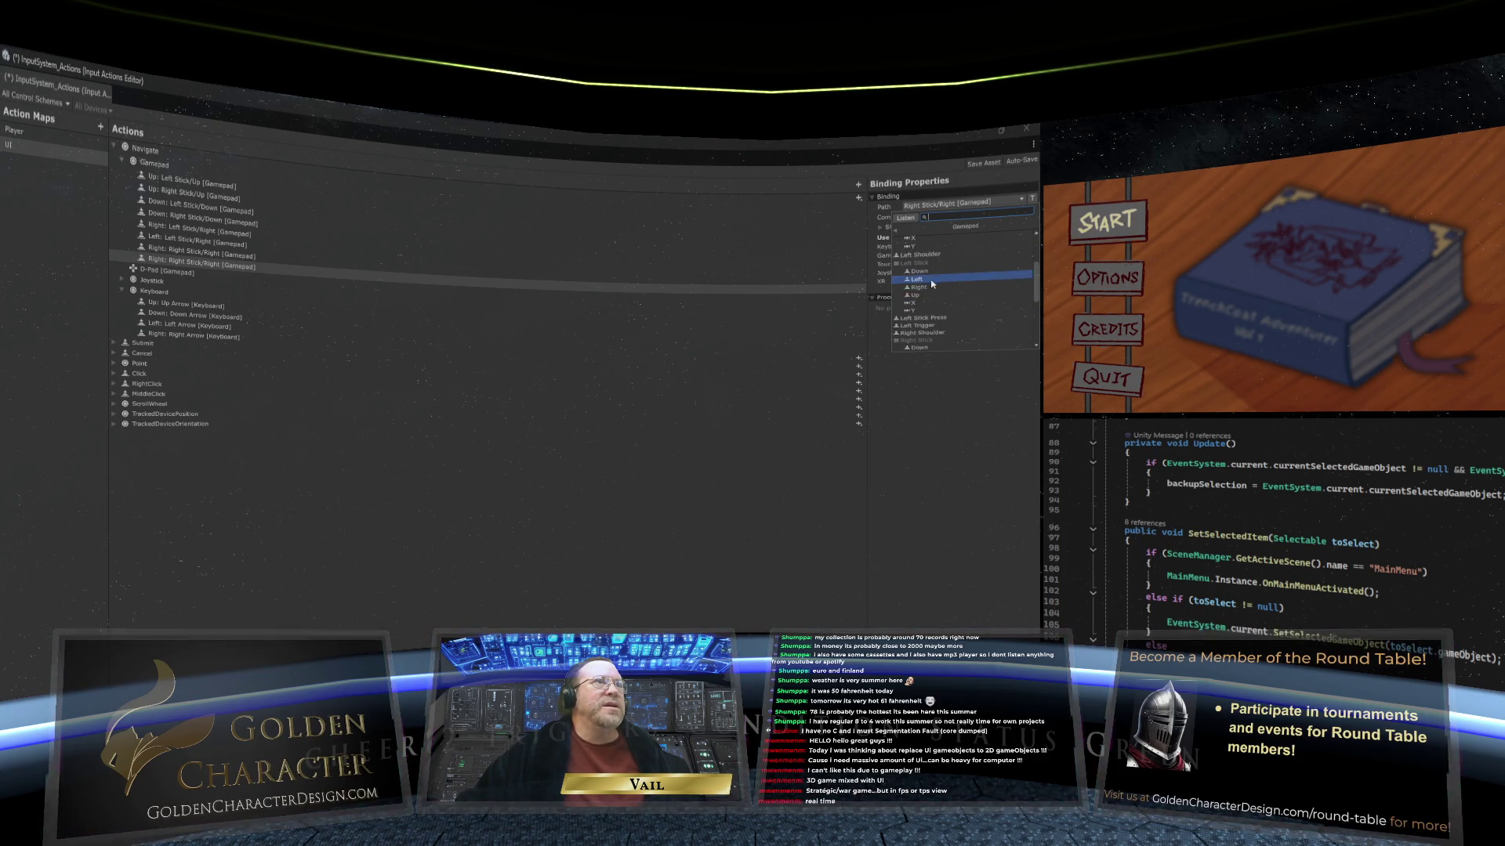
click(931, 282)
click(288, 270)
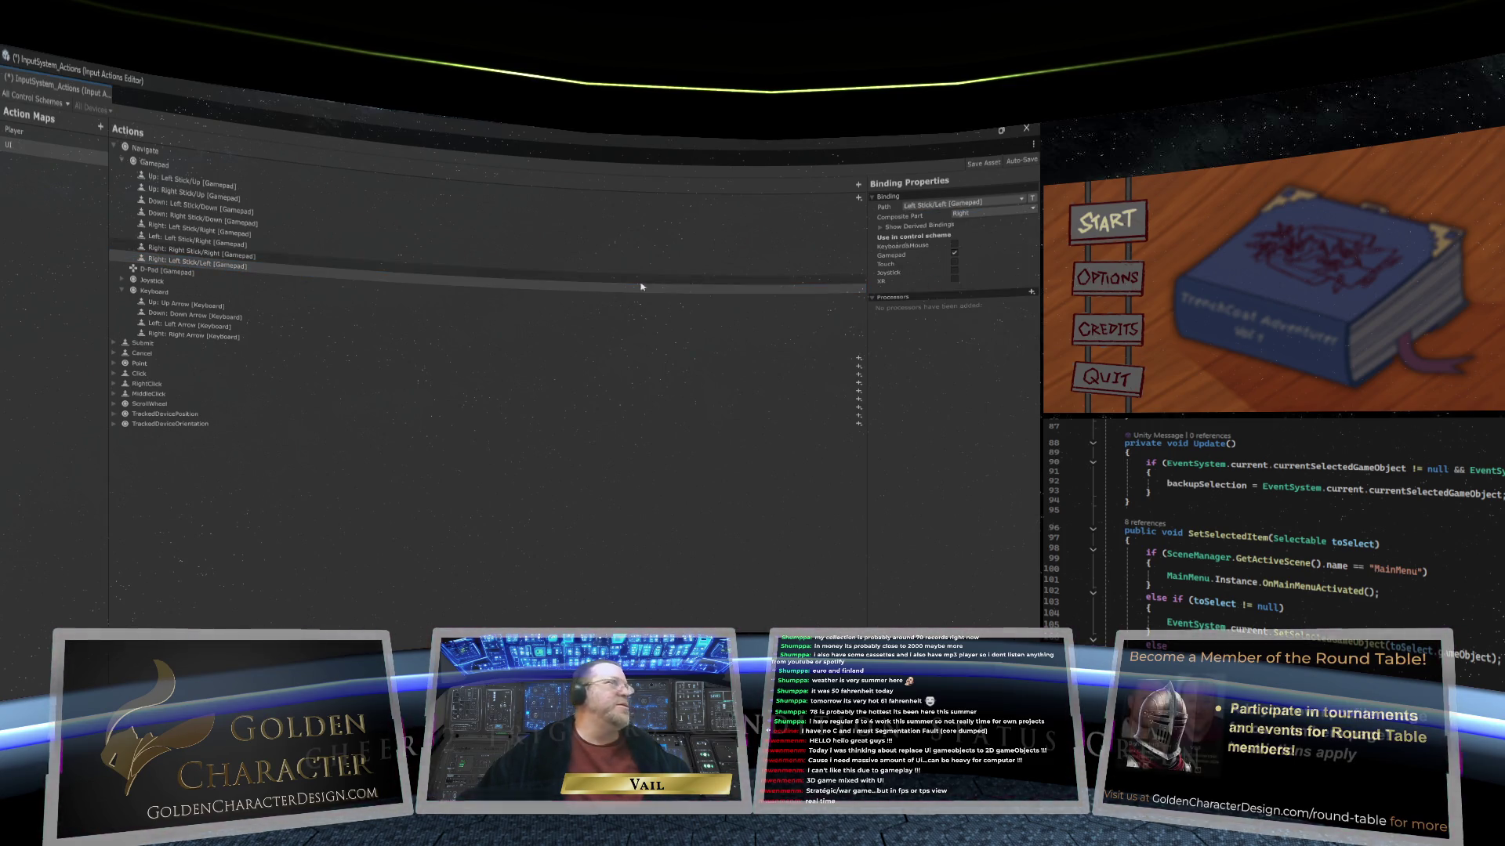
Step: Make the binding the Left part and set its path to Gamepad Right Stick/Left
click(989, 213)
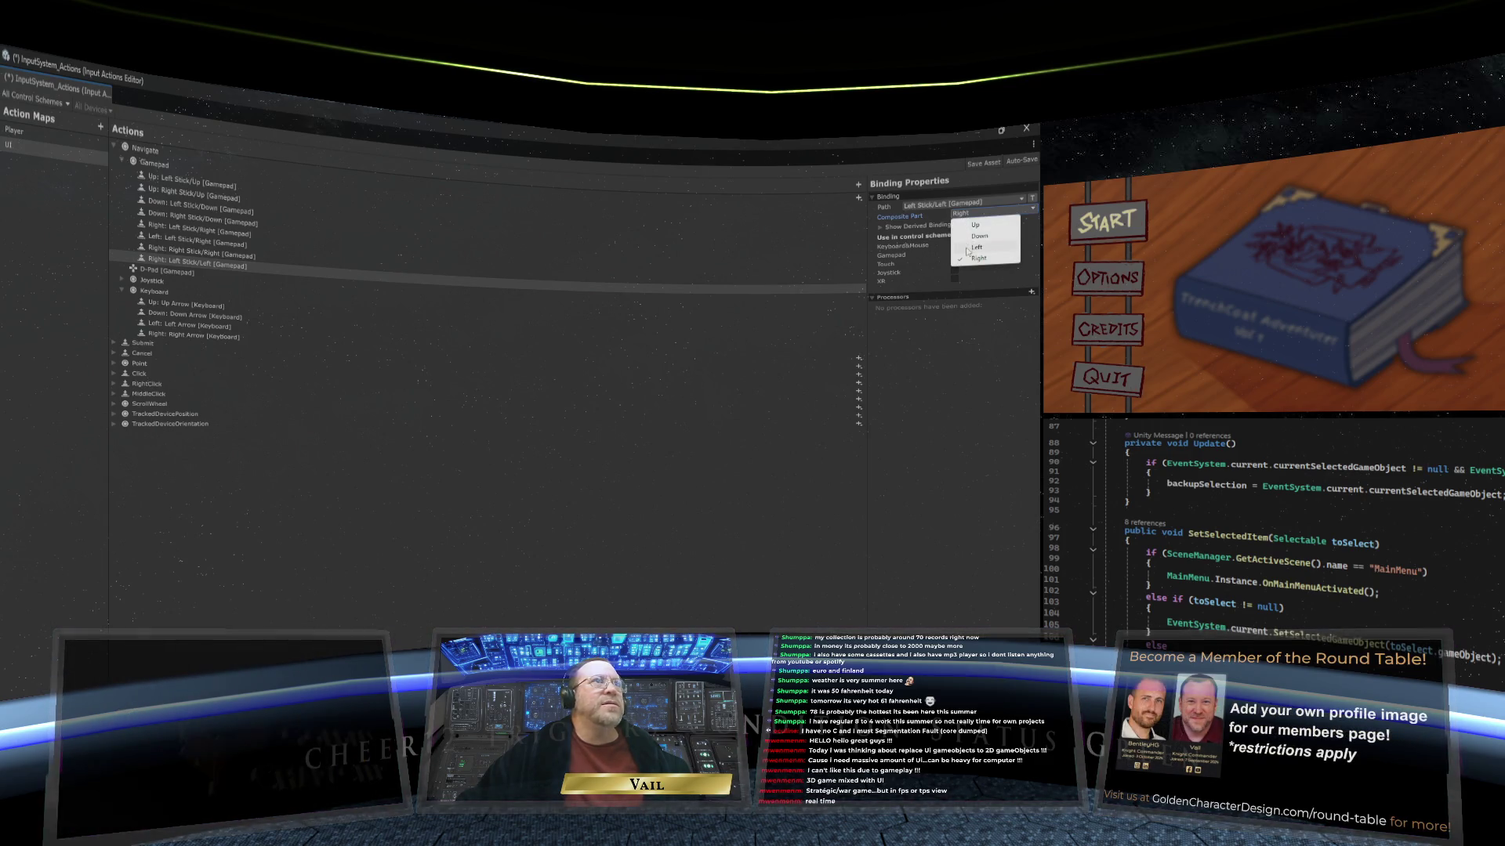
click(976, 247)
click(151, 263)
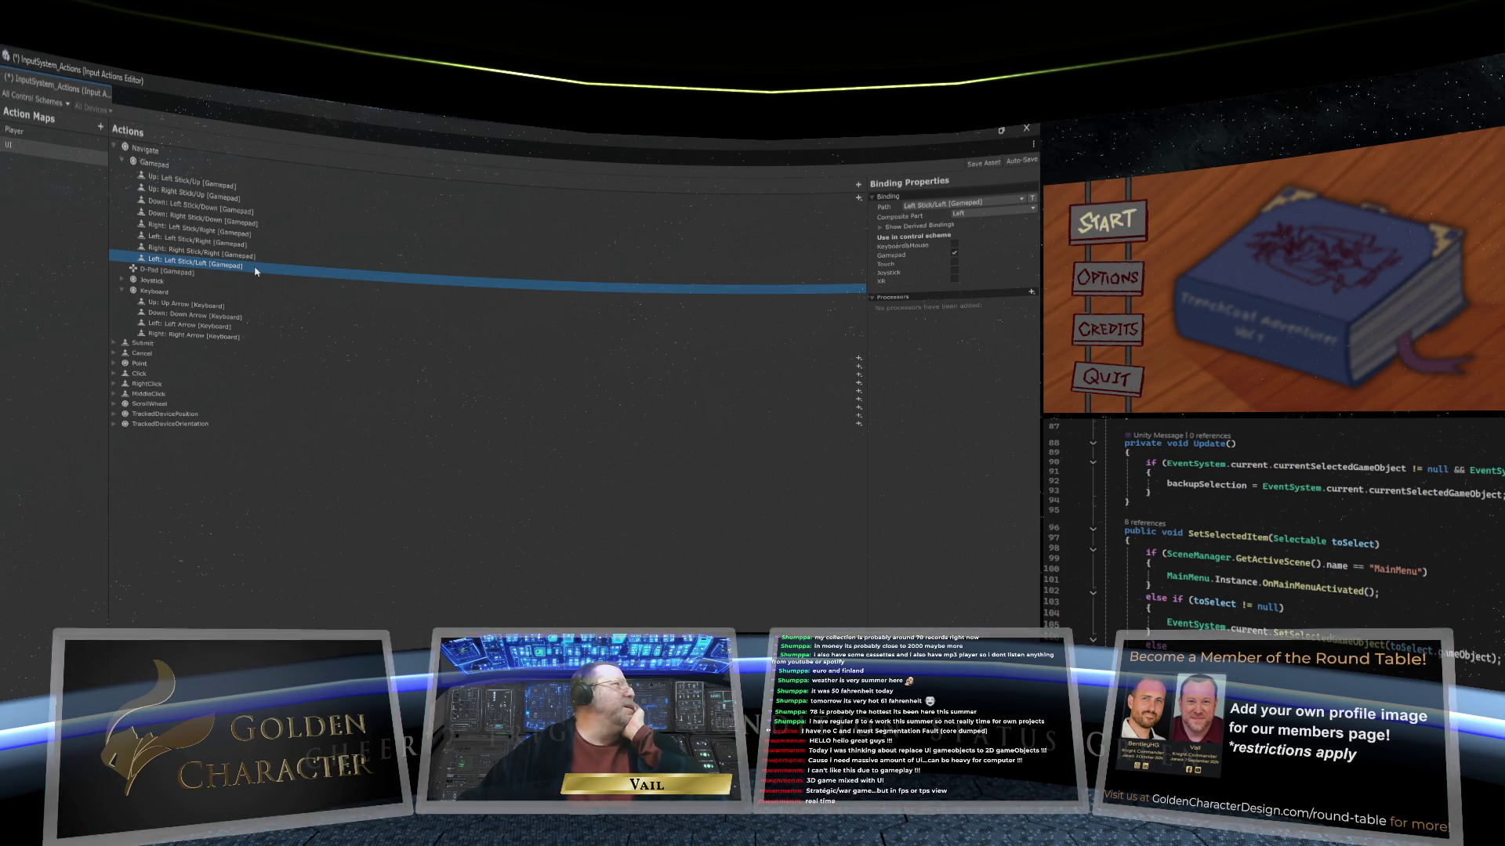
click(1001, 203)
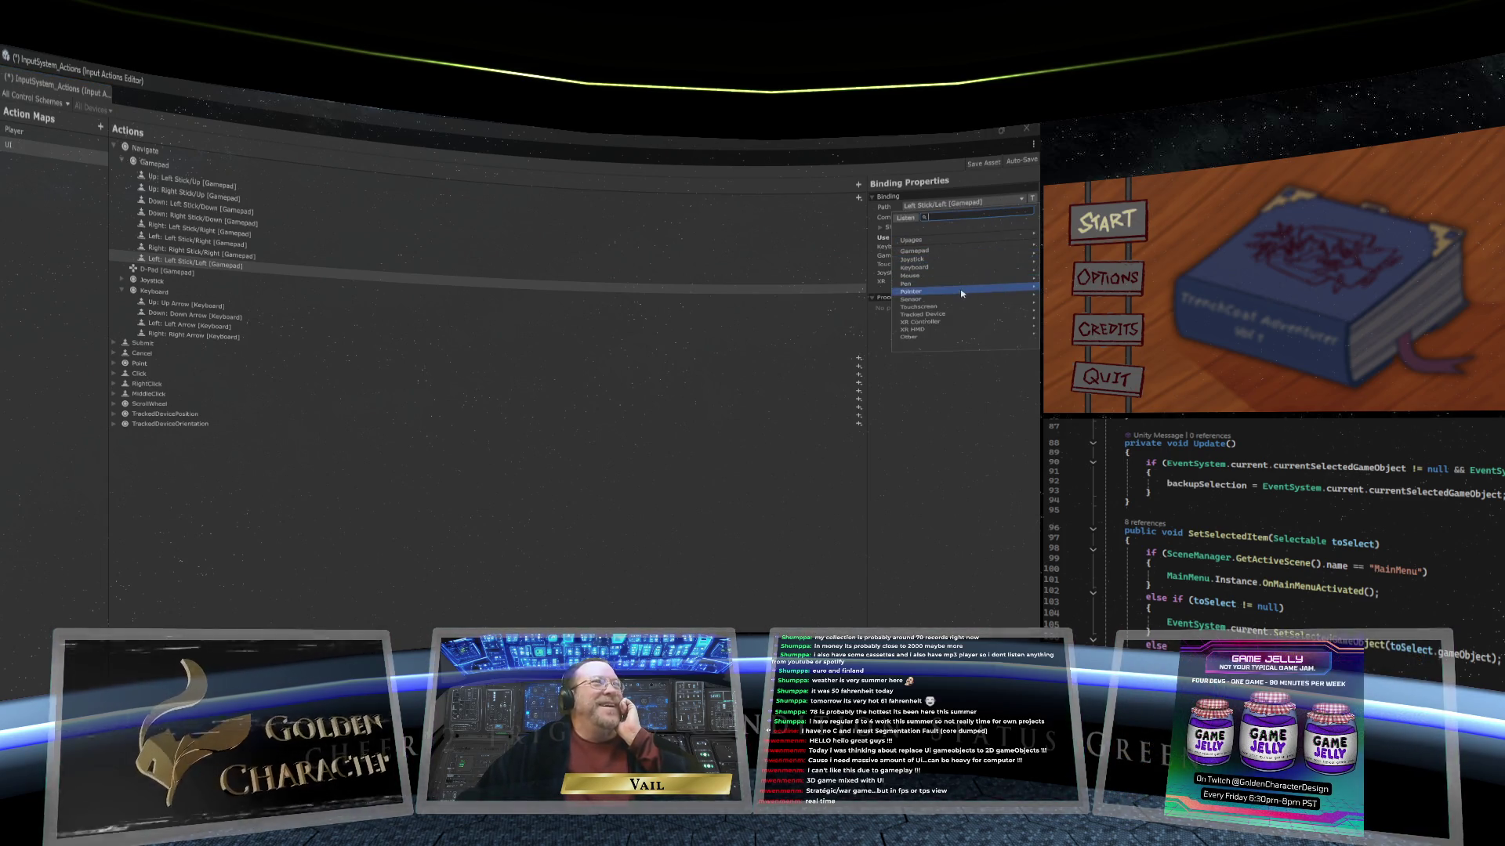
click(969, 251)
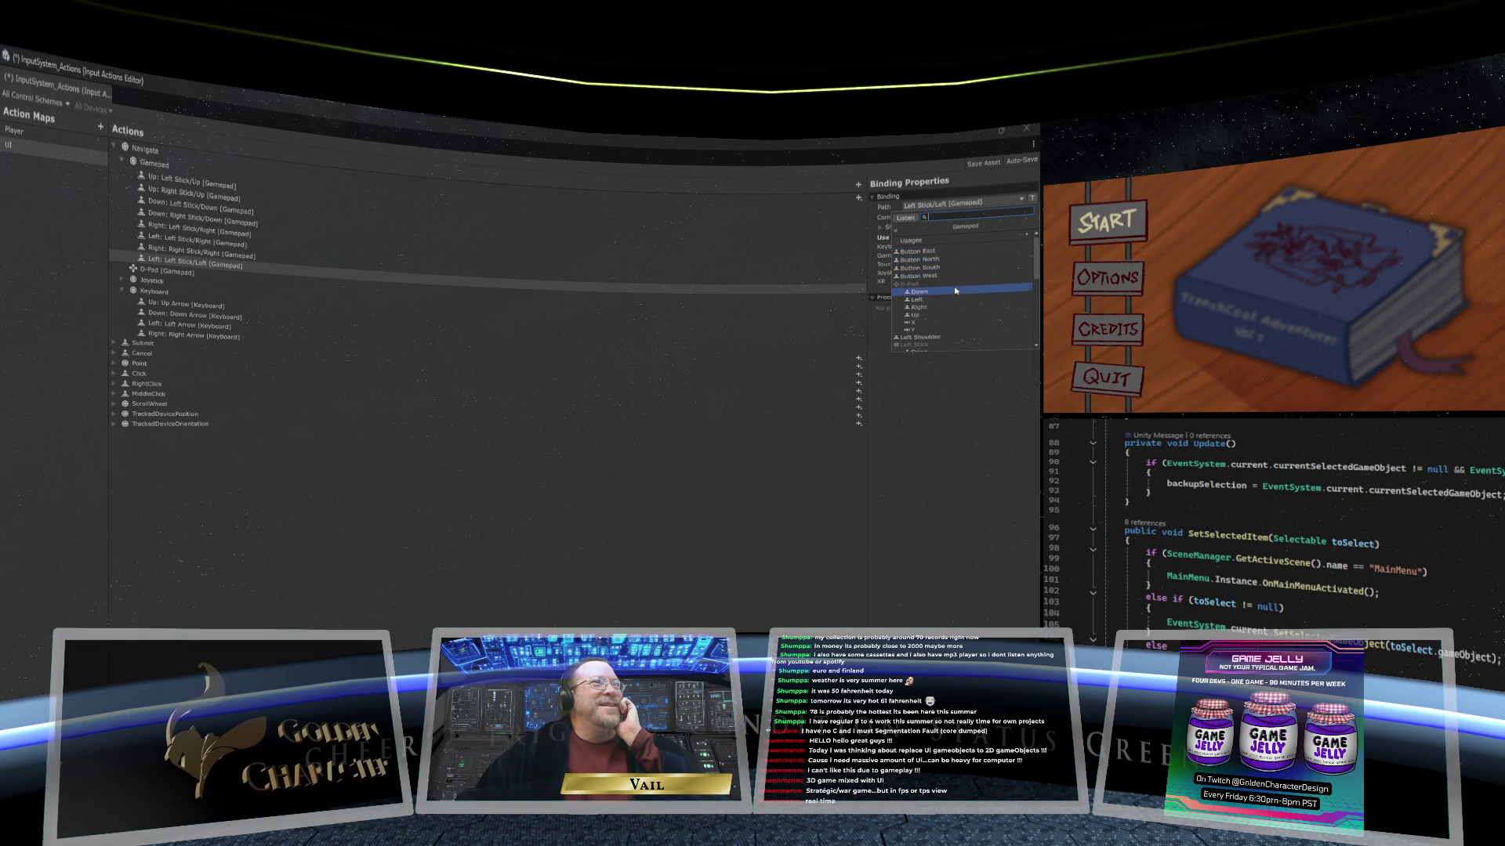
scroll(952, 274, down, 3)
scroll(955, 292, down, 3)
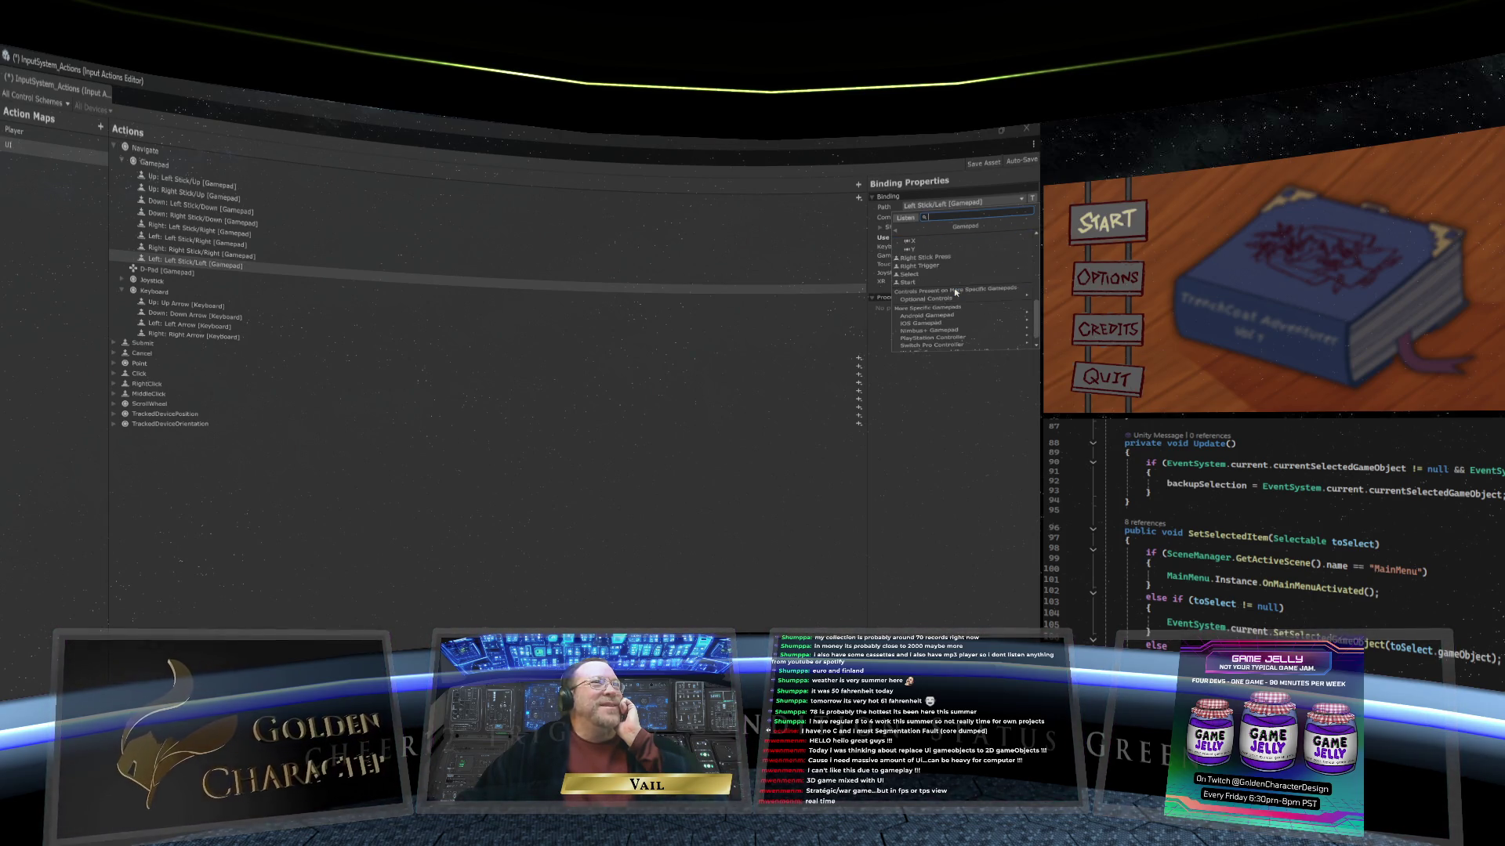
scroll(953, 288, up, 2)
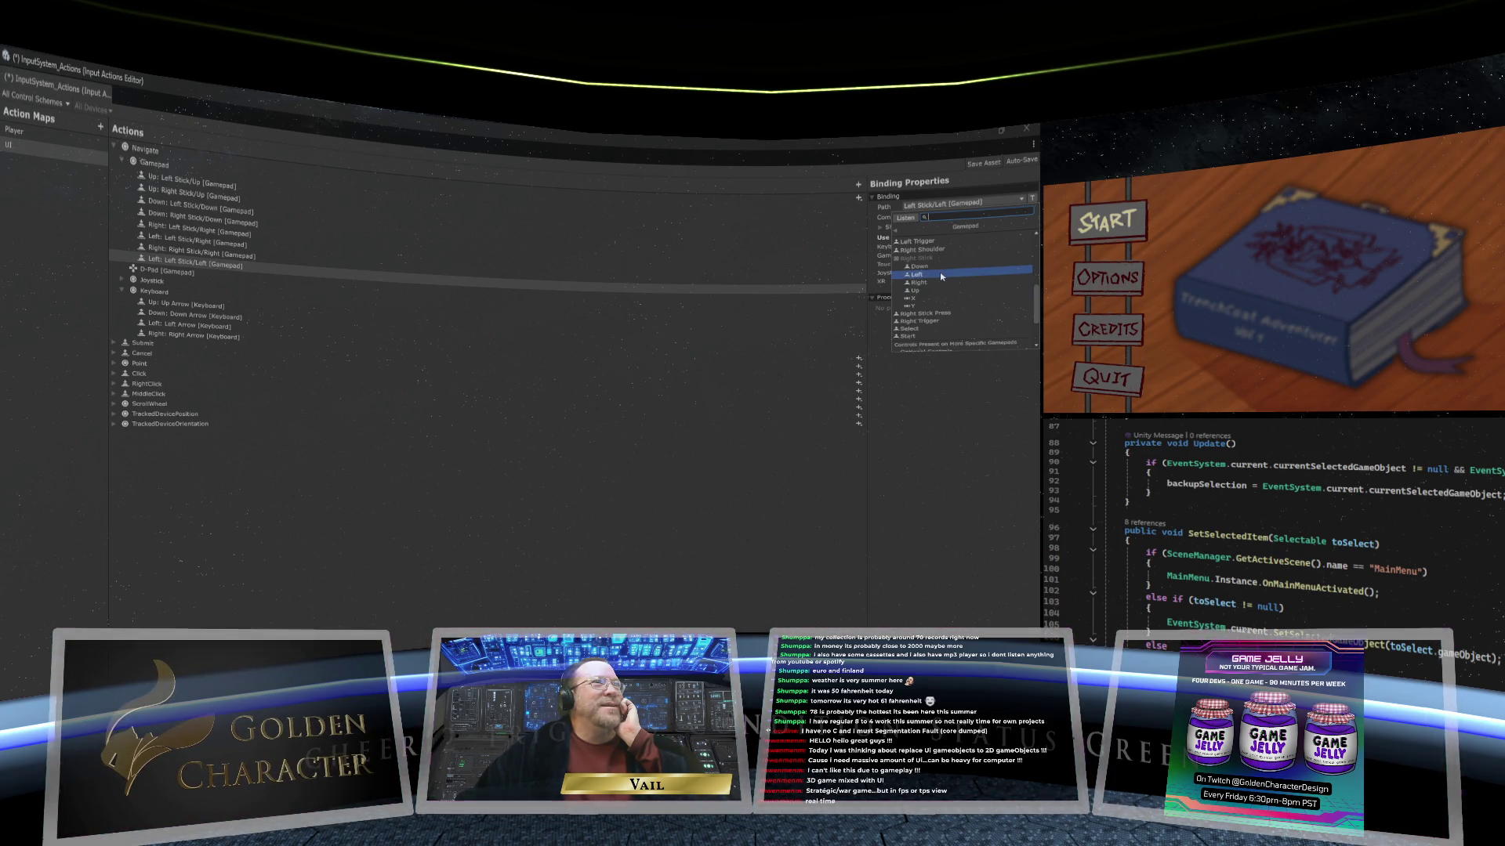
click(939, 272)
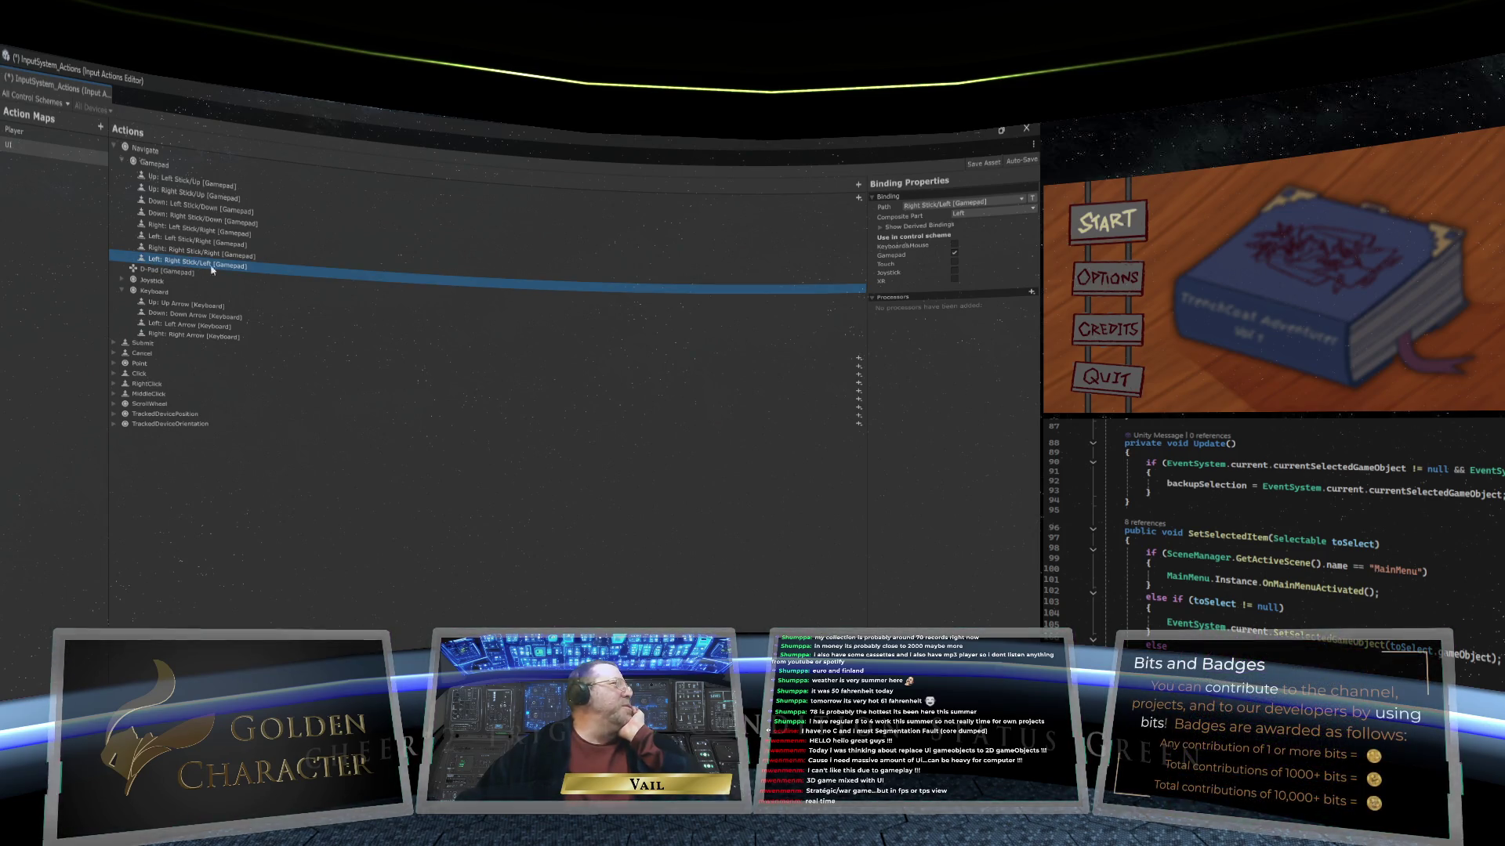
Step: Delete the Left Stick Left, Right, Down and Up bindings, keeping only Right Stick parts
click(187, 242)
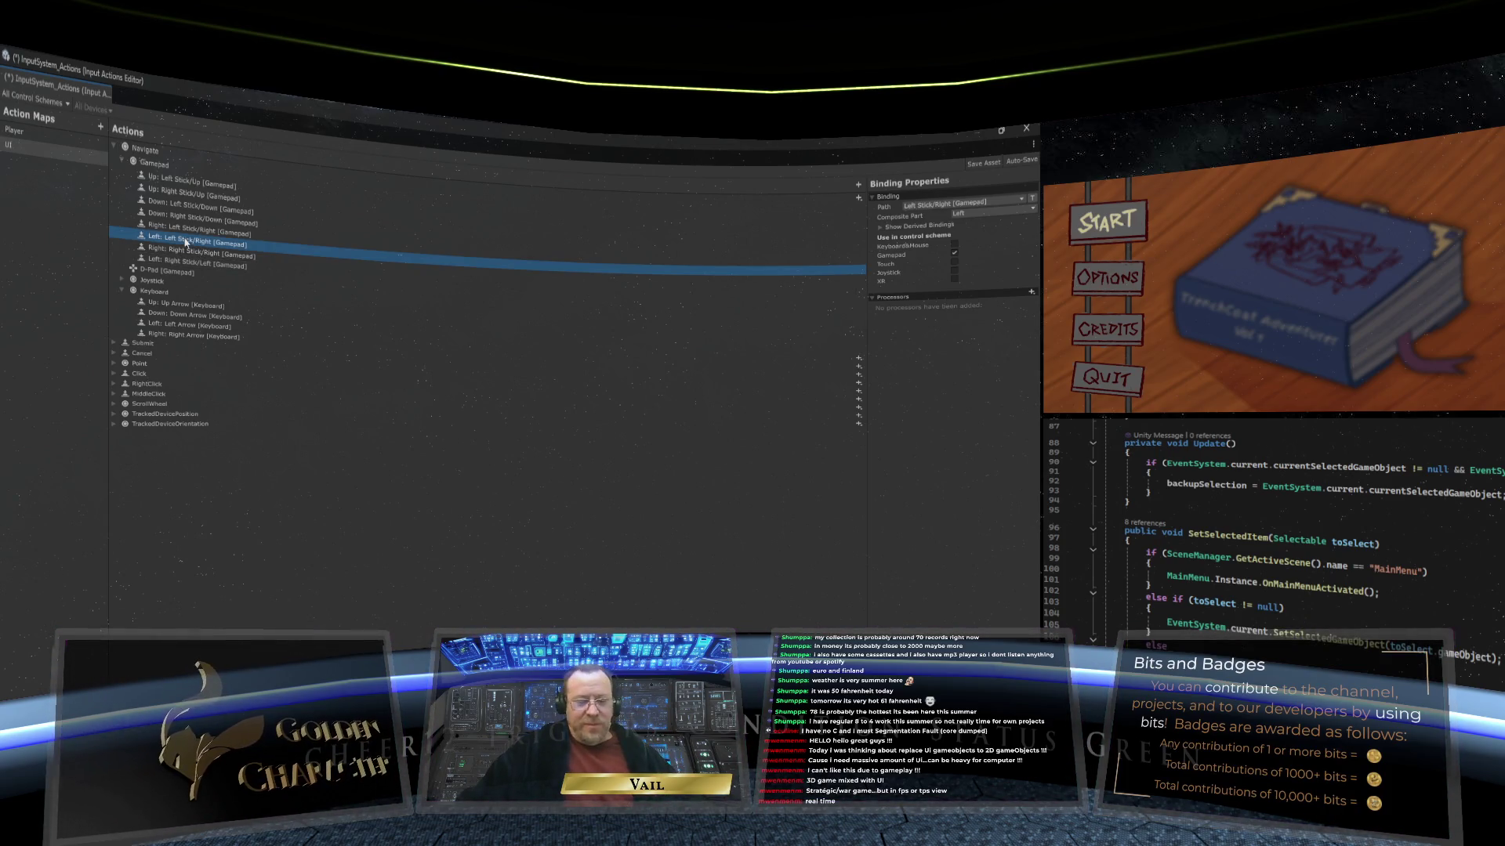
key(Delete)
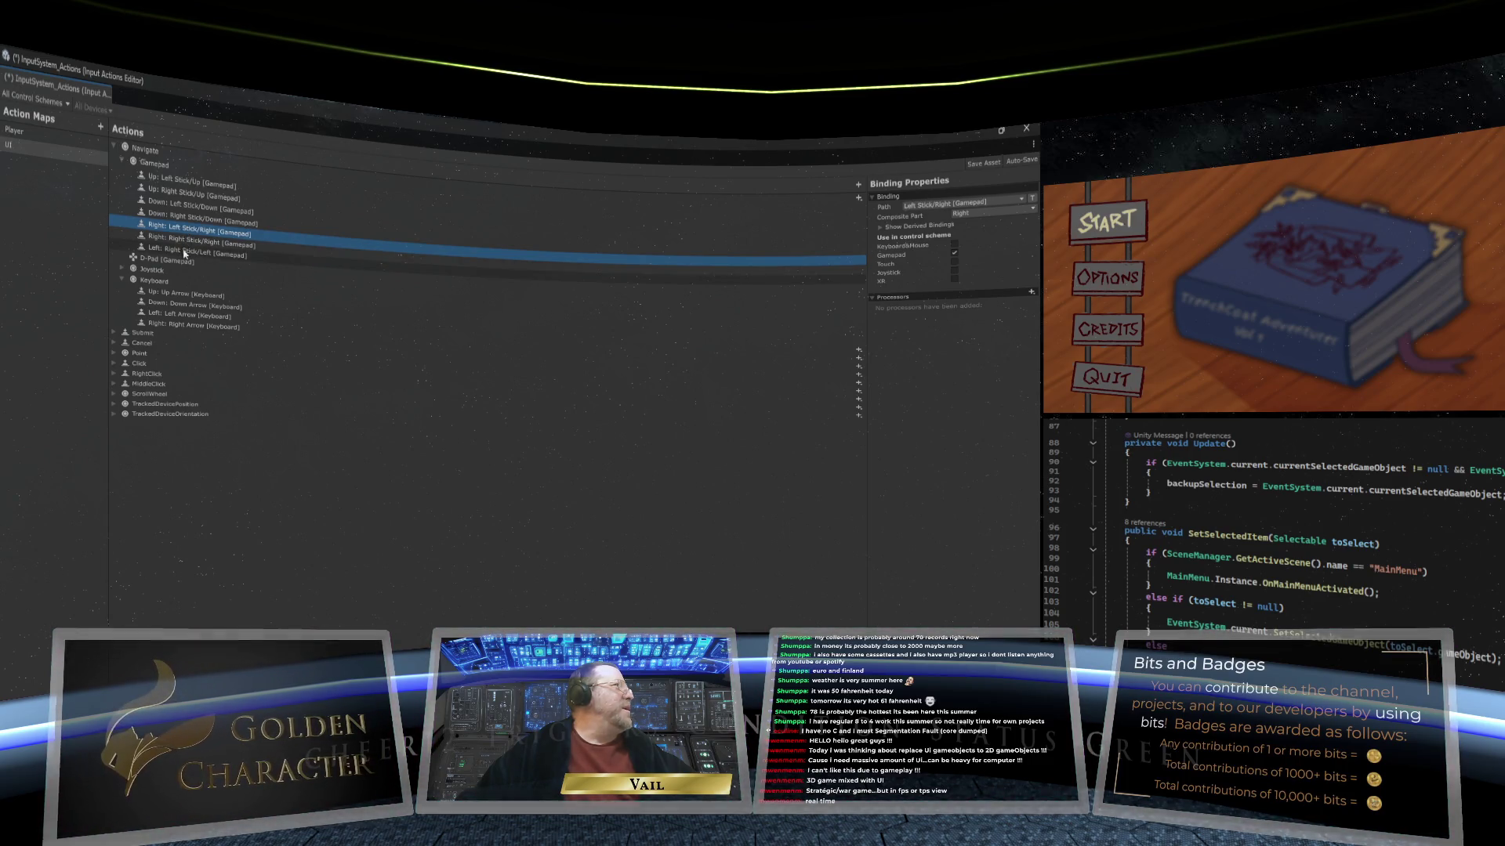
key(Delete)
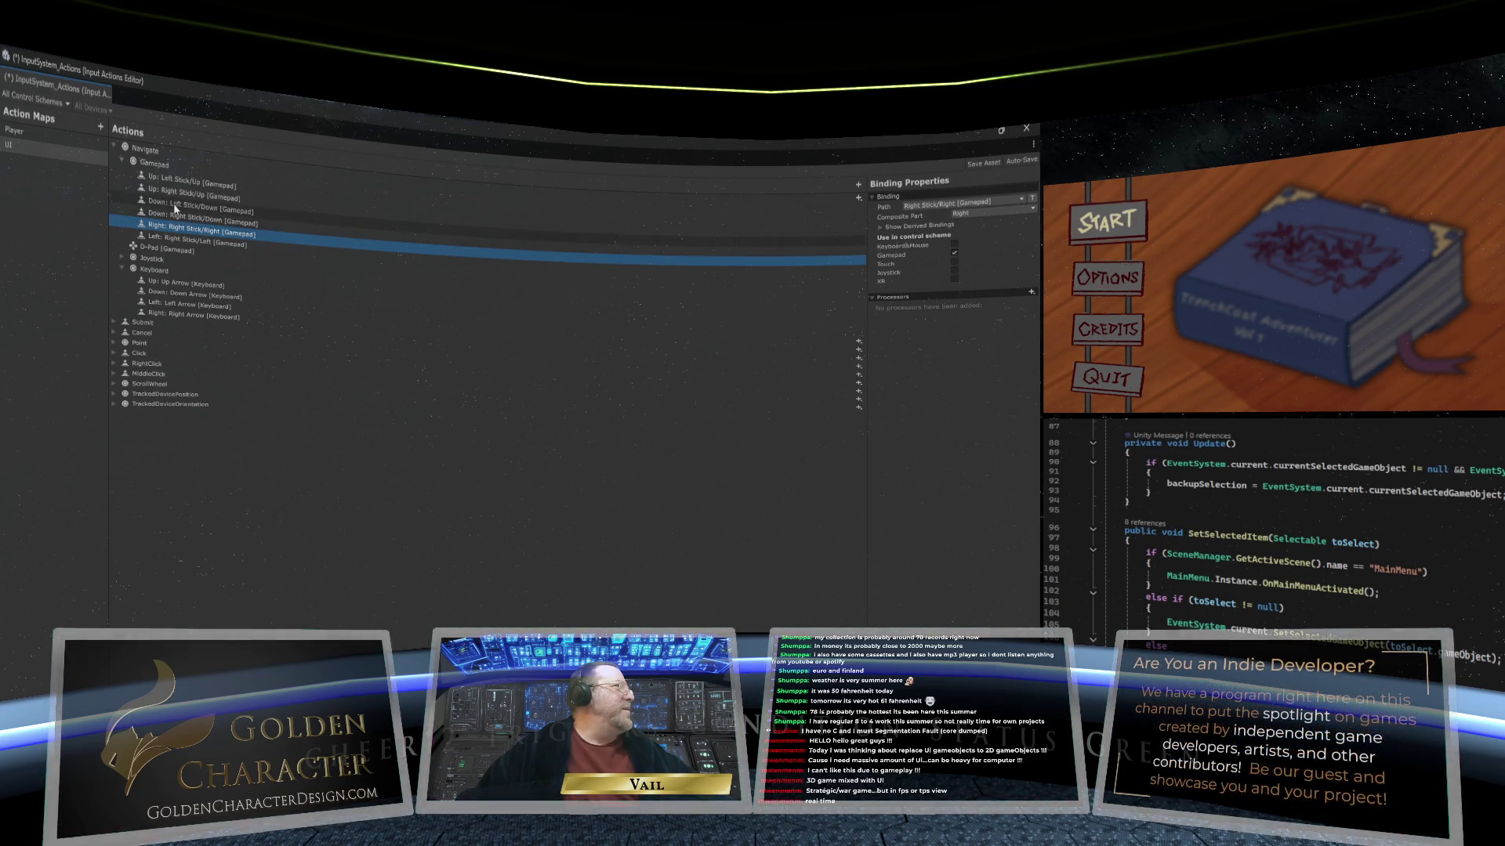
click(176, 206)
key(Delete)
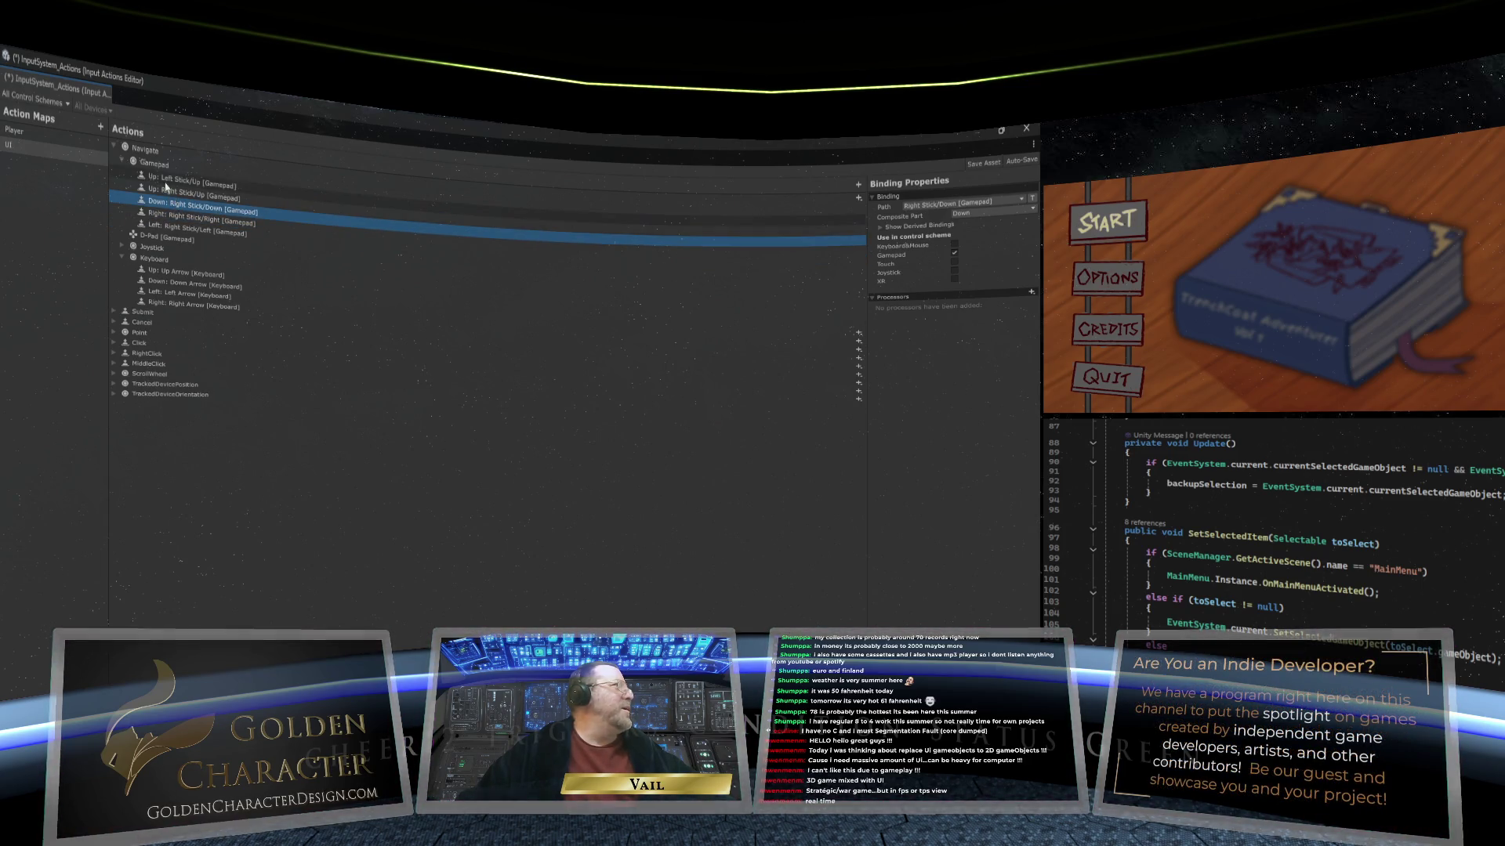
click(170, 182)
key(Delete)
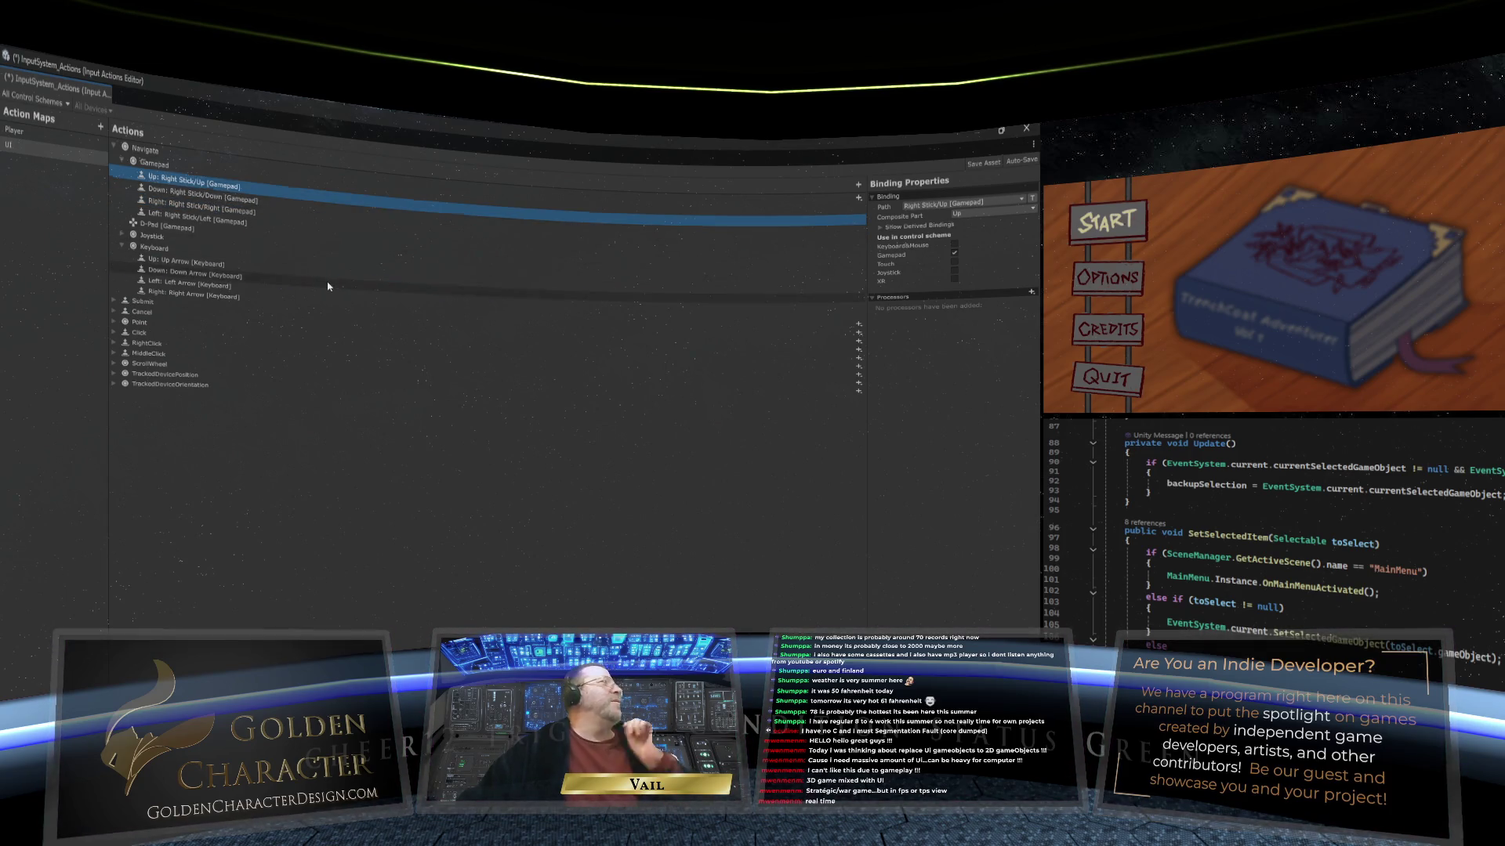
click(262, 274)
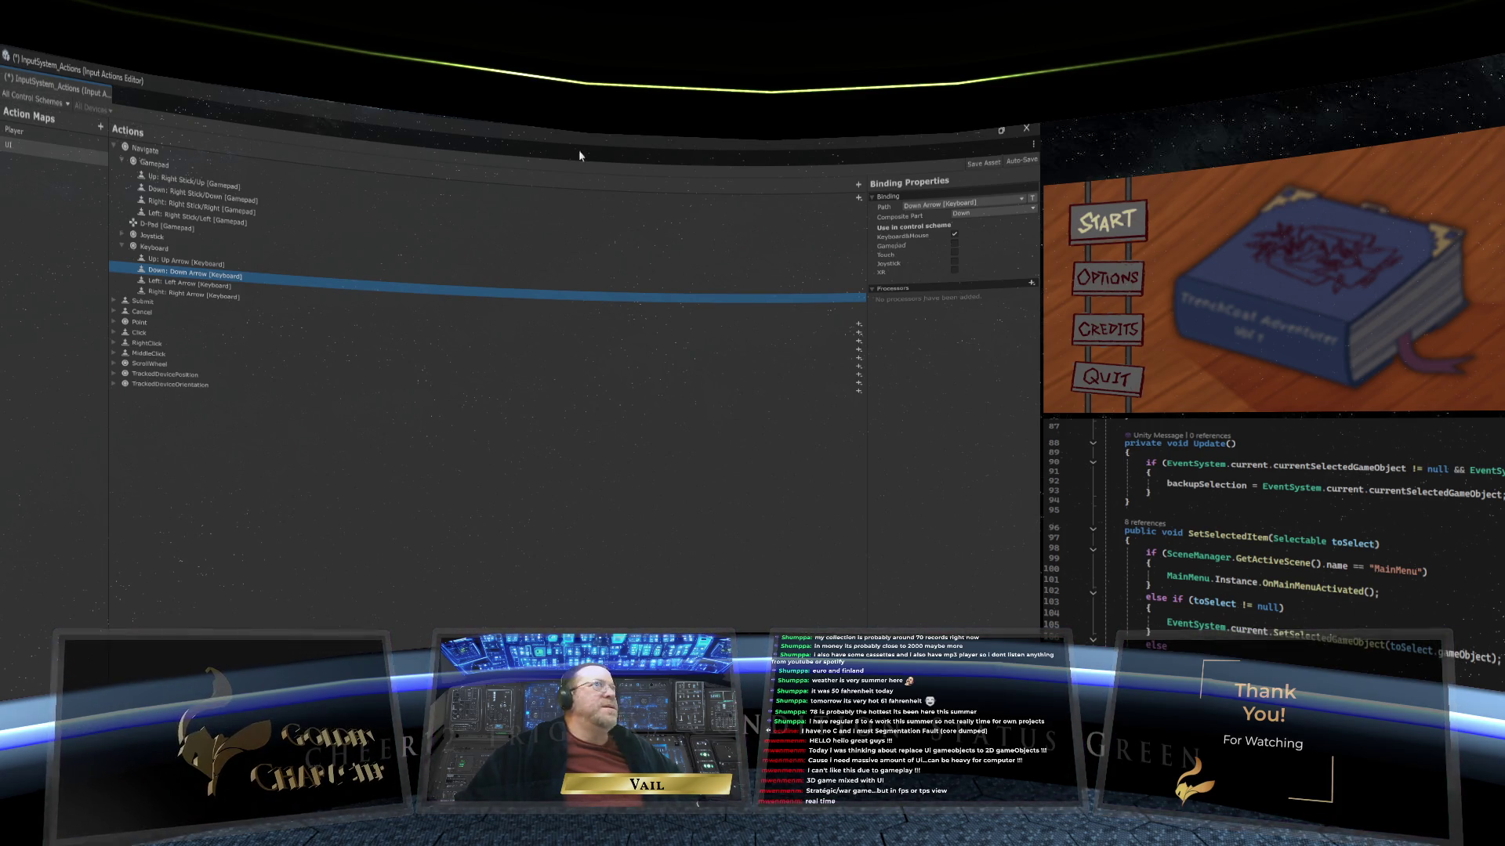
Step: Collapse the Navigate action's bindings and scroll through the remaining UI actions list
click(115, 147)
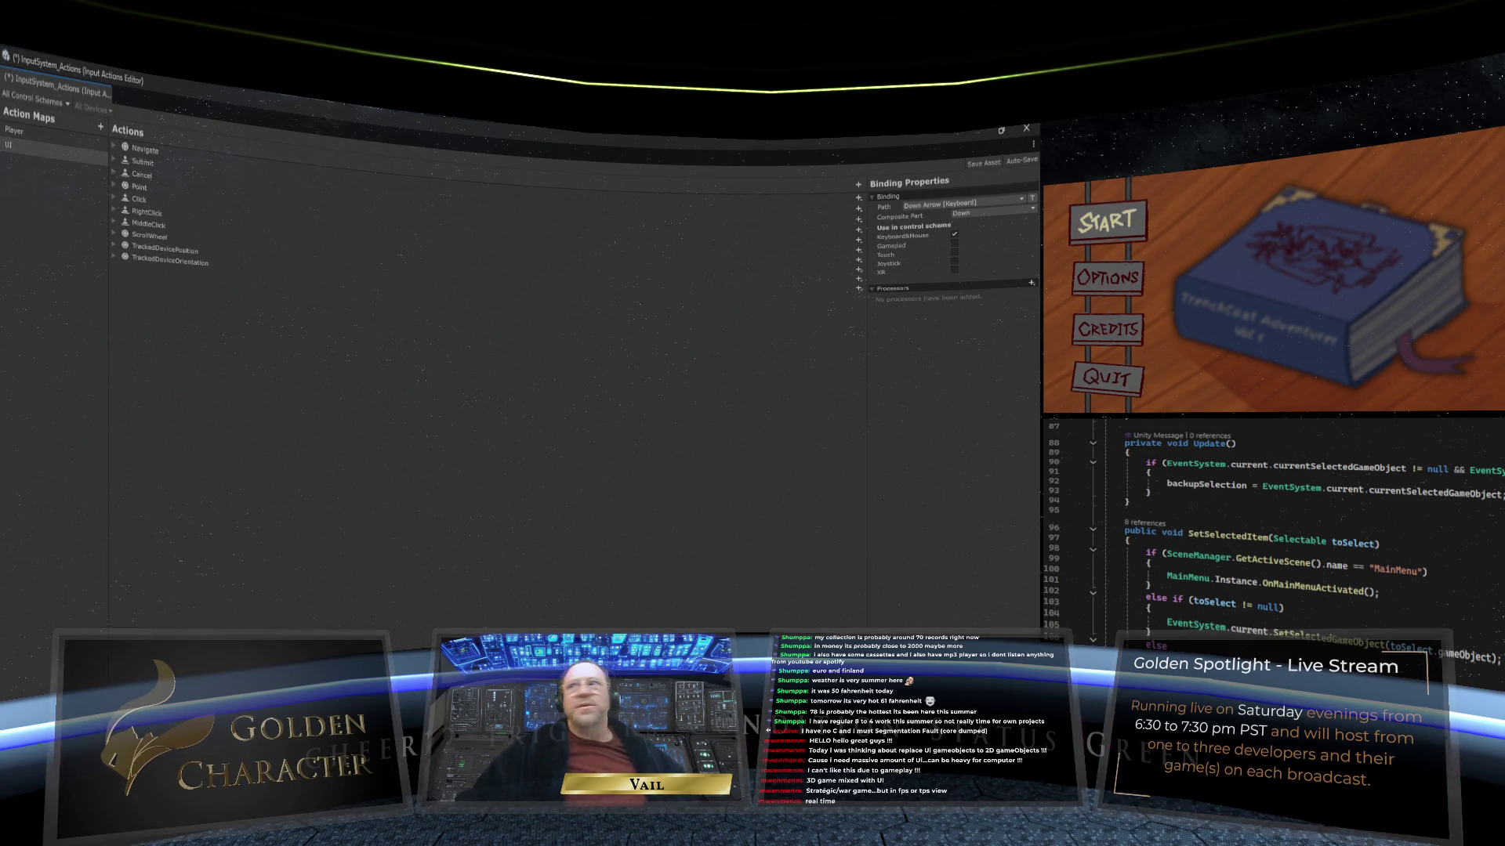
scroll(1062, 482, down, 20)
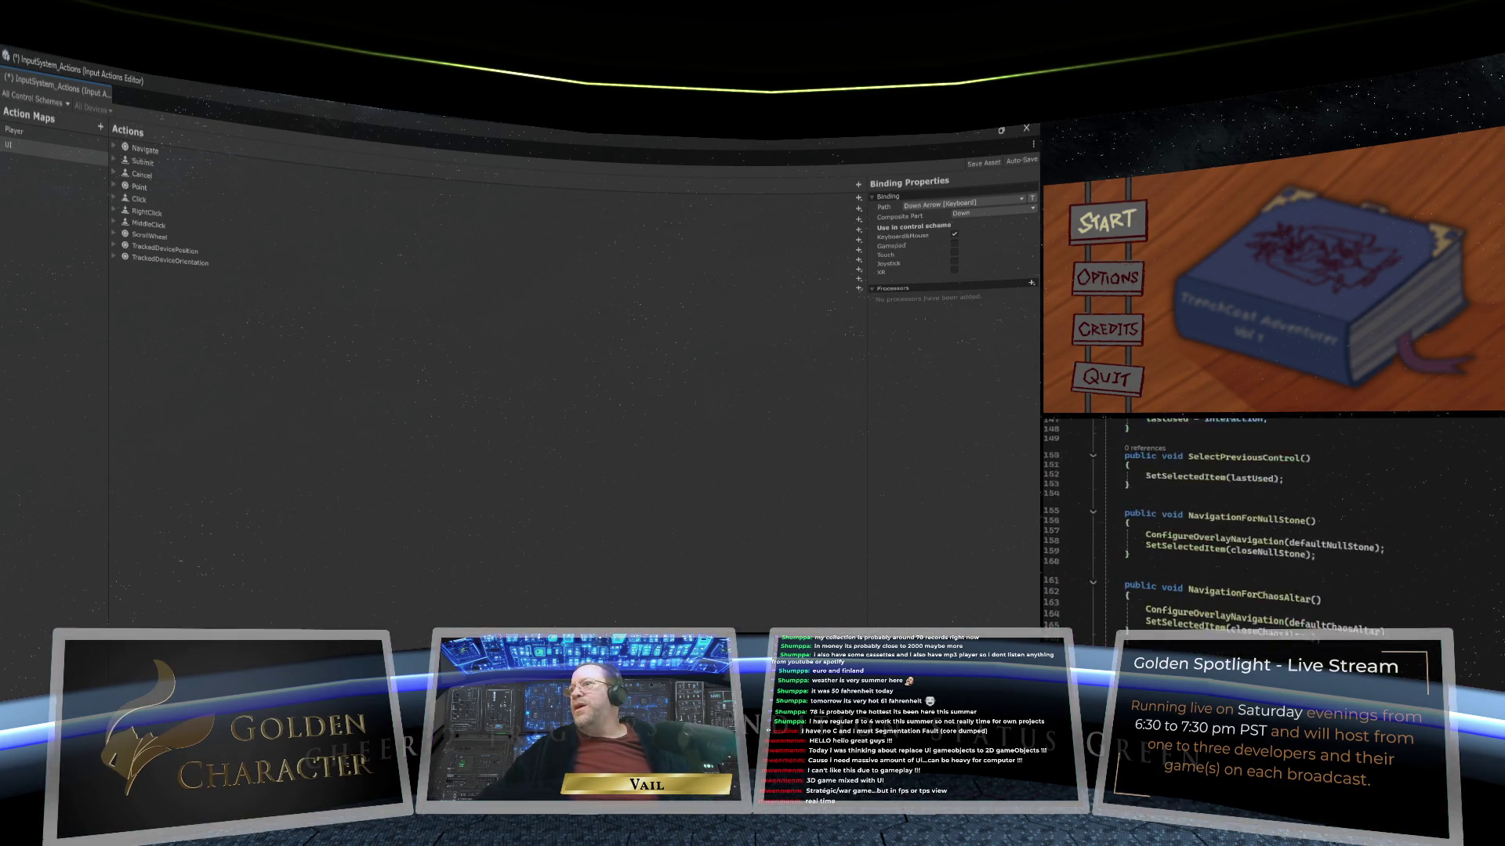
scroll(1268, 491, down, 18)
scroll(1269, 518, down, 10)
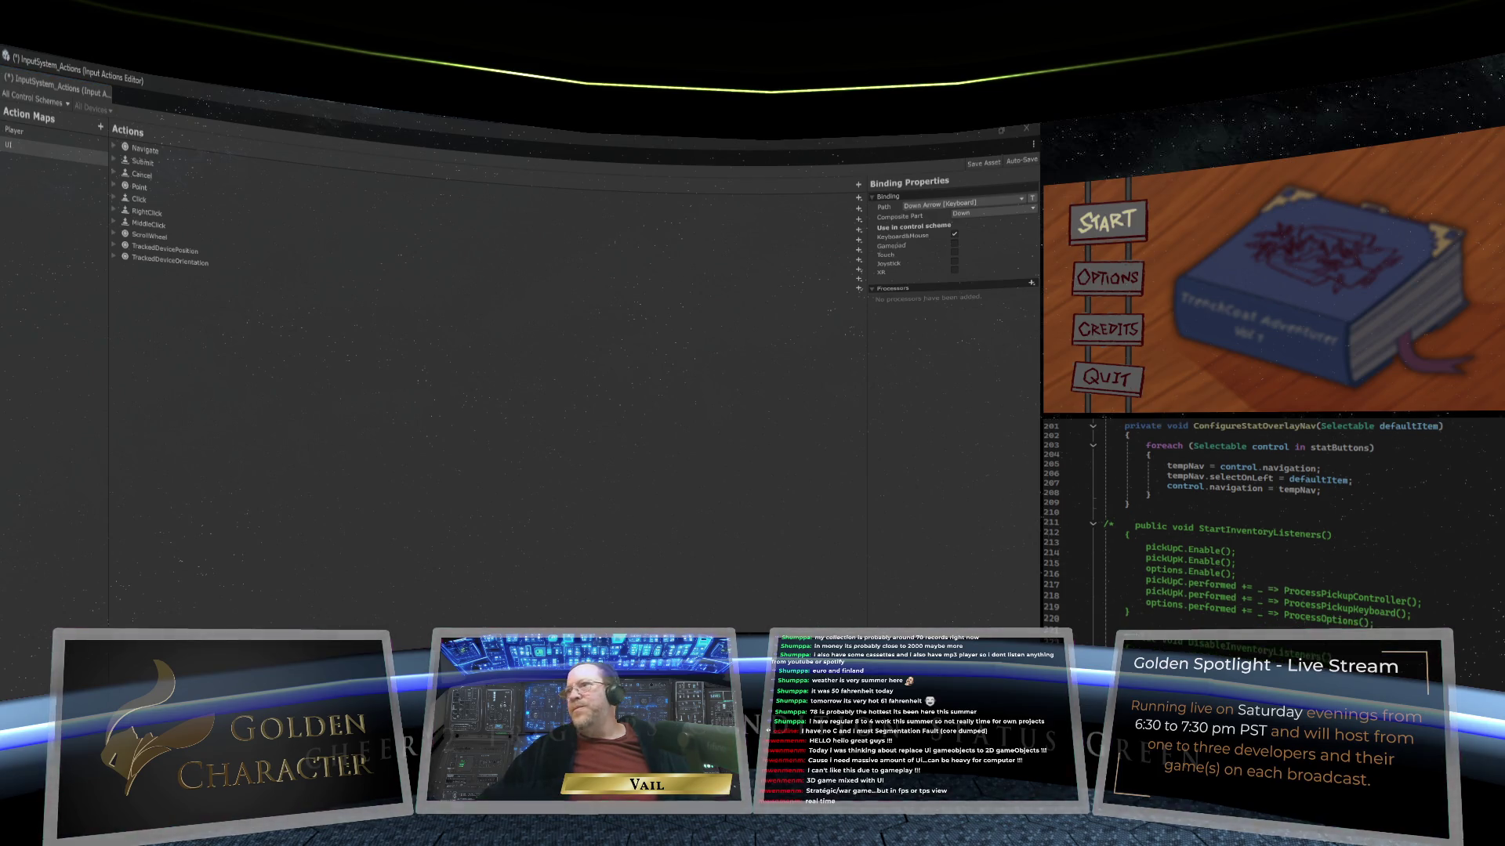
scroll(1270, 518, up, 20)
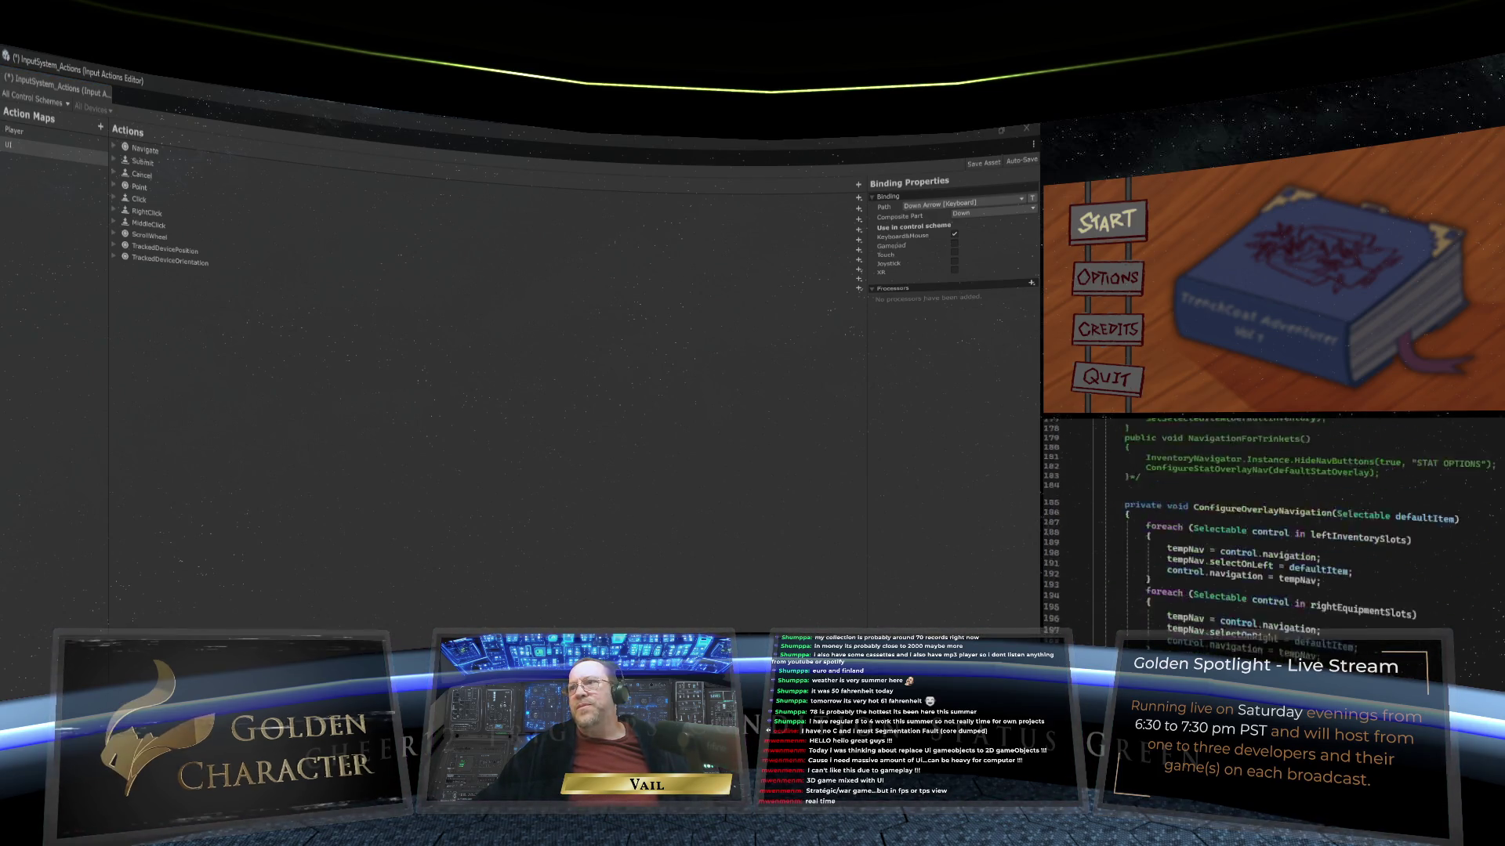
scroll(1270, 517, down, 20)
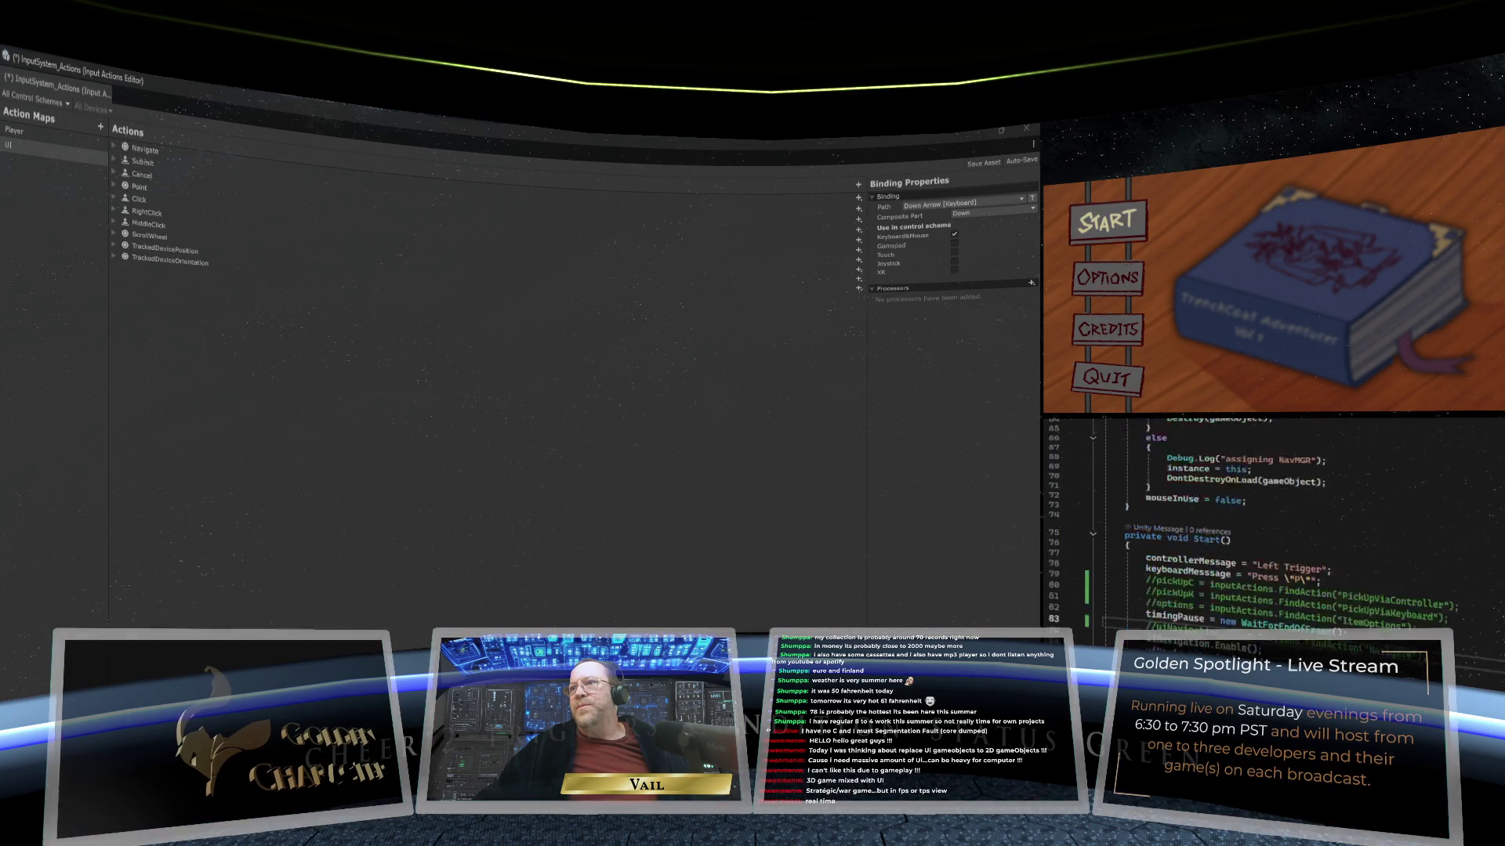
scroll(1270, 517, down, 7)
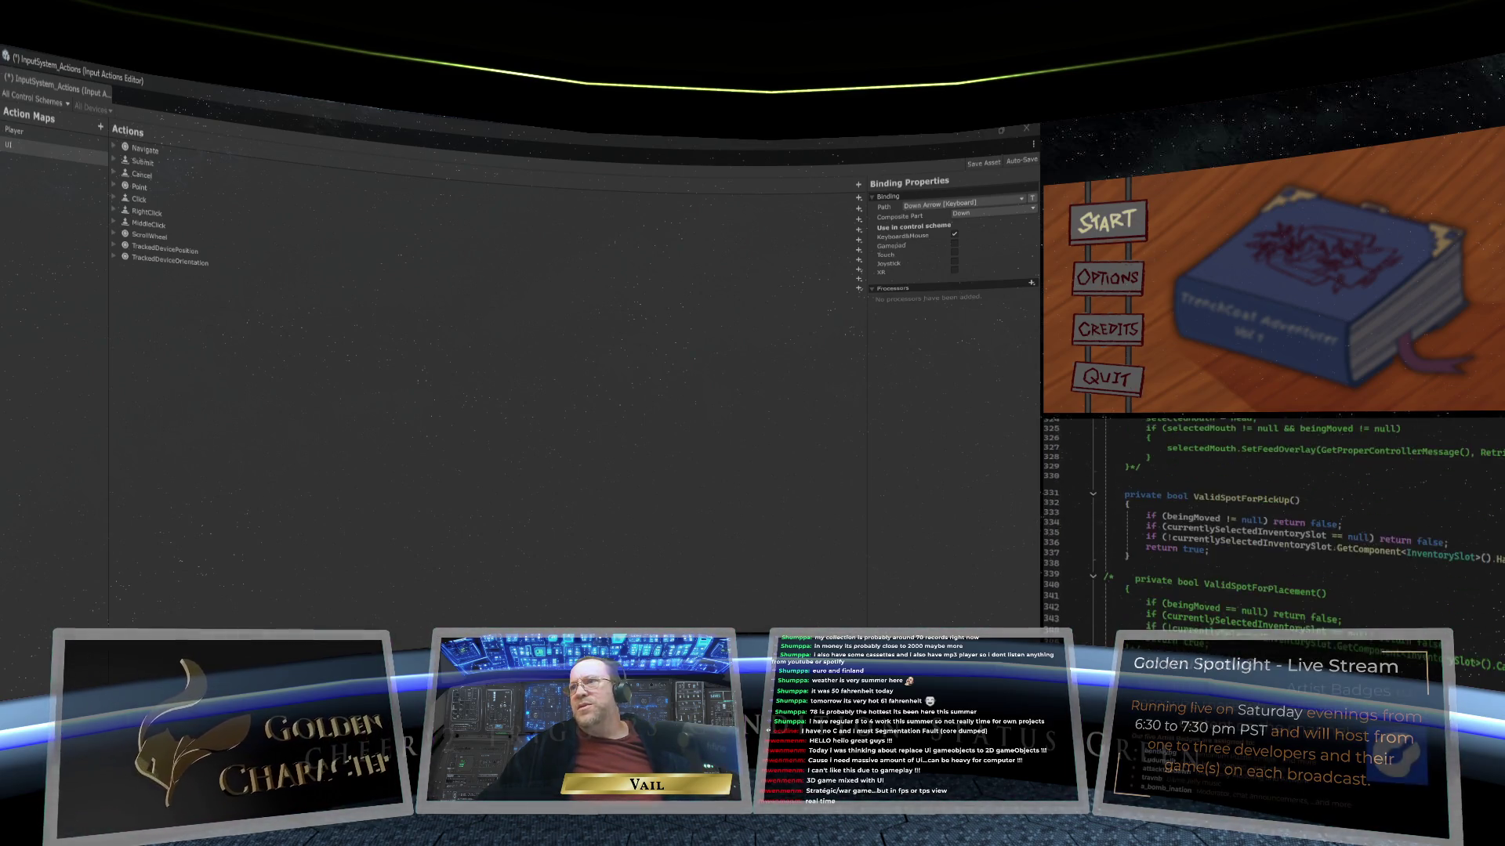
scroll(1269, 517, down, 5)
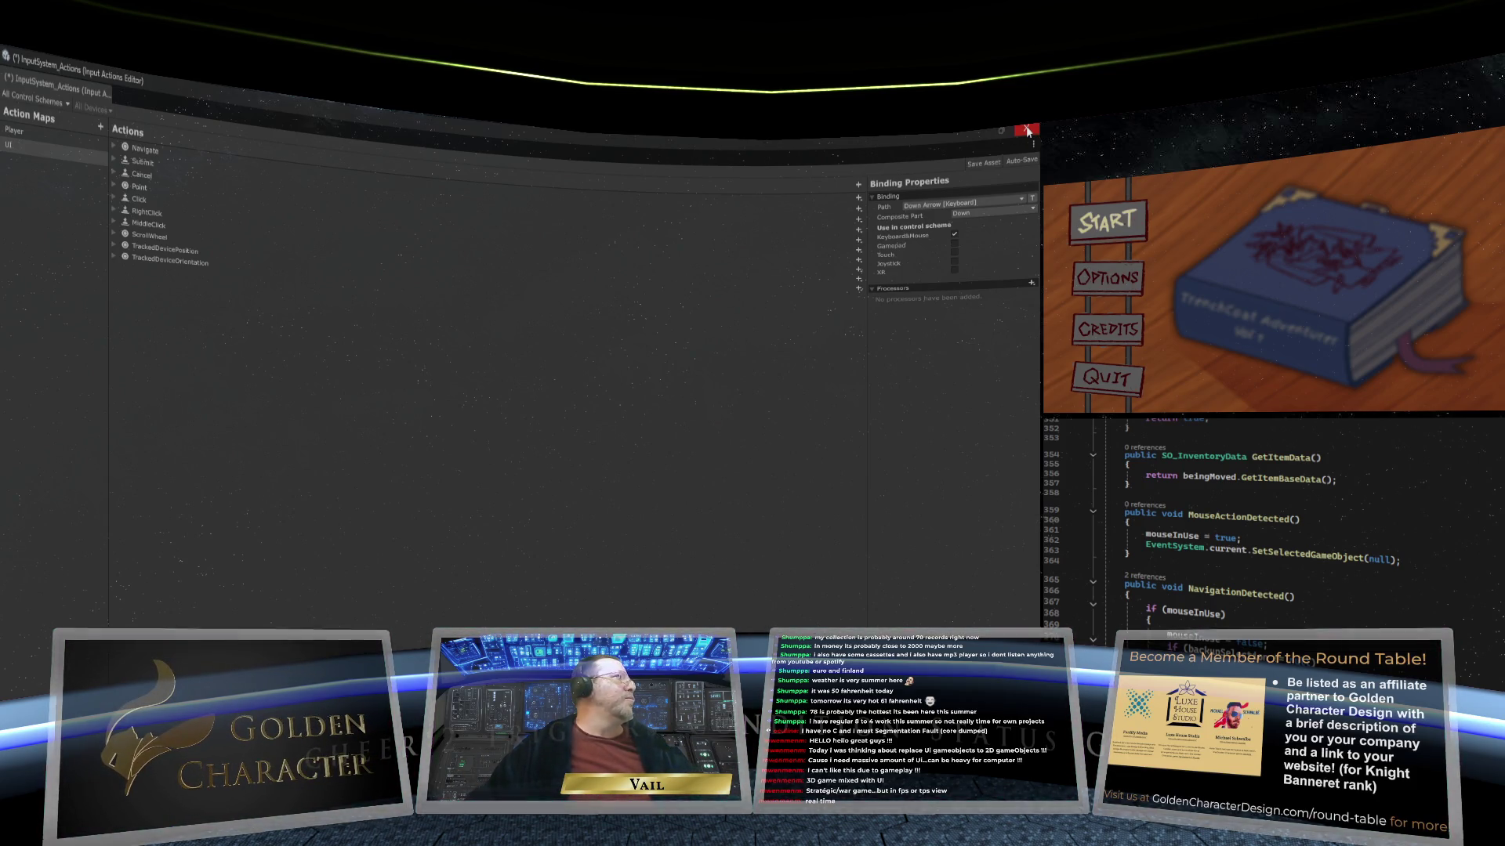
Step: Close the Input Actions editor, answering the save prompt for the pending edits
click(1027, 130)
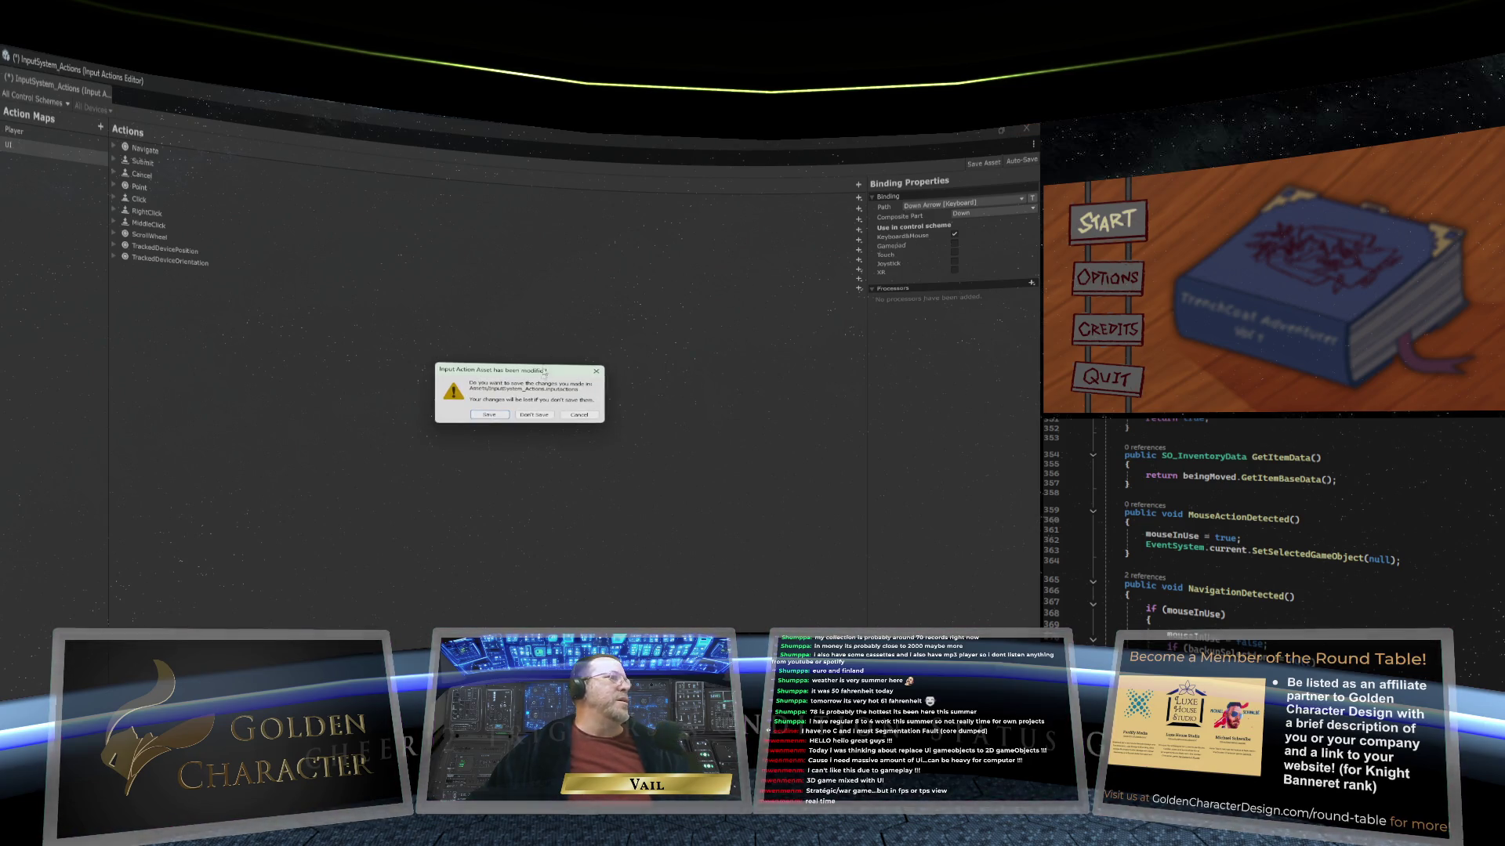
click(505, 417)
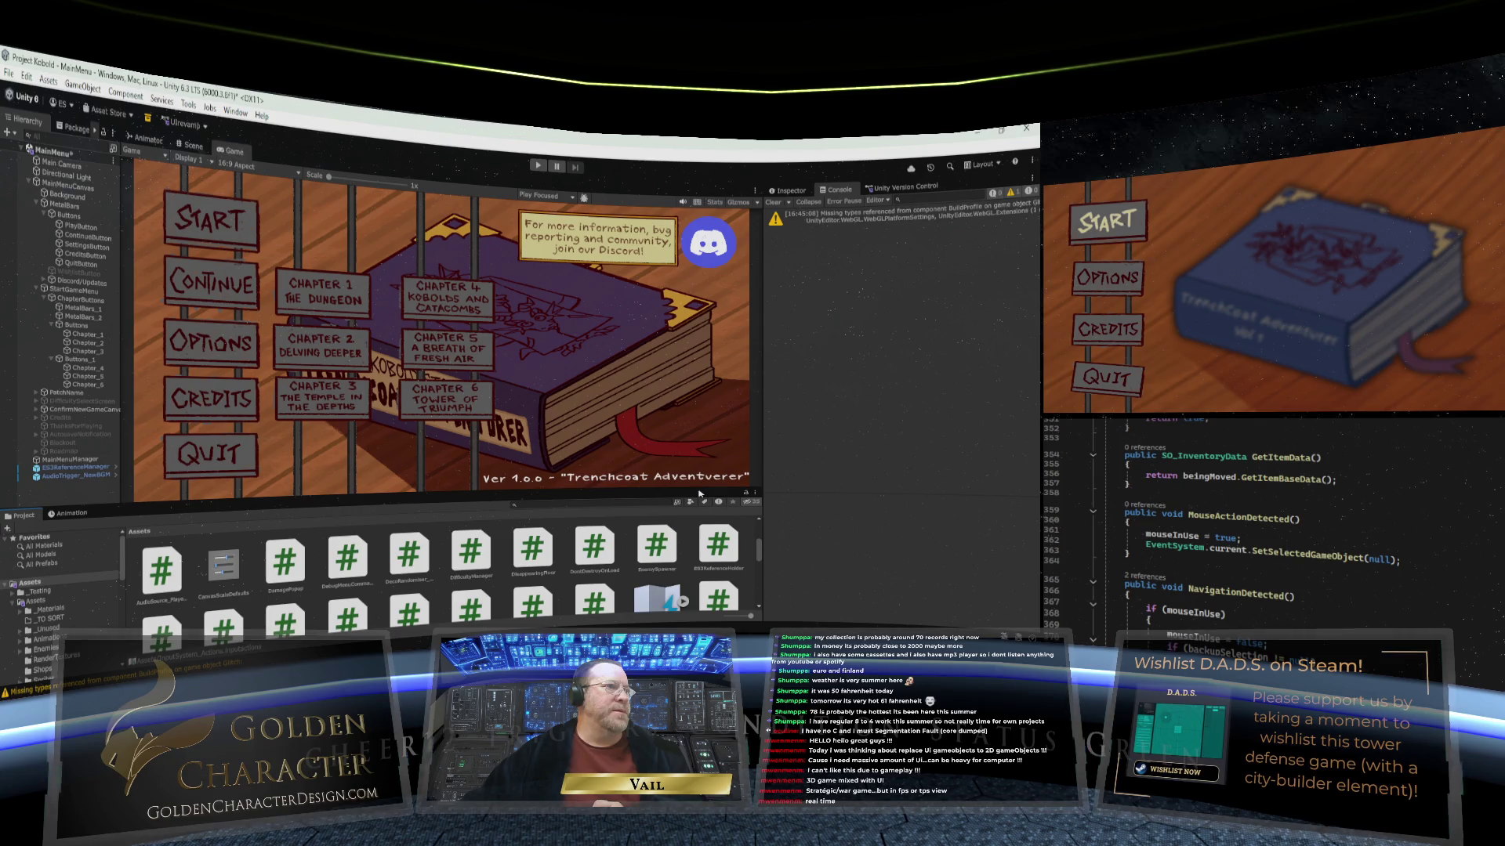
Step: Drag the splitter below the Game view downward so the main menu preview is taller
drag(700, 493, 693, 500)
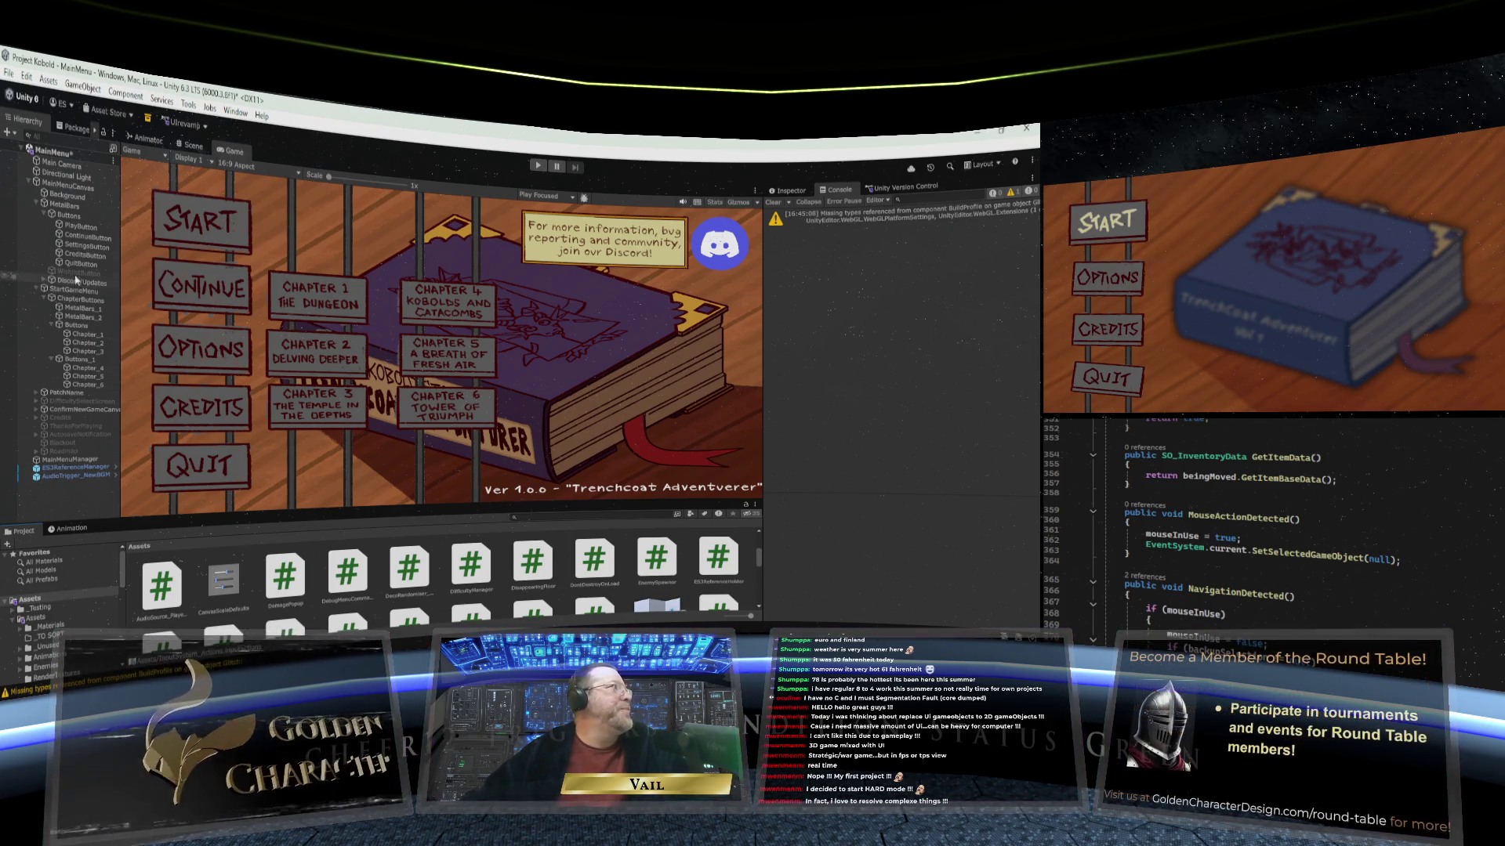
Step: Save the main menu scene with File > Save
click(8, 78)
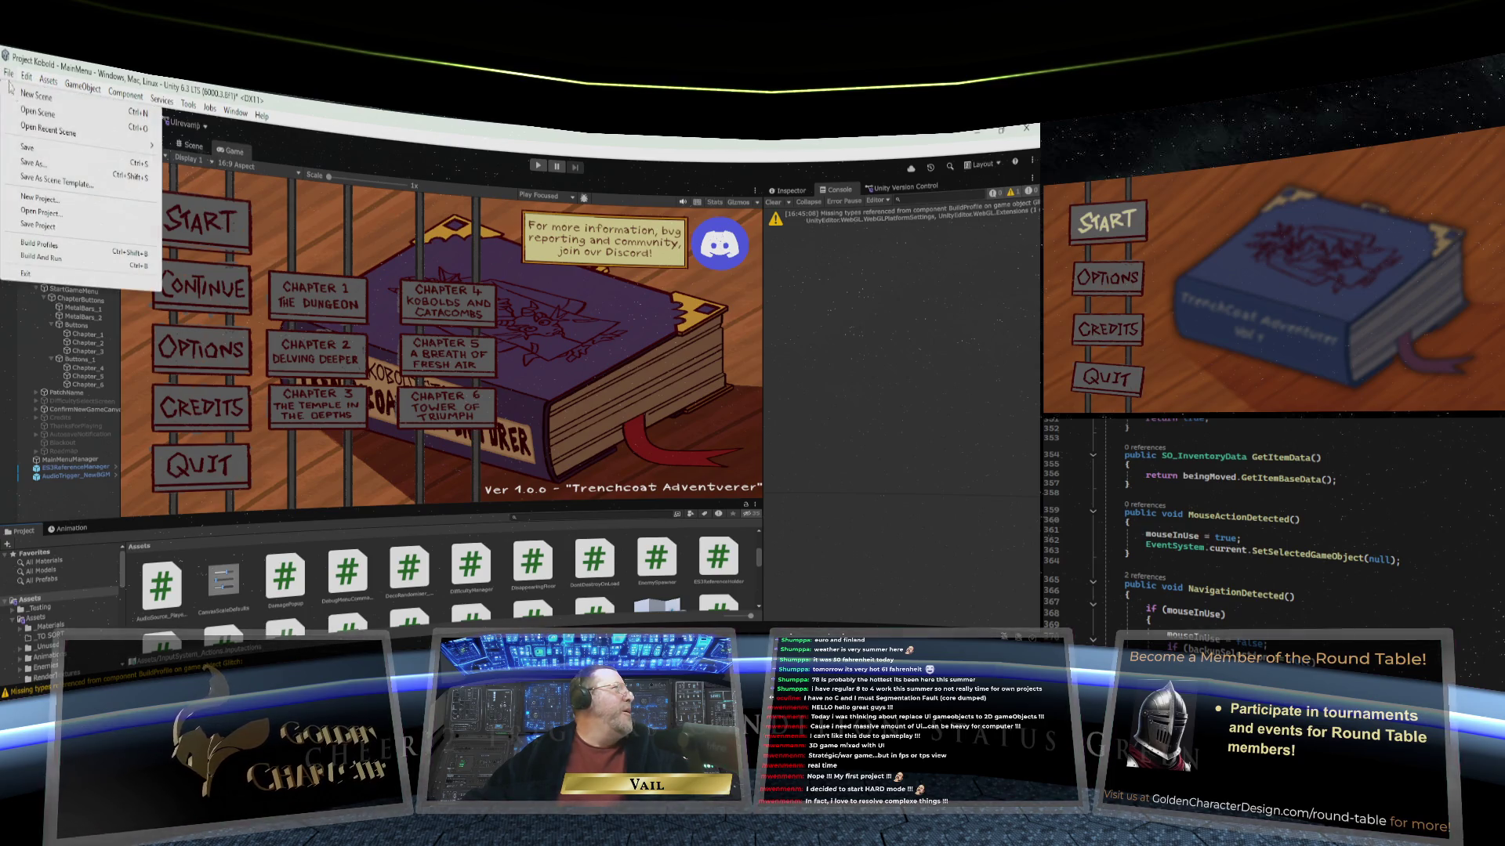
click(27, 148)
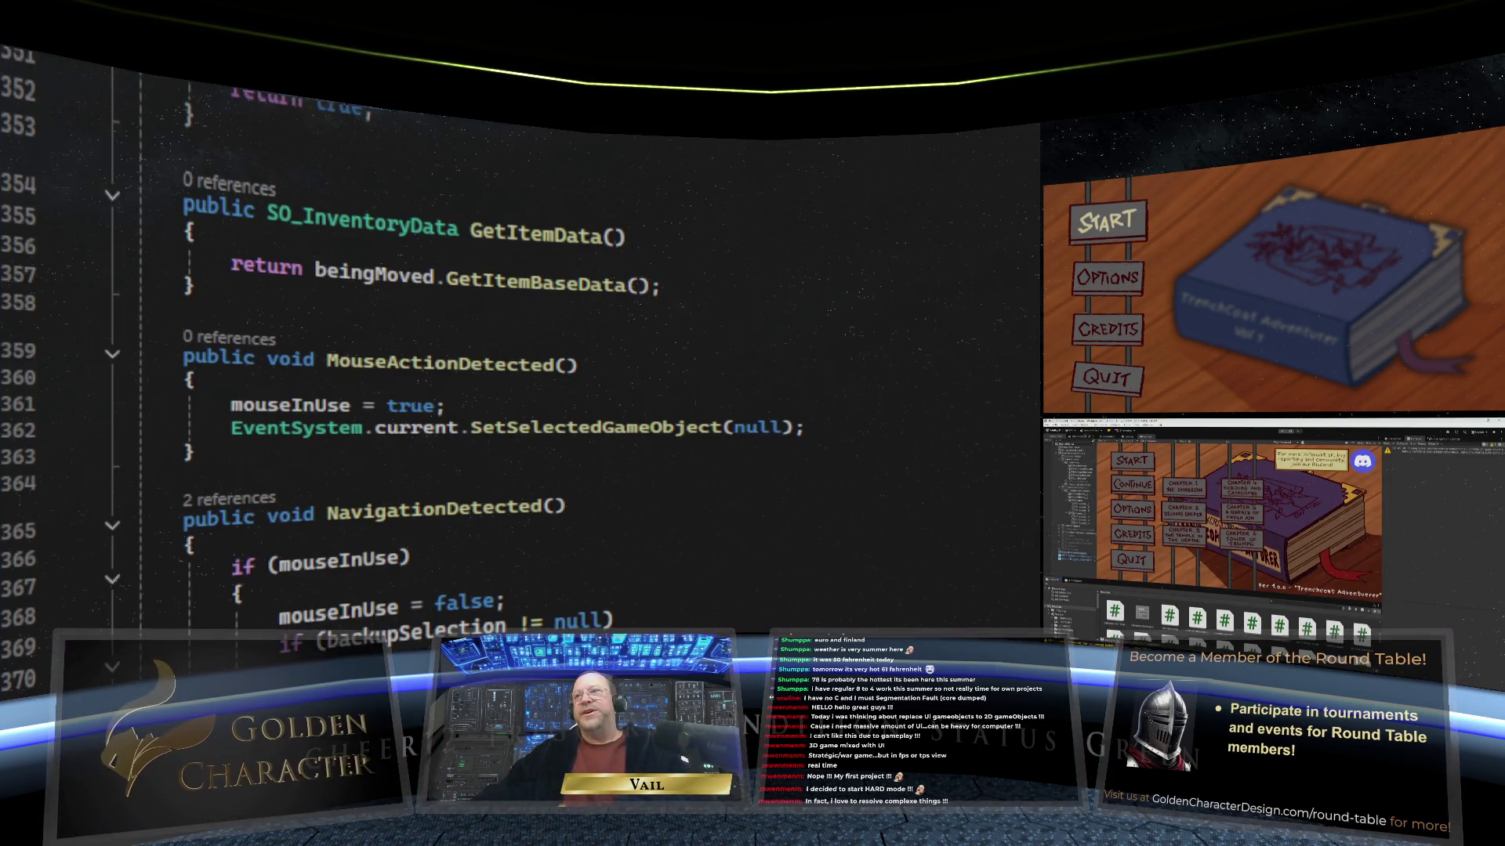
scroll(485, 513, down, 4)
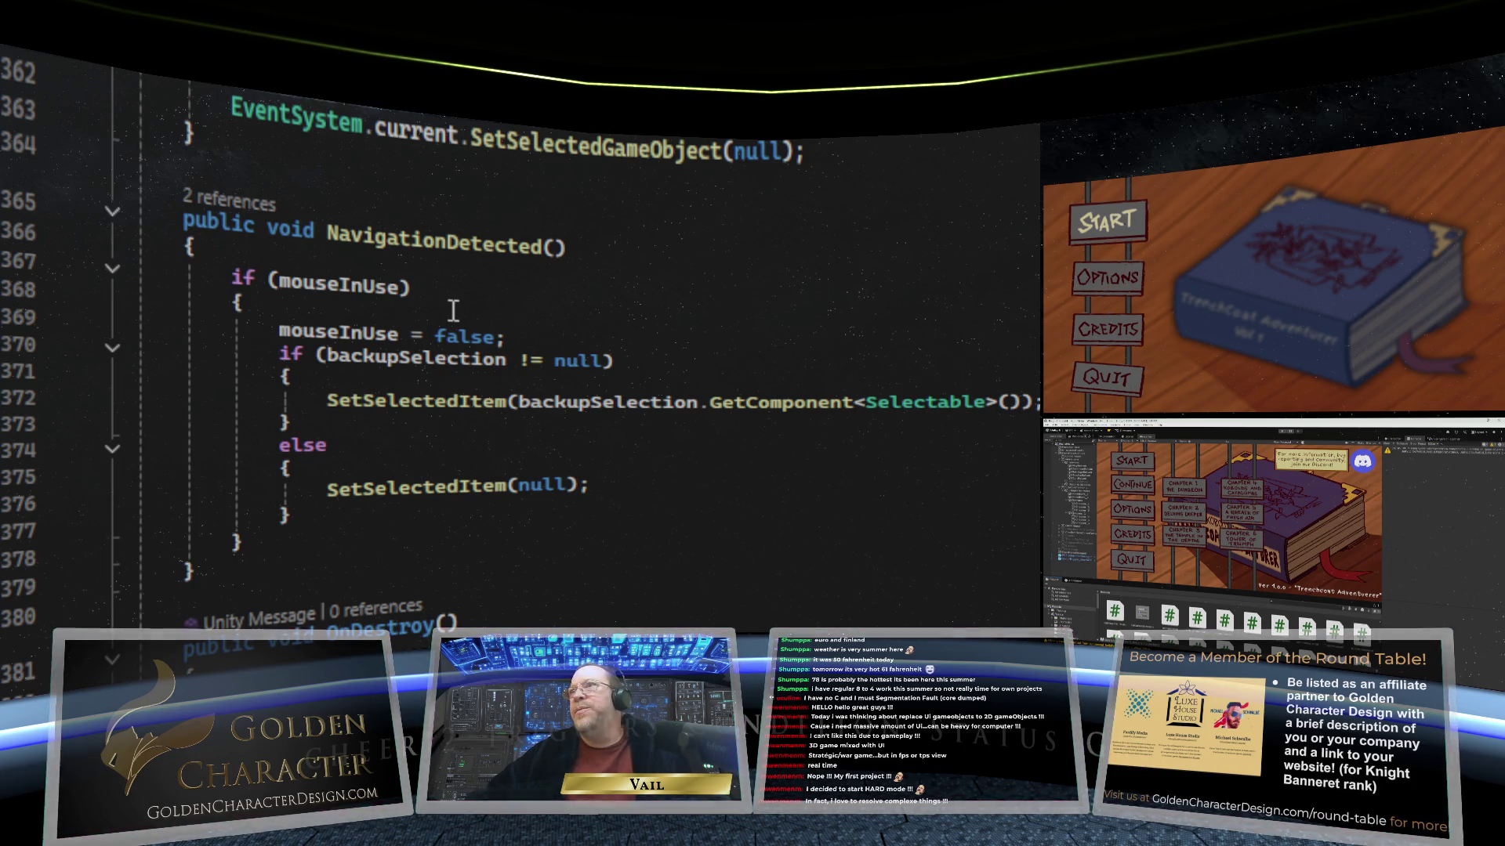
mouse_move(405, 299)
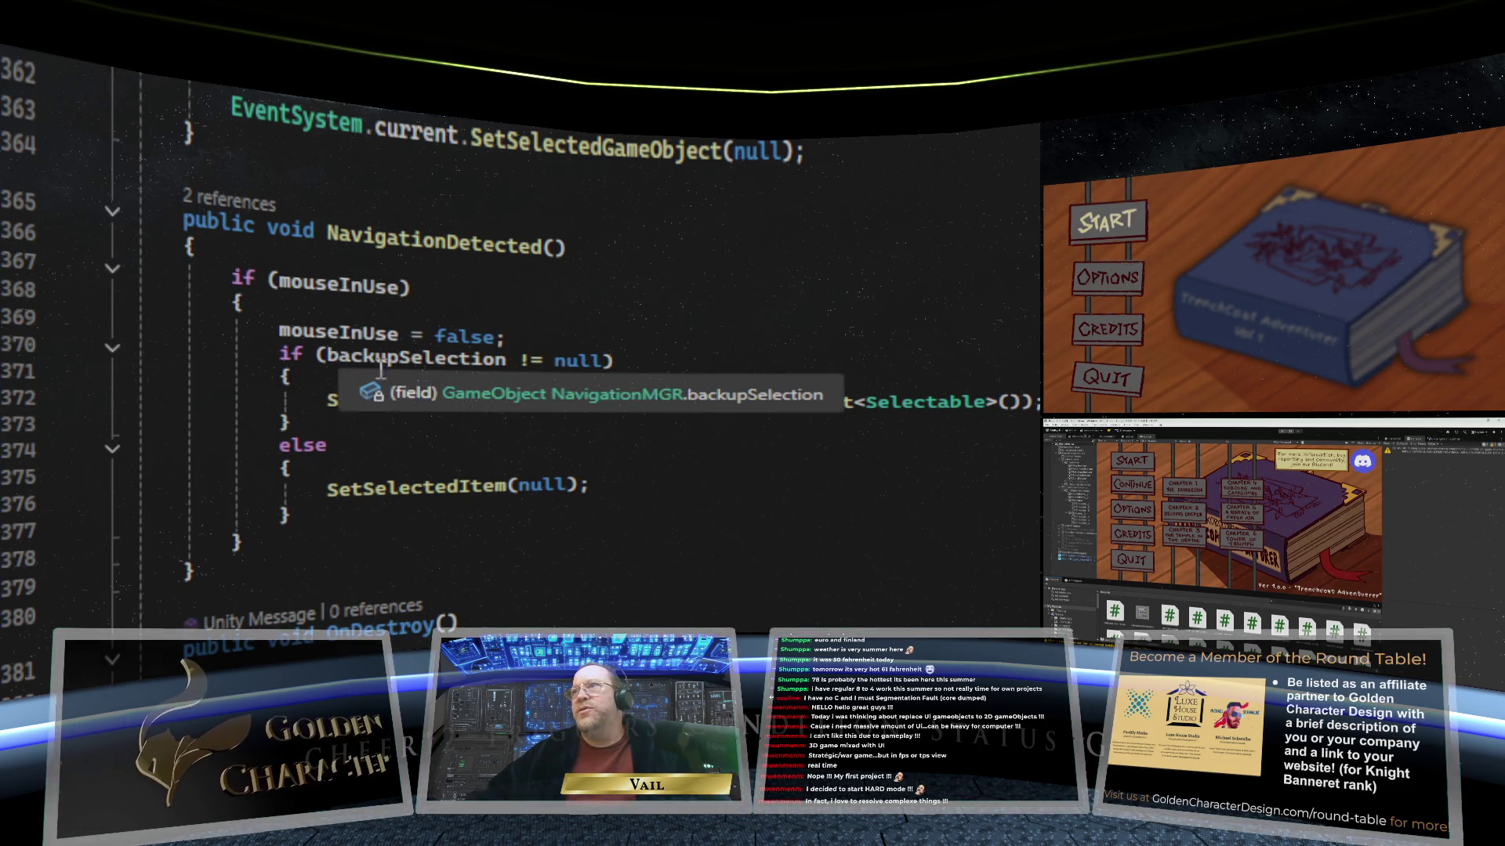
key(F12)
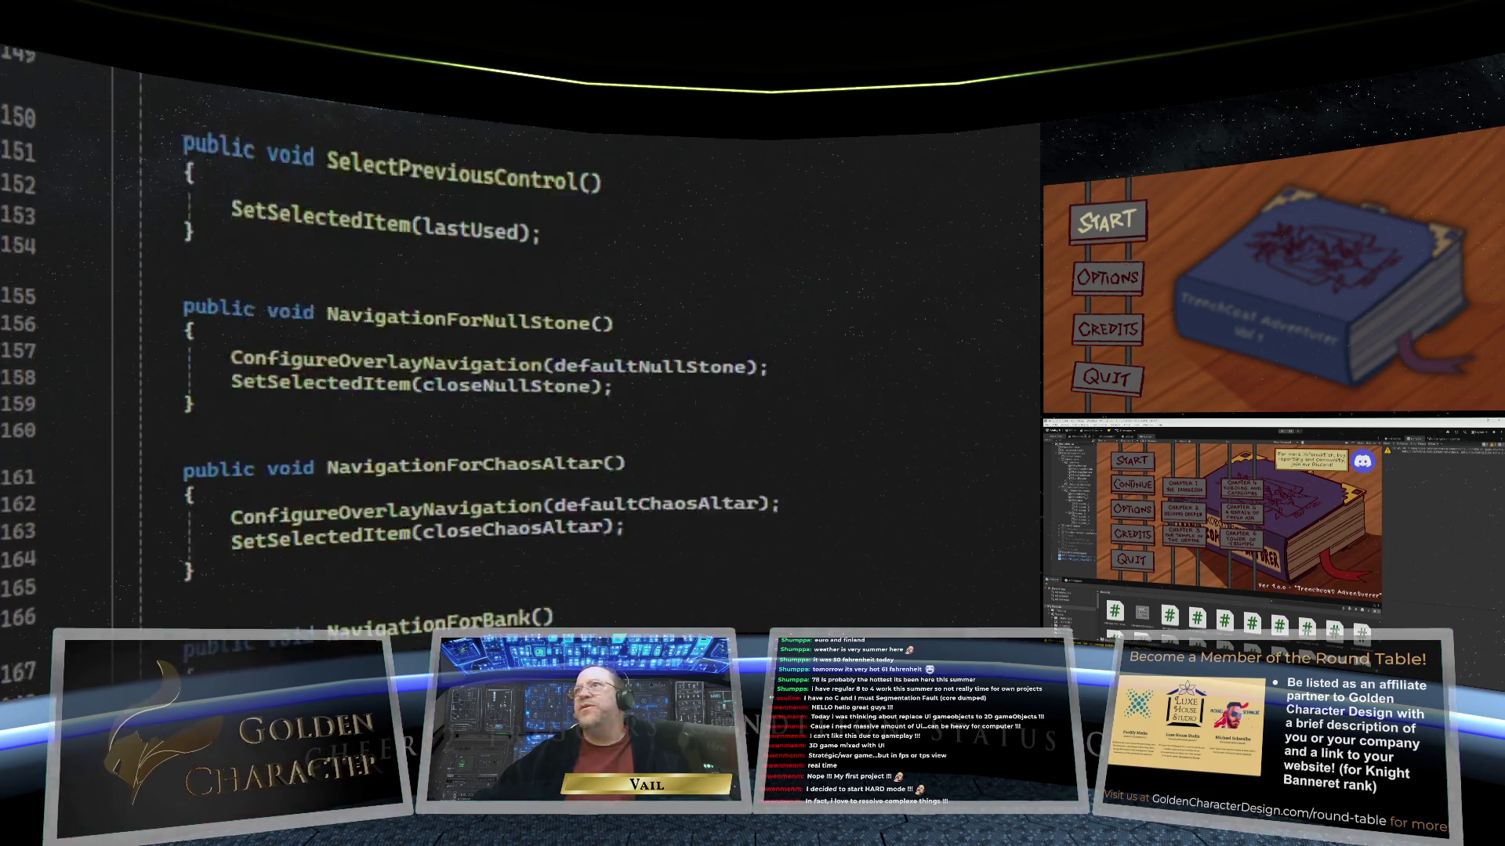
scroll(518, 353, down, 8)
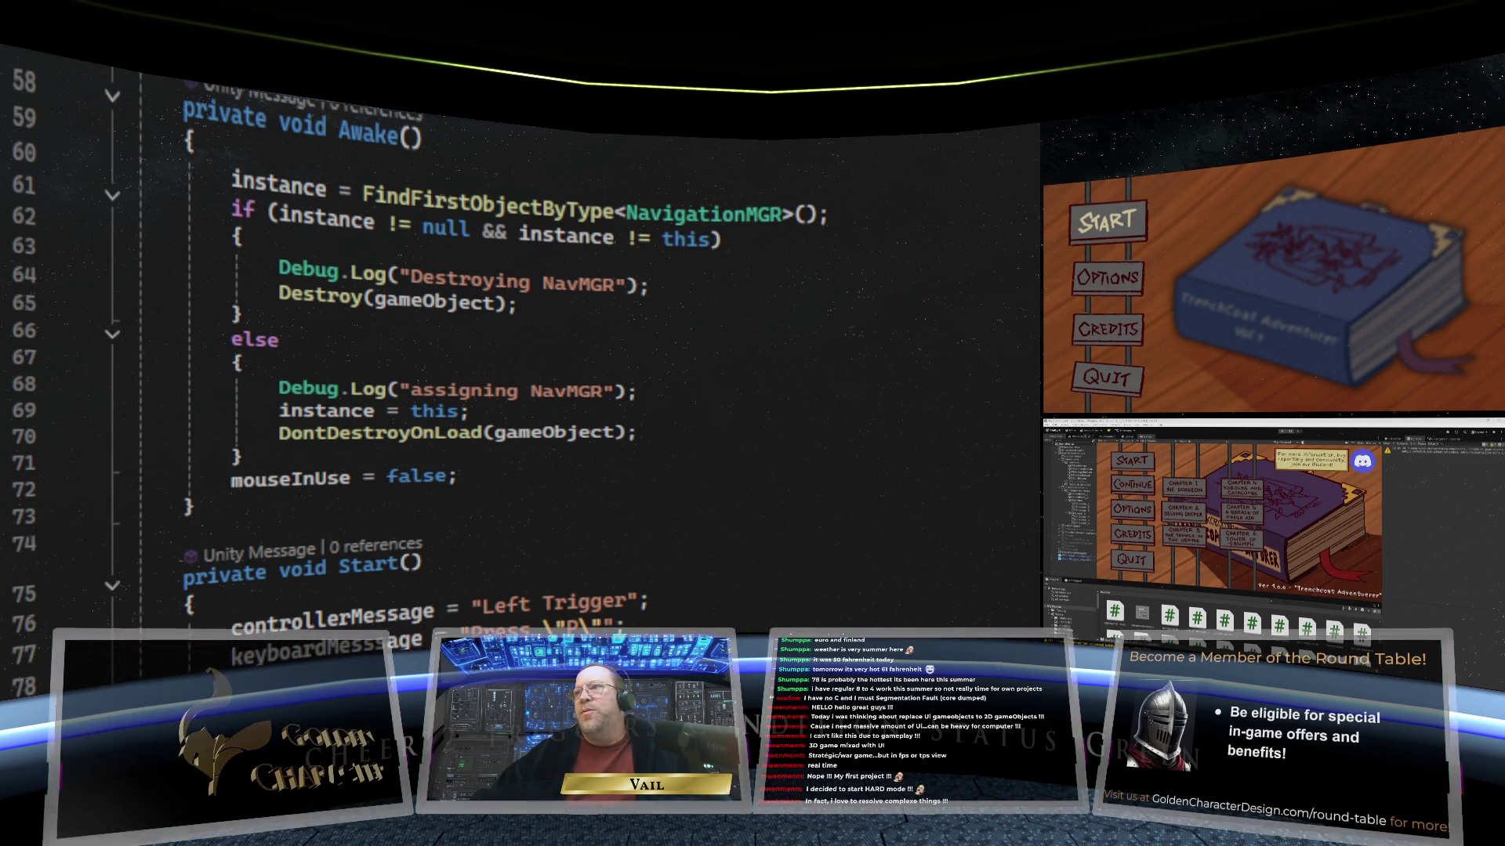
scroll(517, 353, down, 20)
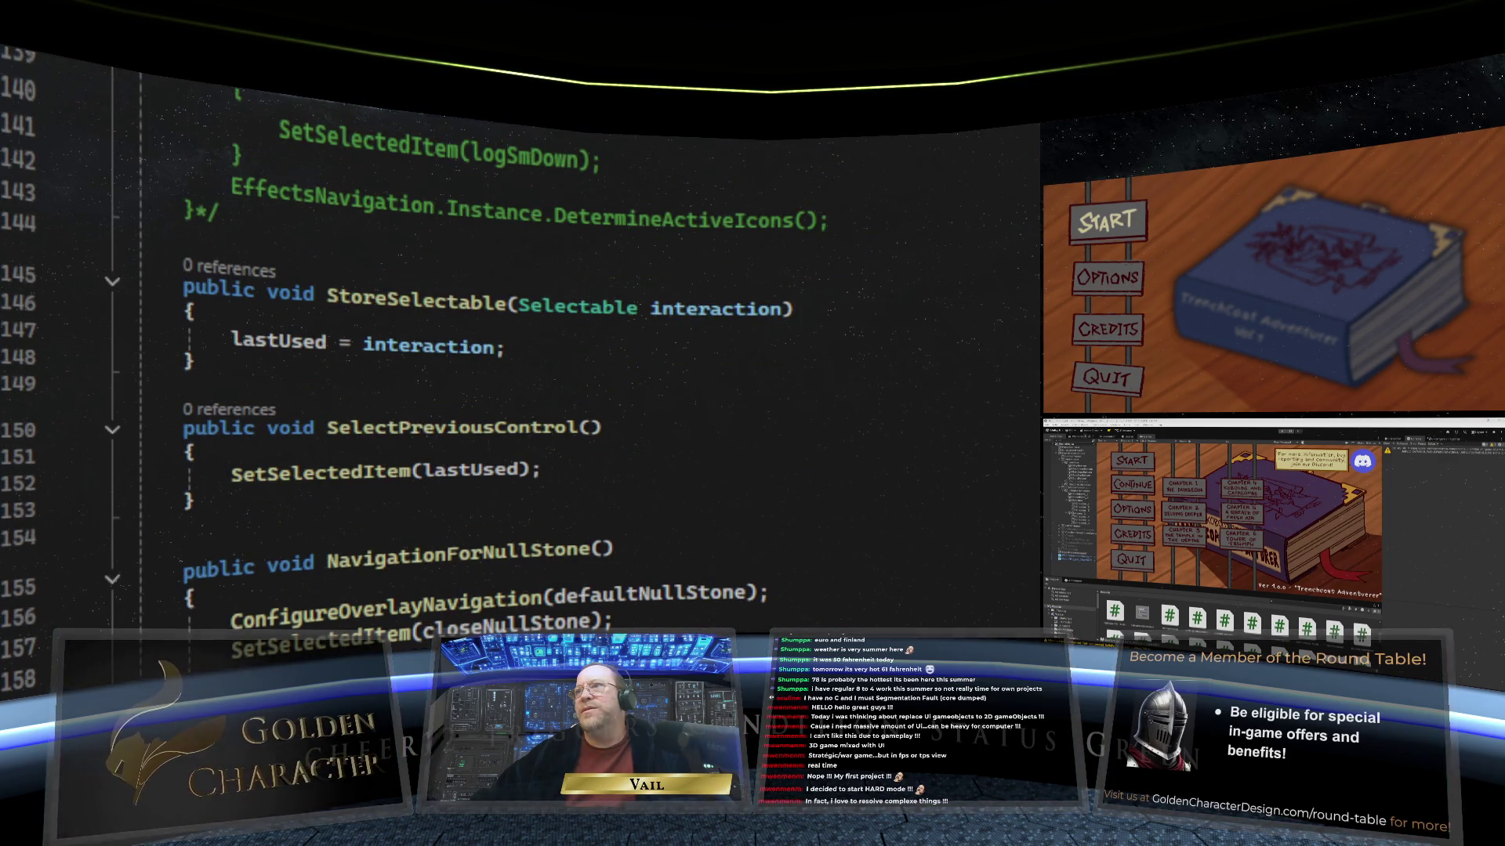
scroll(517, 353, up, 2)
scroll(517, 352, down, 10)
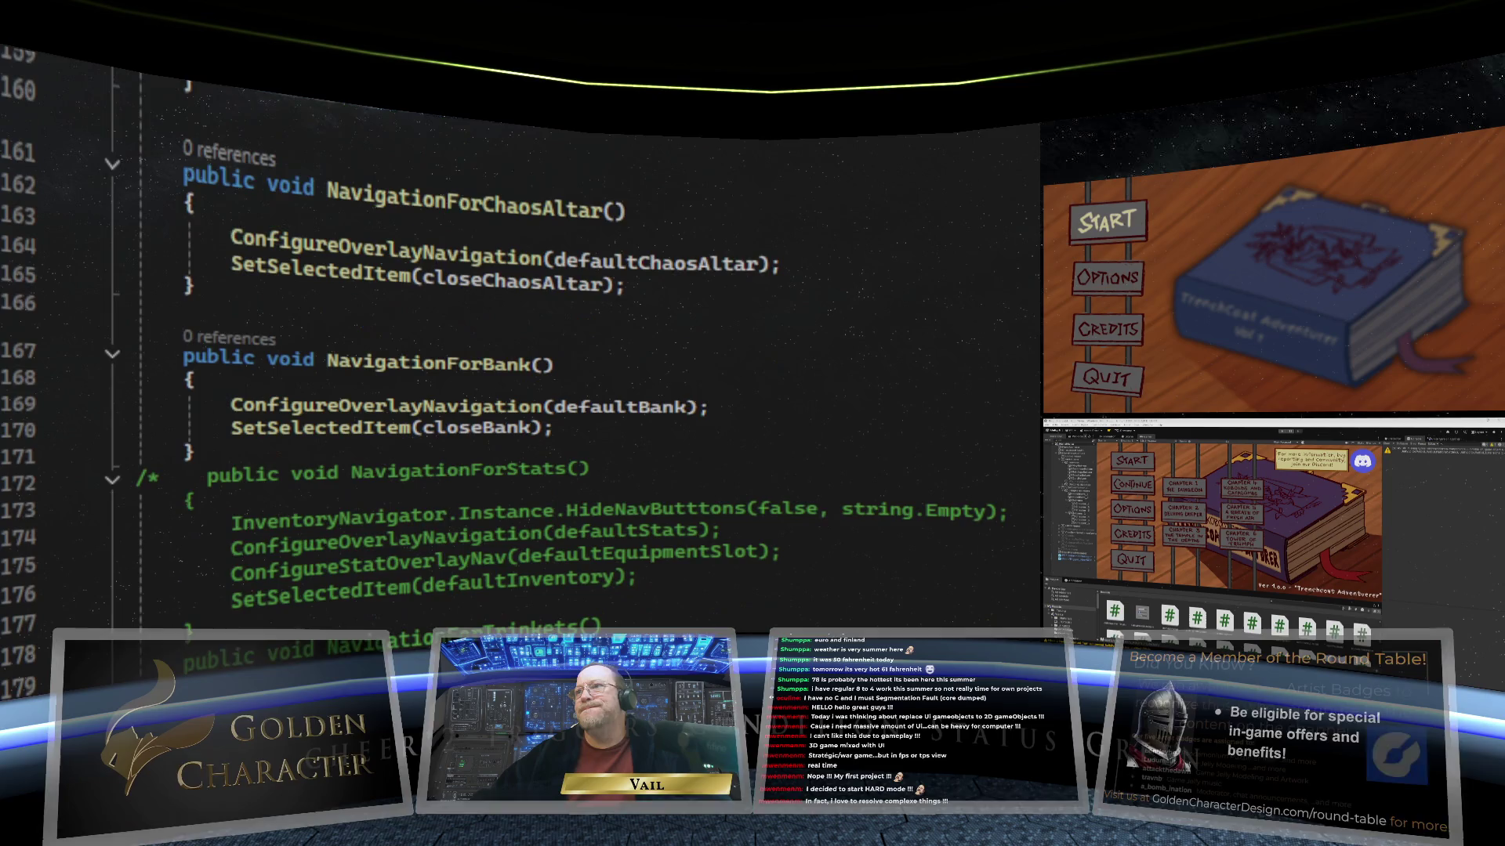
scroll(517, 352, down, 18)
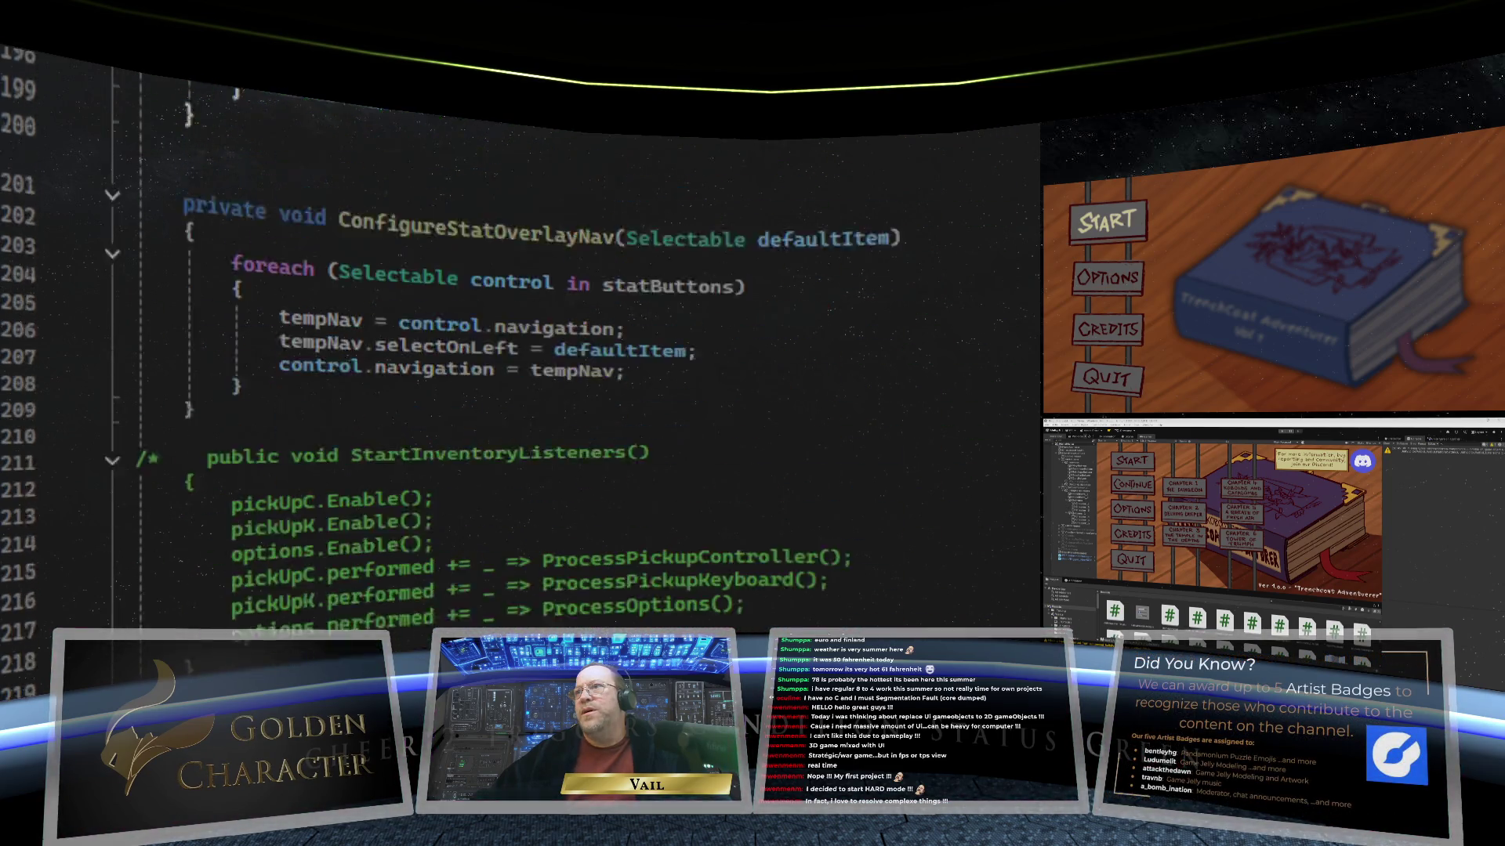
scroll(517, 352, down, 20)
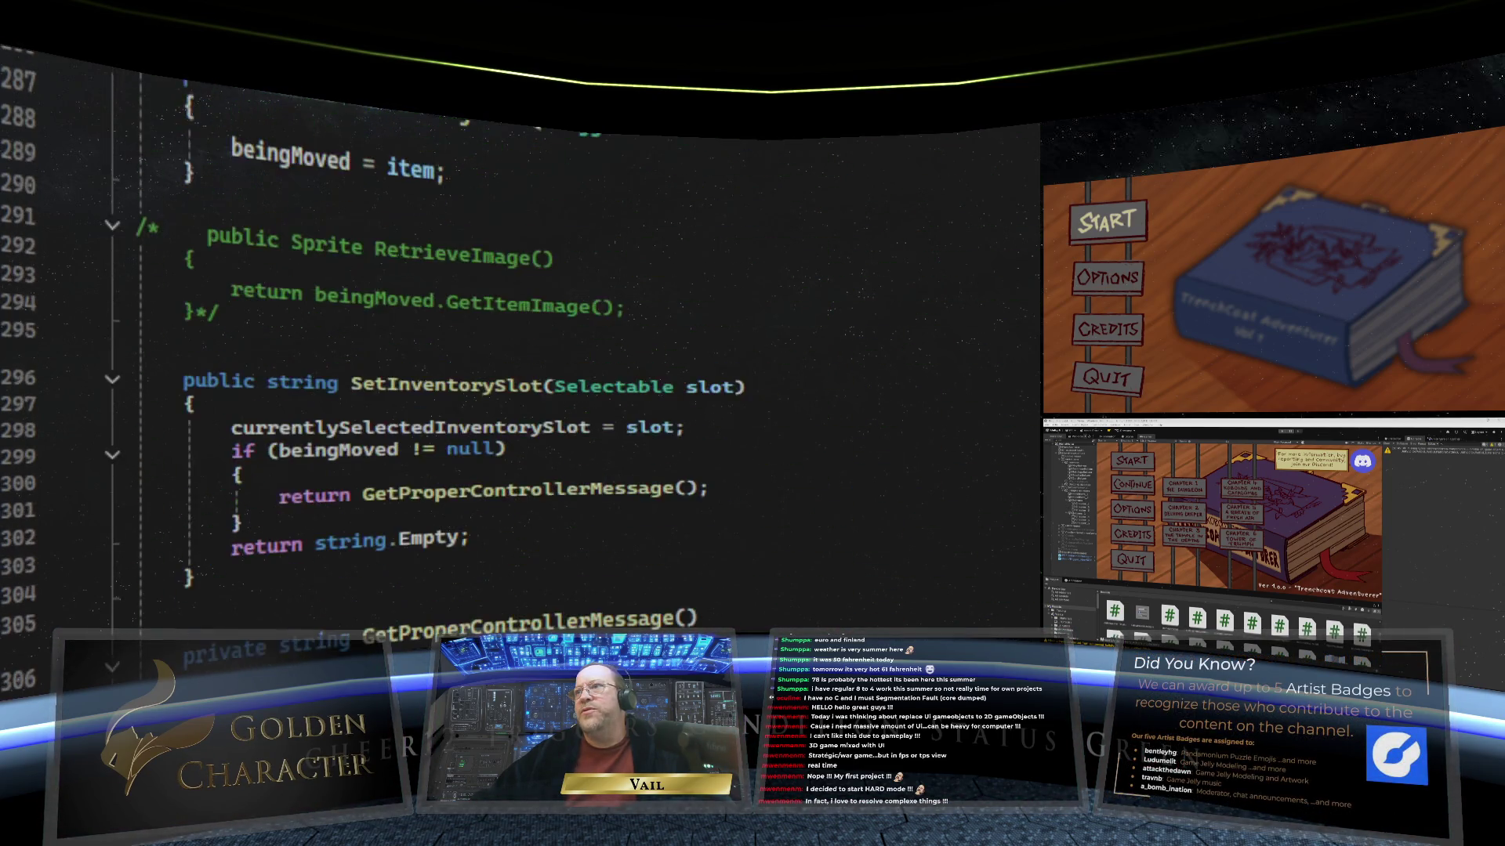
scroll(517, 352, down, 19)
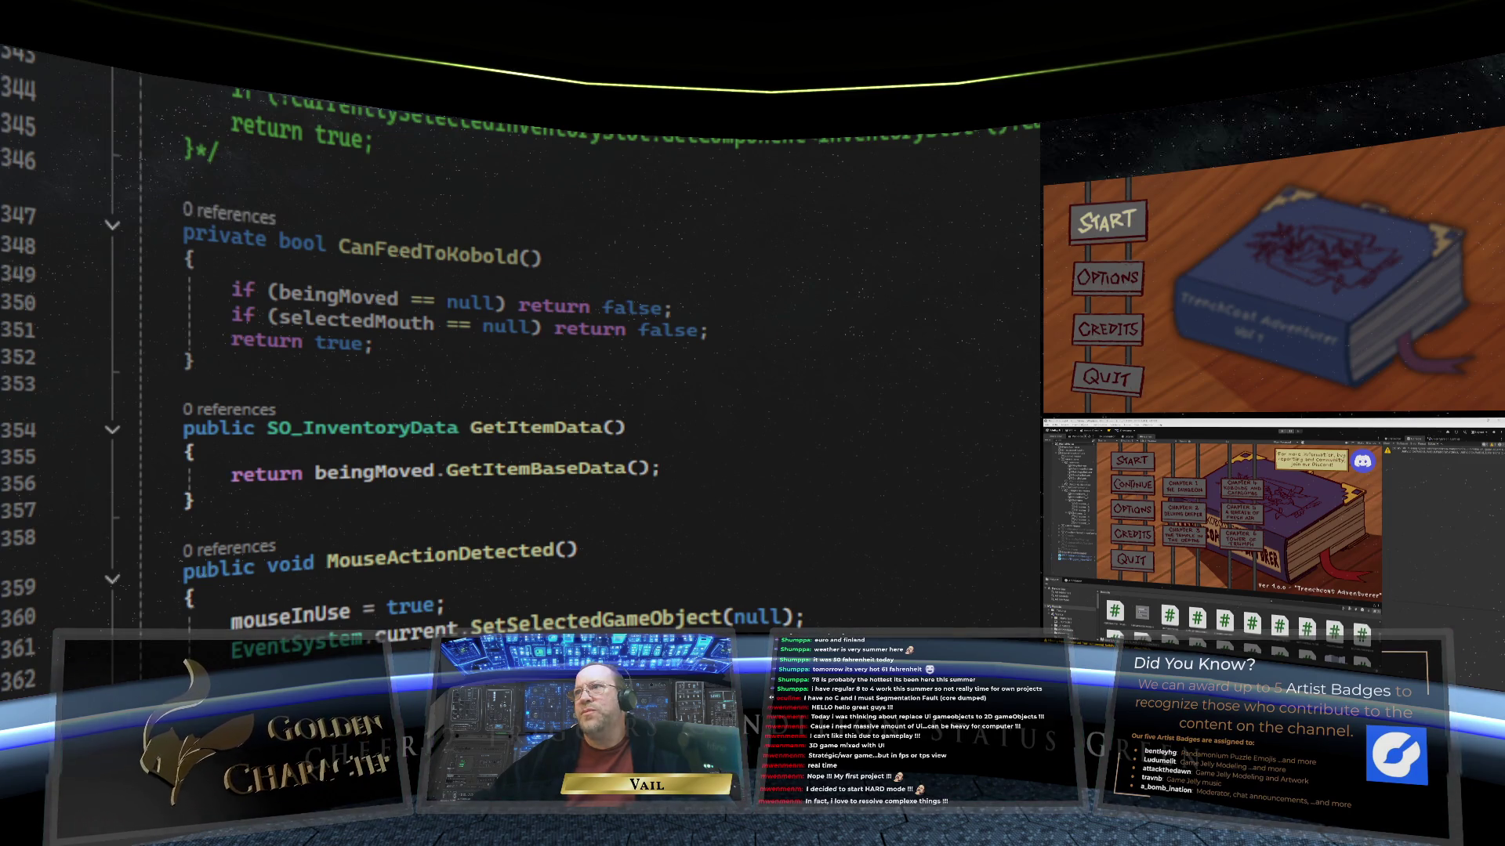
scroll(734, 345, down, 4)
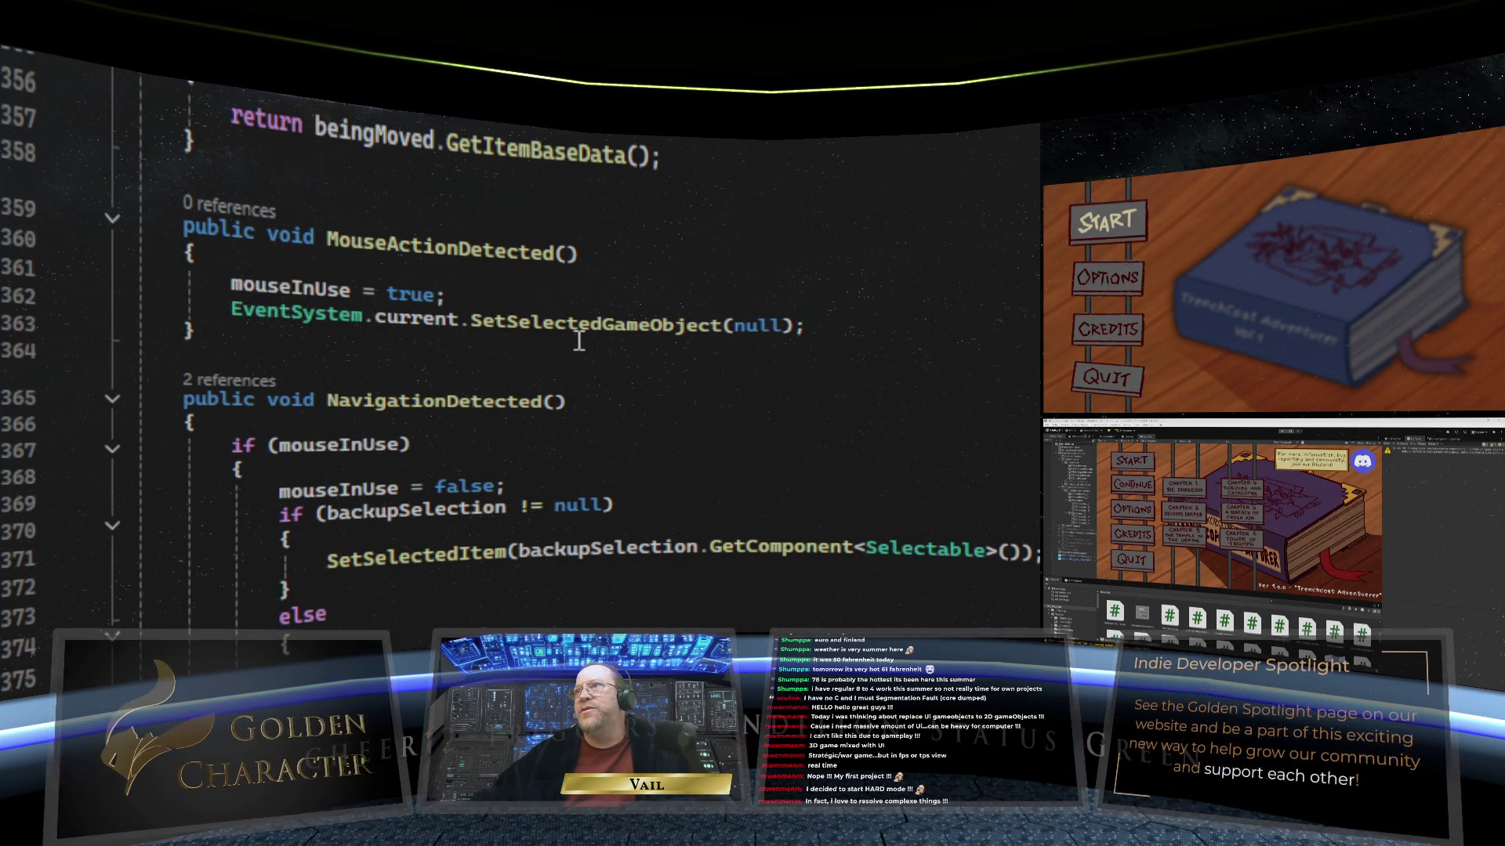
mouse_move(782, 335)
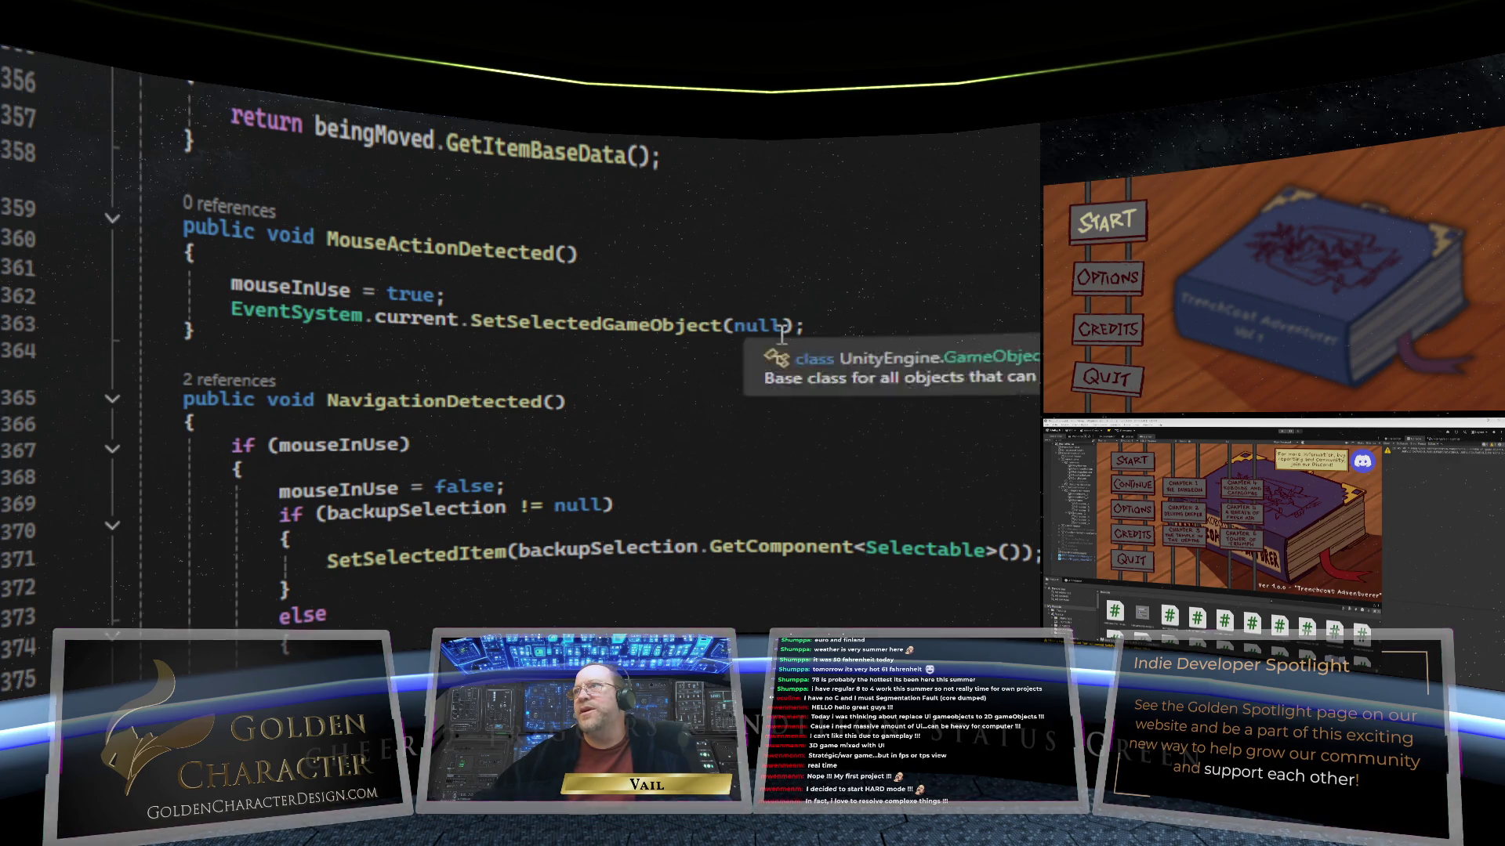
mouse_move(447, 245)
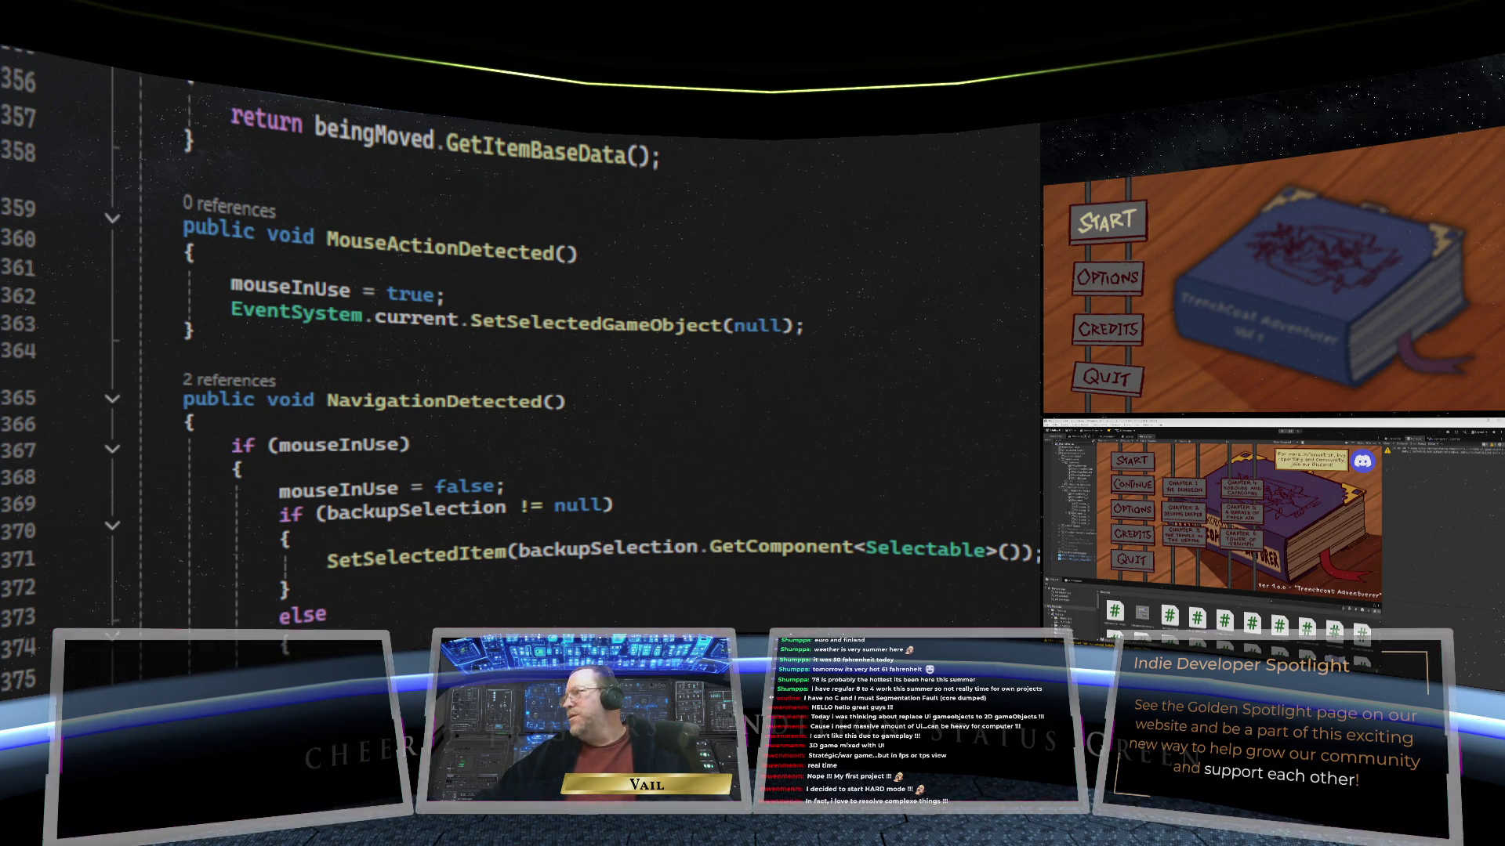
scroll(517, 353, up, 2)
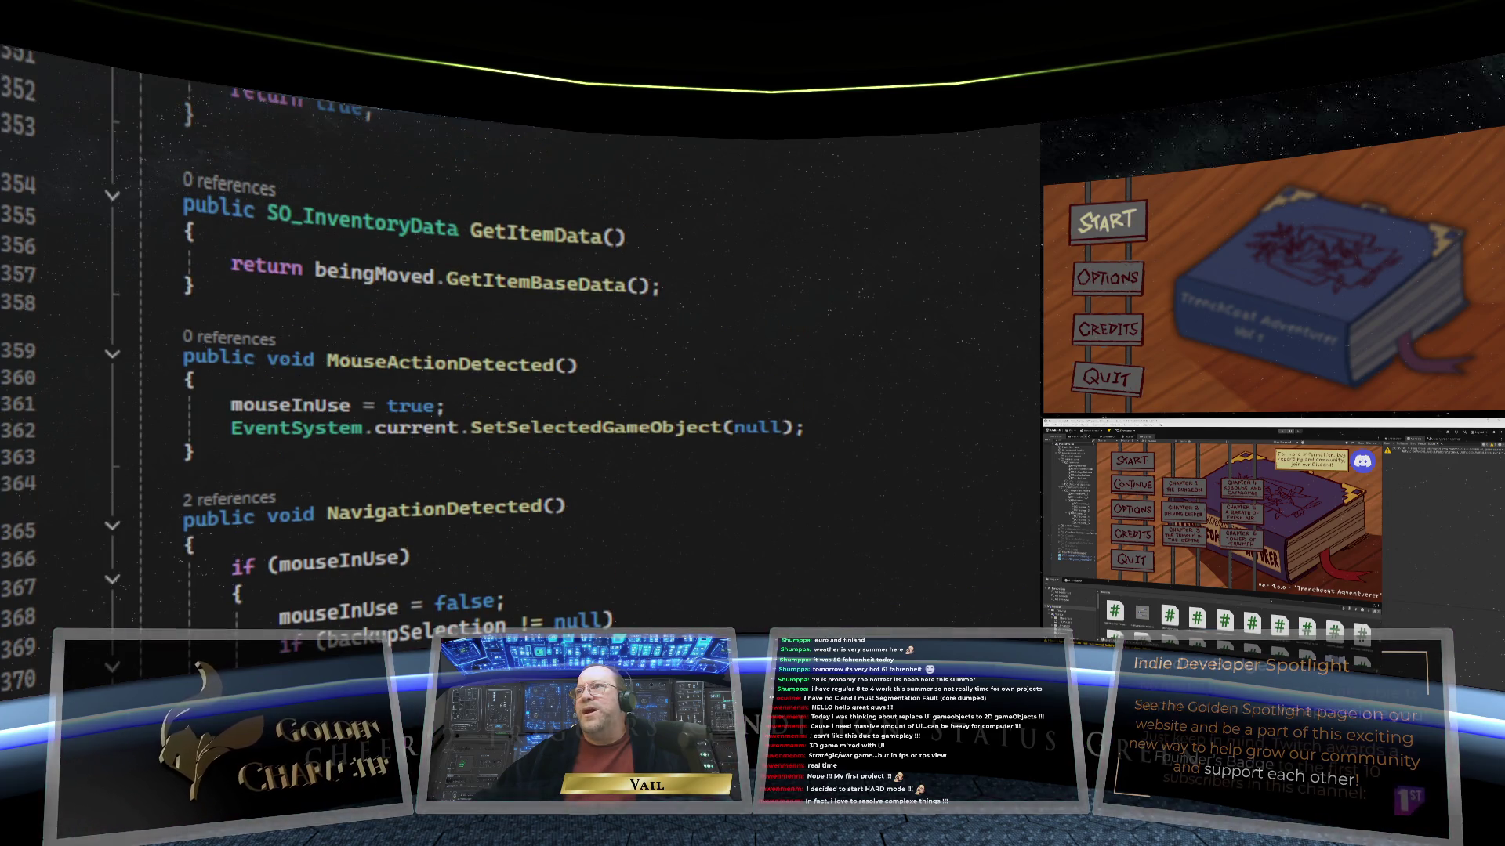
scroll(517, 353, up, 2)
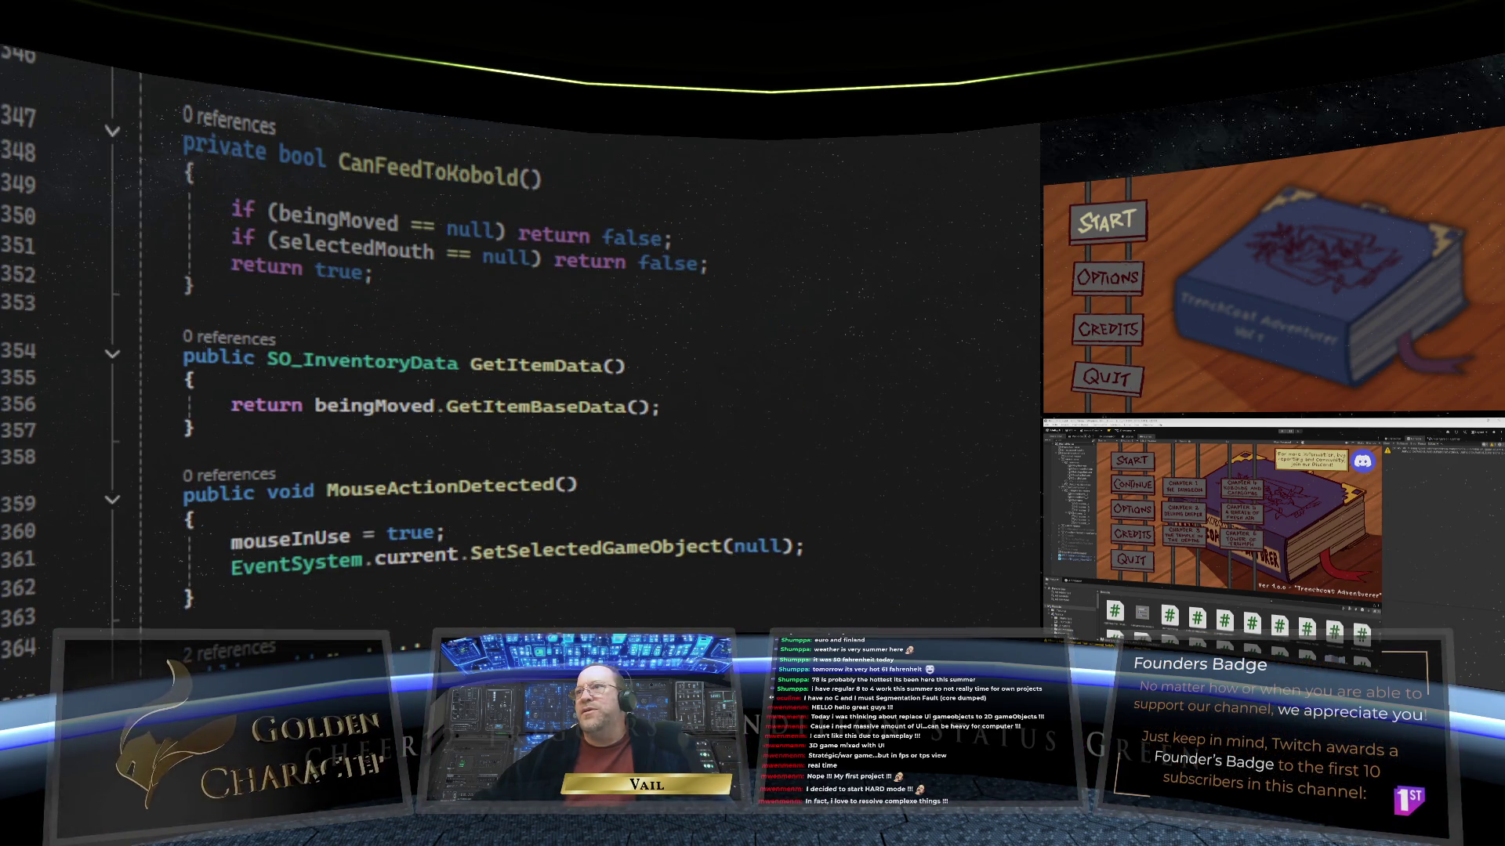
scroll(517, 353, up, 20)
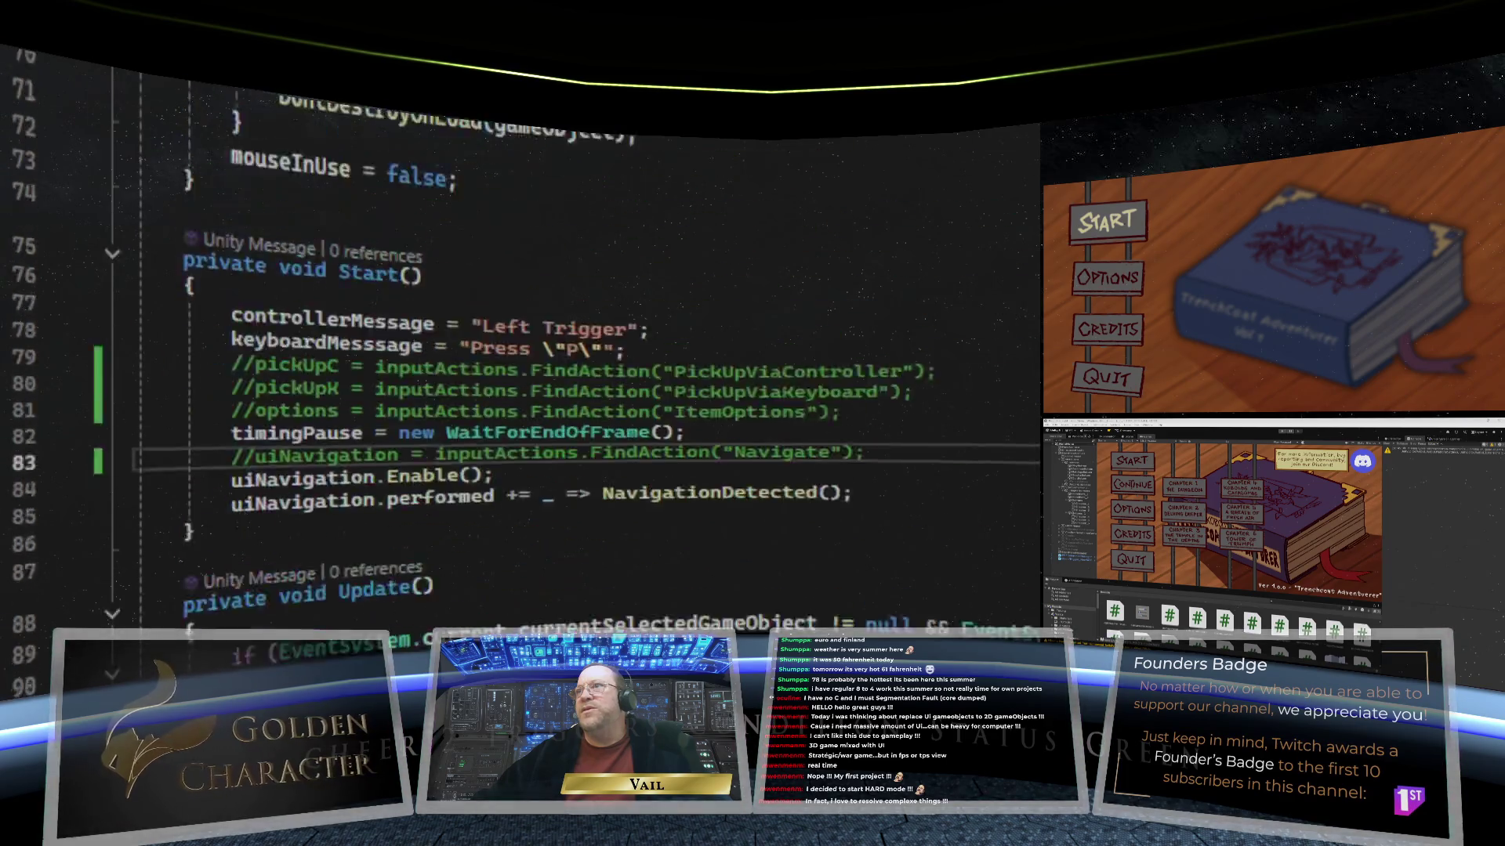
Step: Scroll through NavigationMGR.cs field declarations, Awake() and Start() setup code
scroll(517, 352, up, 3)
scroll(517, 353, down, 7)
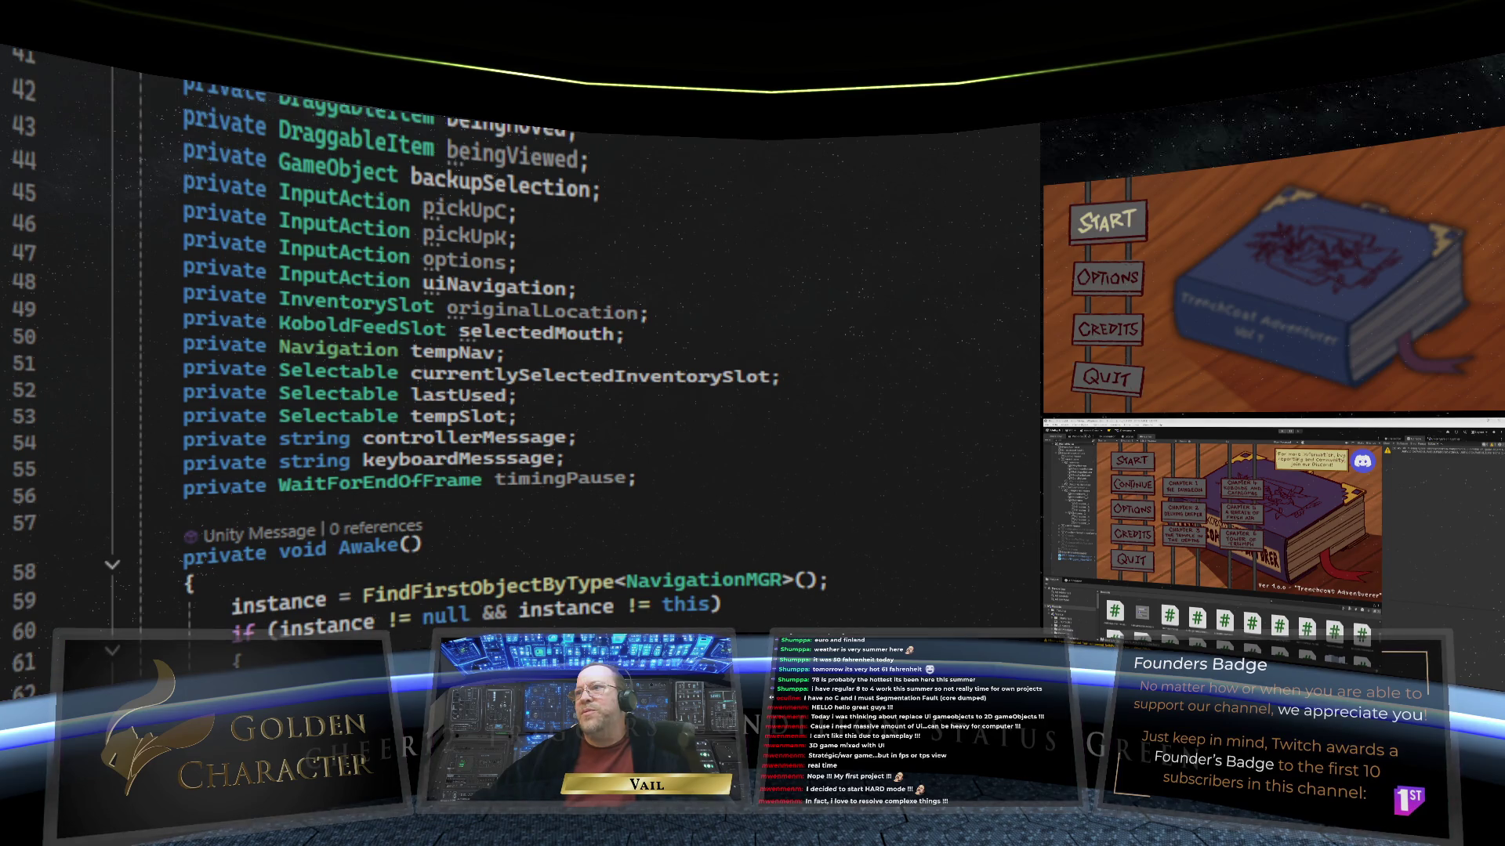
scroll(517, 353, down, 4)
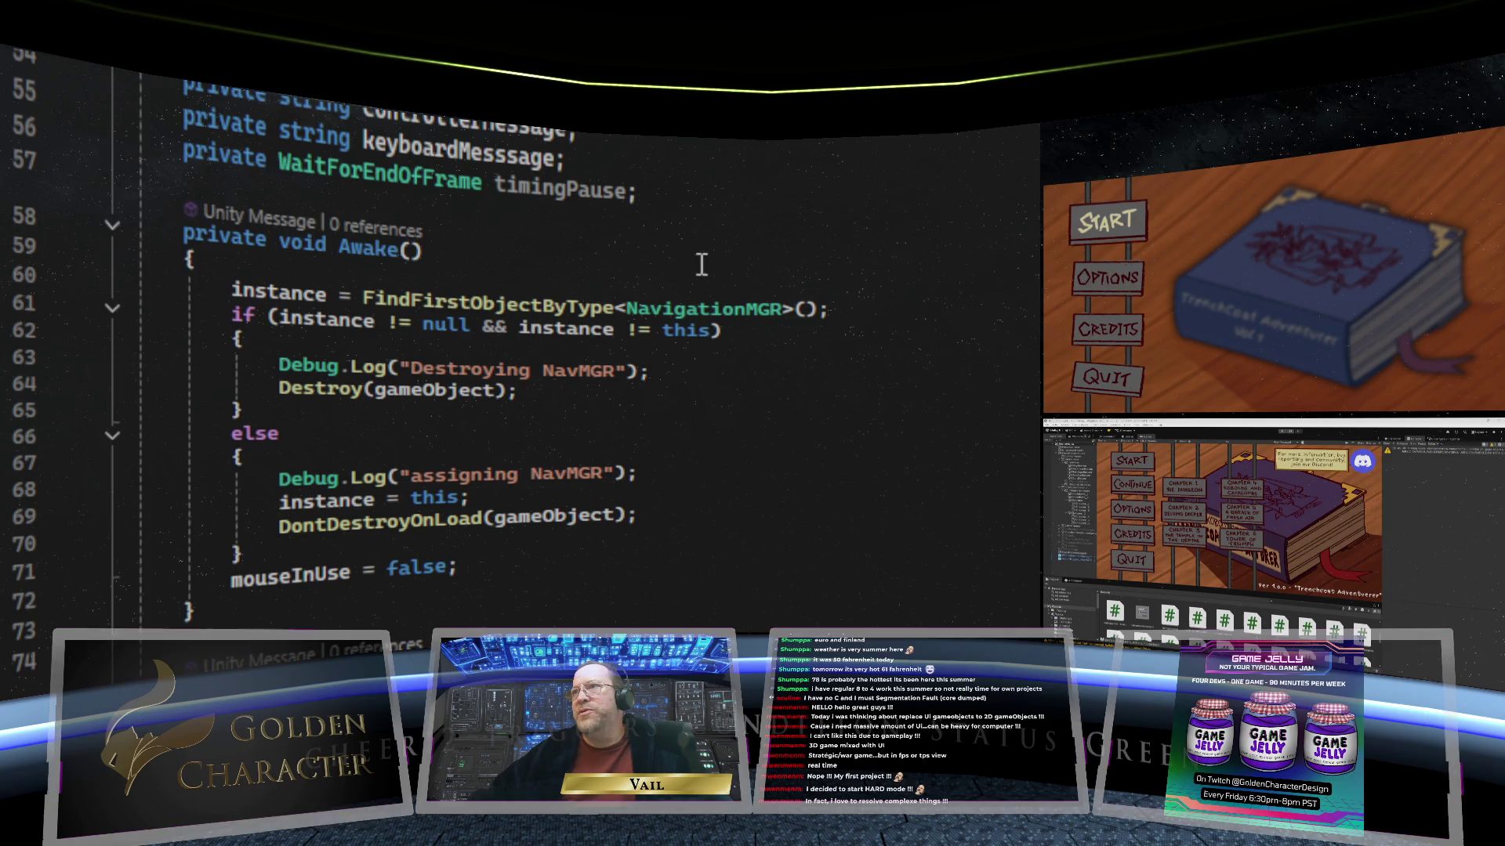
scroll(726, 299, down, 3)
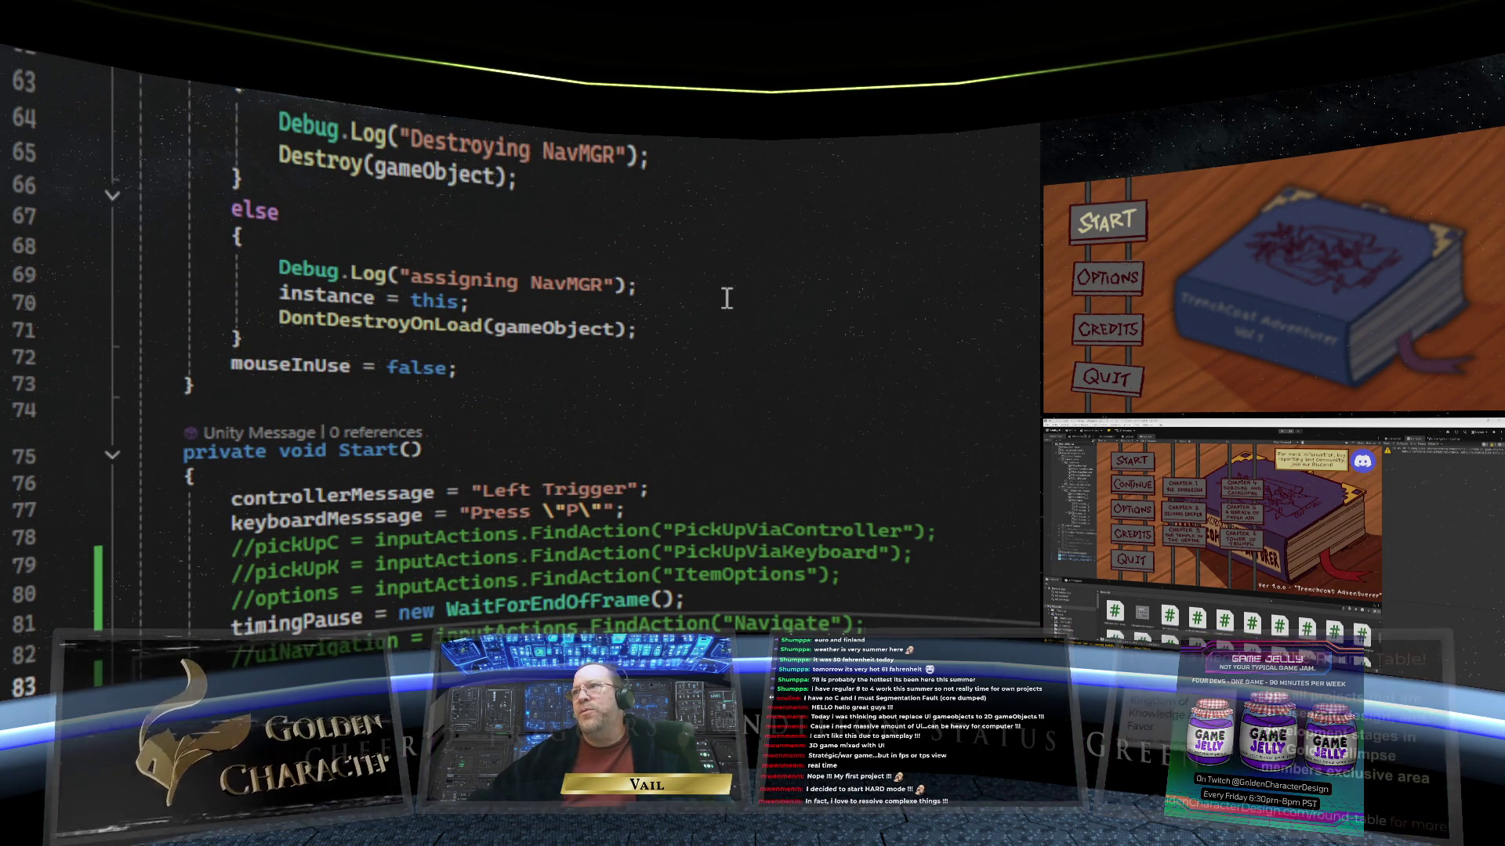
scroll(727, 299, down, 2)
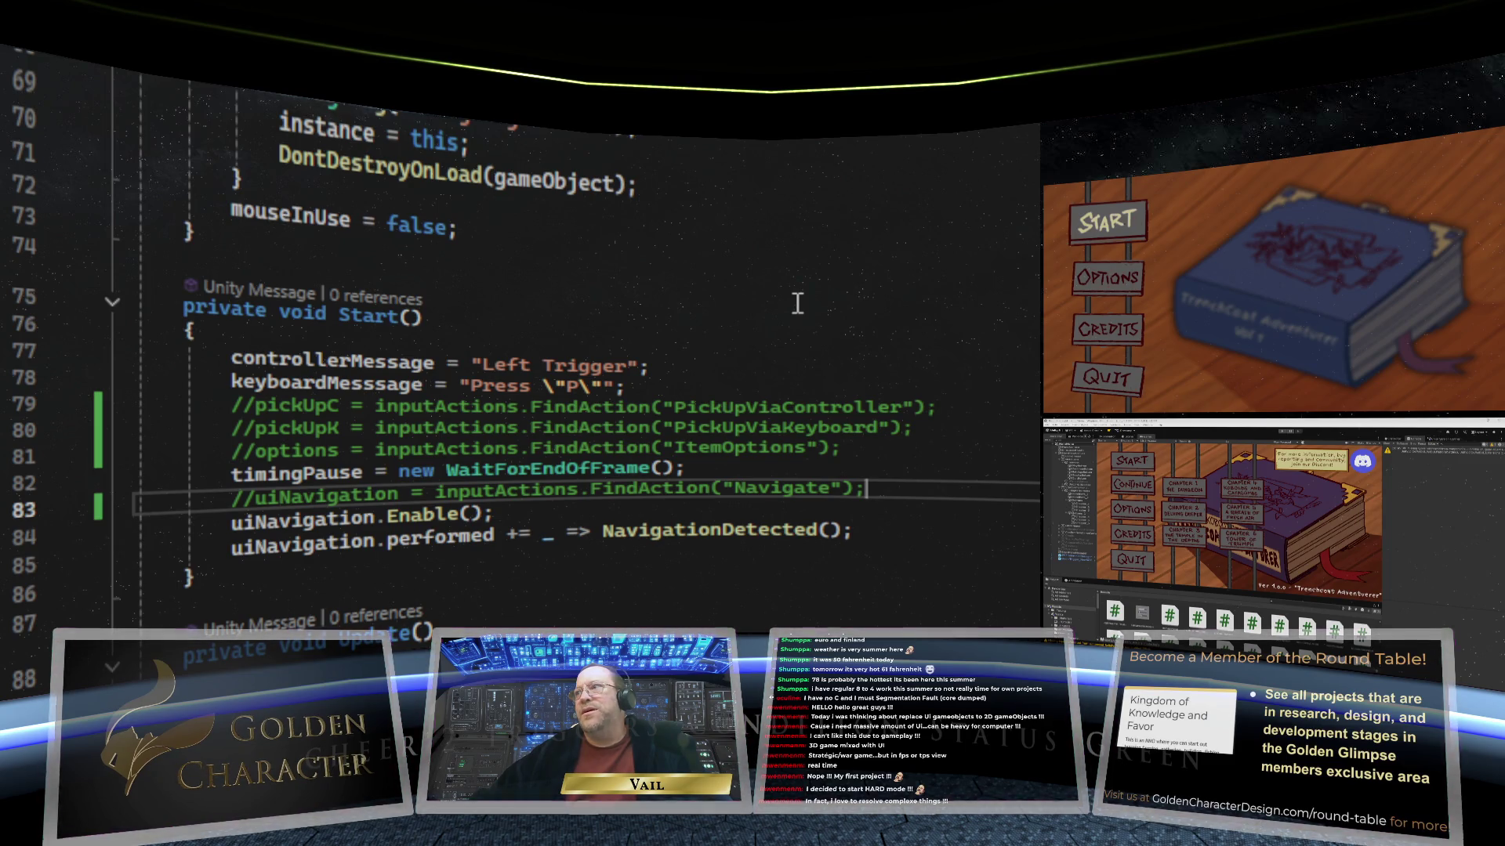
scroll(797, 302, down, 6)
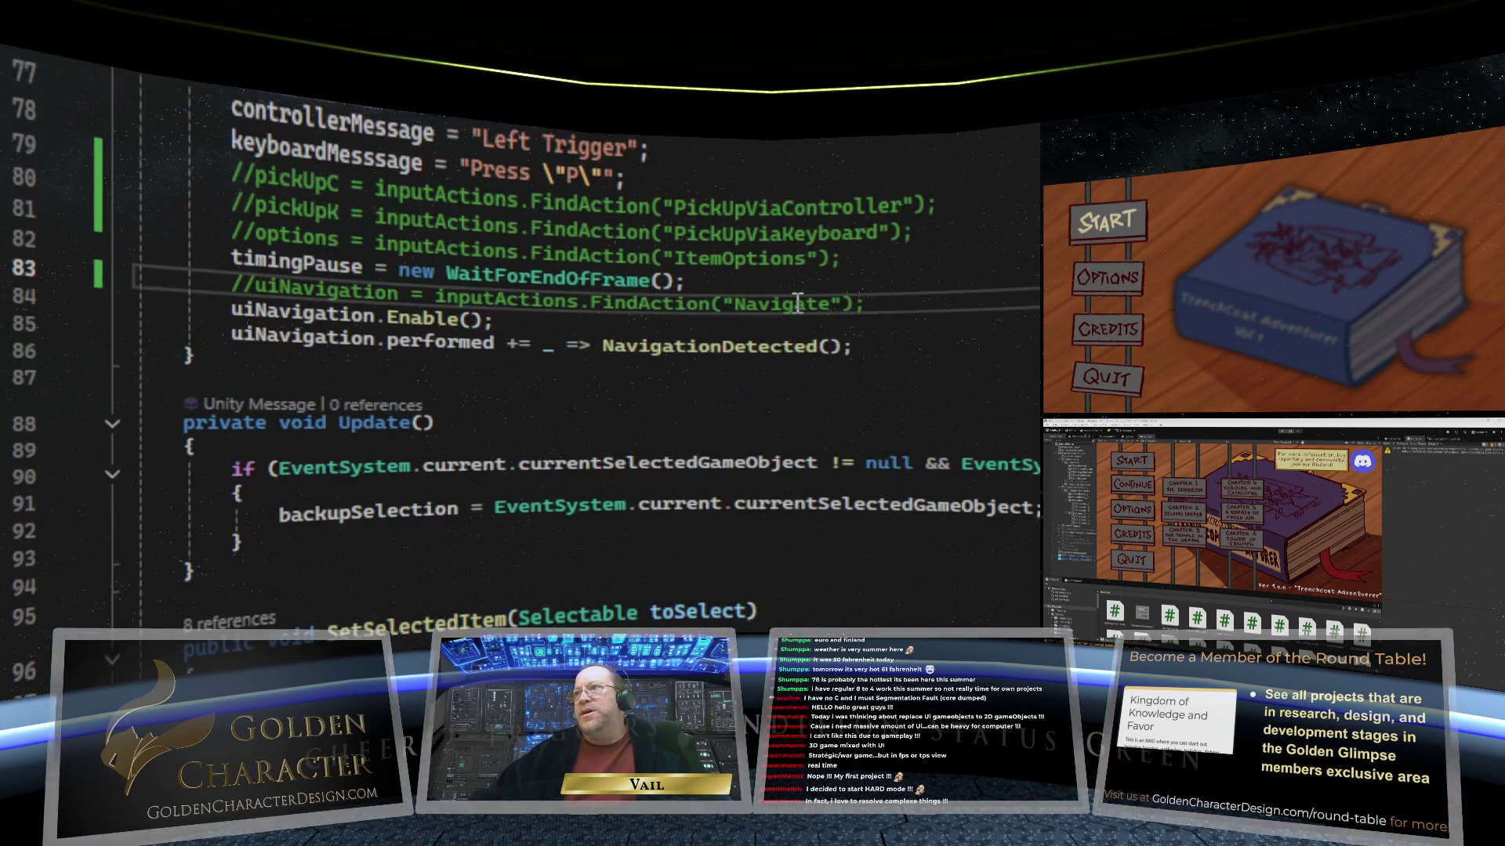
scroll(797, 303, up, 6)
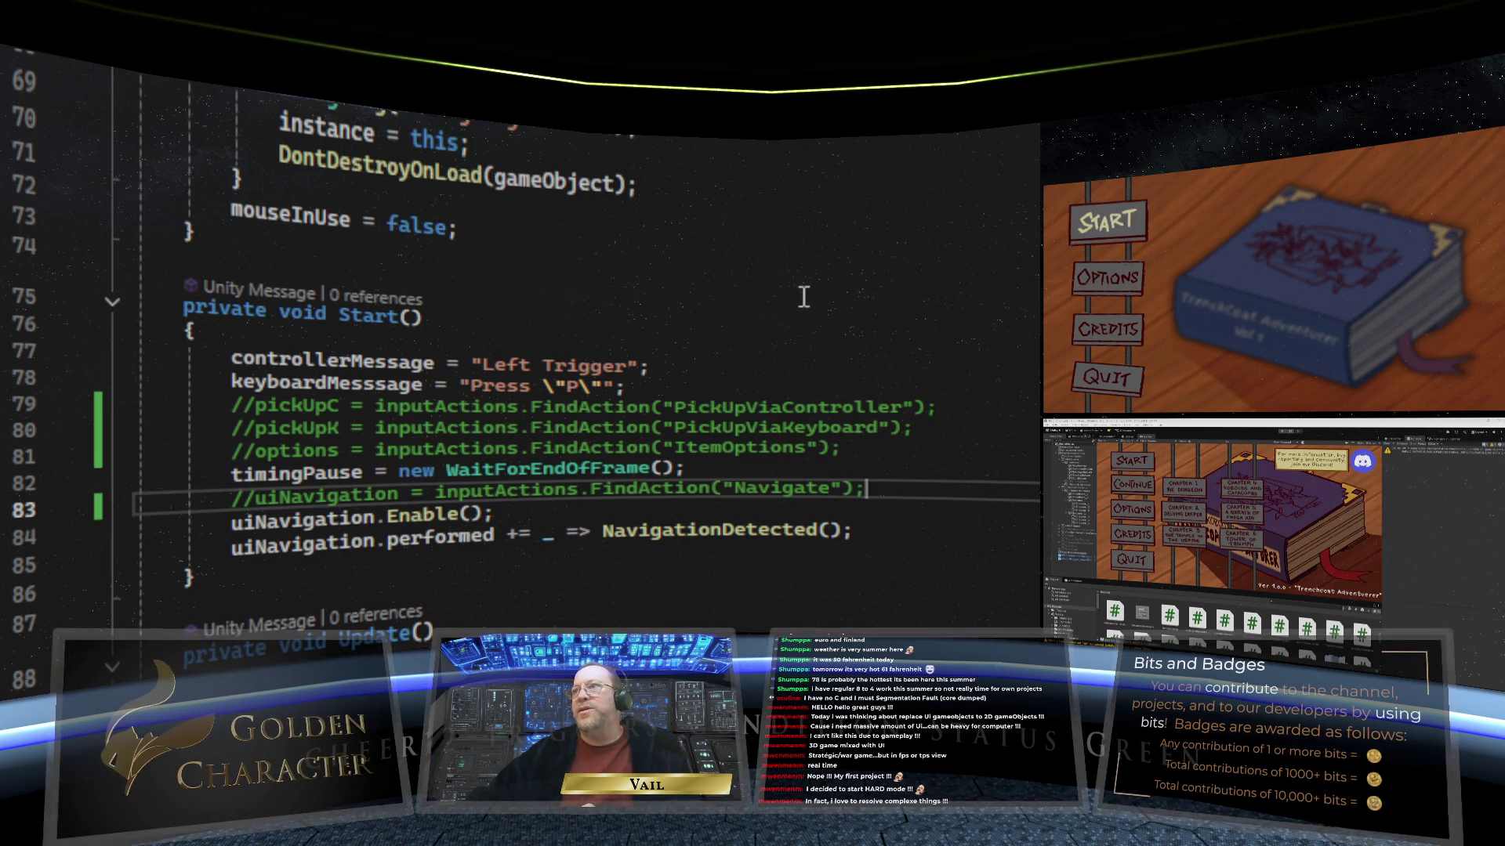
scroll(794, 343, up, 1)
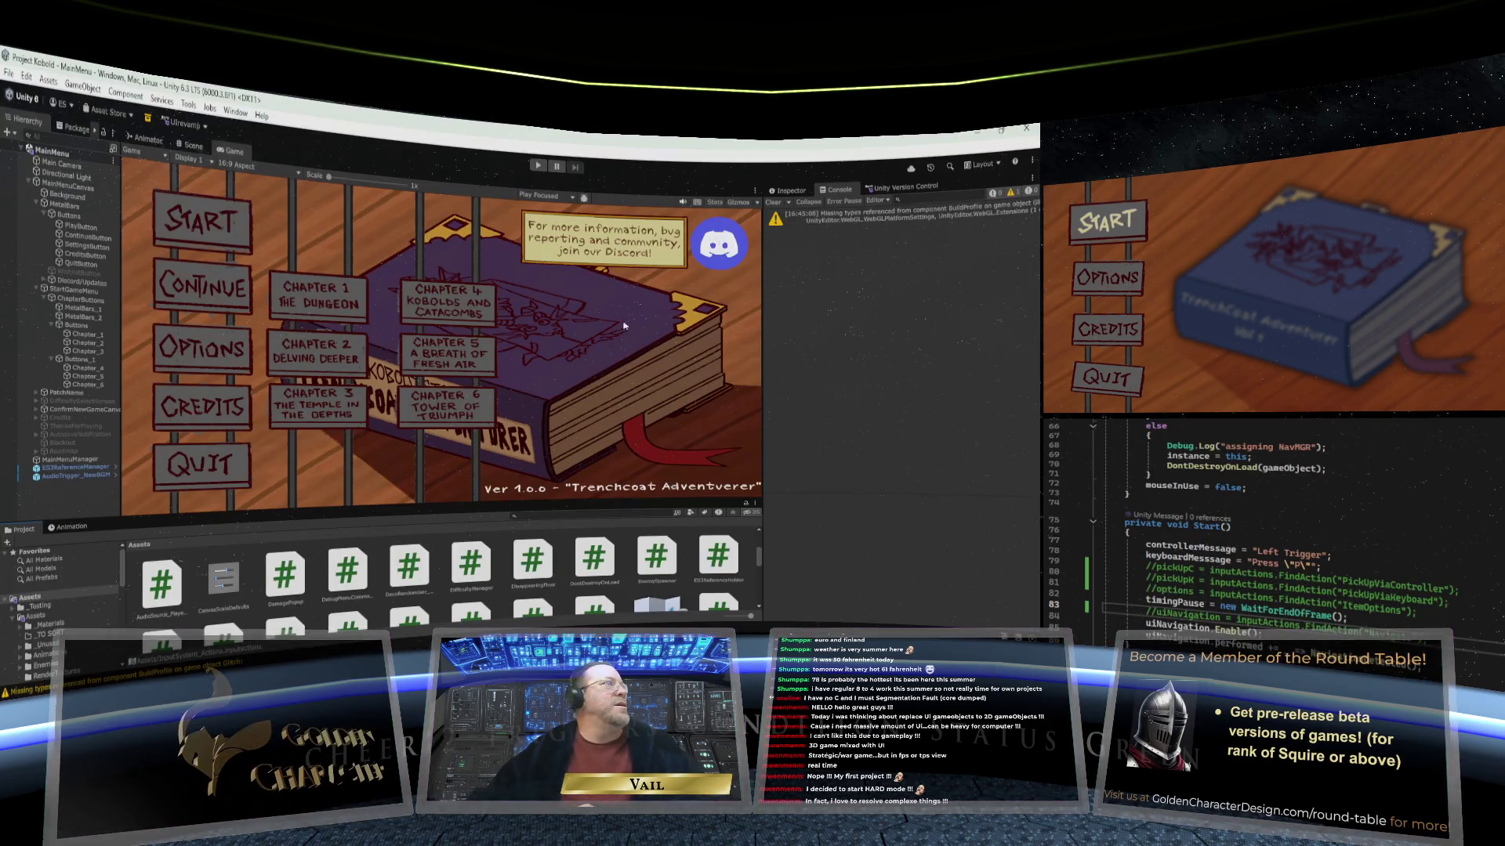
Step: Play the game, visit Options then Accessibility, and go Back twice to the main menu
click(539, 166)
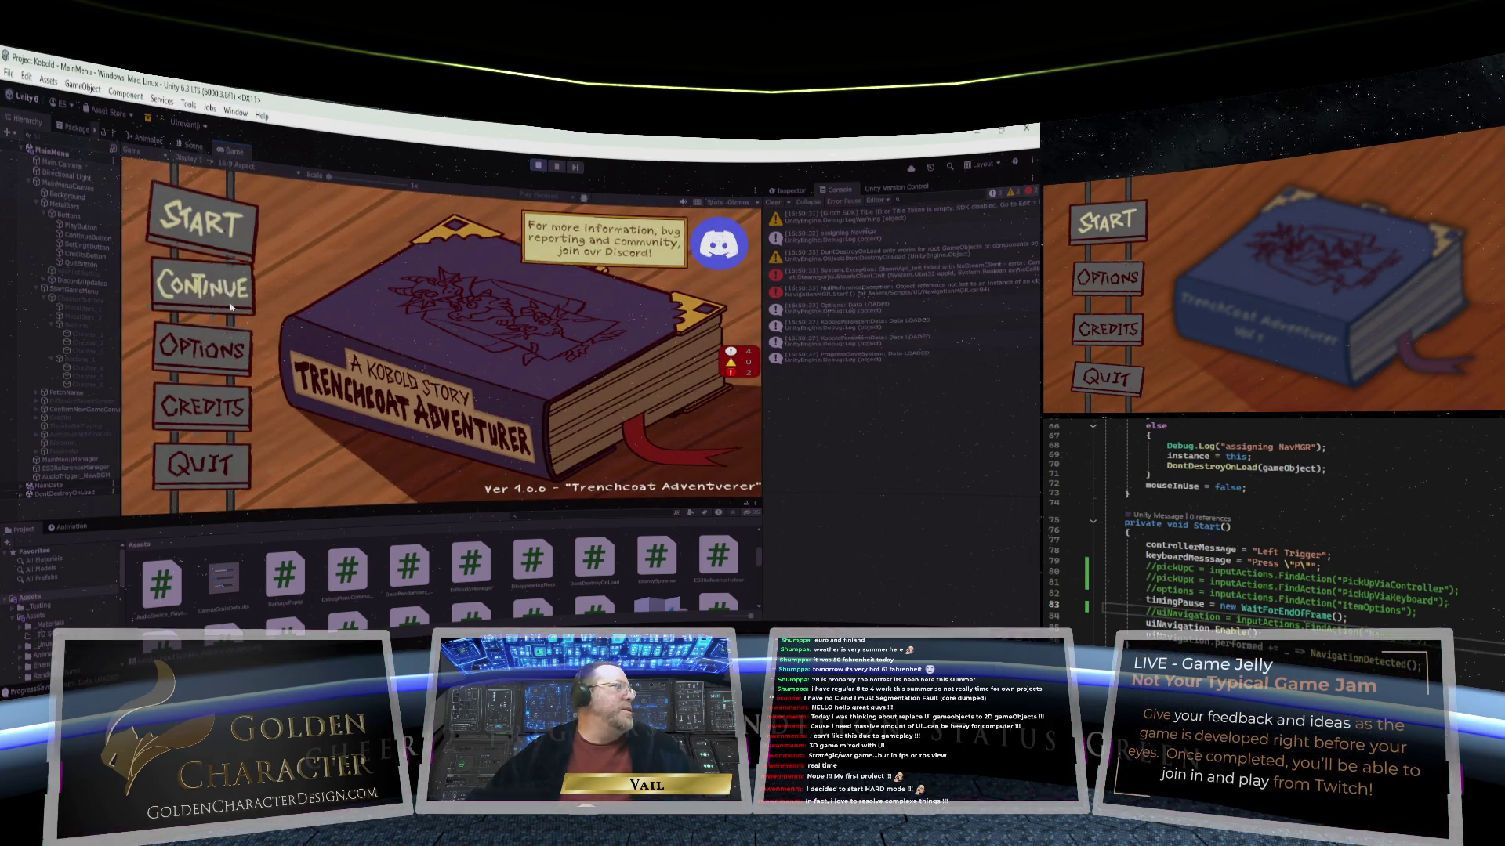
click(197, 350)
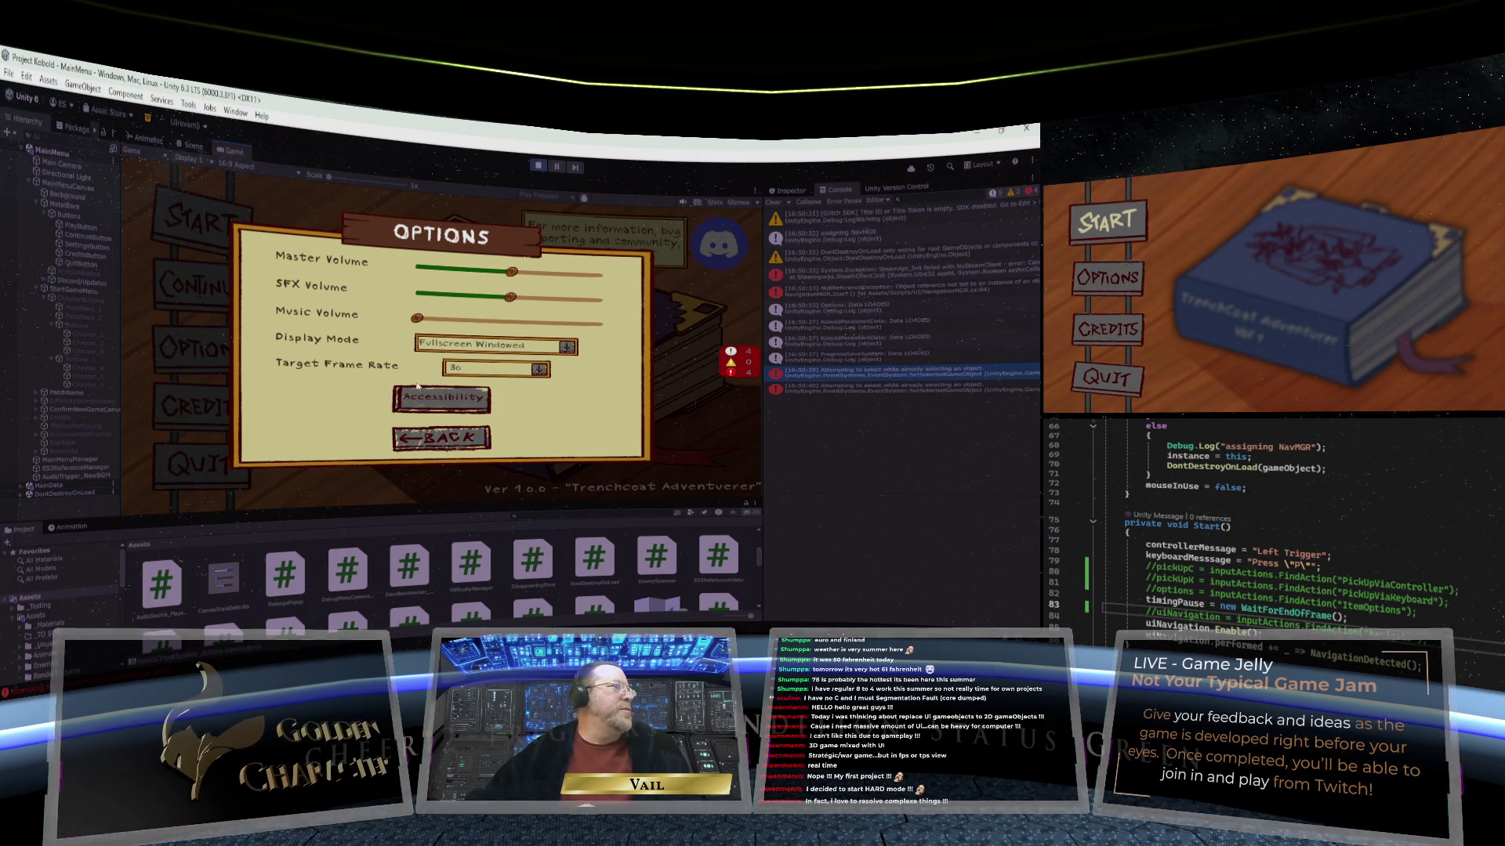
click(464, 402)
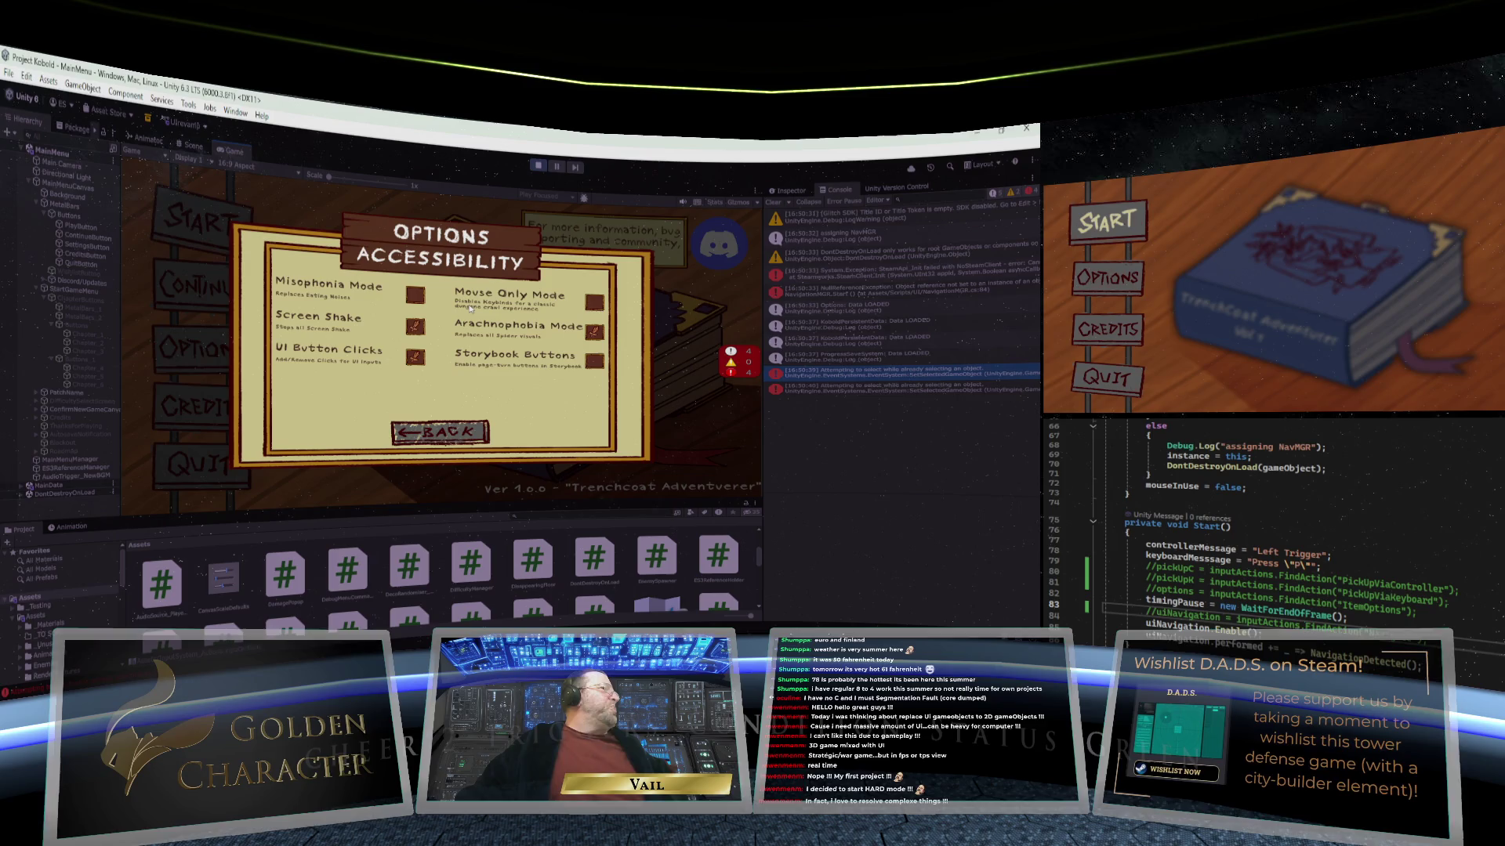
click(452, 431)
click(449, 438)
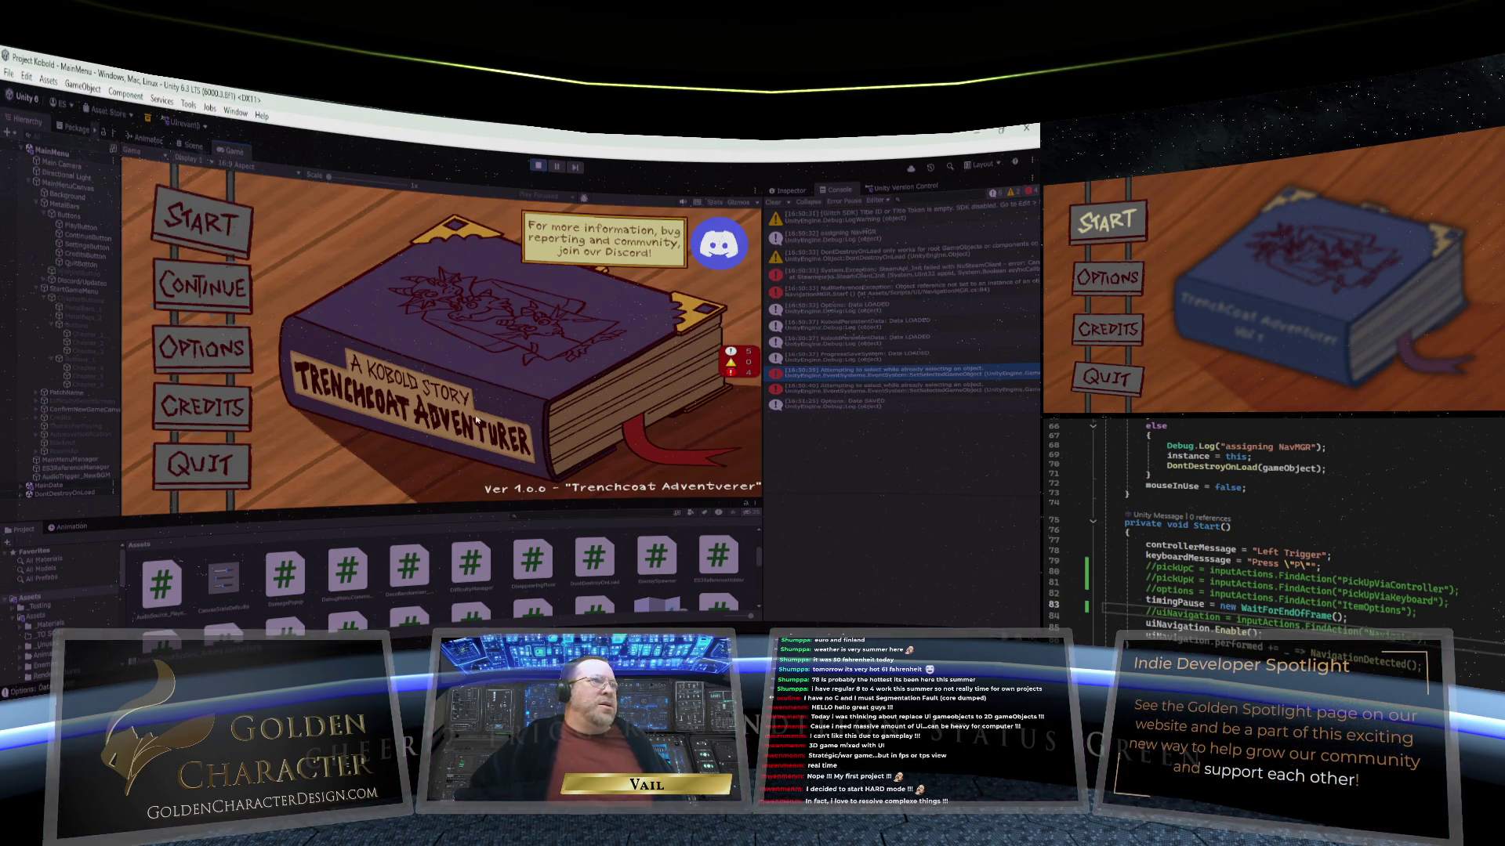
Step: Test Down-arrow menu navigation, click START and Chapter 1, then switch to the Select/Deselect script
key(Down)
key(Down)
key(Down)
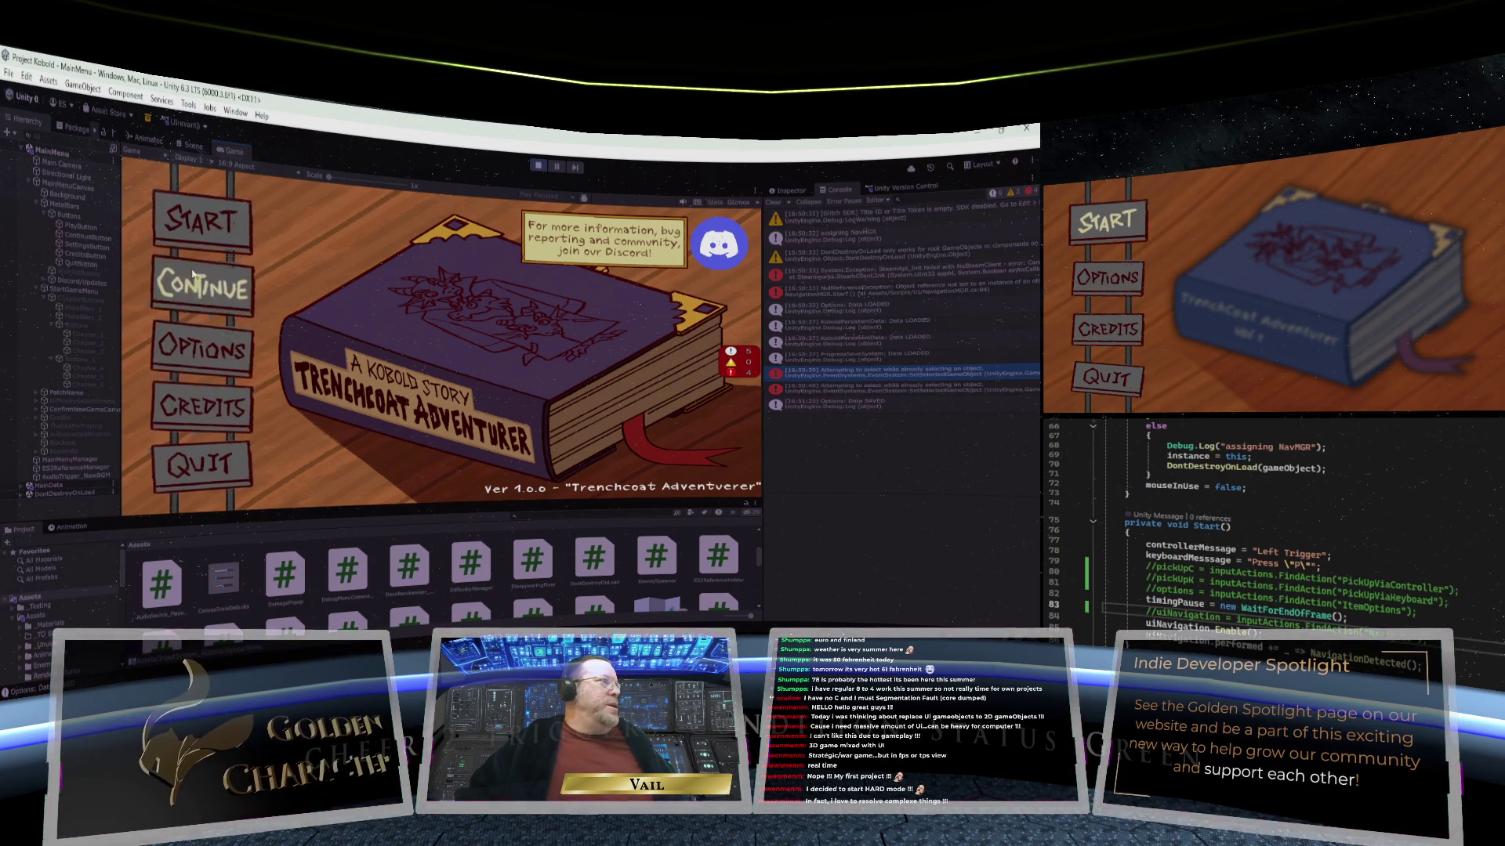
key(Down)
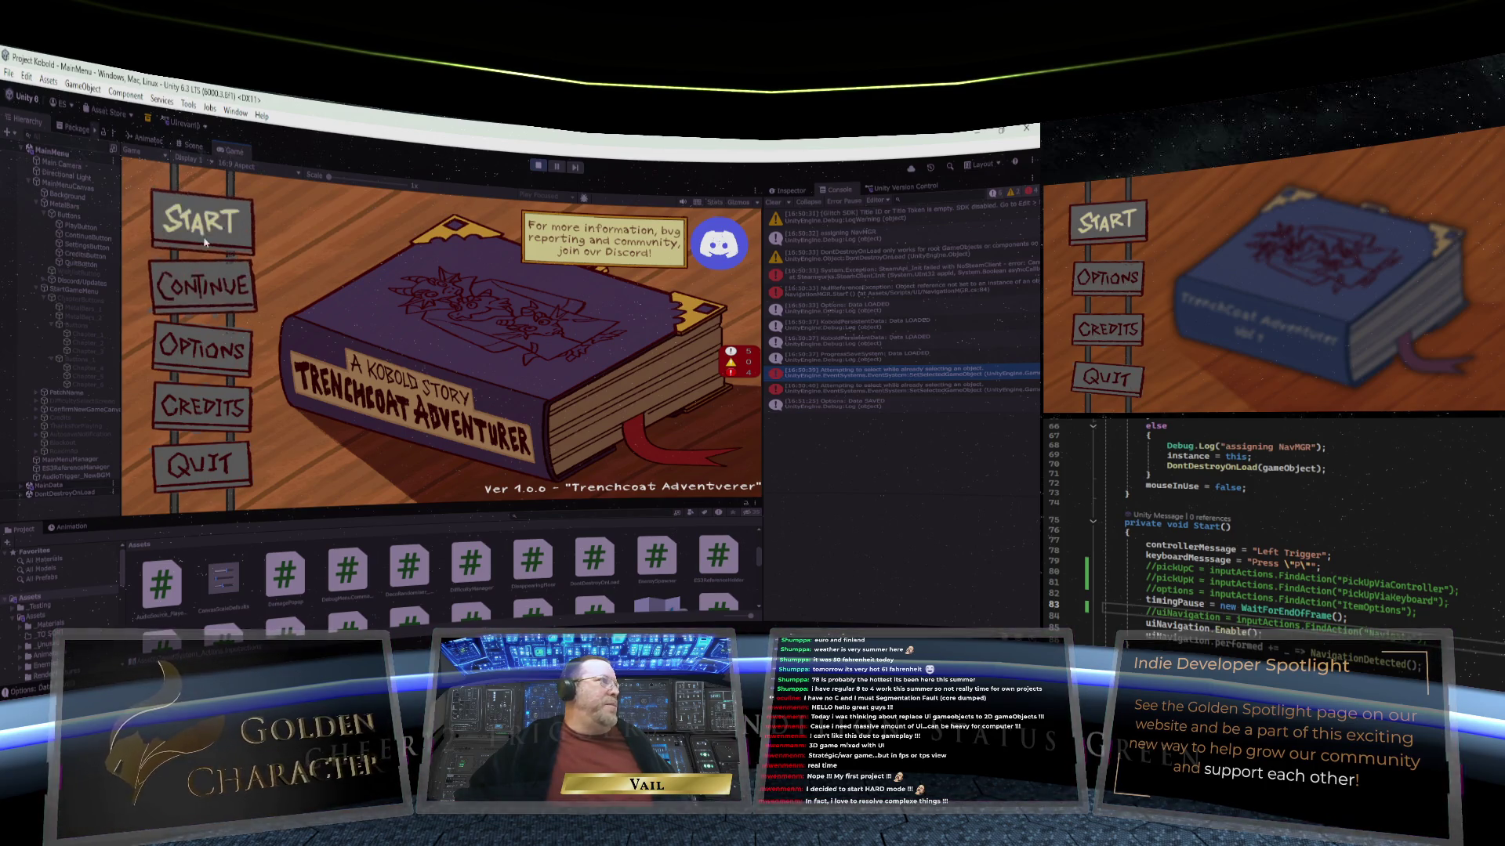
click(205, 226)
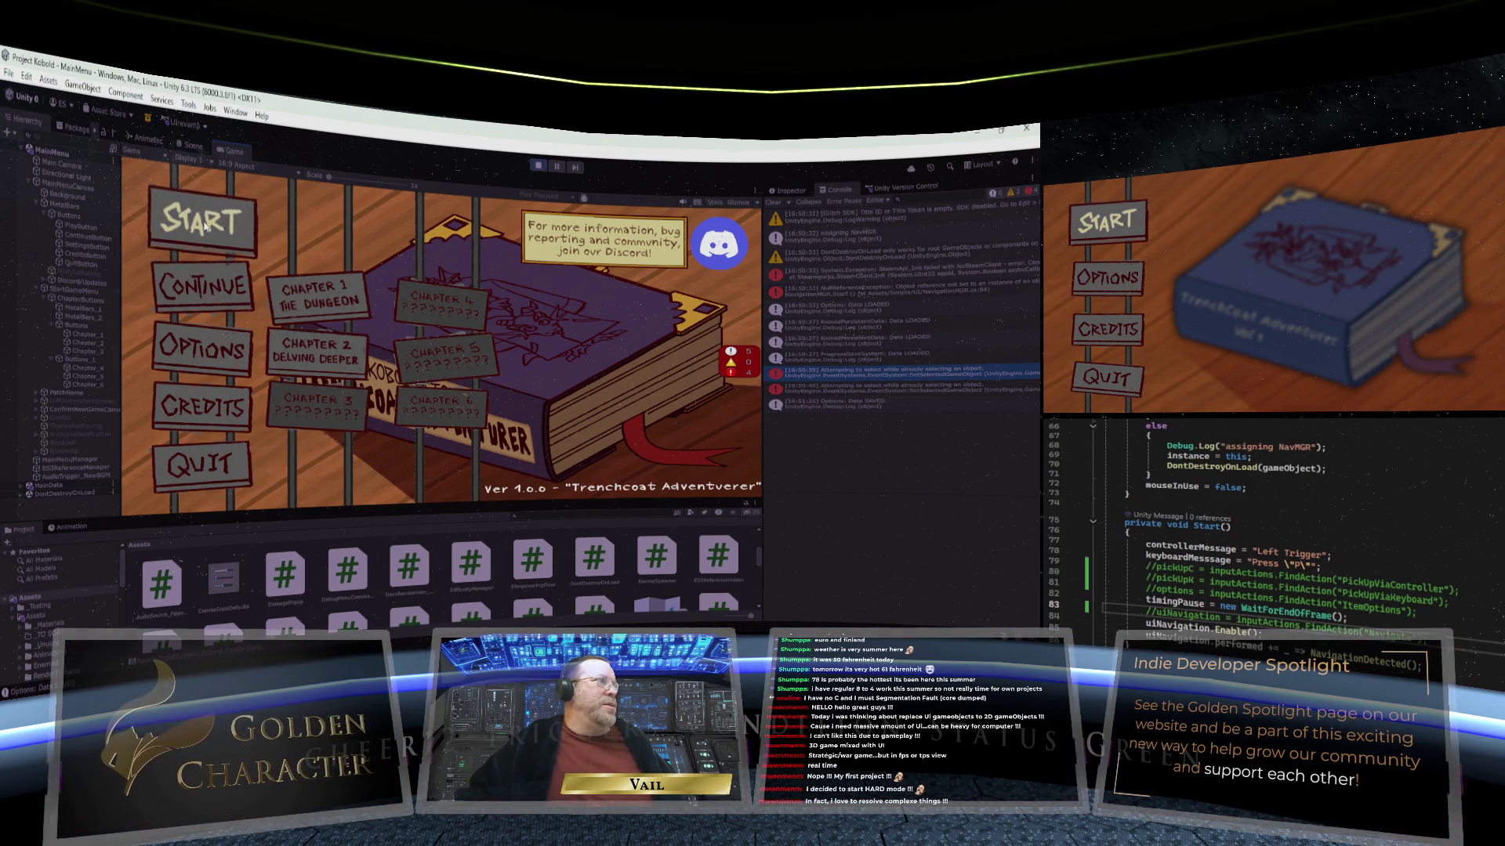
click(246, 239)
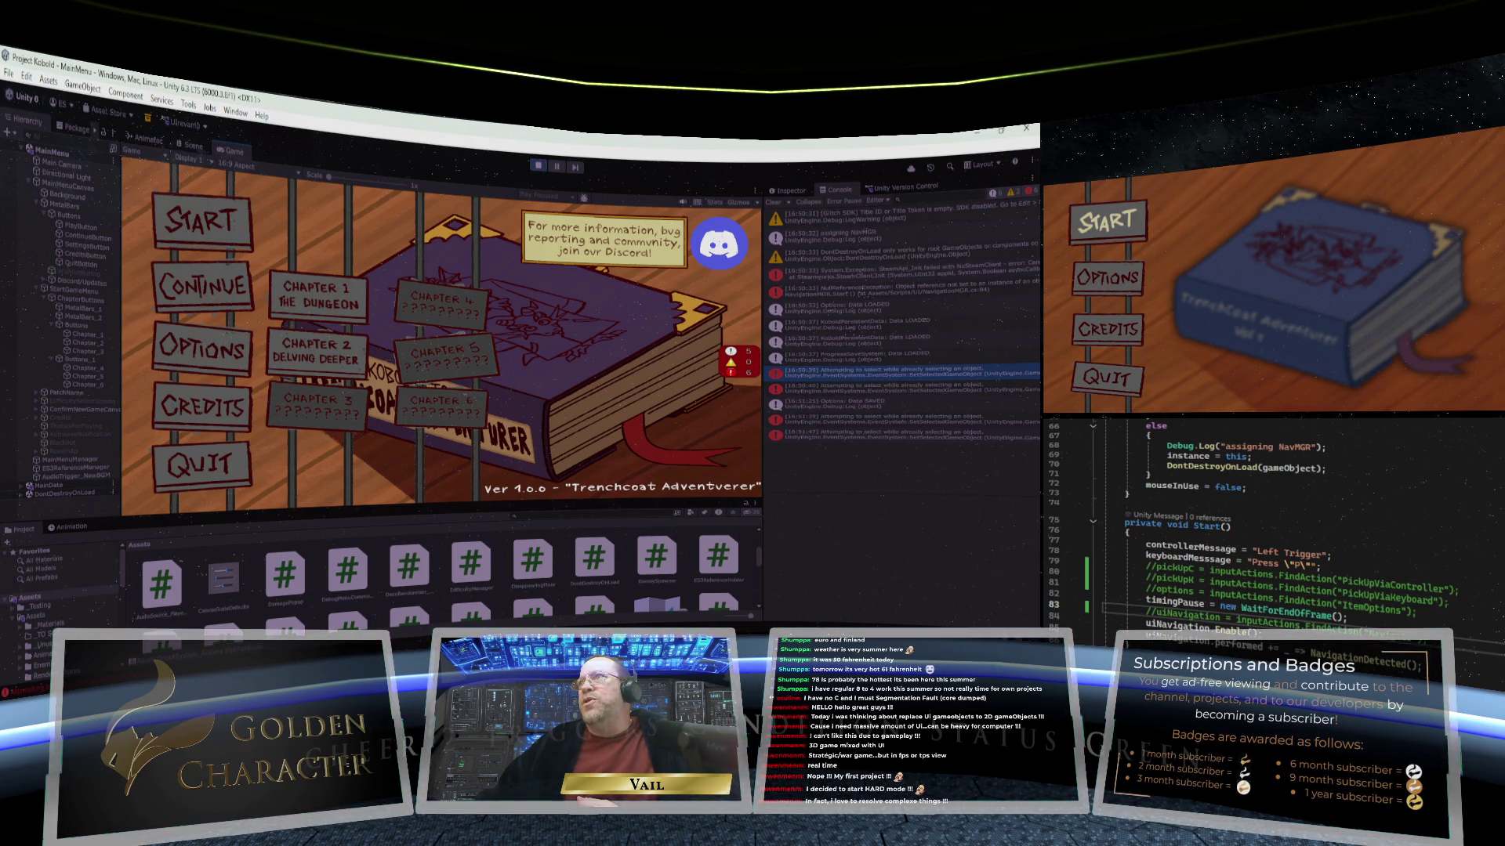
key(ctrl+Tab)
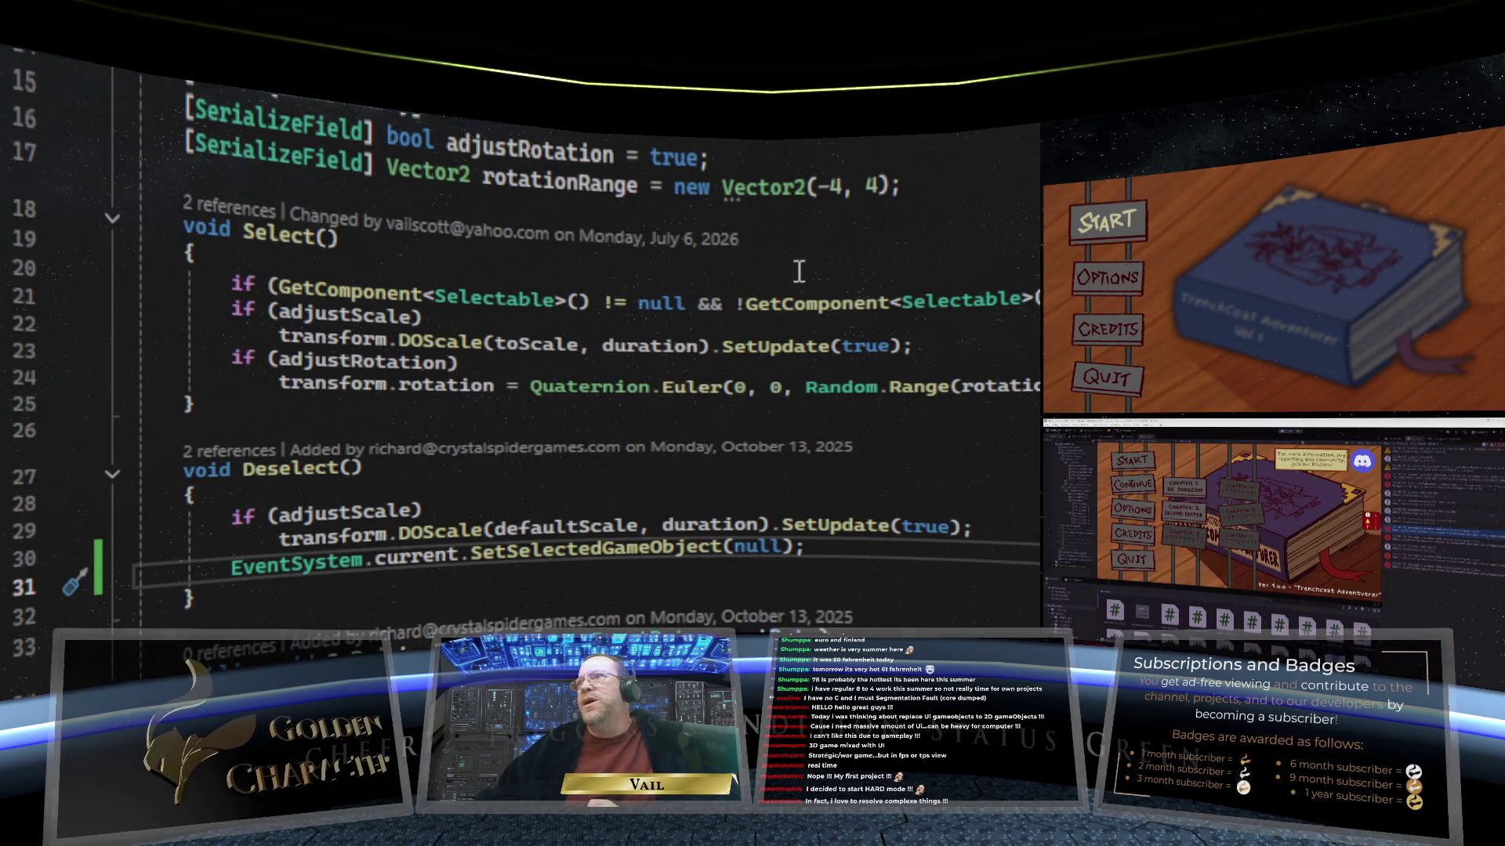
Step: Comment out EventSystem.current.SetSelectedGameObject(null) on line 31, save the script, and return to Unity
scroll(543, 364, down, 2)
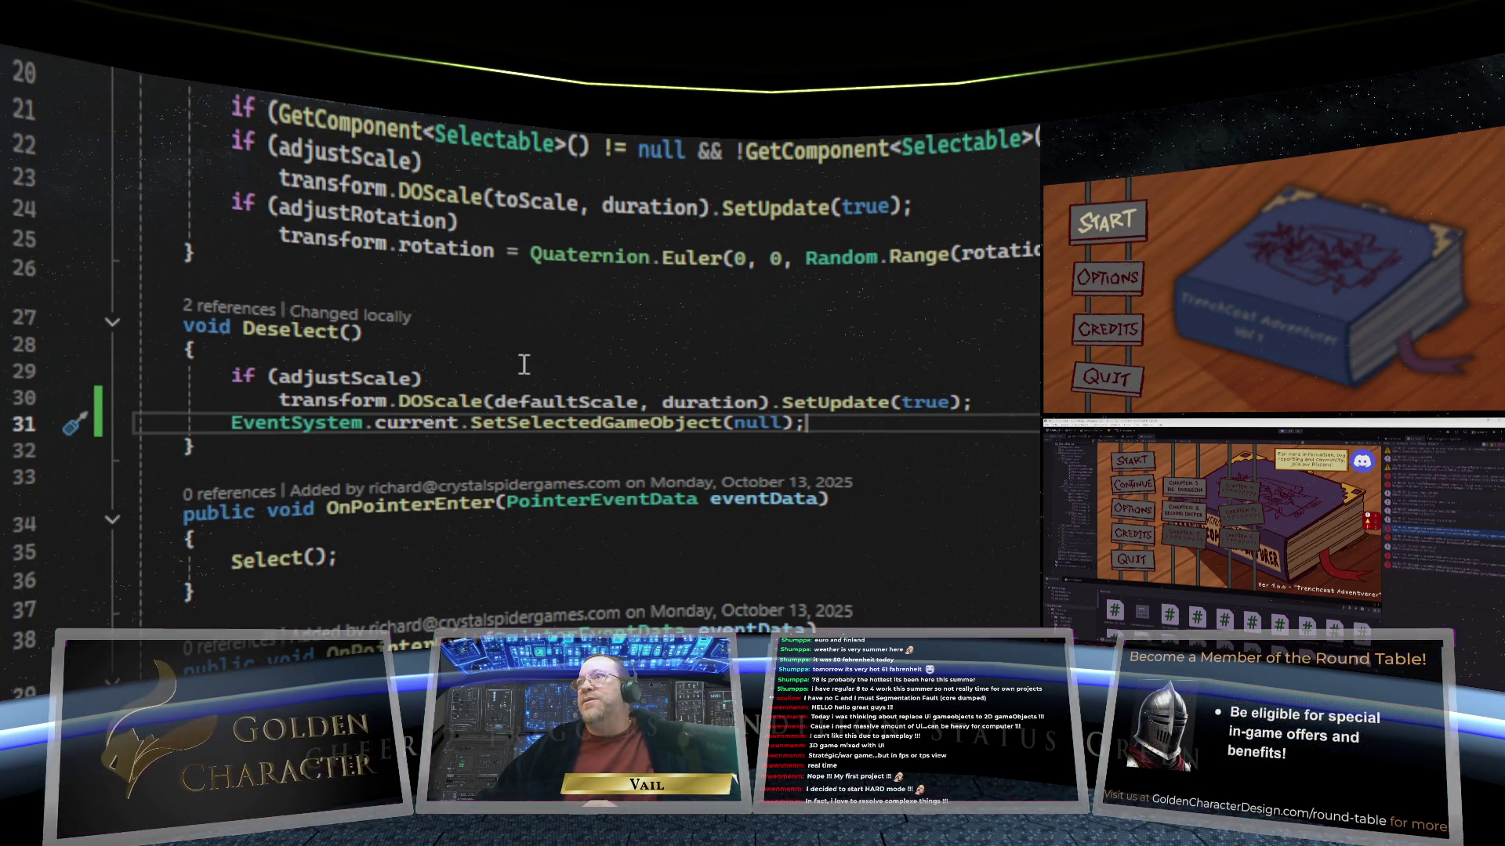
scroll(525, 364, up, 2)
scroll(523, 368, down, 2)
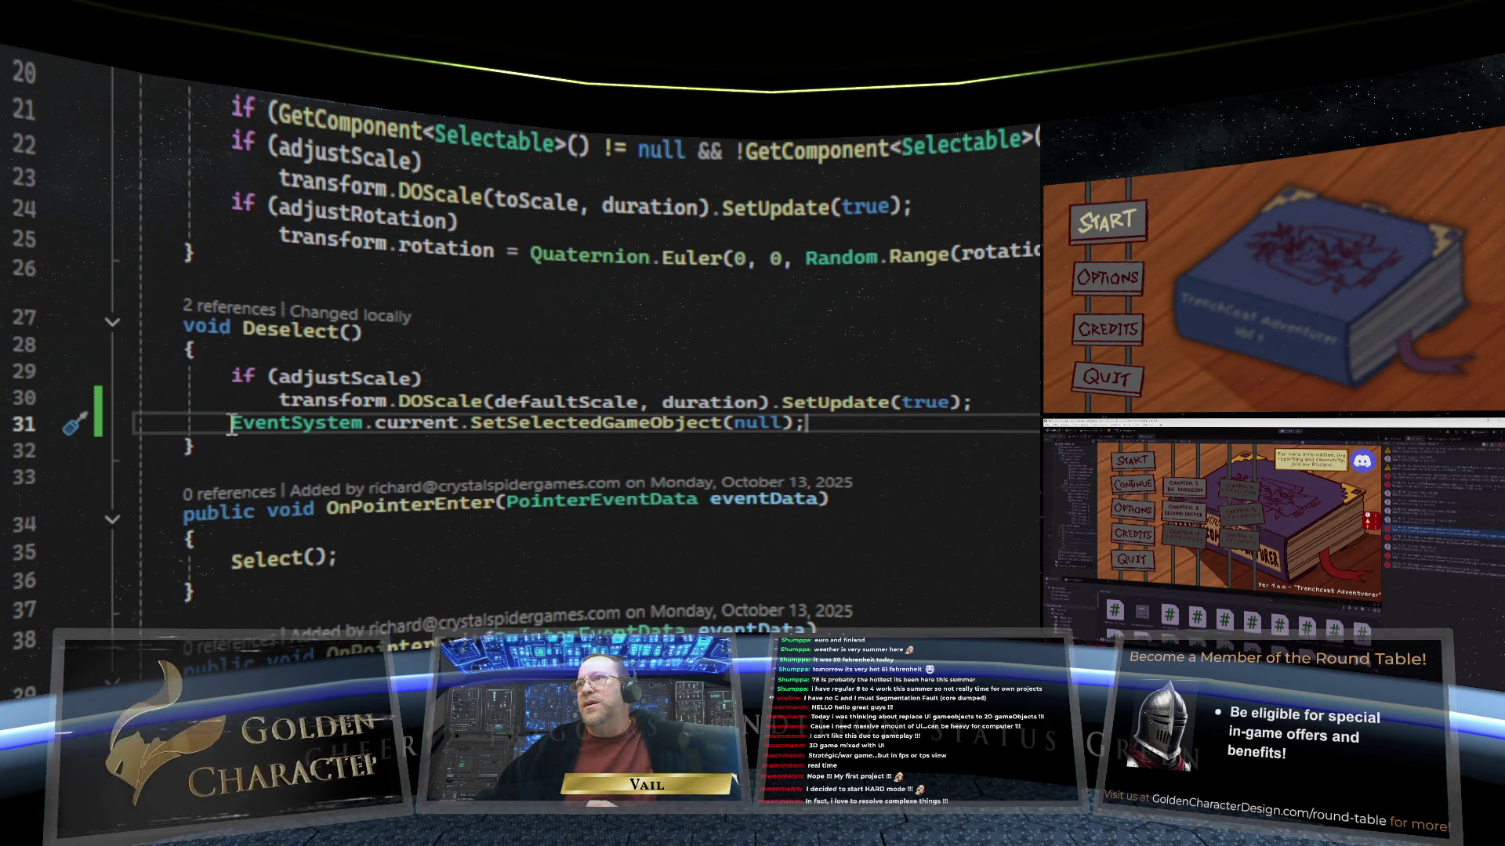
click(232, 424)
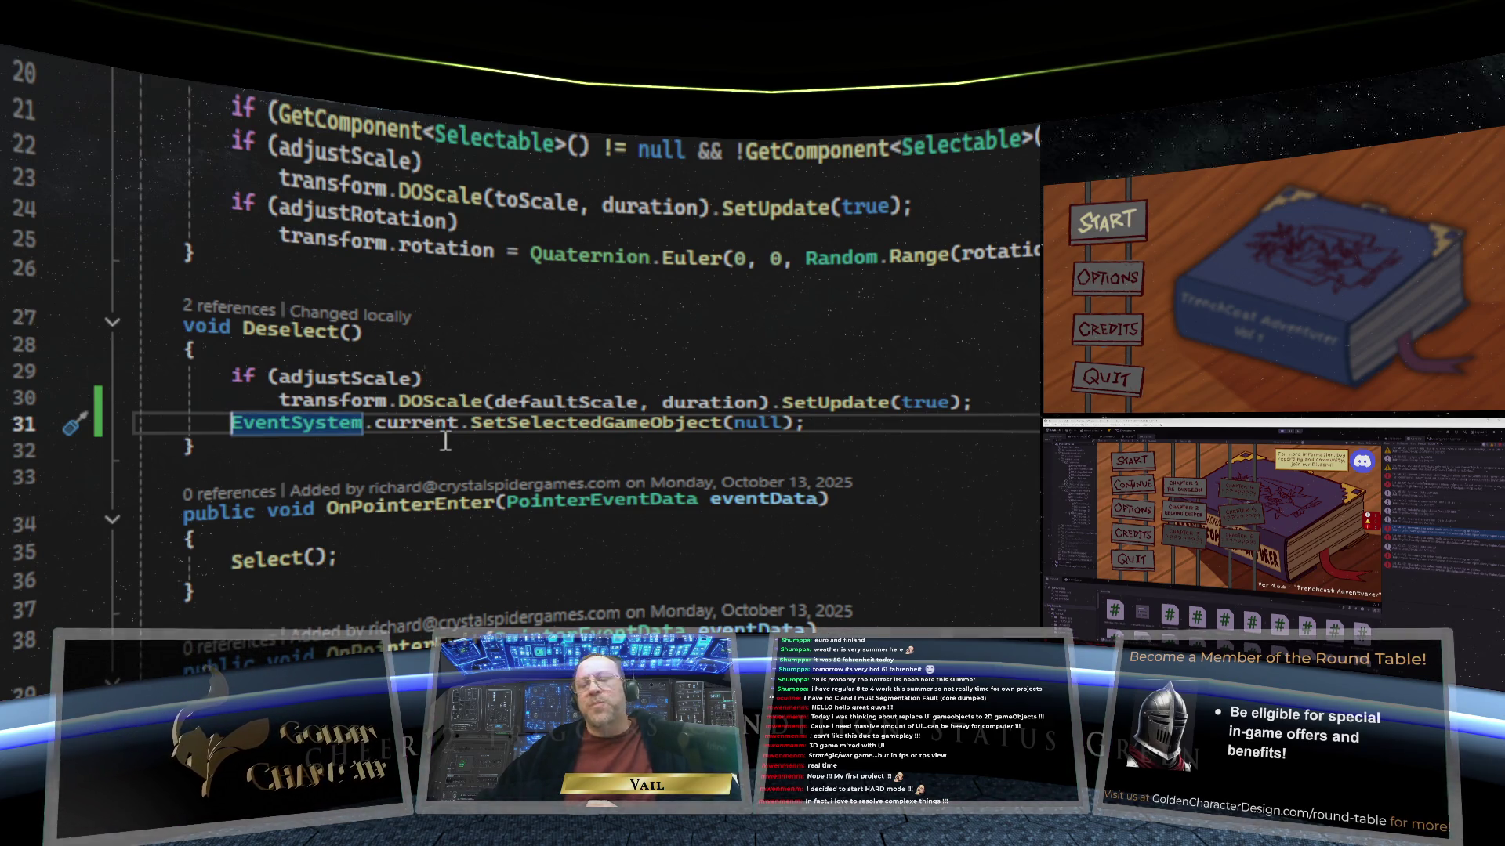
text(//)
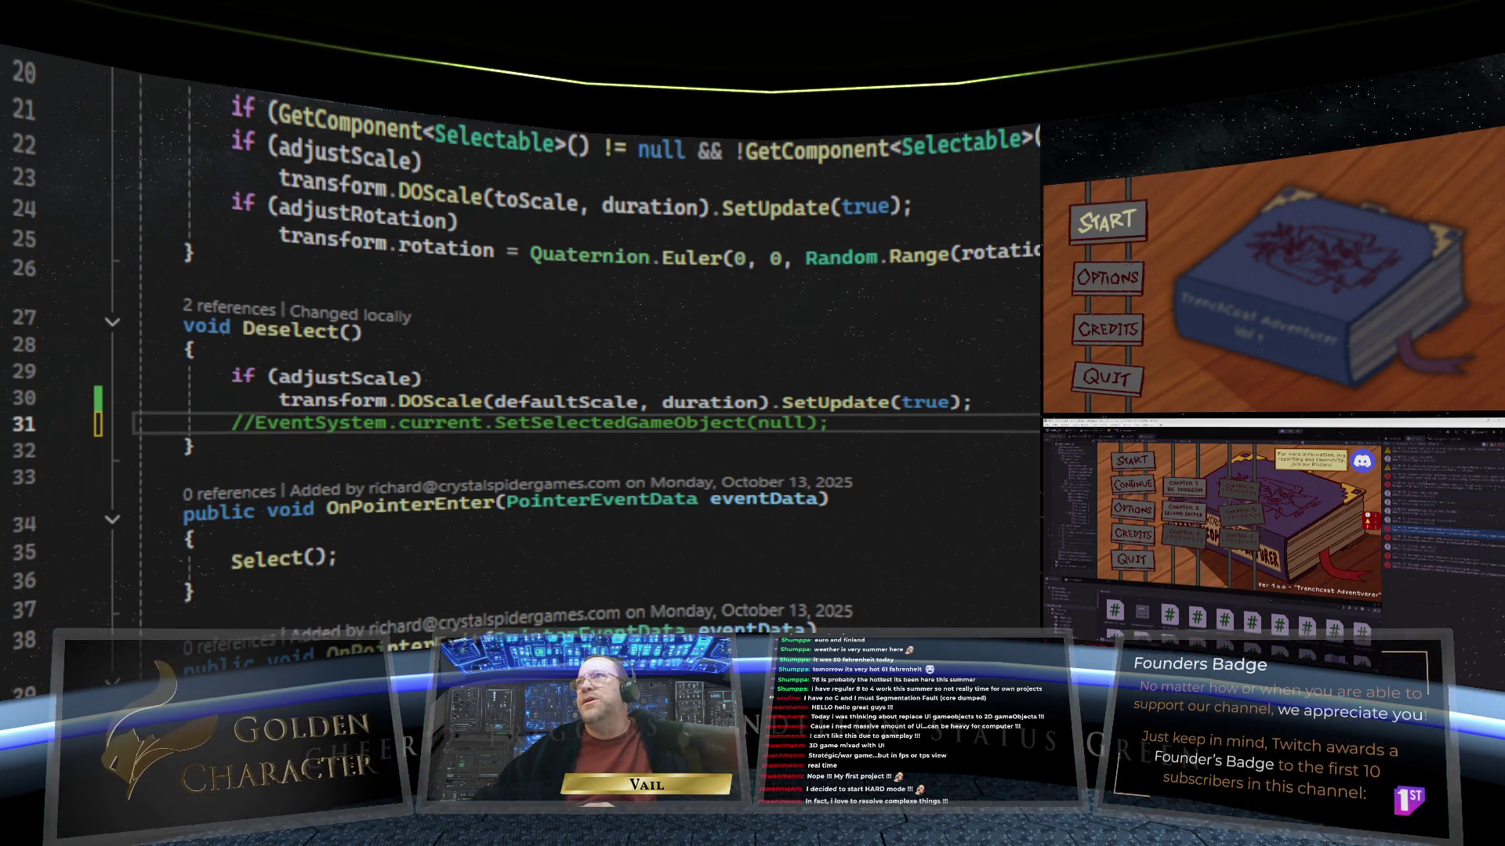
key(ctrl+s)
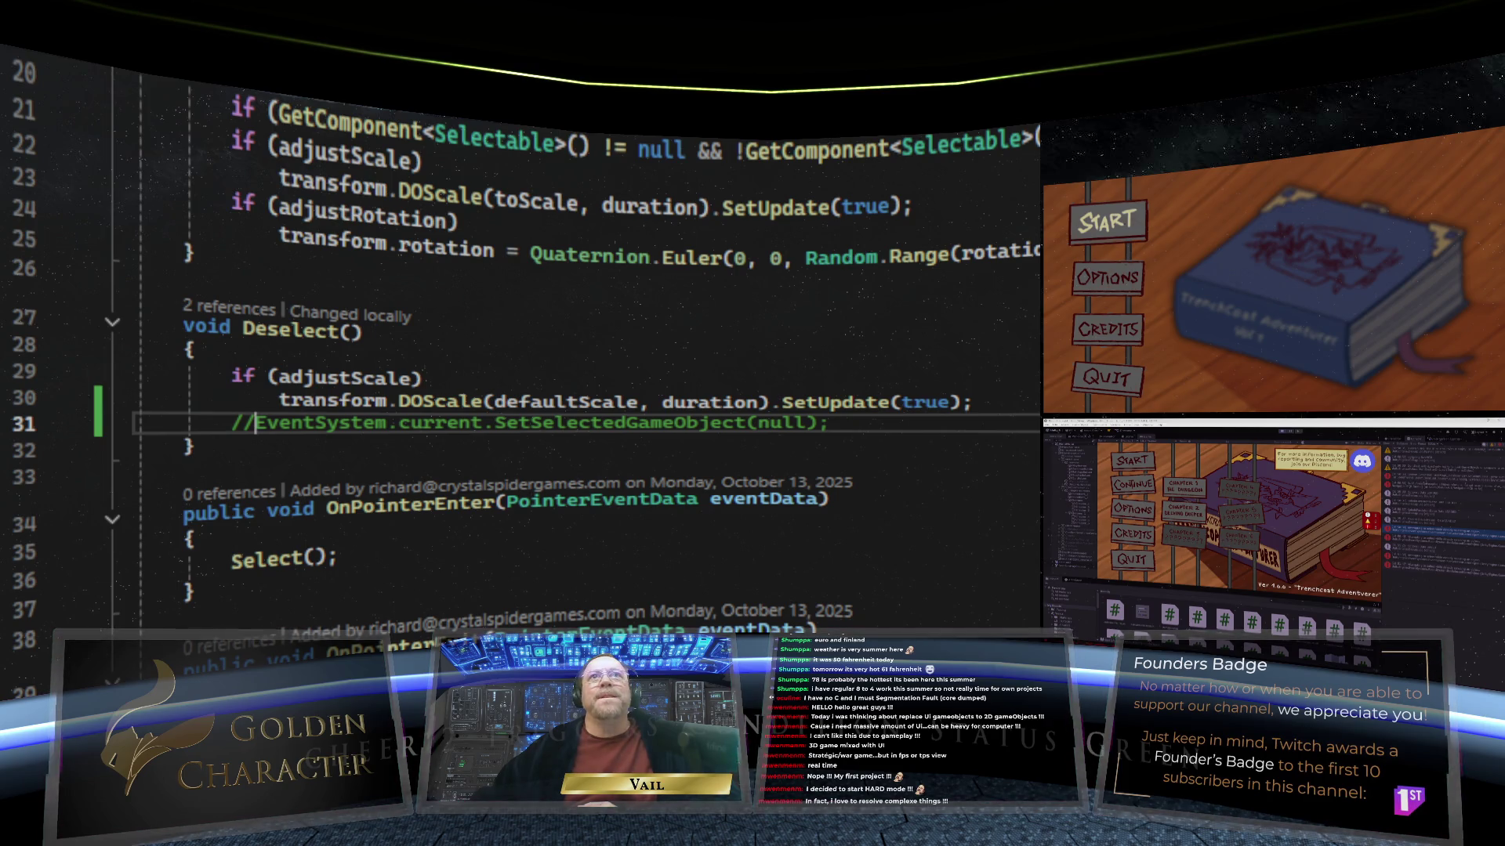
key(alt+Tab)
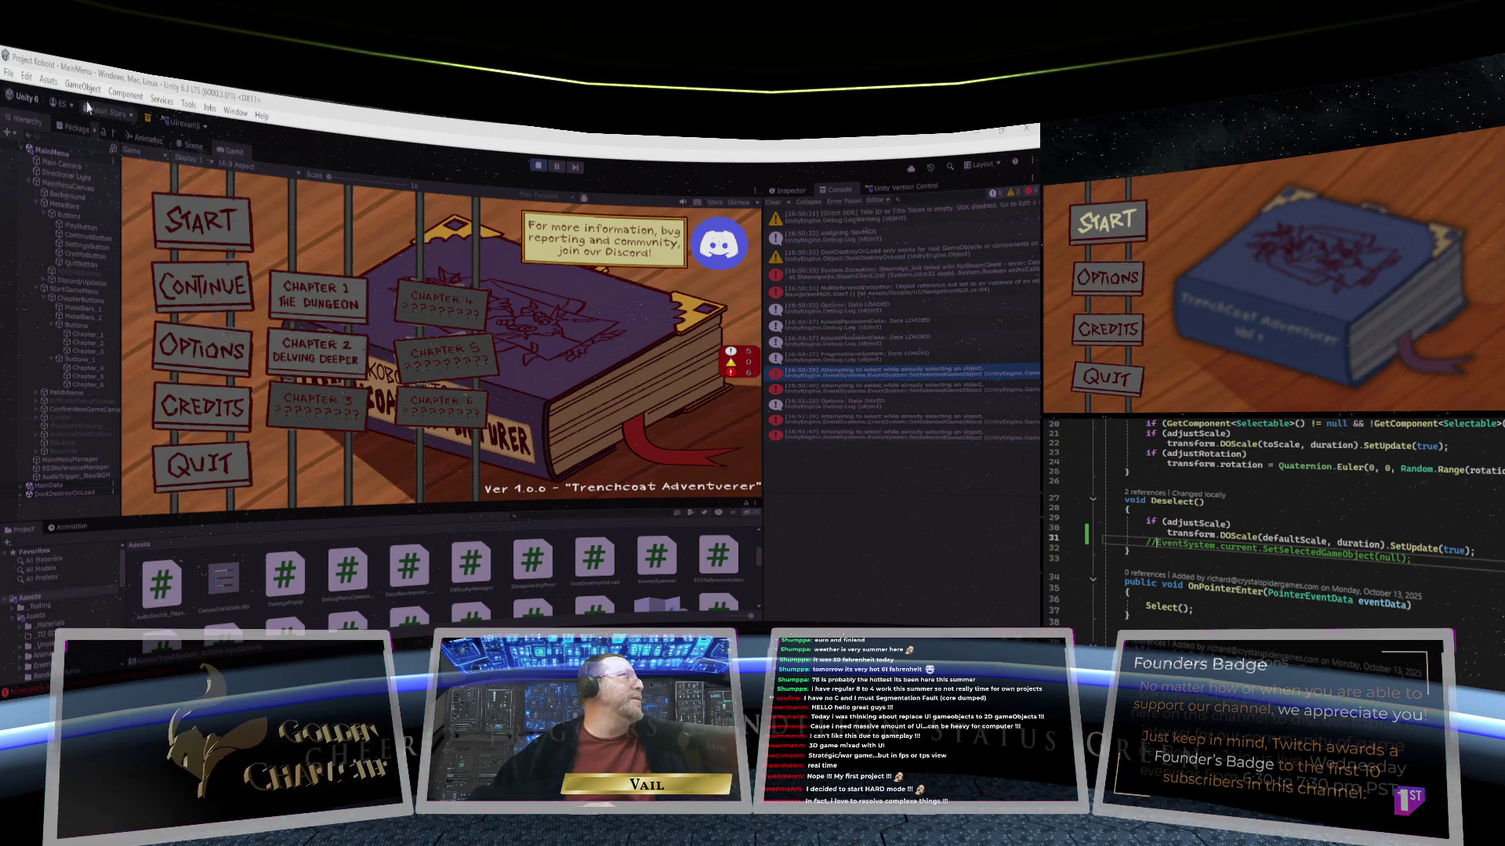
Step: Stop play mode, let the scripts recompile, then play the game again
click(535, 166)
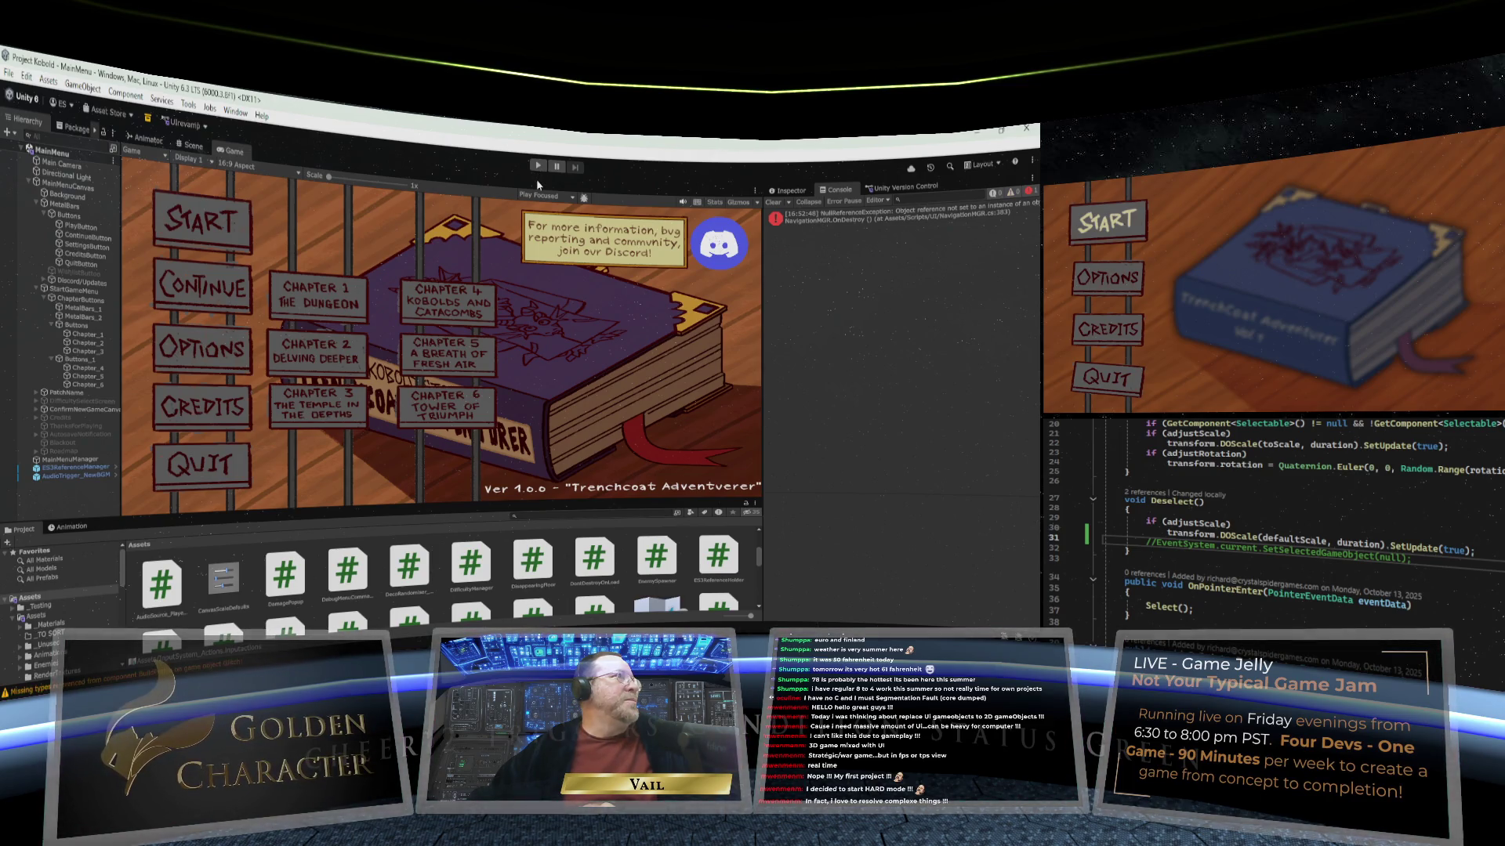
click(538, 167)
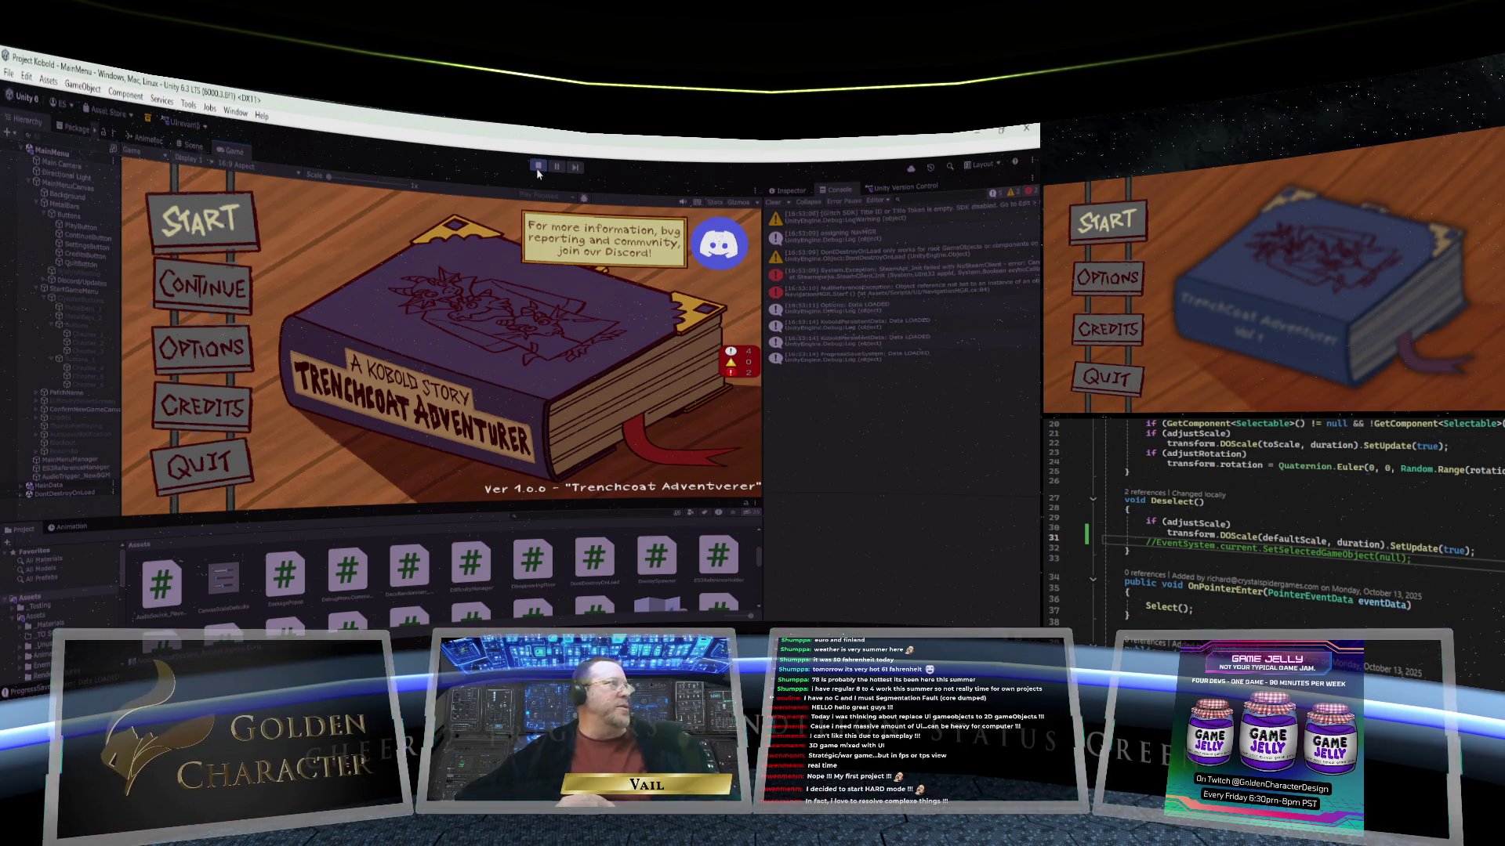
Step: Arrow through the main menu buttons and press Enter on Start to open the chapter panel
key(Down)
key(Down)
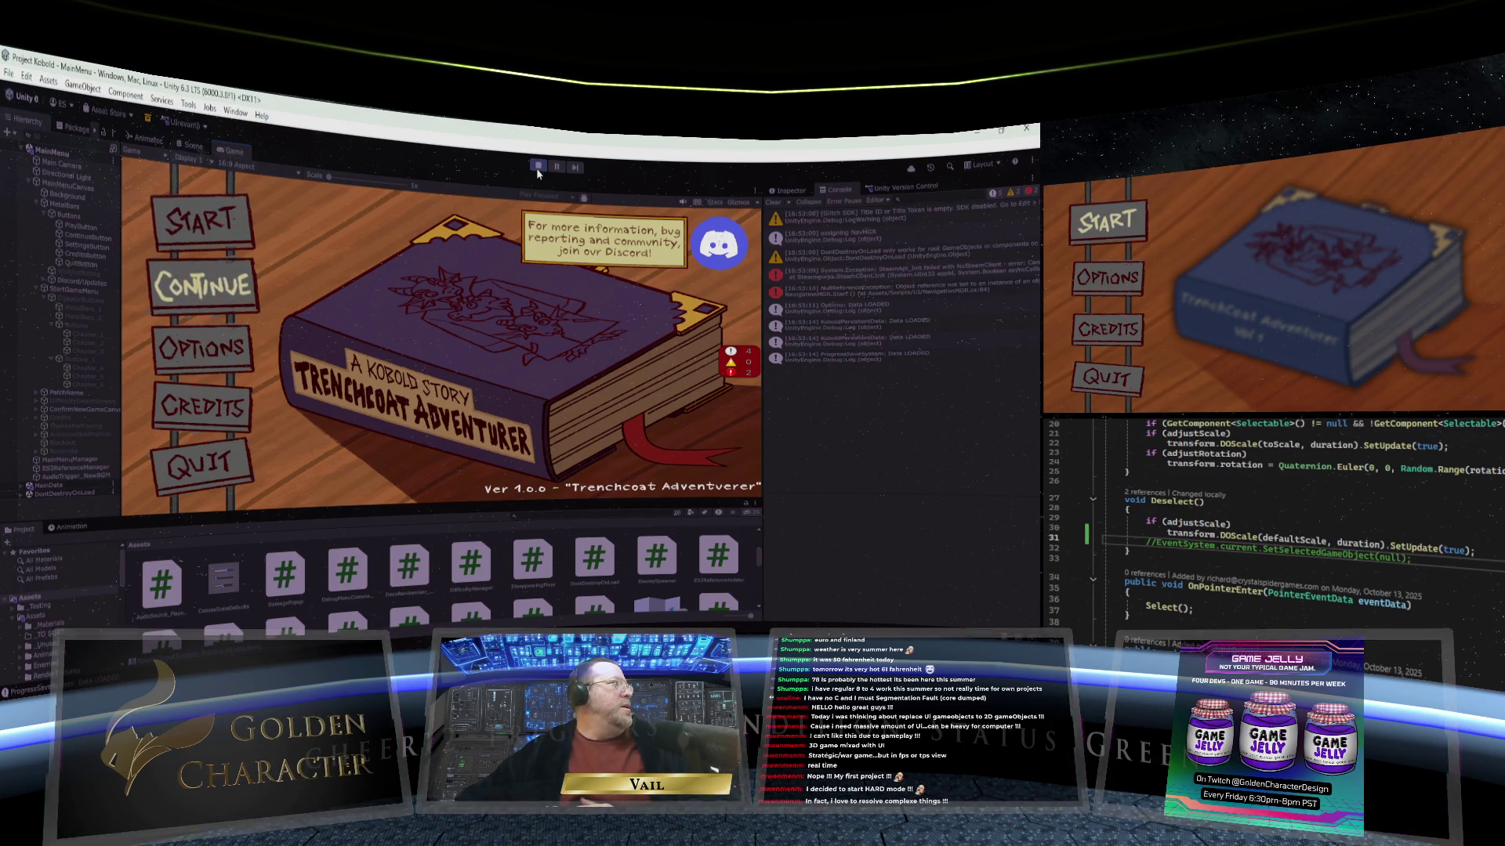
key(Up)
key(Up)
key(Down)
key(Down)
key(Down)
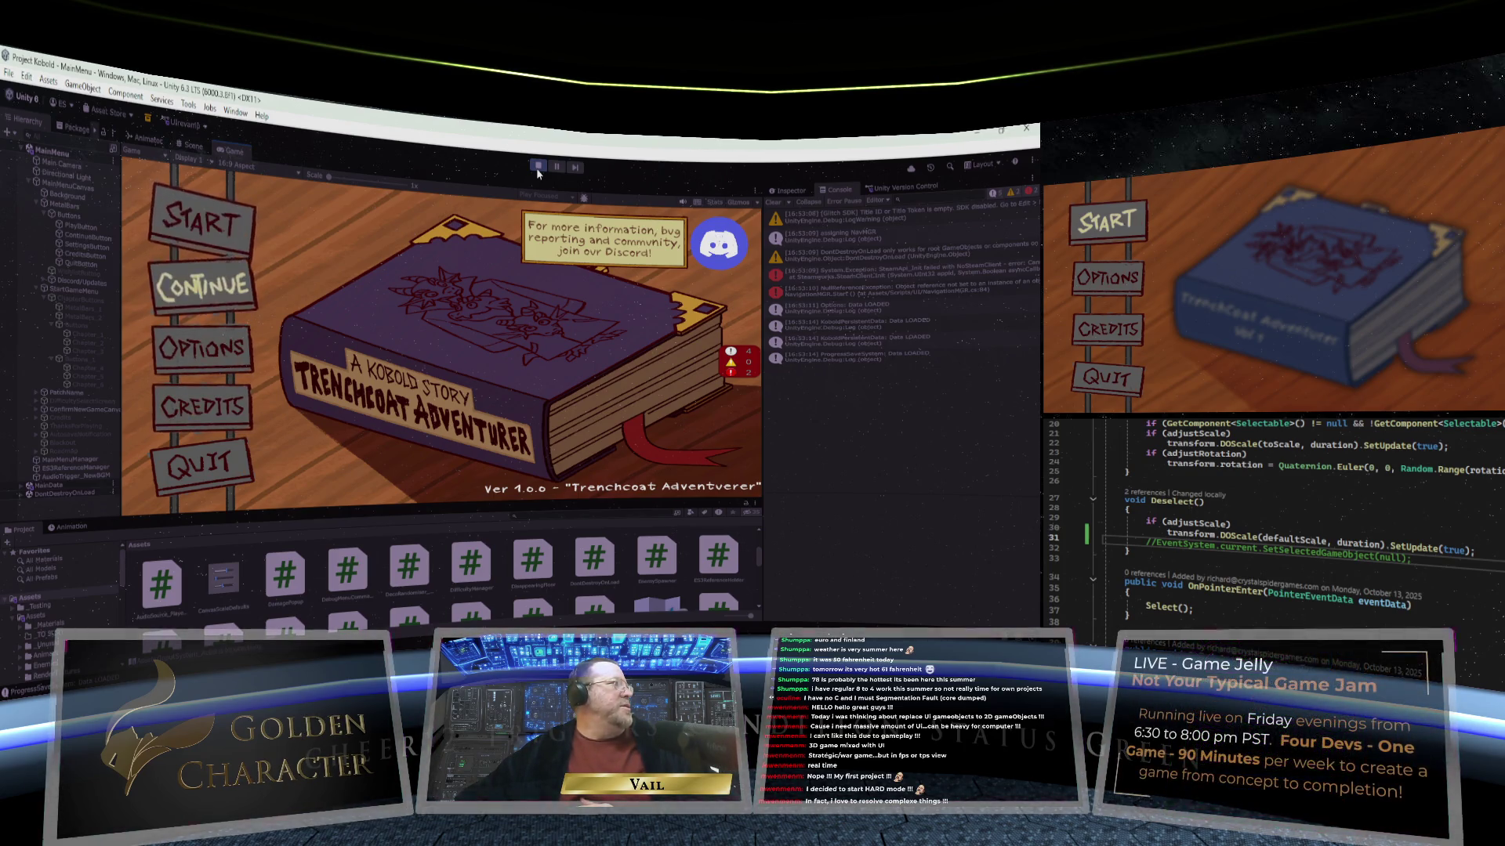
key(Up)
key(Up)
key(Up)
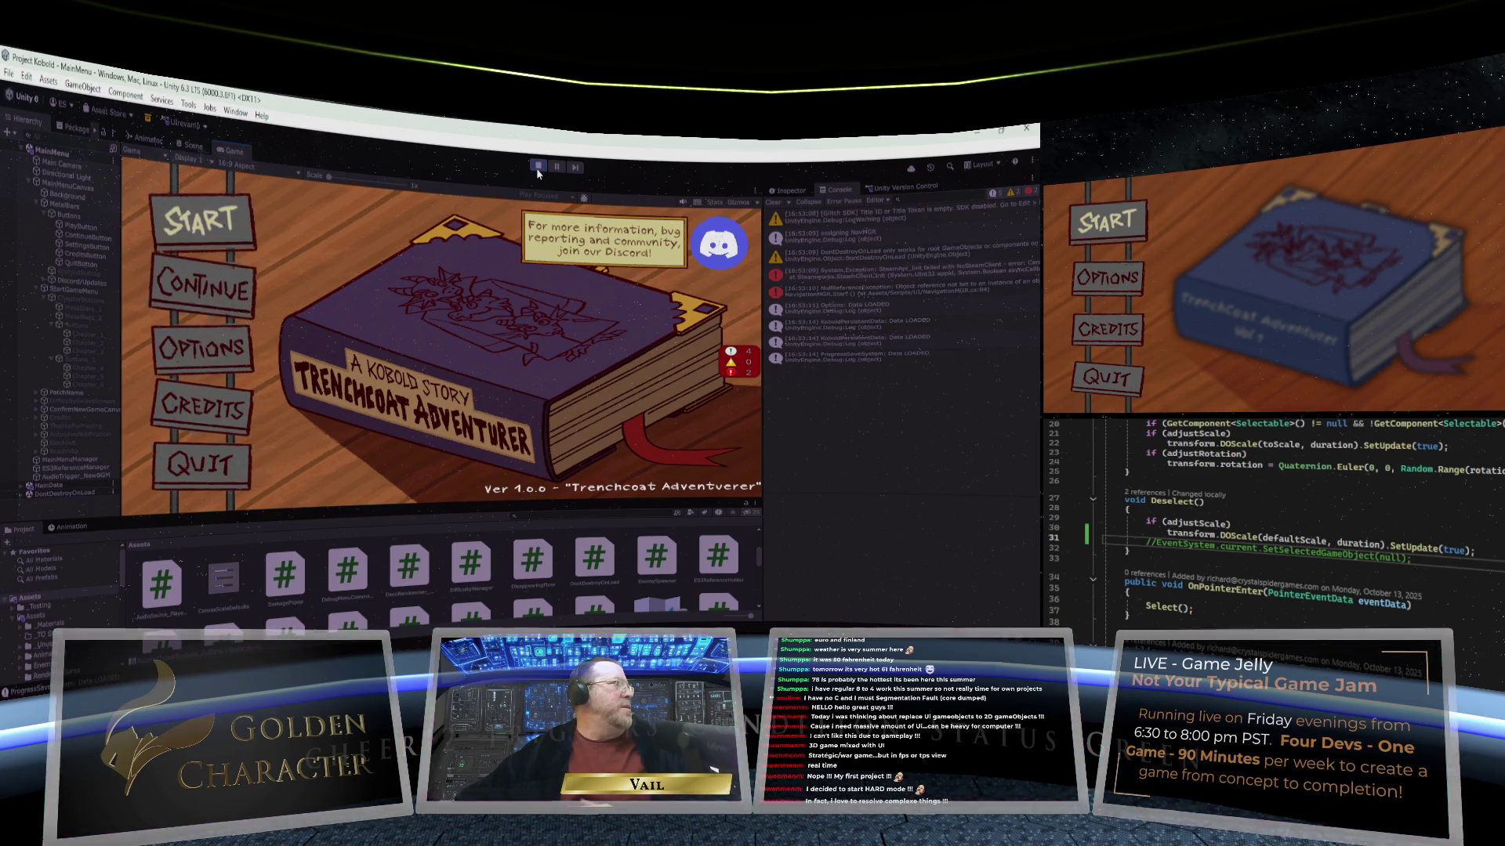
key(Return)
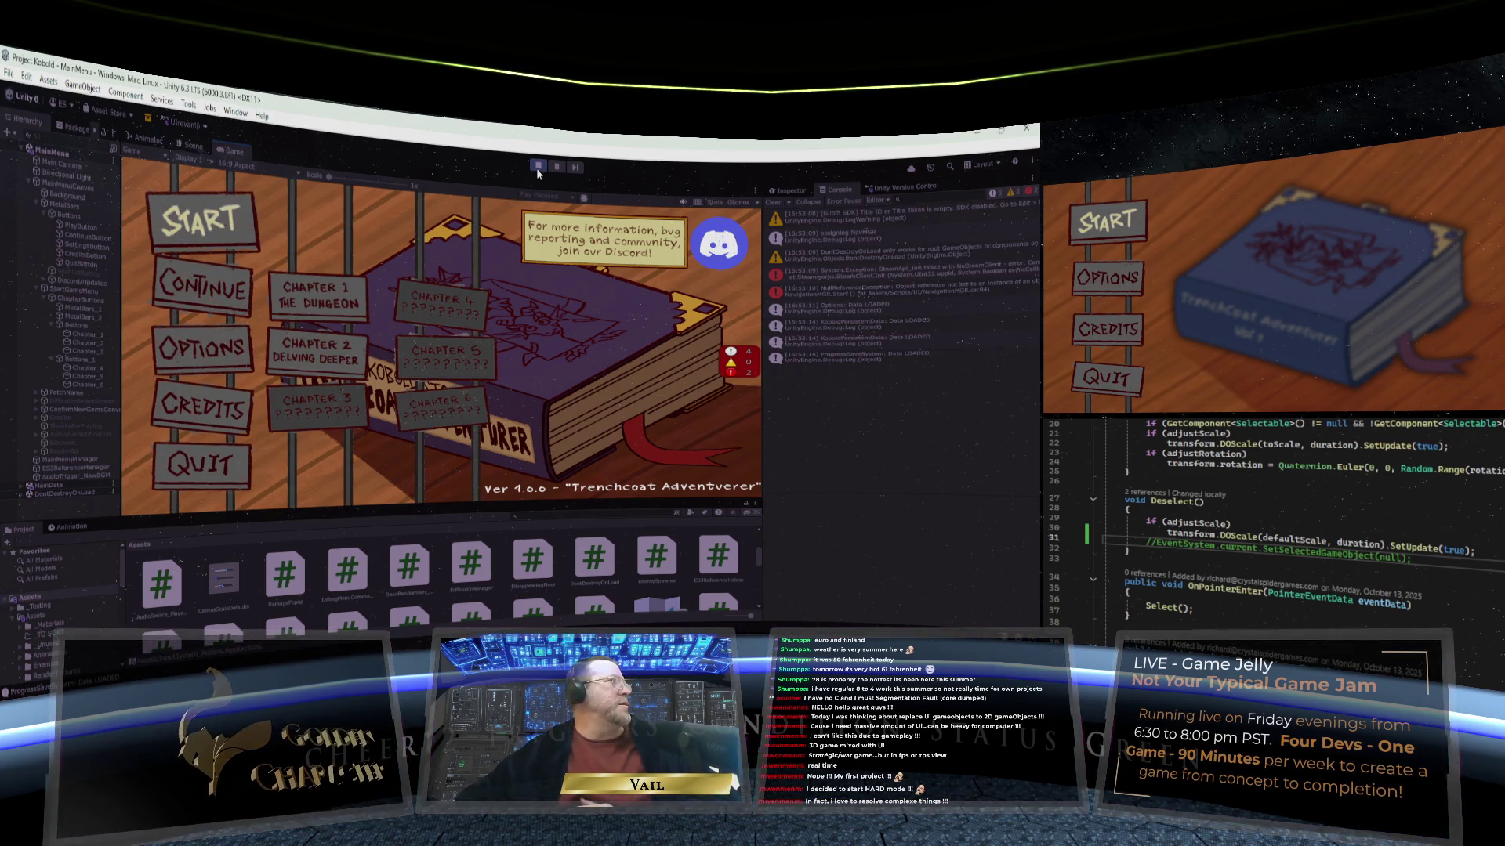
Step: Move focus between Chapter 1, Chapter 2, Continue and Start using the arrow keys
key(Right)
key(Down)
key(Up)
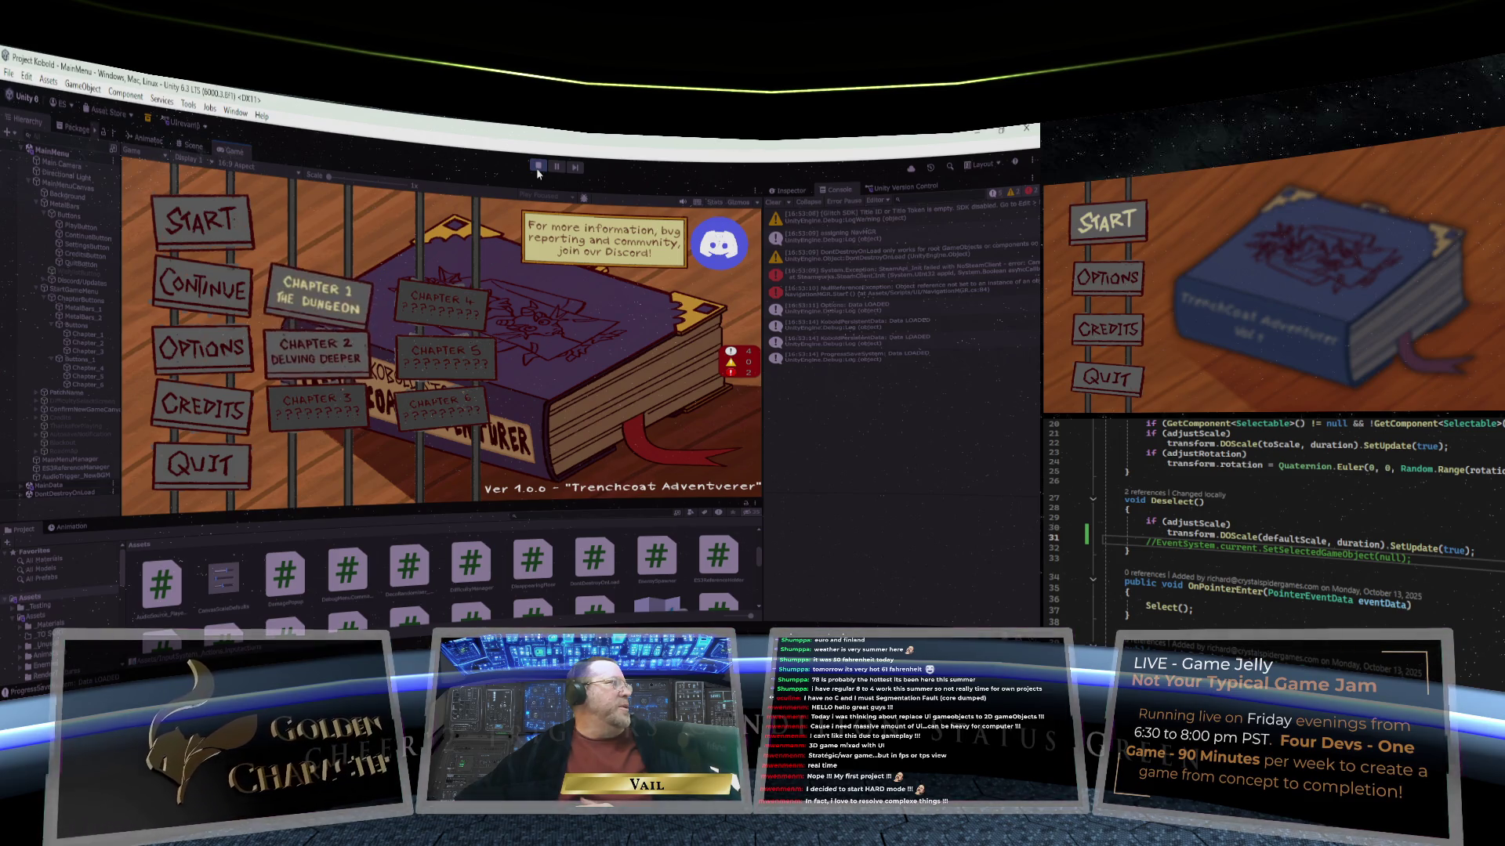
key(Left)
key(Up)
key(Down)
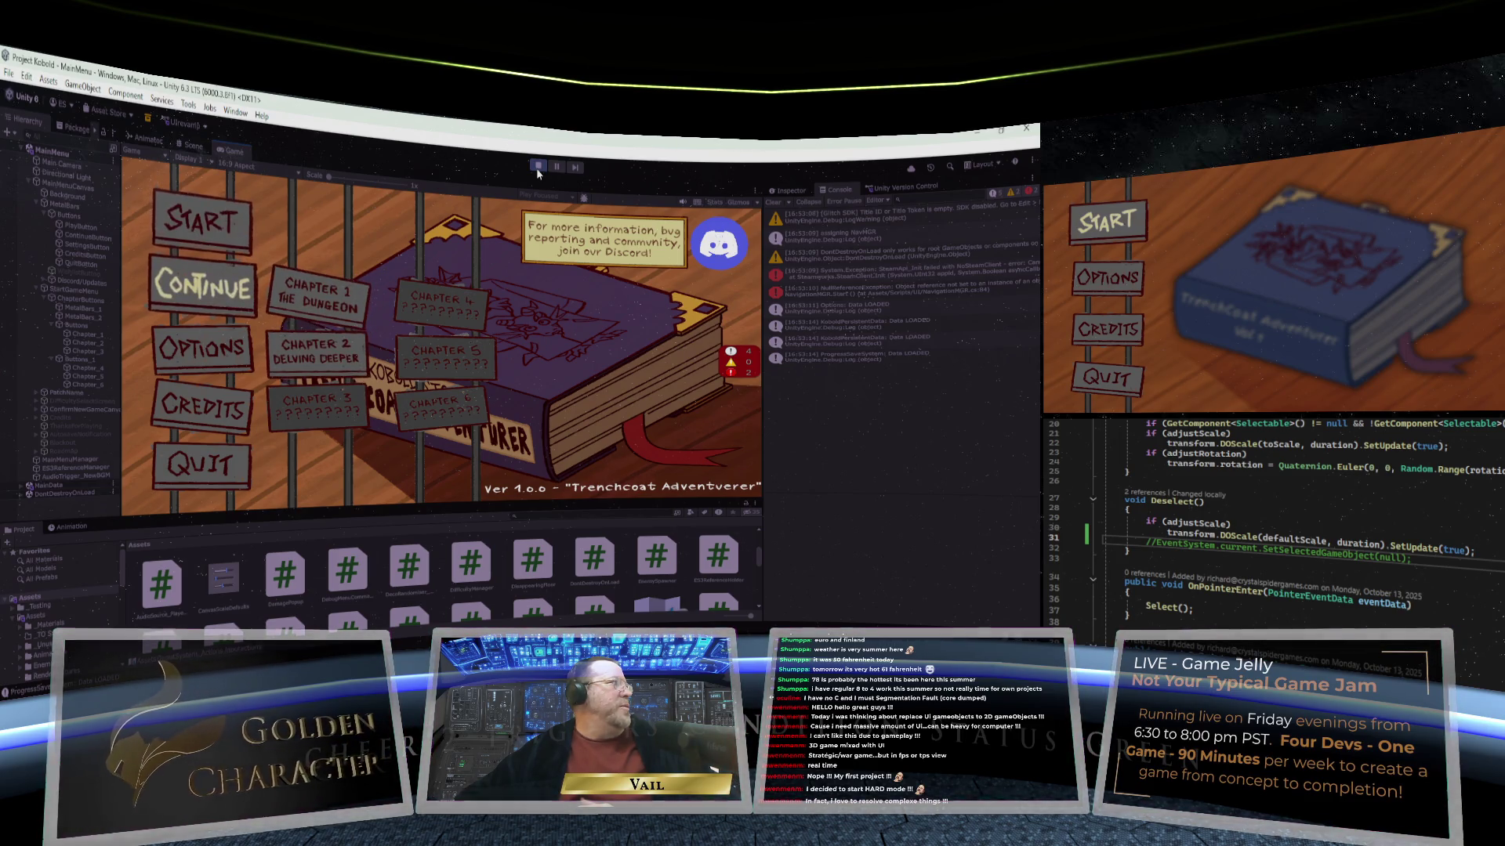
key(Up)
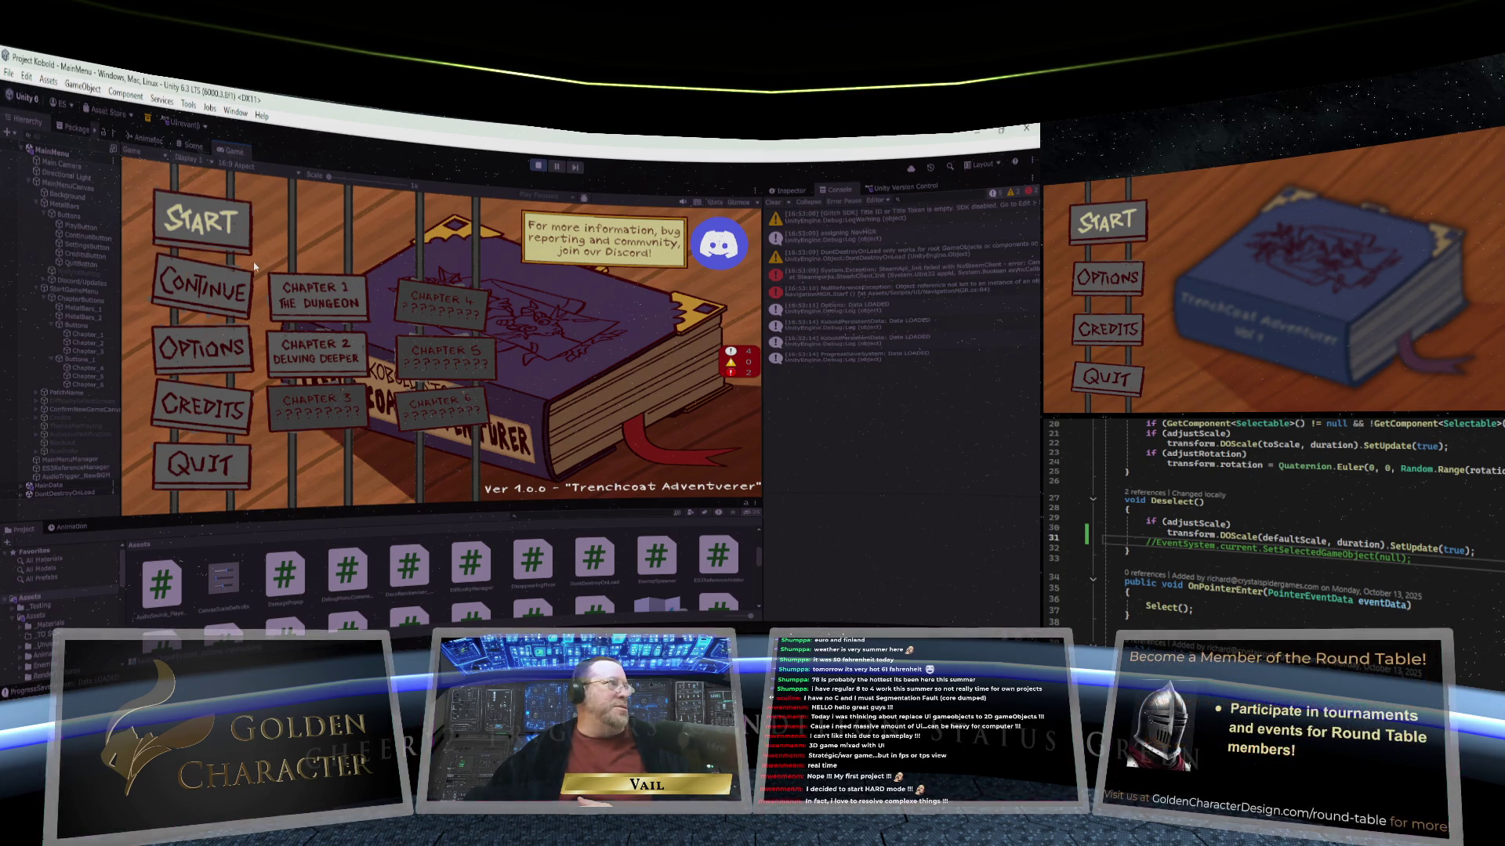
Step: Check focus moves from Quit and Options across to Chapters 1–2 and back up to Start
key(Down)
key(Down)
key(Down)
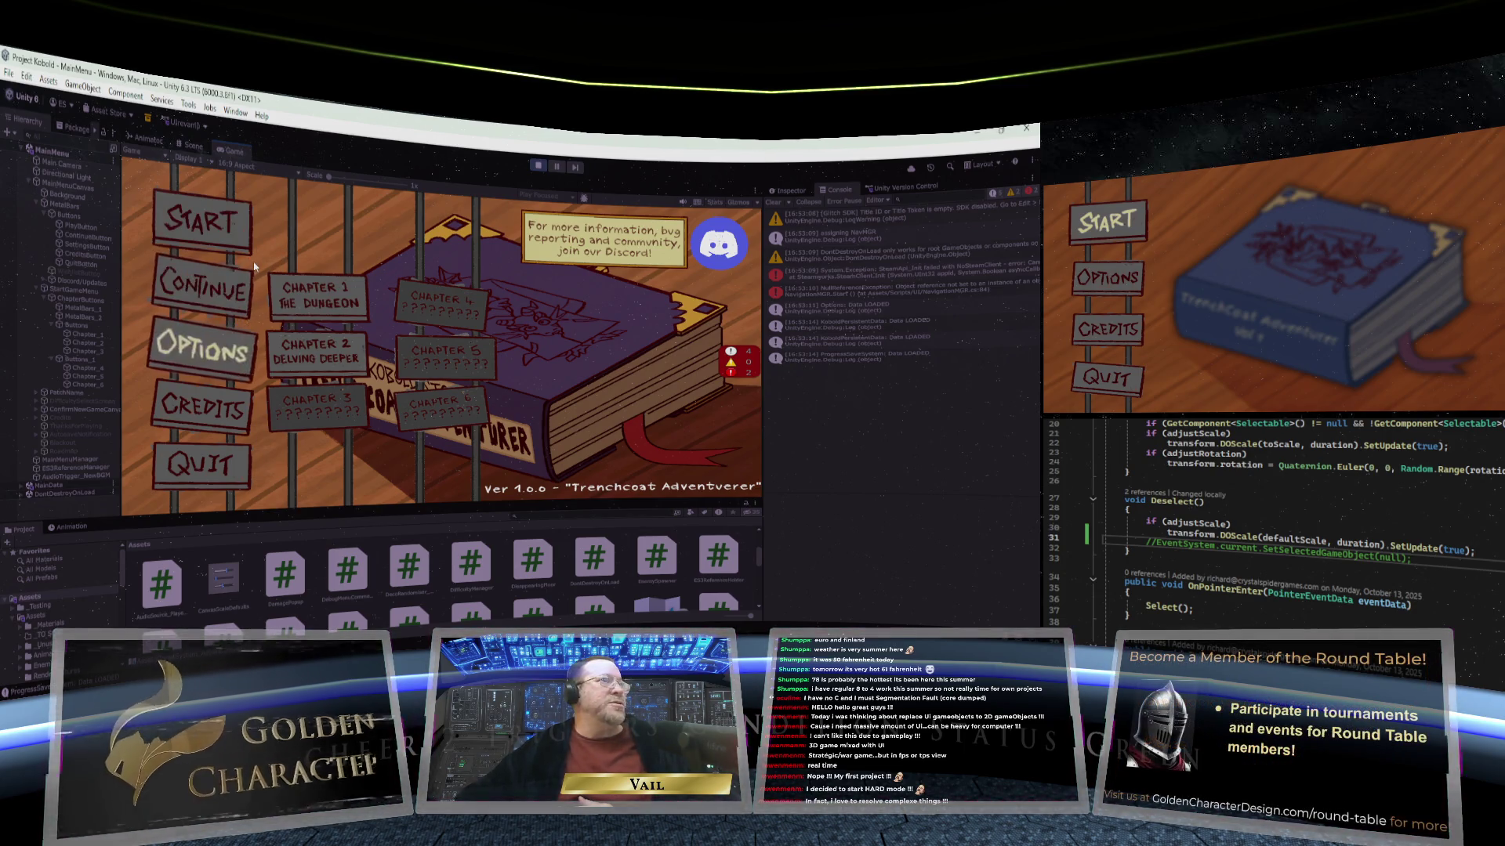
key(Right)
key(Down)
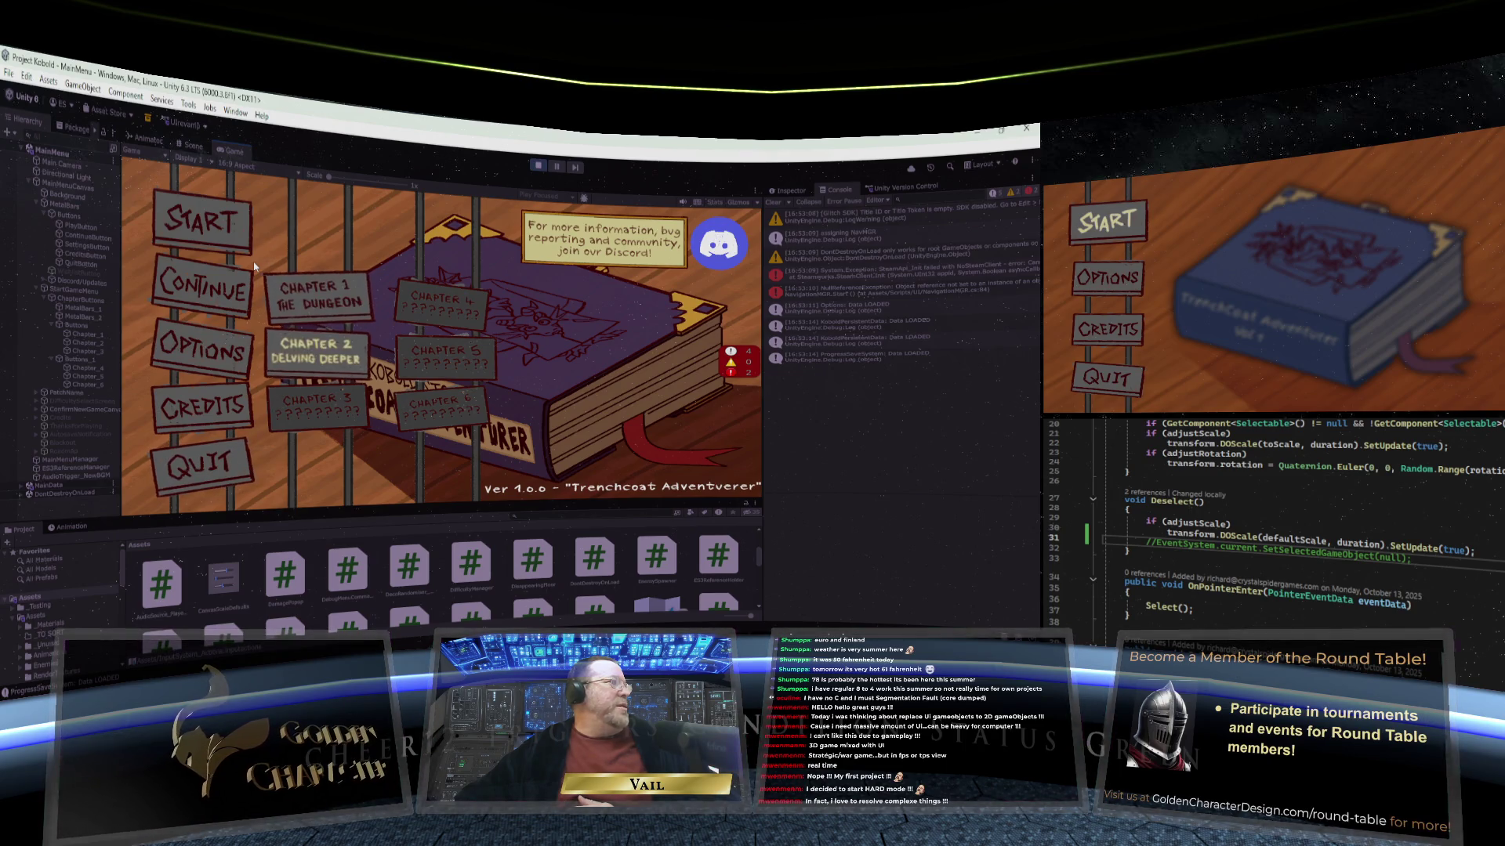
key(Left)
key(Up)
key(Up)
key(Down)
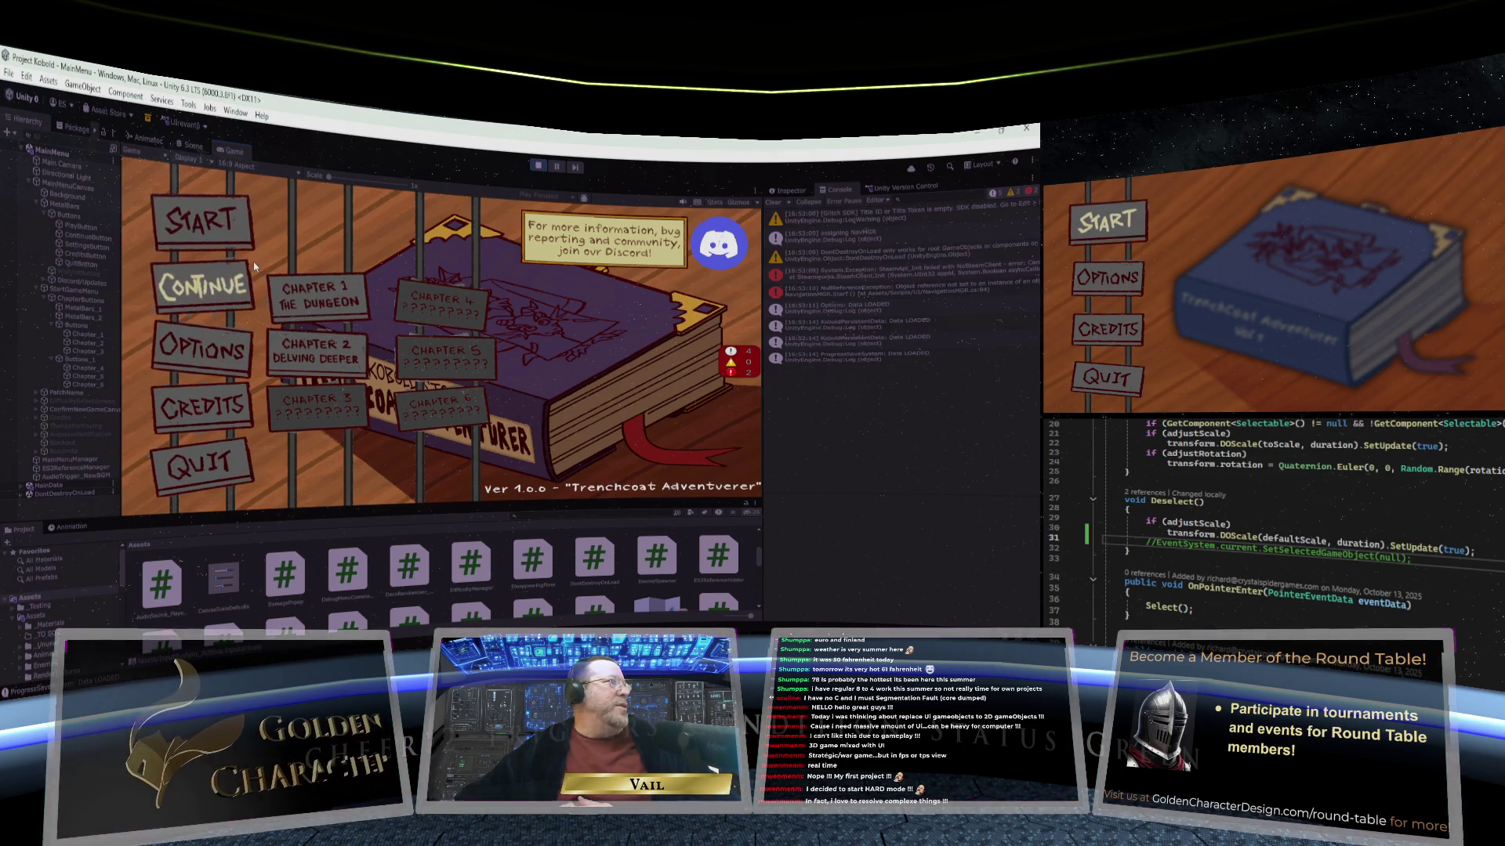
key(Right)
key(Down)
key(Up)
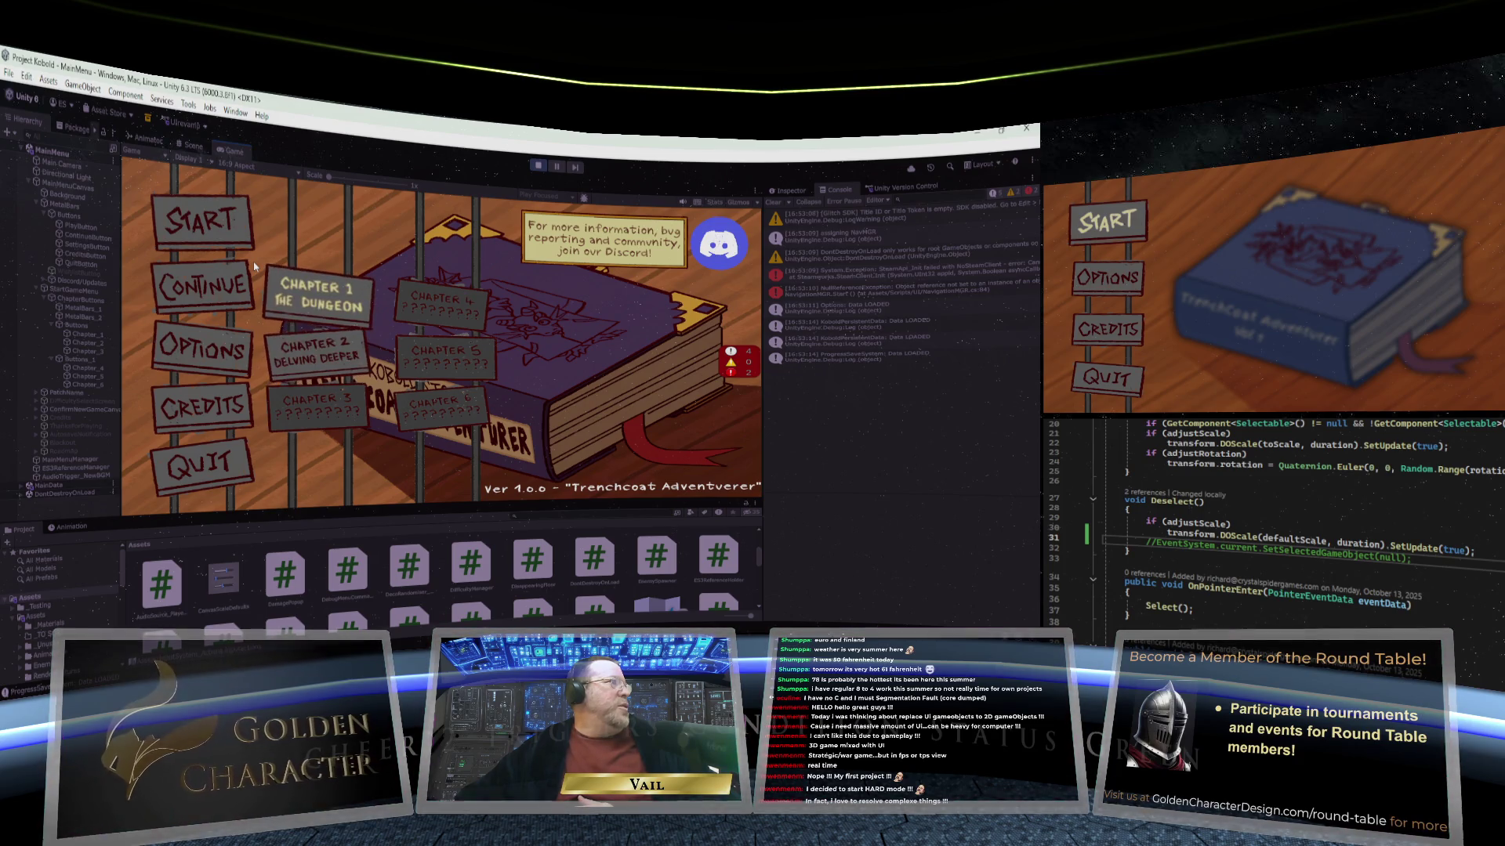
key(Left)
key(Up)
key(Down)
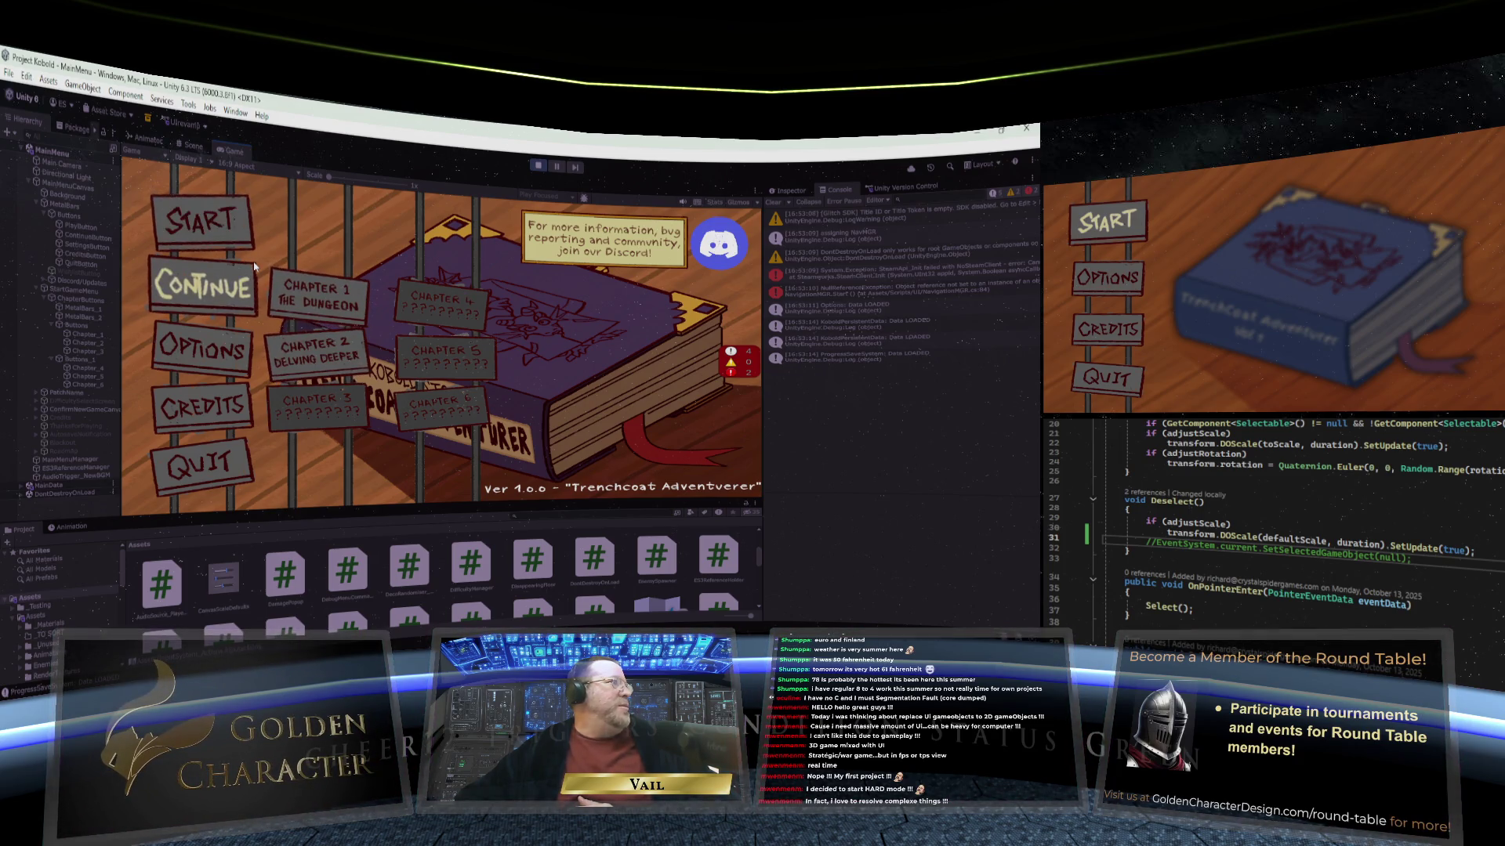
key(Up)
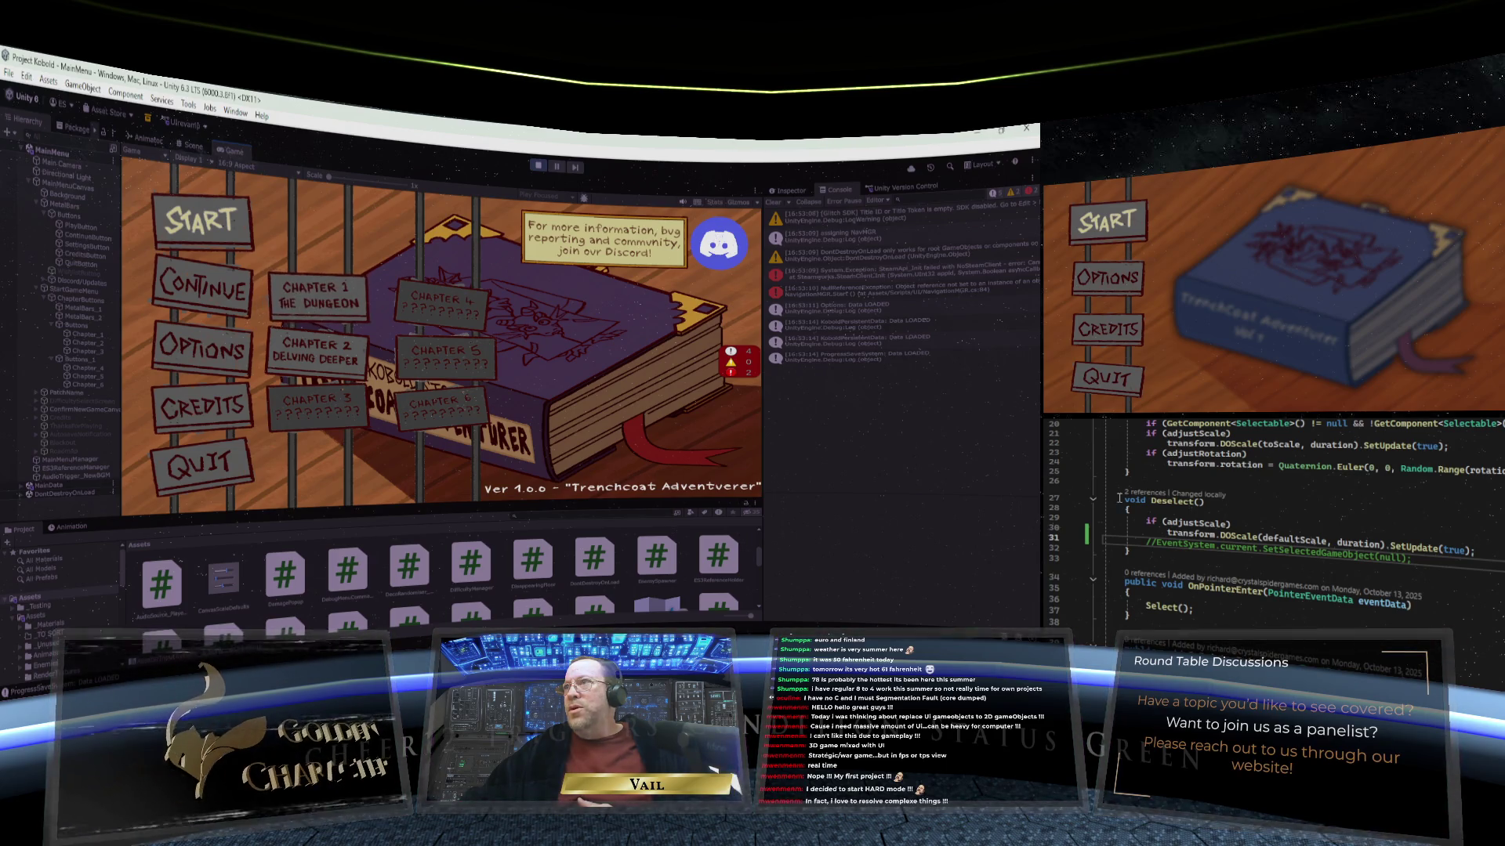
Step: Read UIOverlayTransform.cs's Select, Deselect and pointer-event methods, including the DisplayPopouts(true) call
scroll(1289, 537, down, 4)
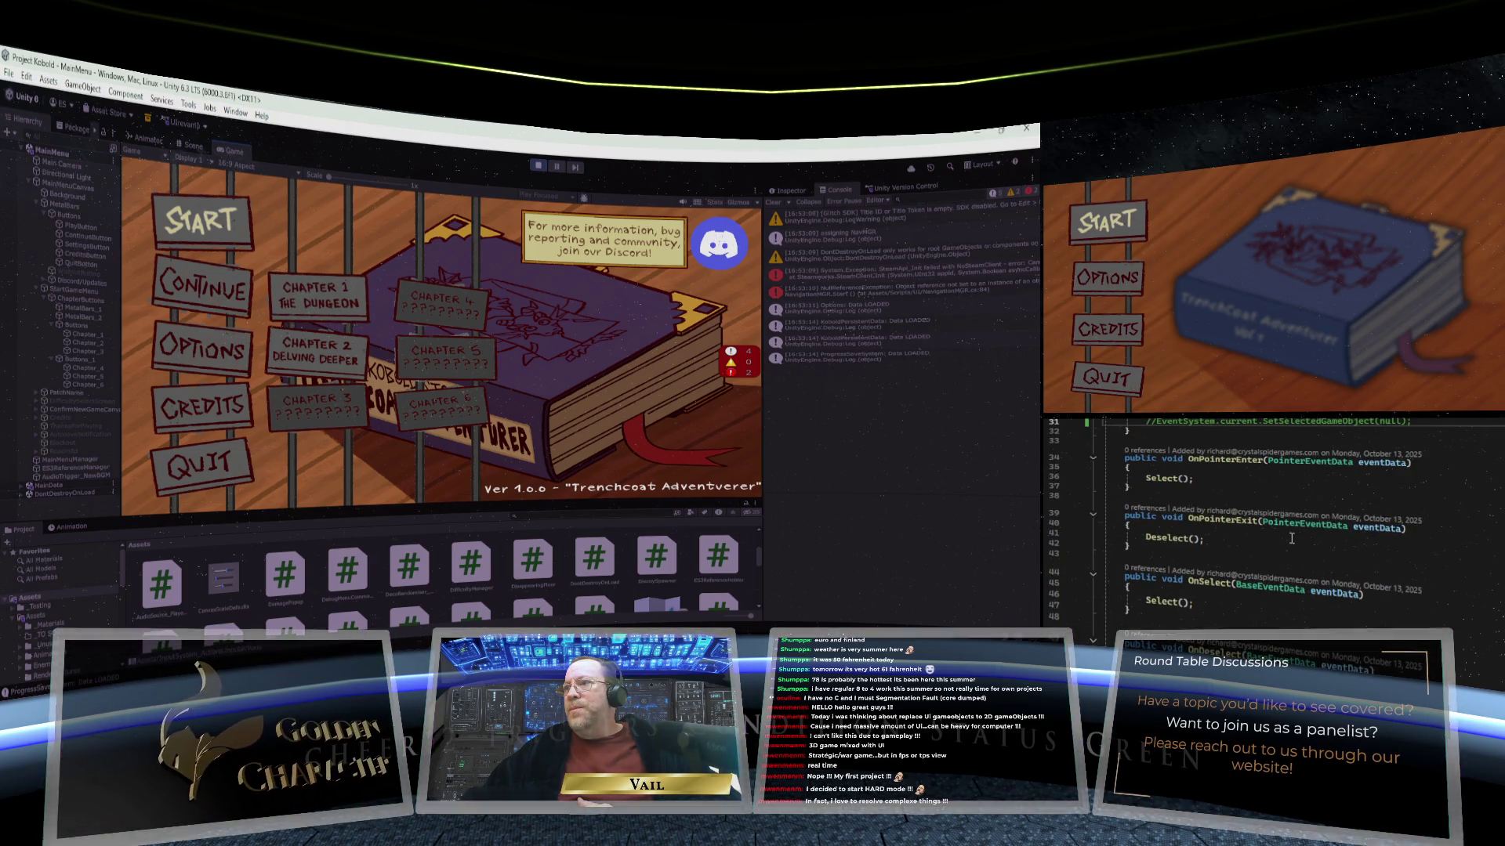
scroll(1292, 538, up, 8)
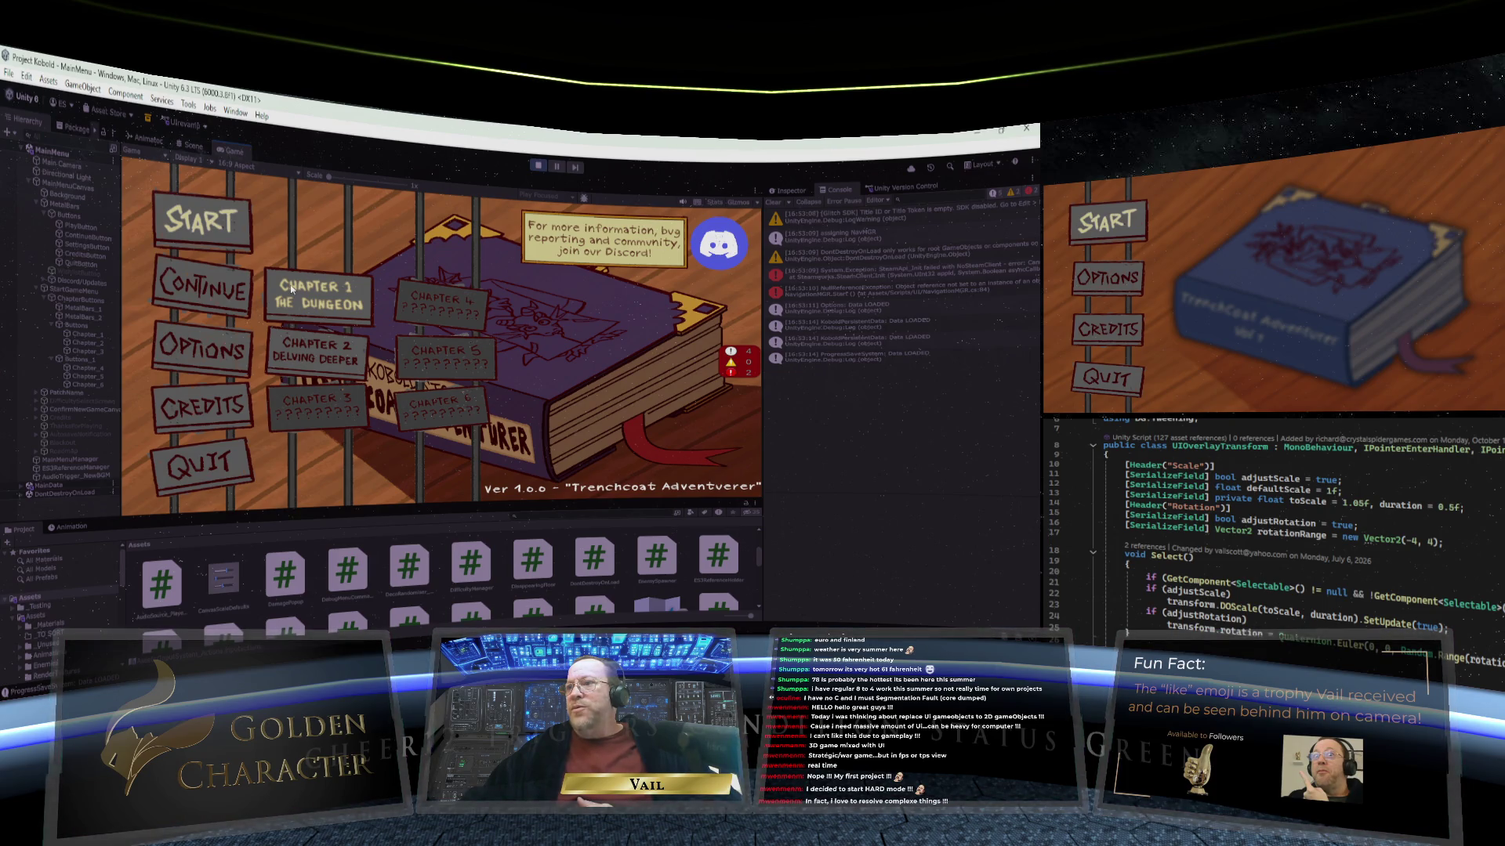
click(292, 285)
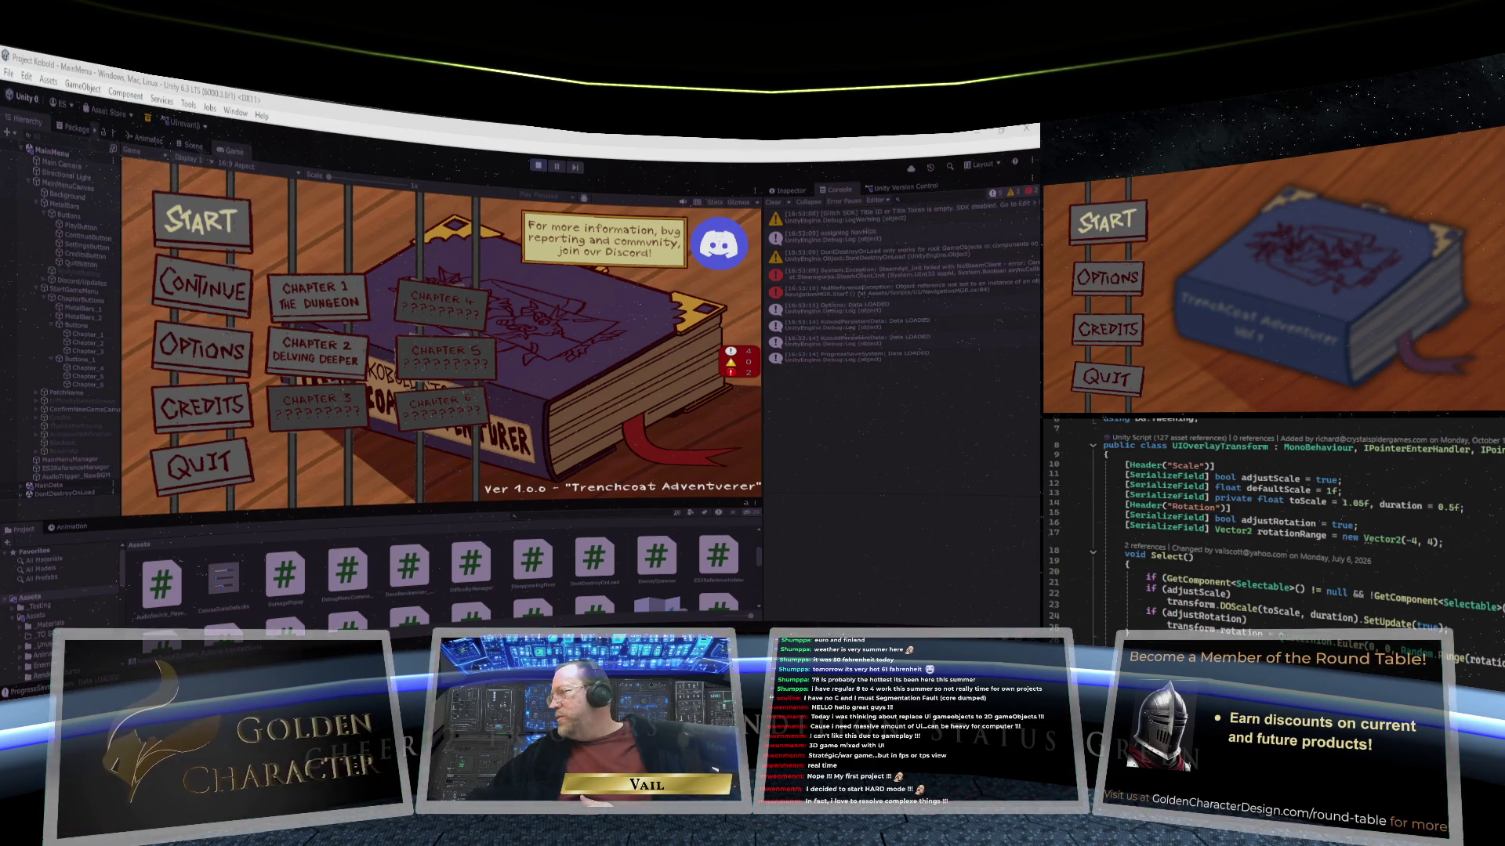
scroll(1270, 533, down, 6)
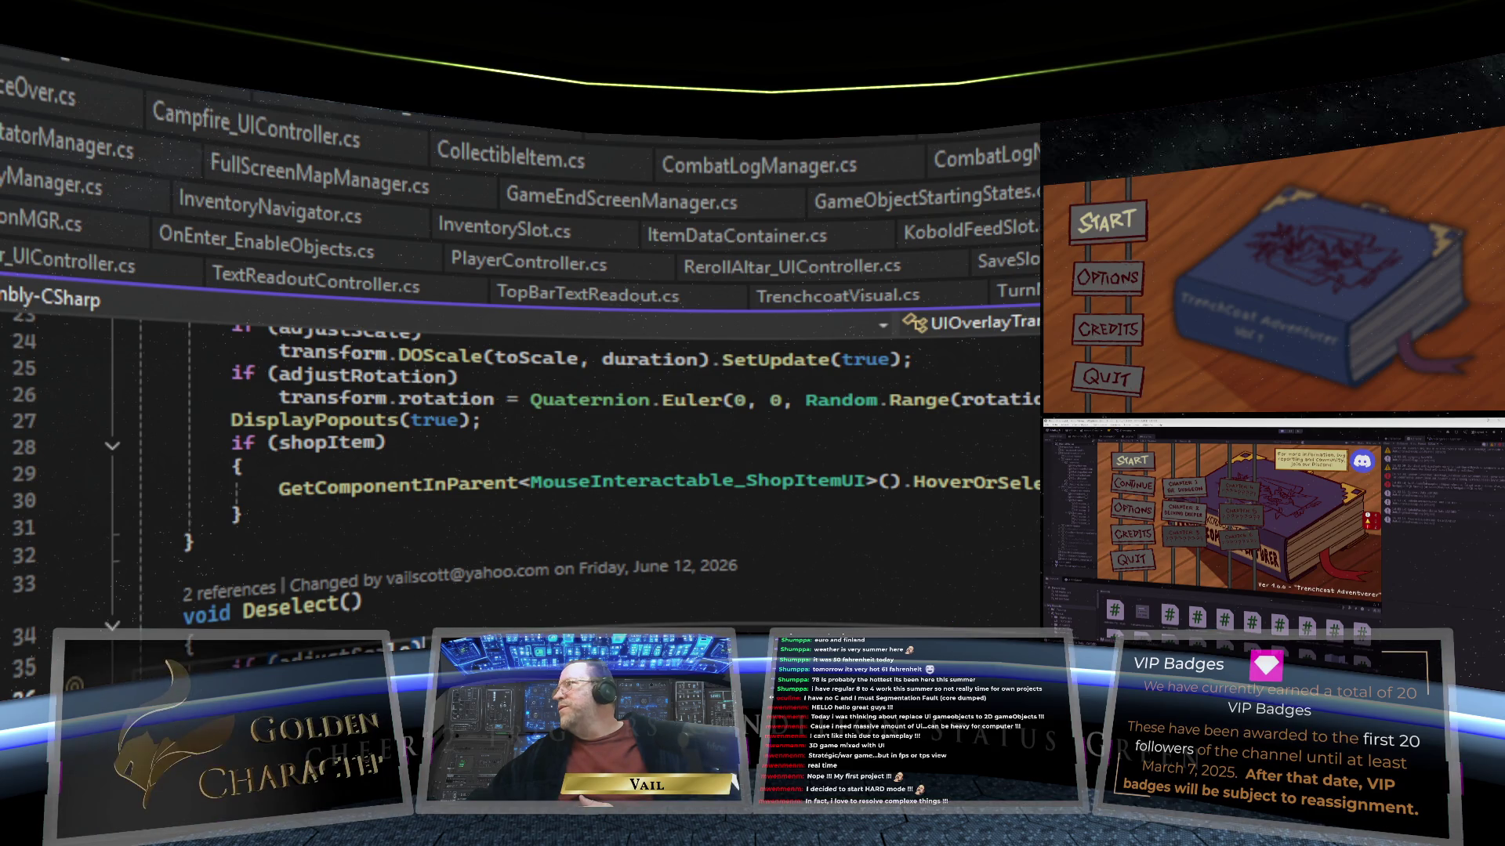
Step: Switch to EffectsNavigation.cs, read through FetchIconBelow and Awake, then return to the file's top
key(ctrl+Tab)
scroll(827, 534, down, 2)
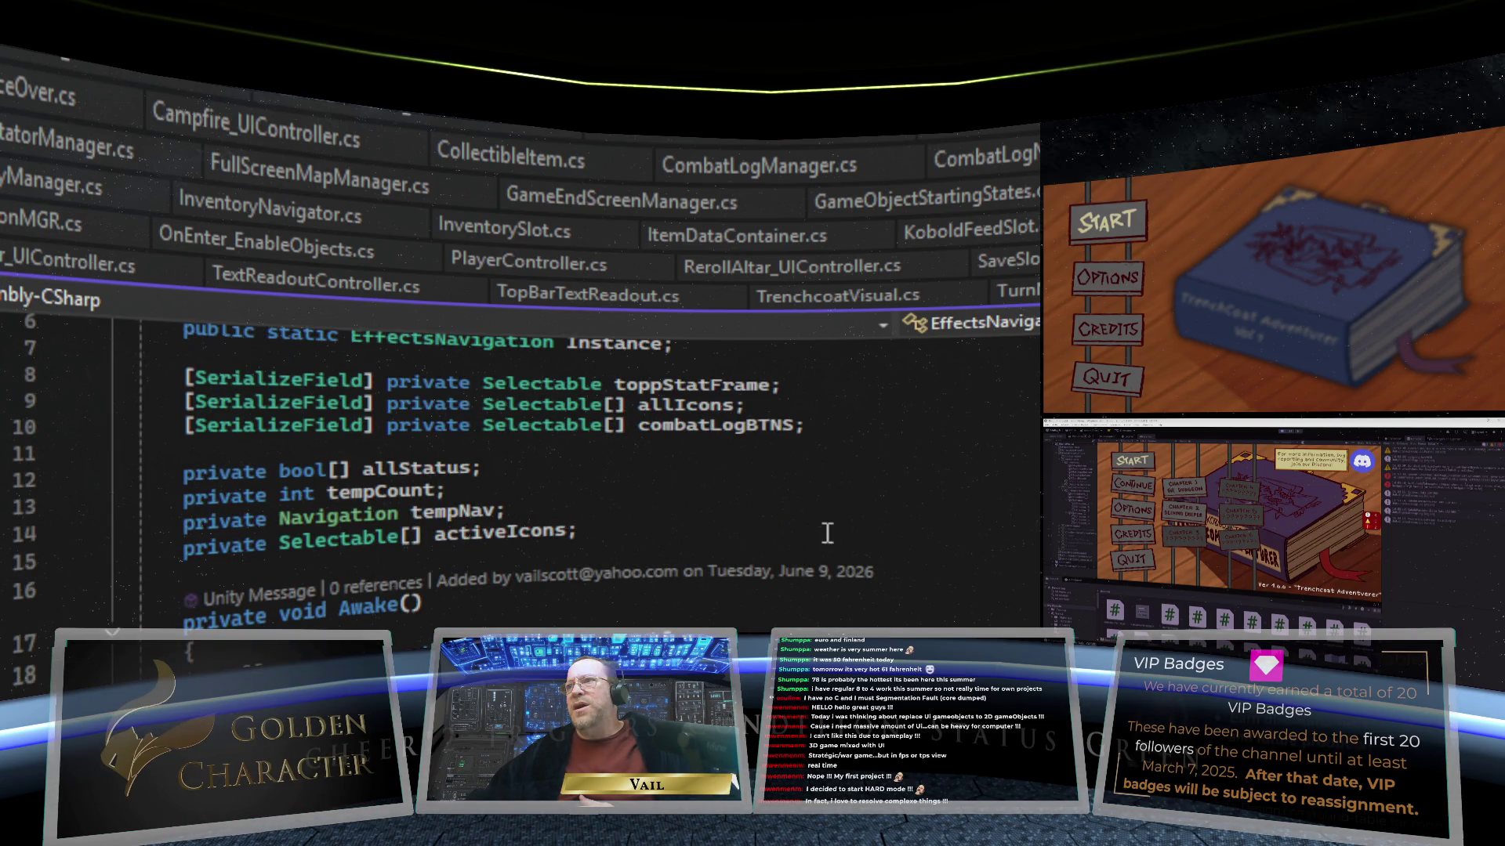
scroll(827, 534, down, 20)
scroll(827, 533, down, 1)
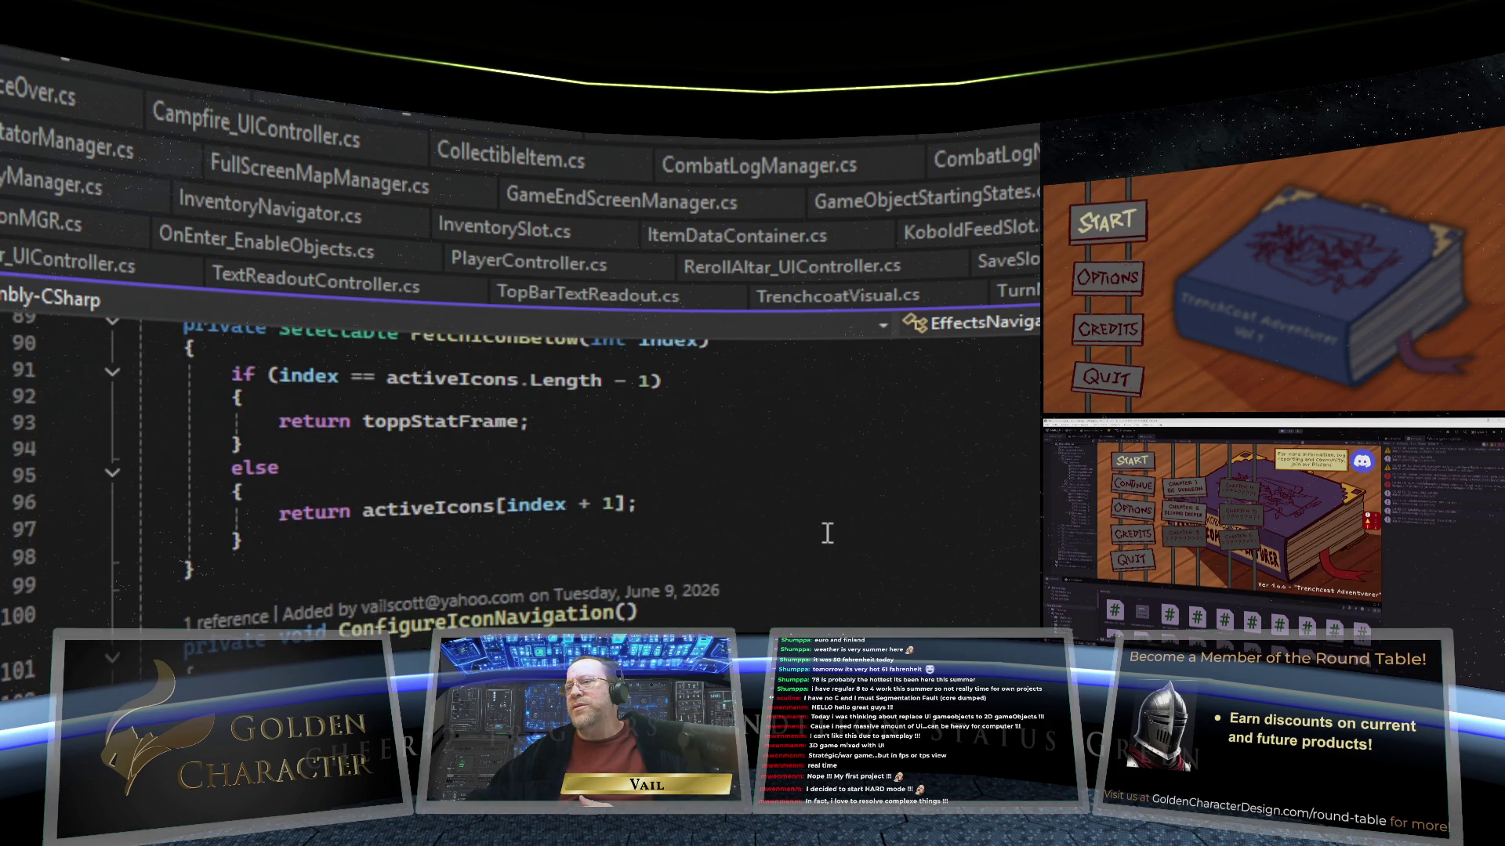
scroll(827, 534, down, 4)
scroll(827, 534, up, 20)
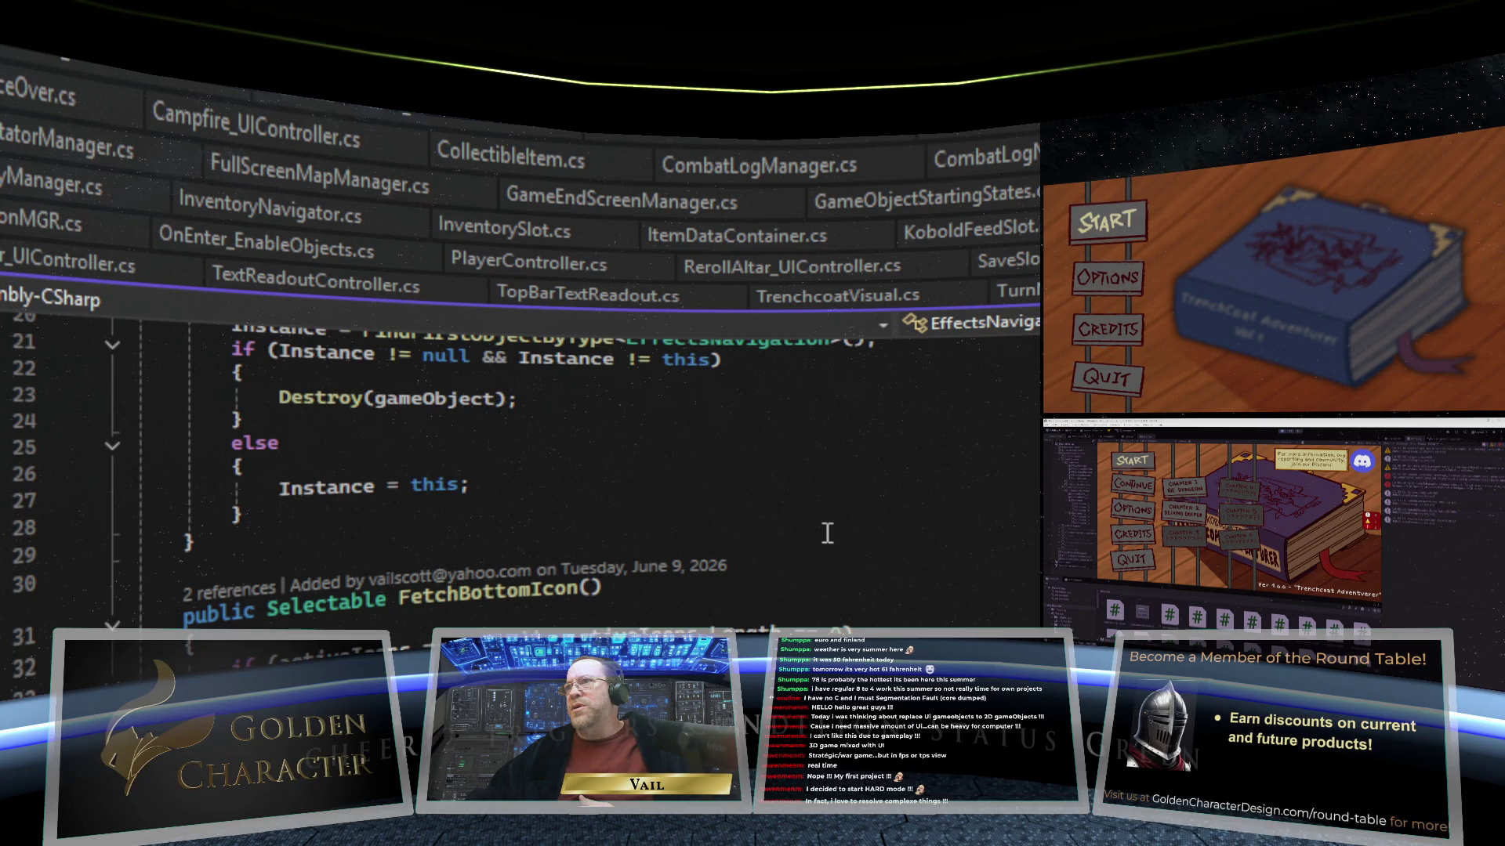
scroll(826, 533, up, 7)
scroll(827, 534, down, 2)
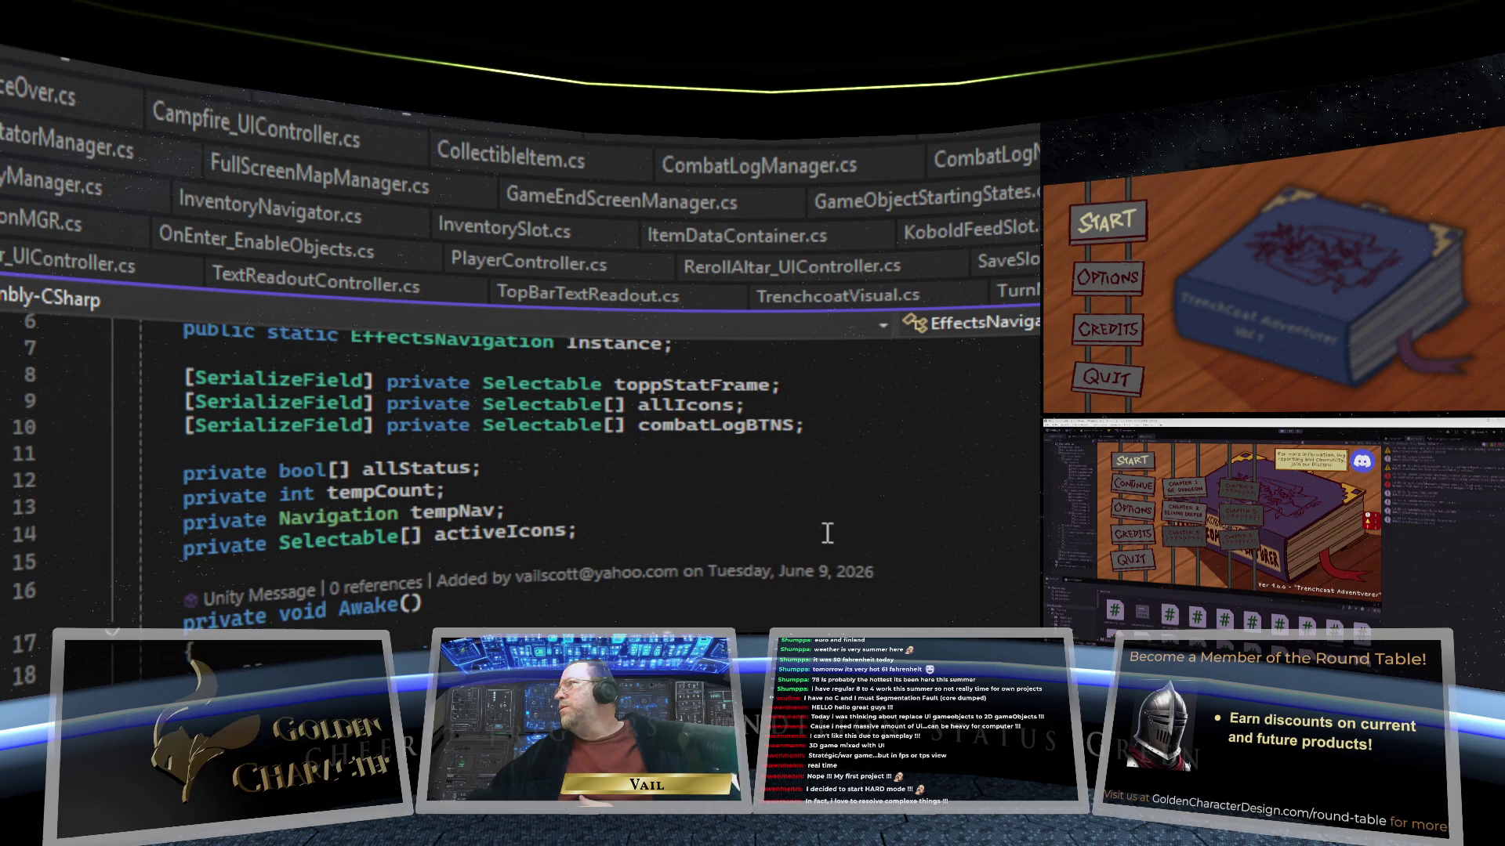
scroll(827, 534, down, 5)
scroll(827, 534, down, 9)
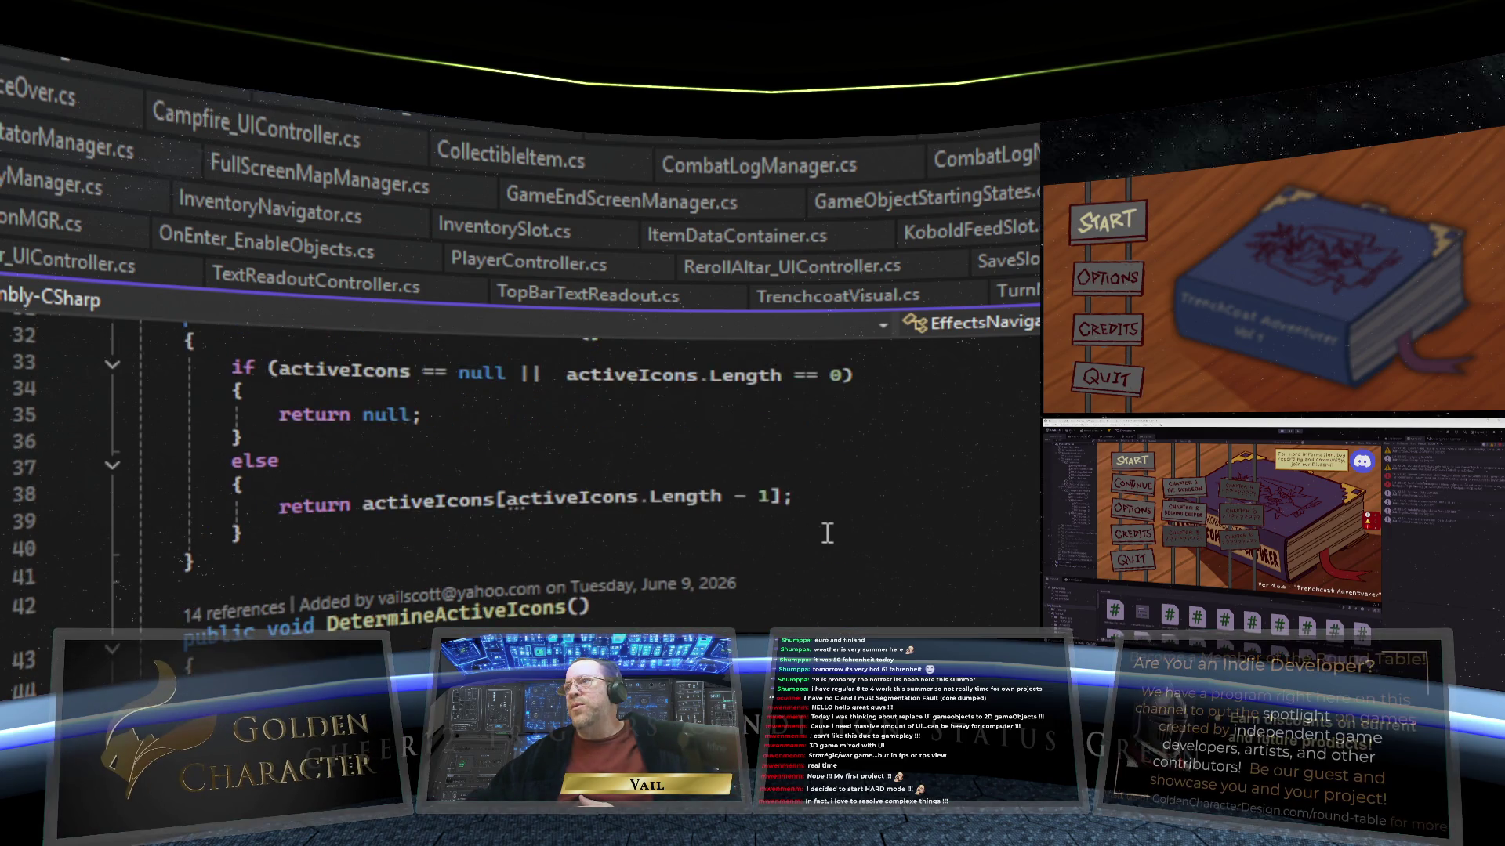
key(ctrl+Home)
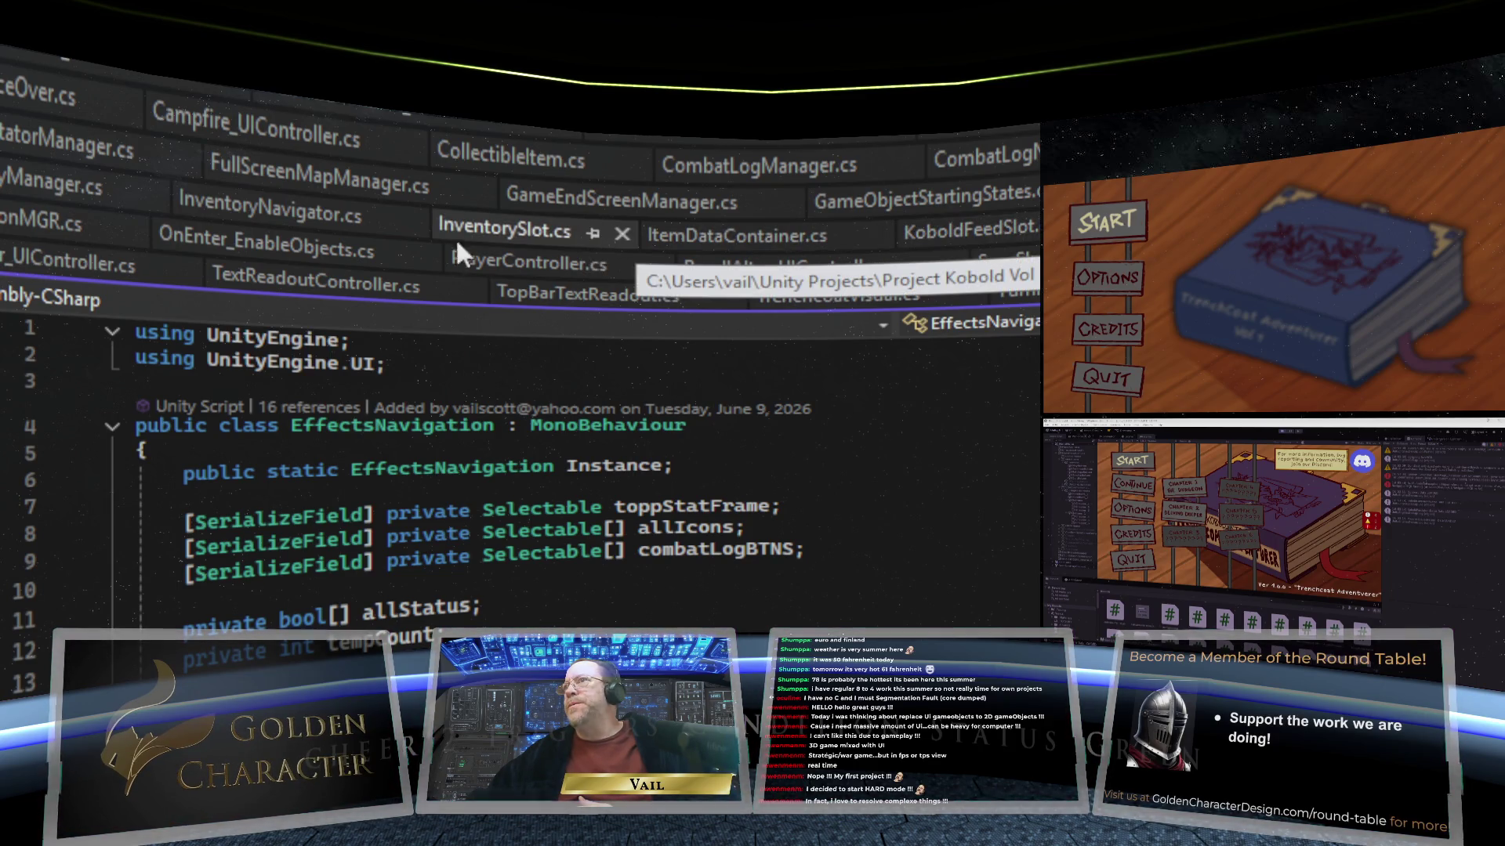
Step: Read through InventoryNavigator.cs's input handlers and its MouseActionDetected method
click(298, 219)
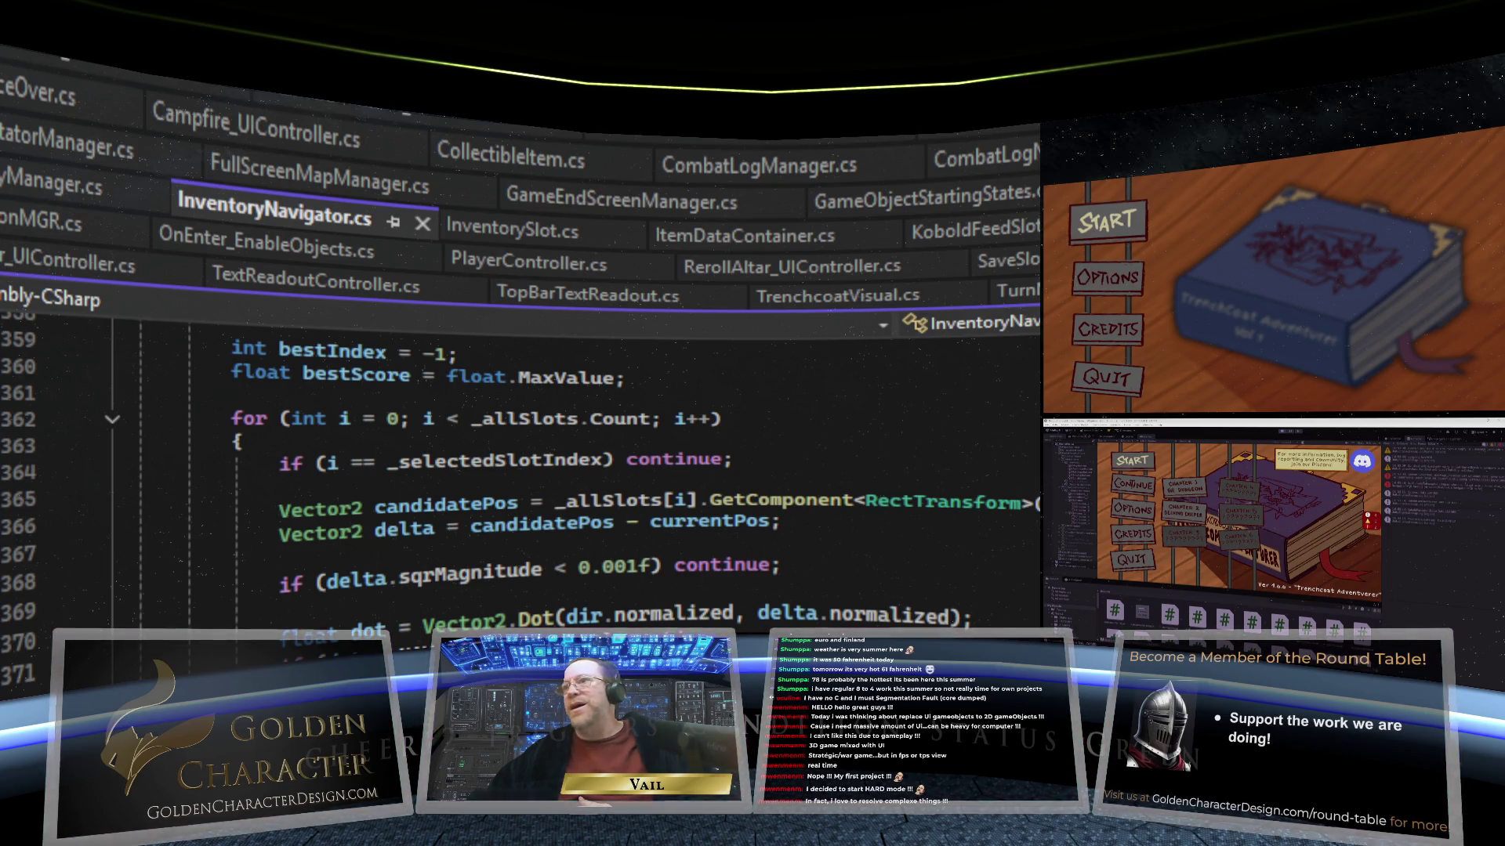
scroll(517, 470, up, 20)
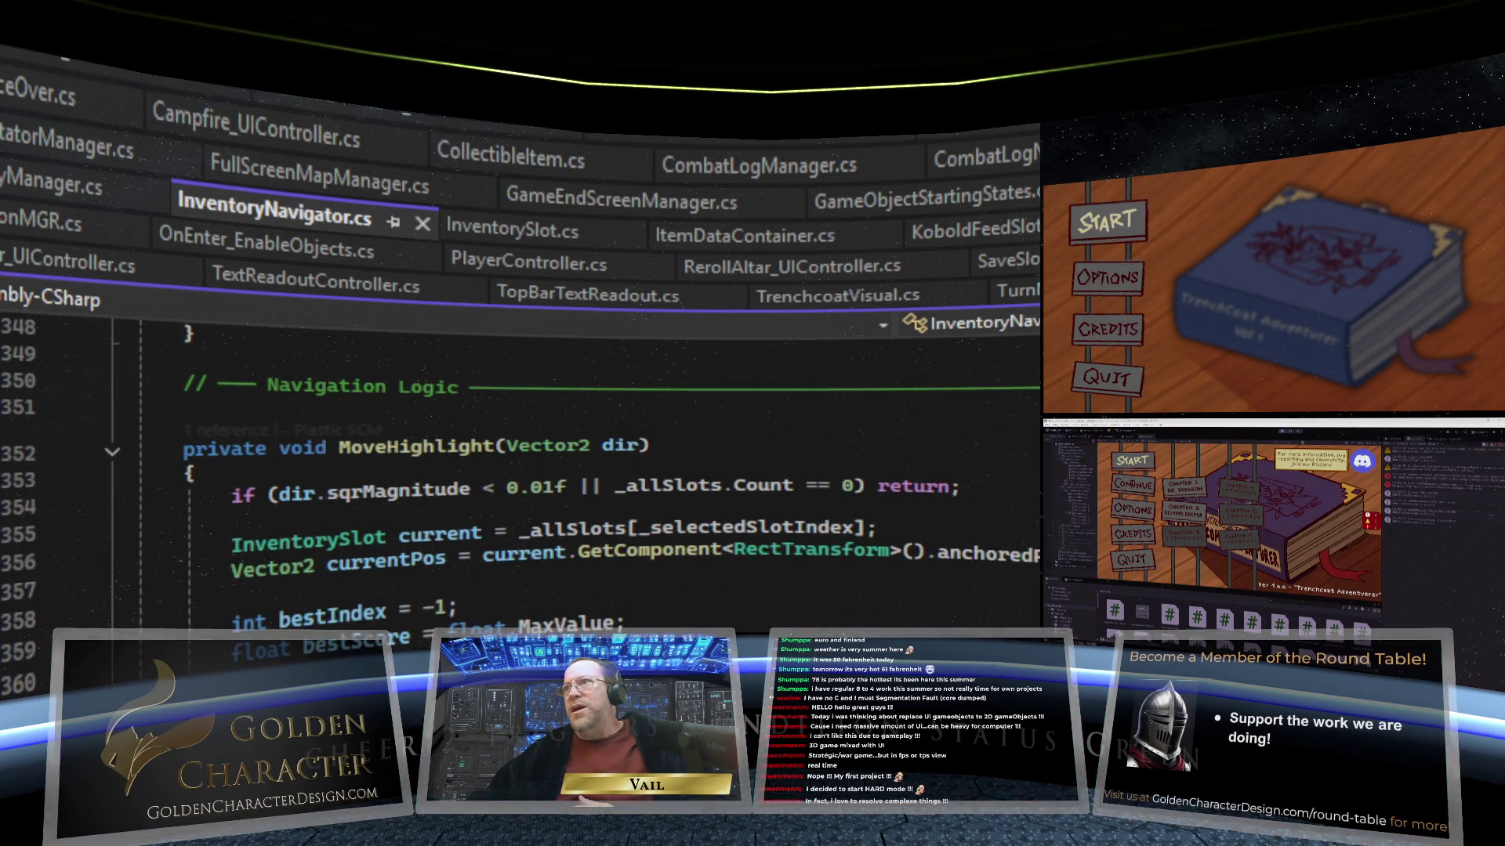
scroll(517, 471, up, 20)
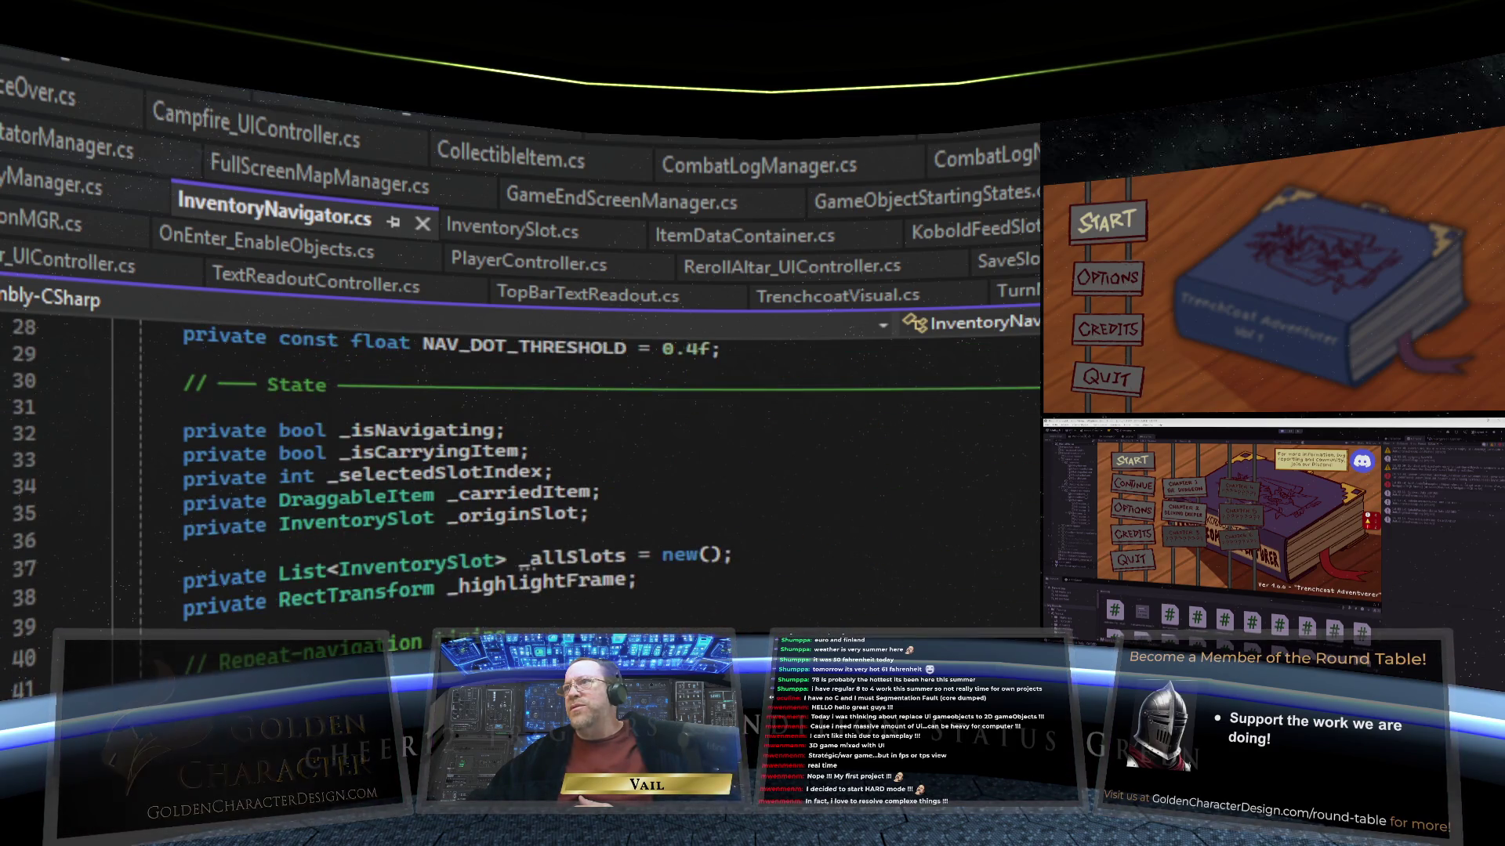
scroll(518, 470, down, 19)
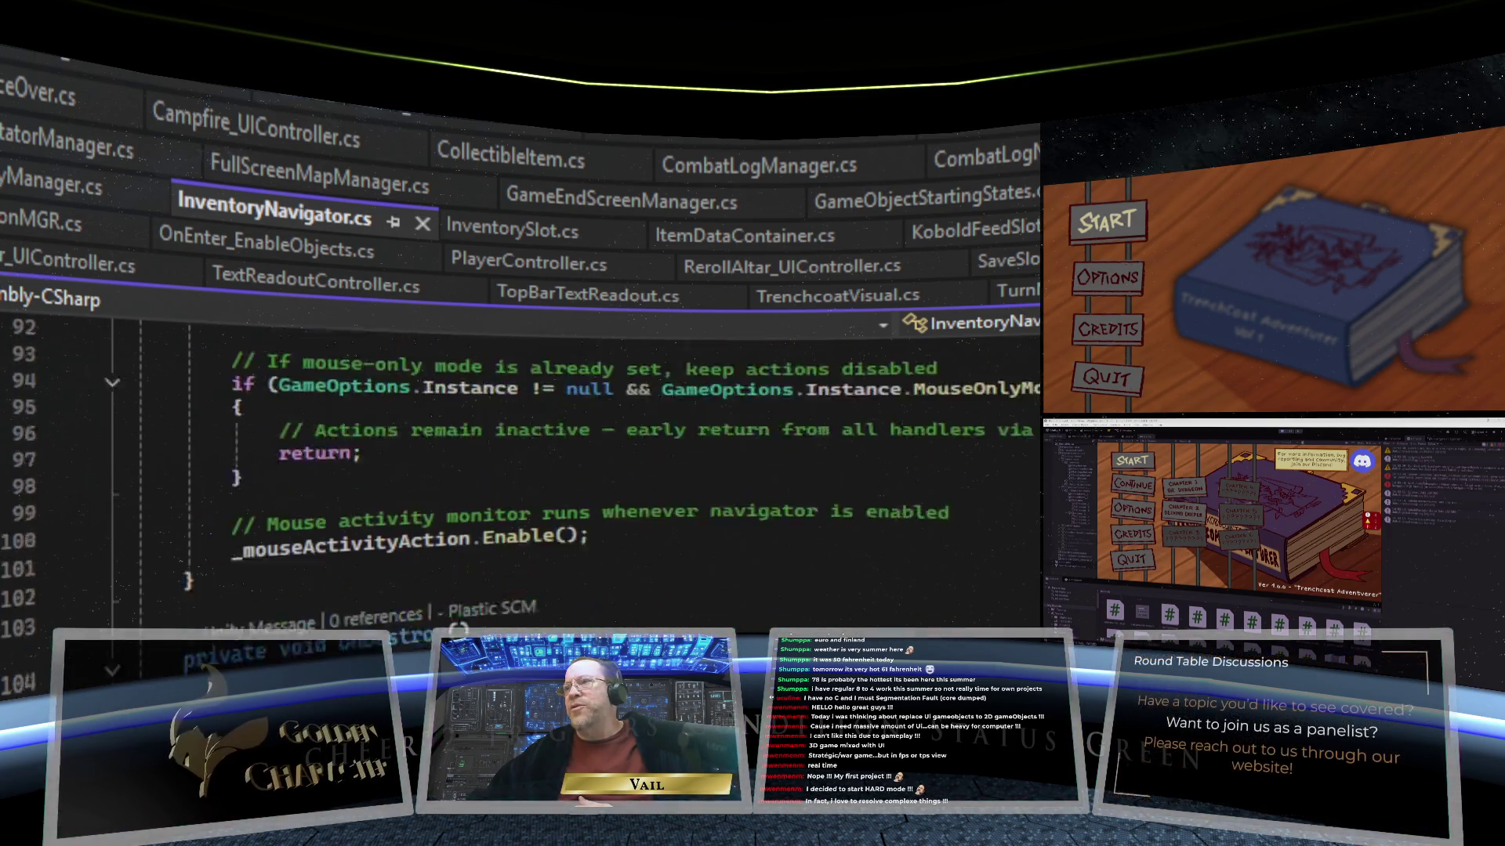
scroll(517, 470, down, 19)
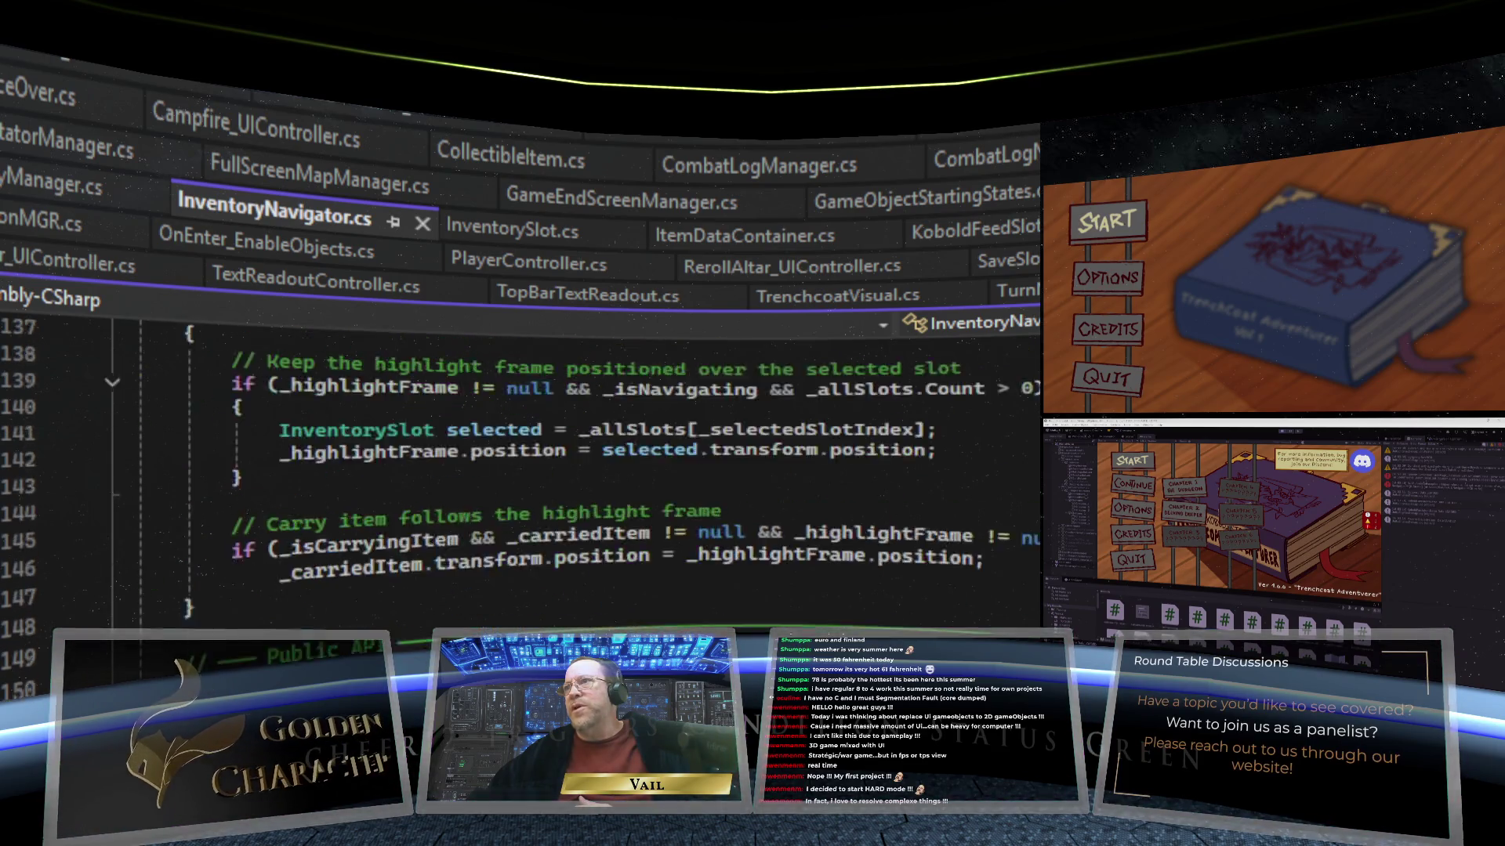
scroll(517, 470, down, 13)
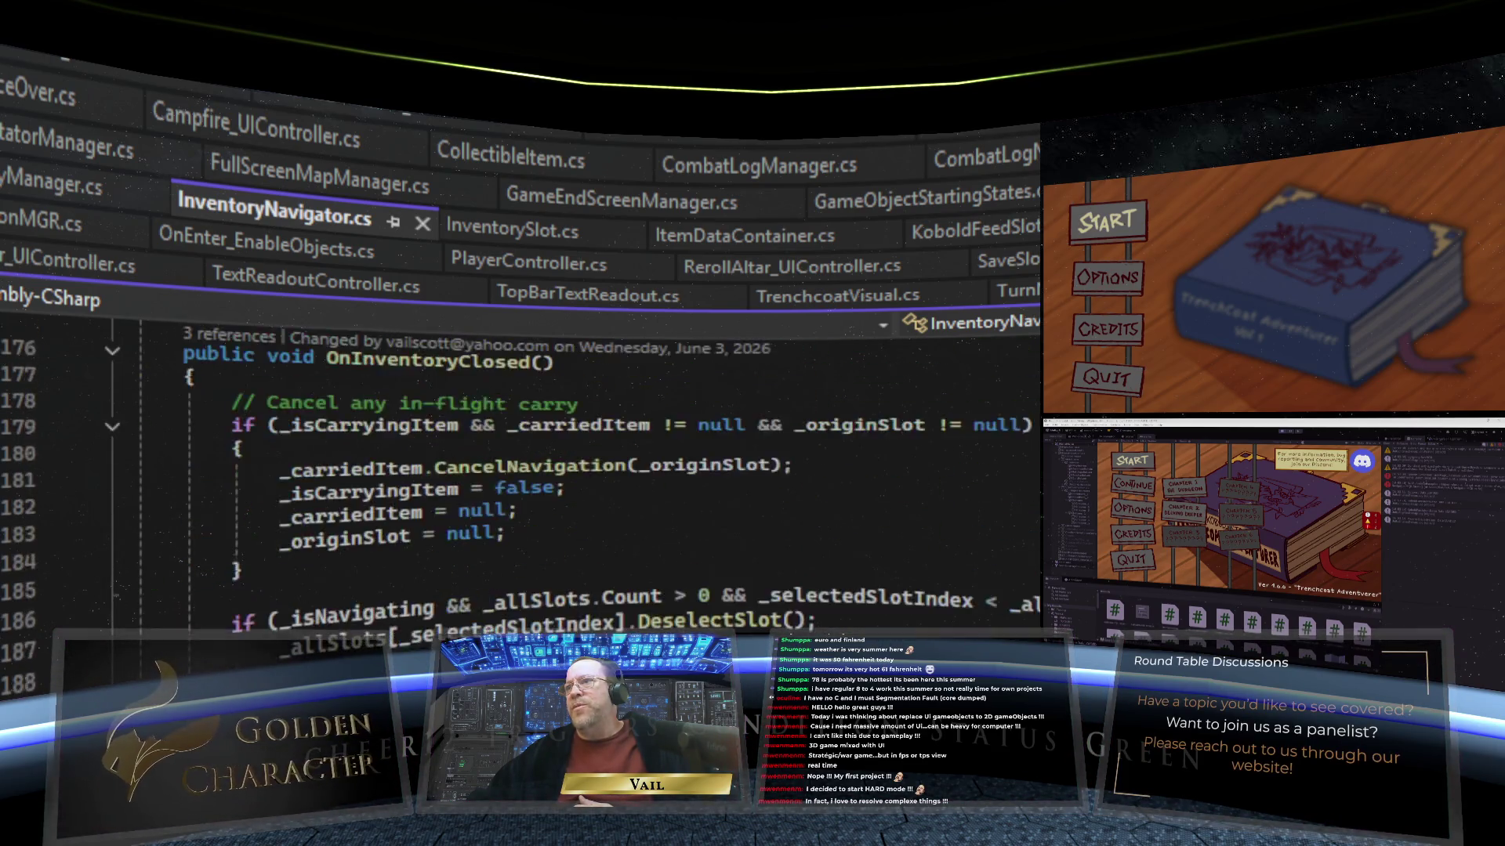
scroll(918, 473, down, 4)
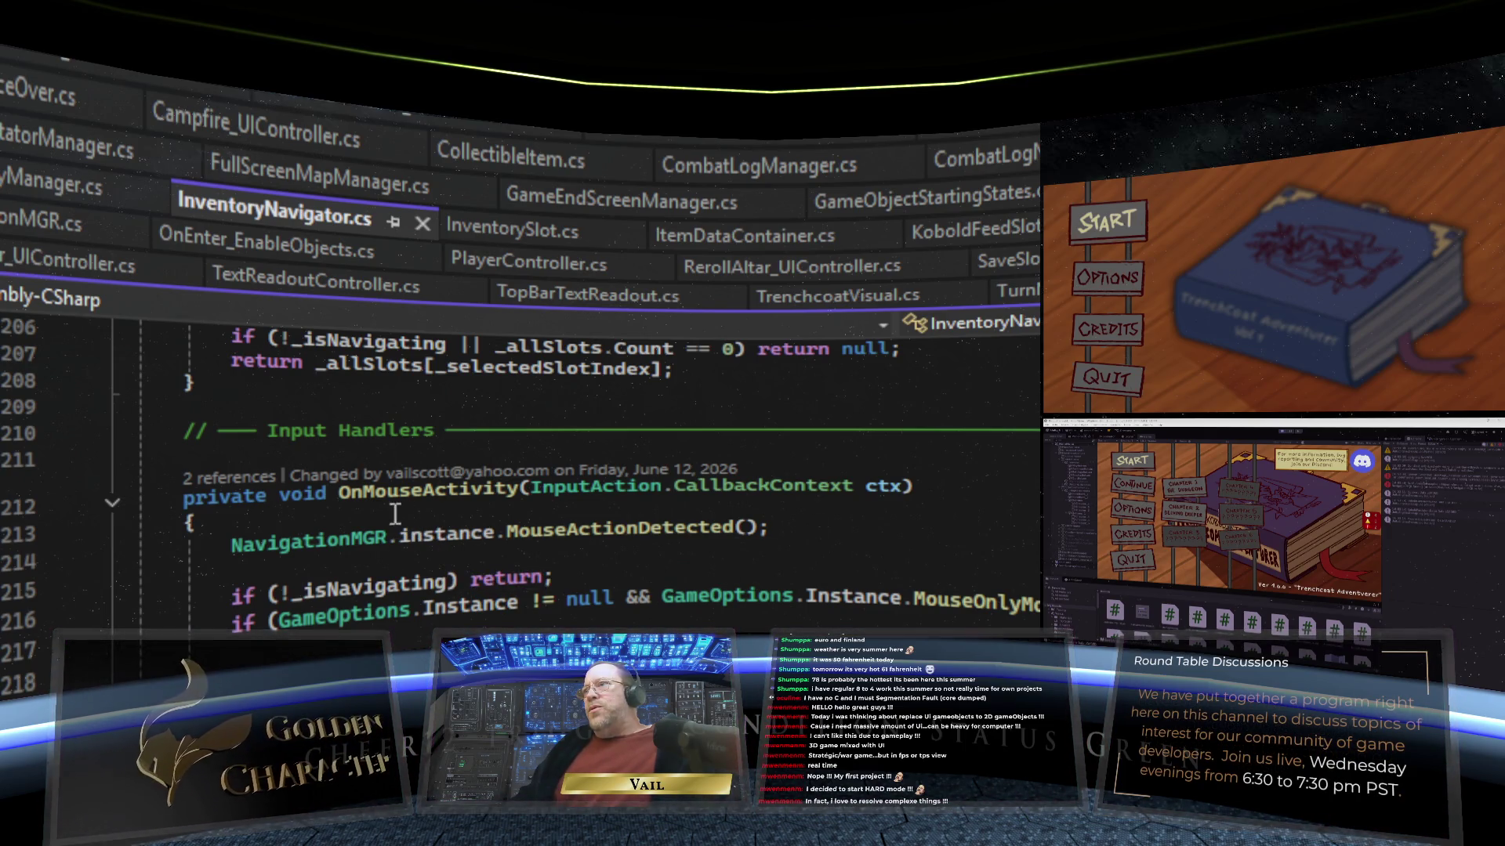
mouse_move(690, 520)
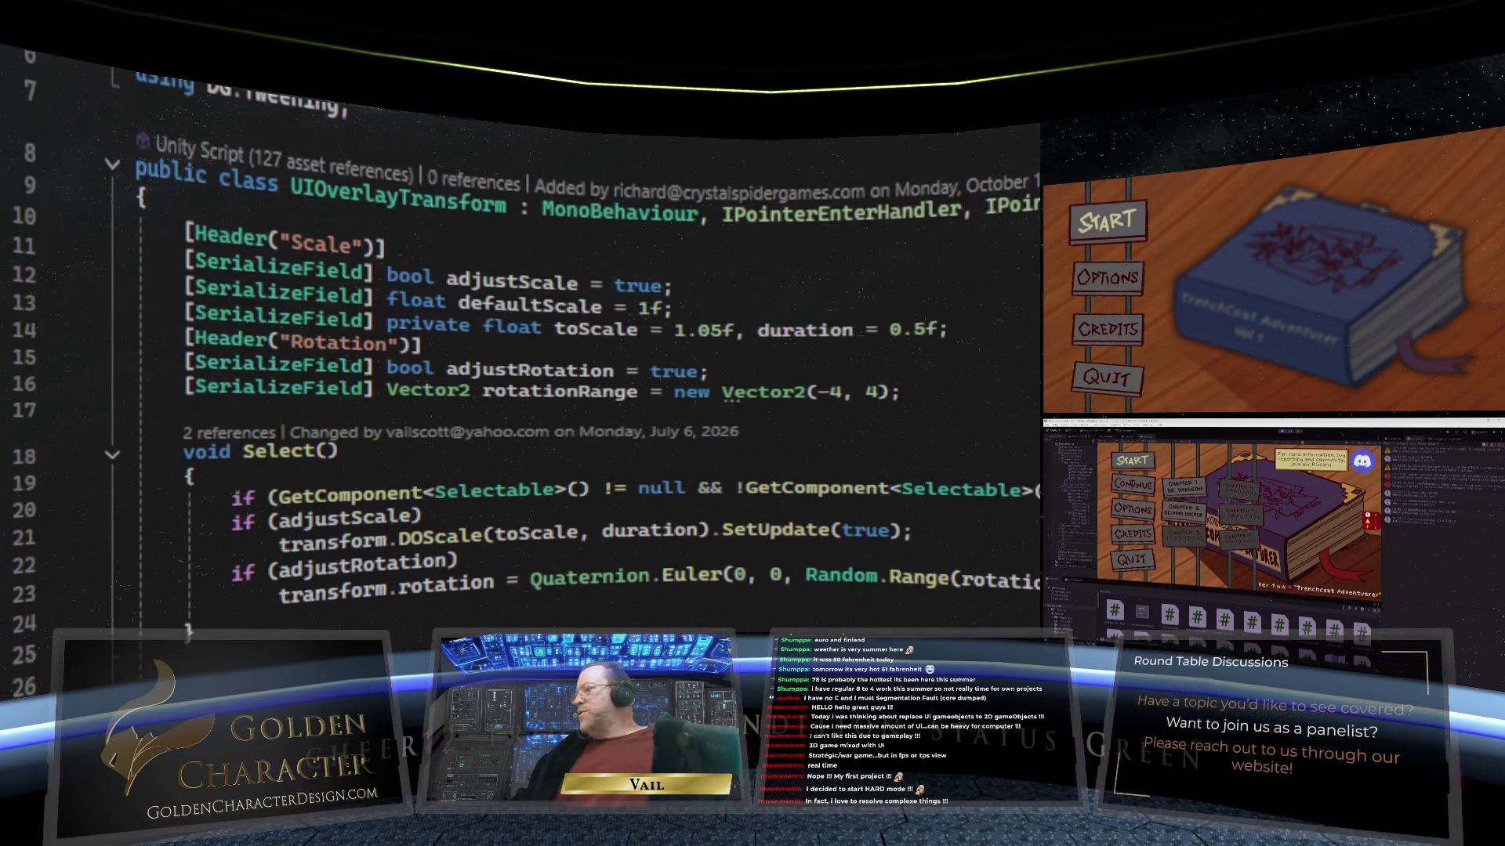
Step: Scroll NavigationMGR down to MouseActionDetected() and place the cursor after its opening brace
scroll(799, 476, down, 8)
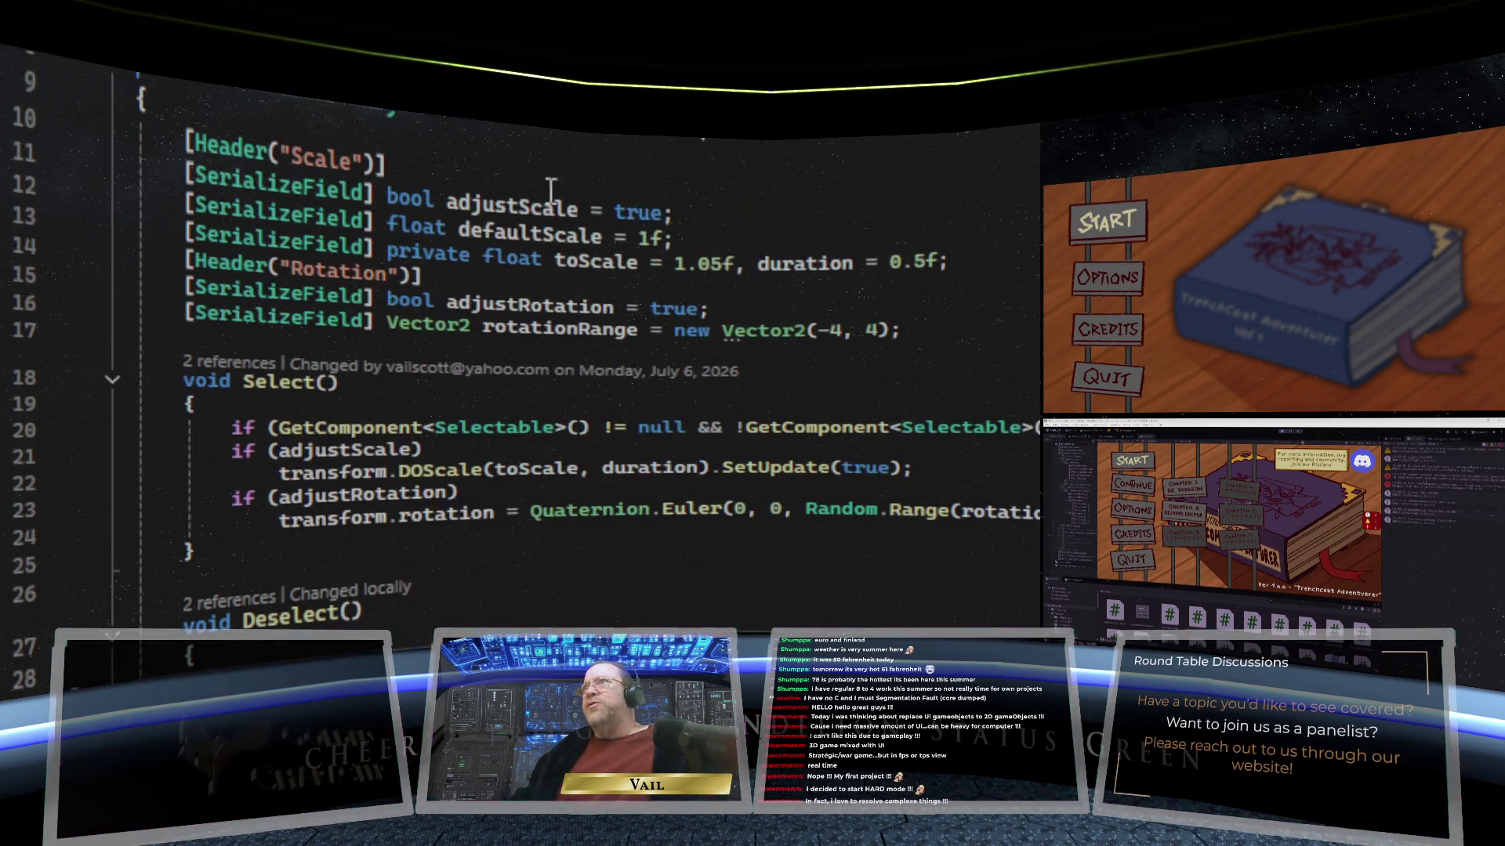
scroll(569, 535, down, 16)
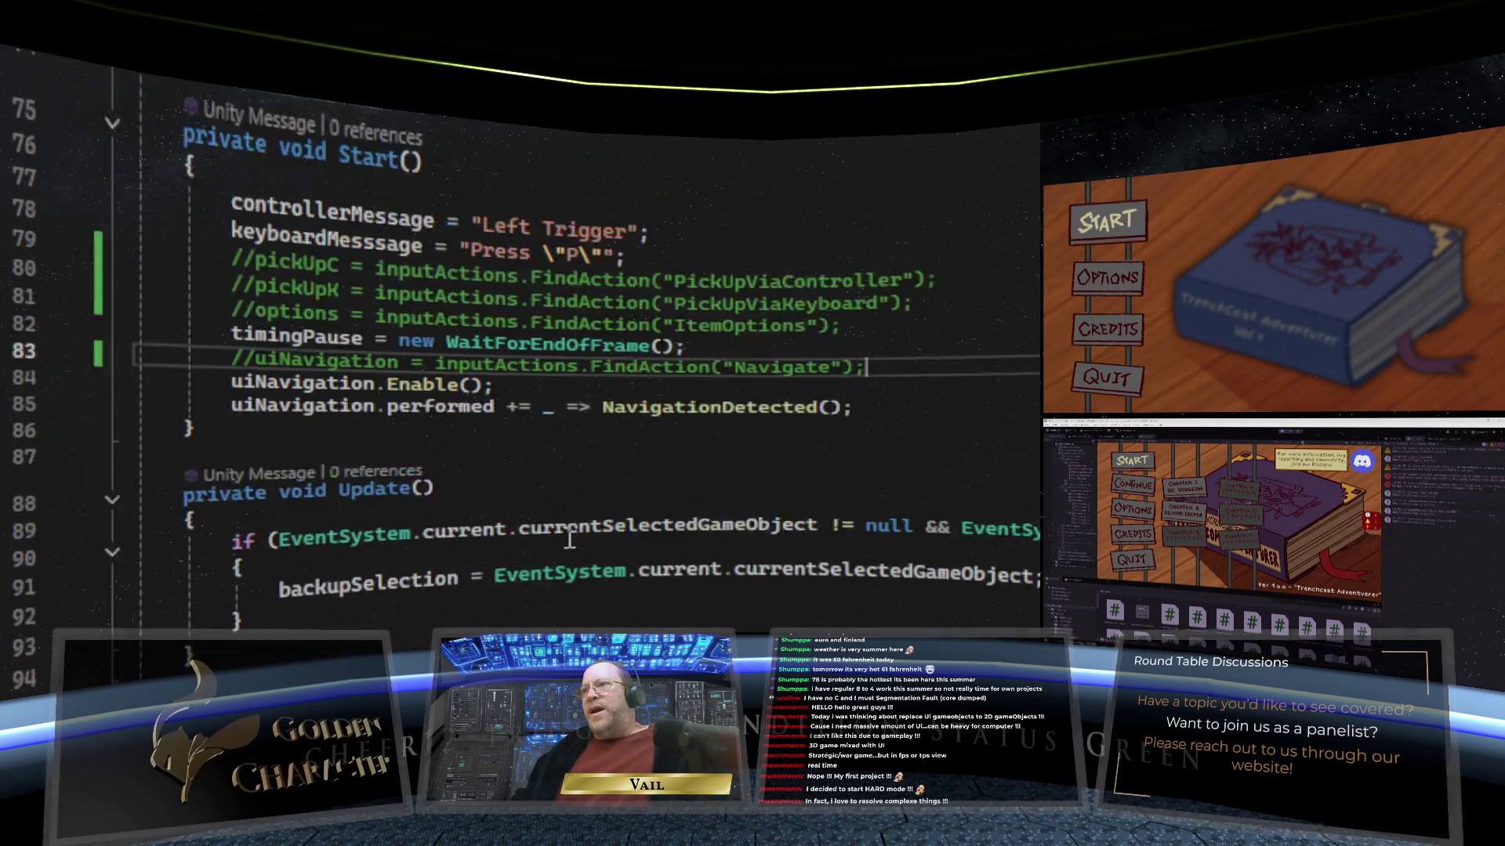
scroll(569, 543, down, 14)
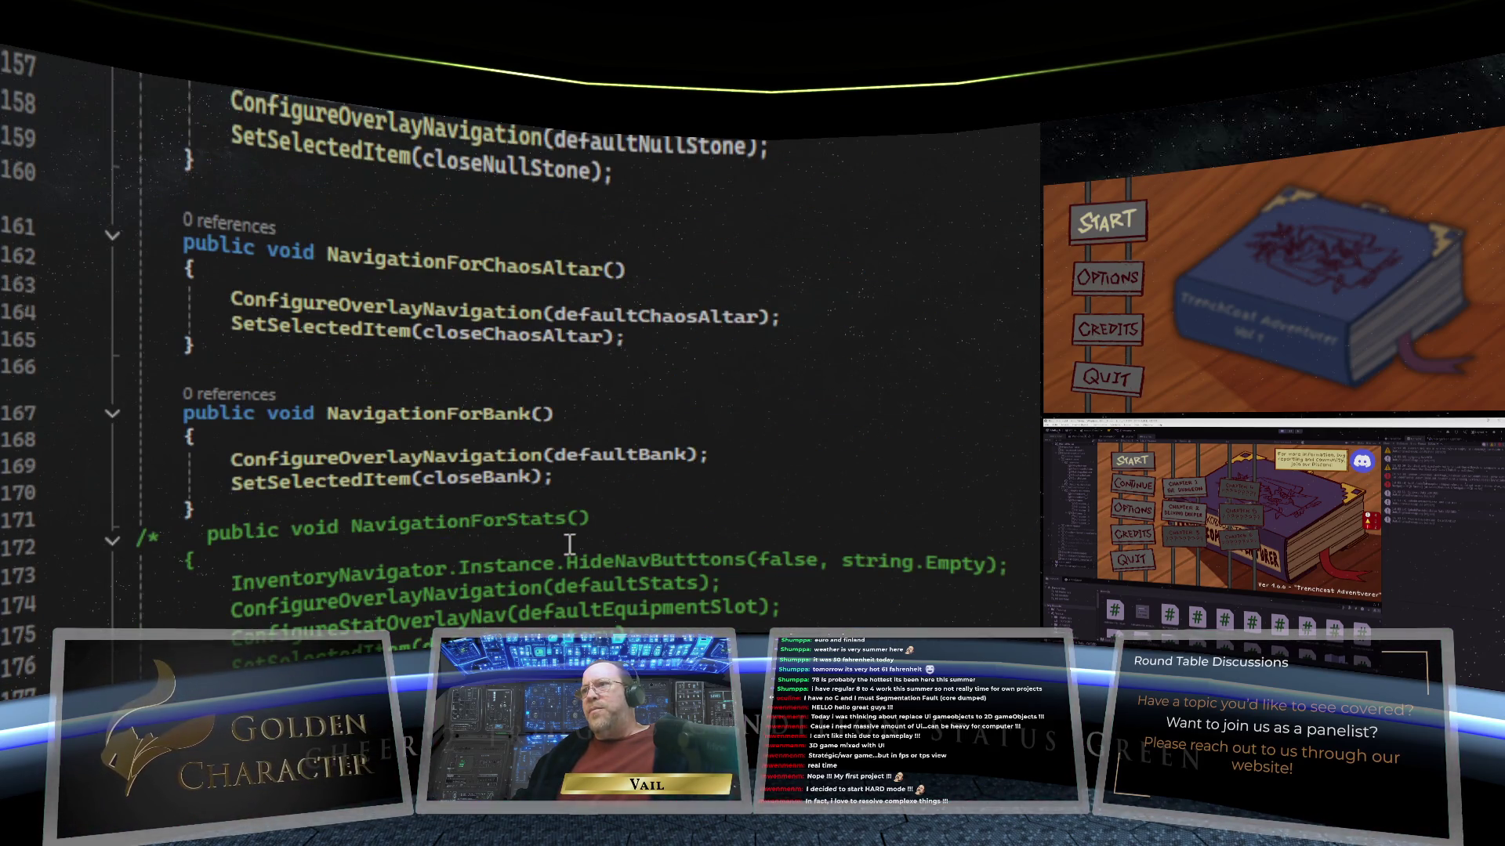
scroll(570, 542, down, 17)
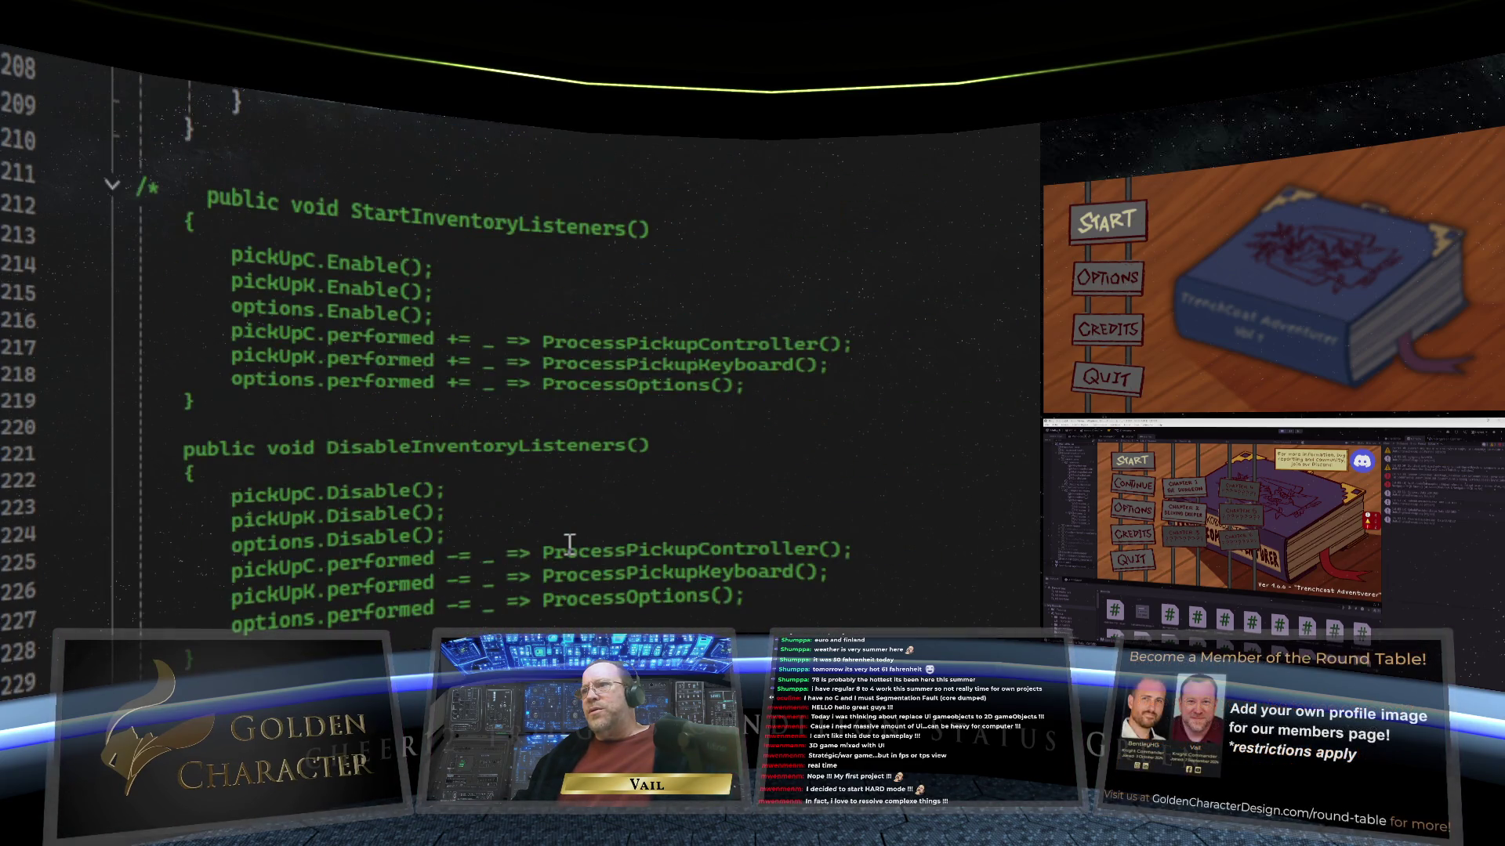
scroll(570, 544, down, 20)
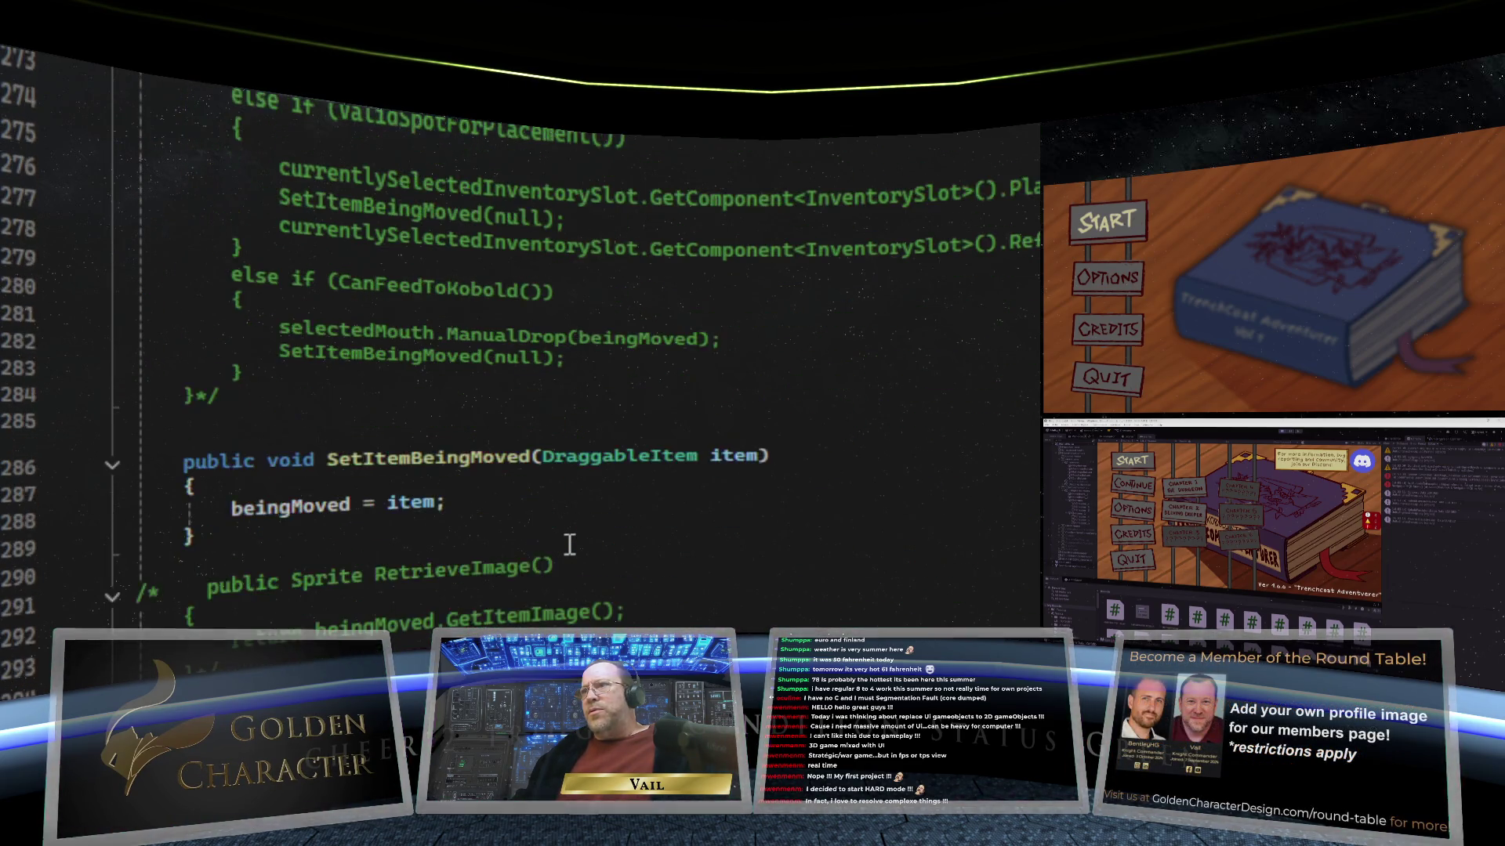
scroll(570, 545, down, 7)
scroll(570, 544, down, 11)
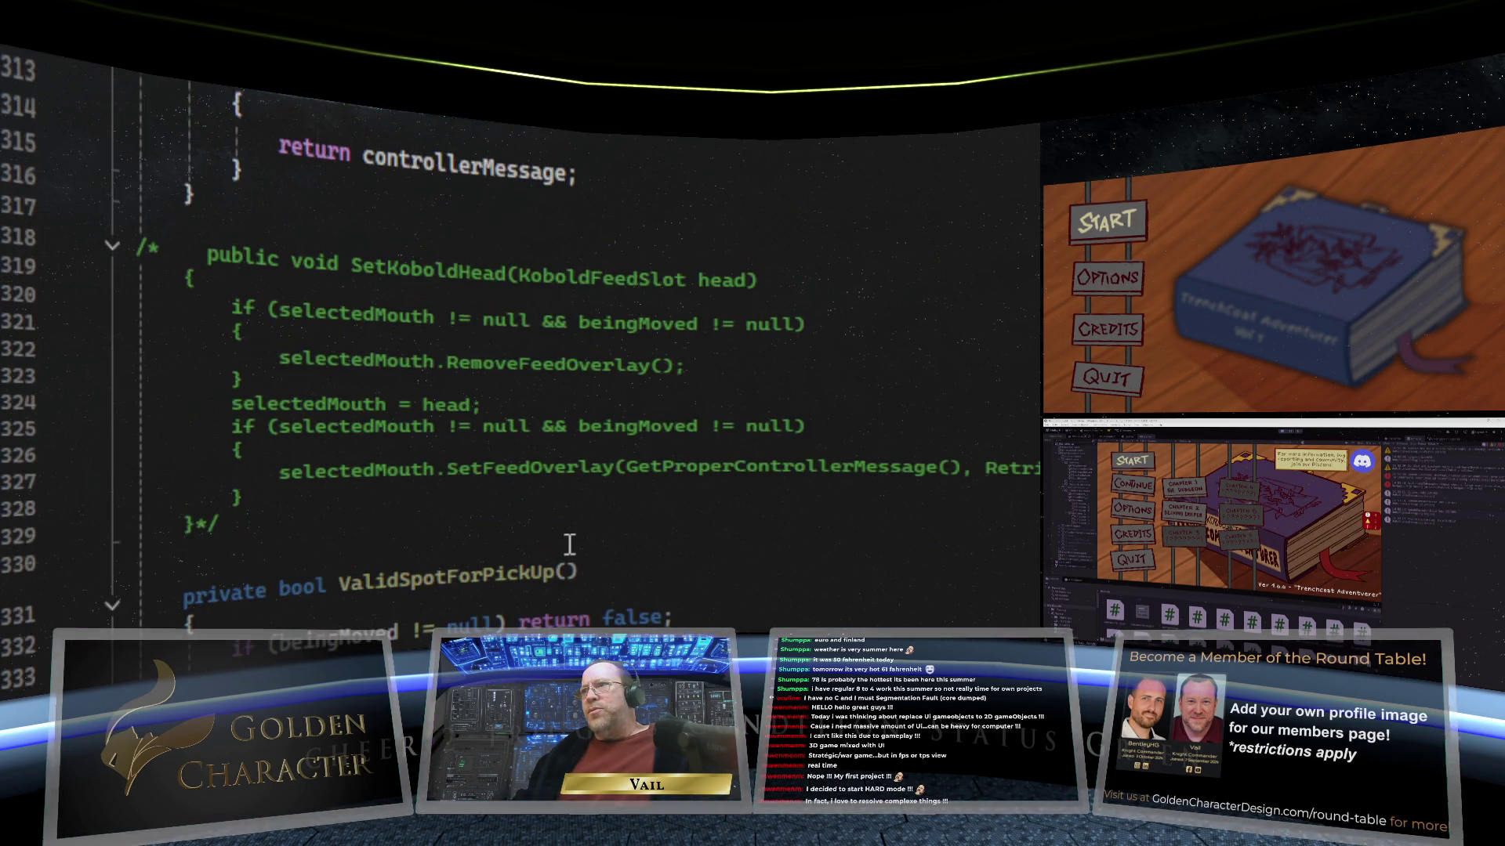
scroll(569, 544, down, 5)
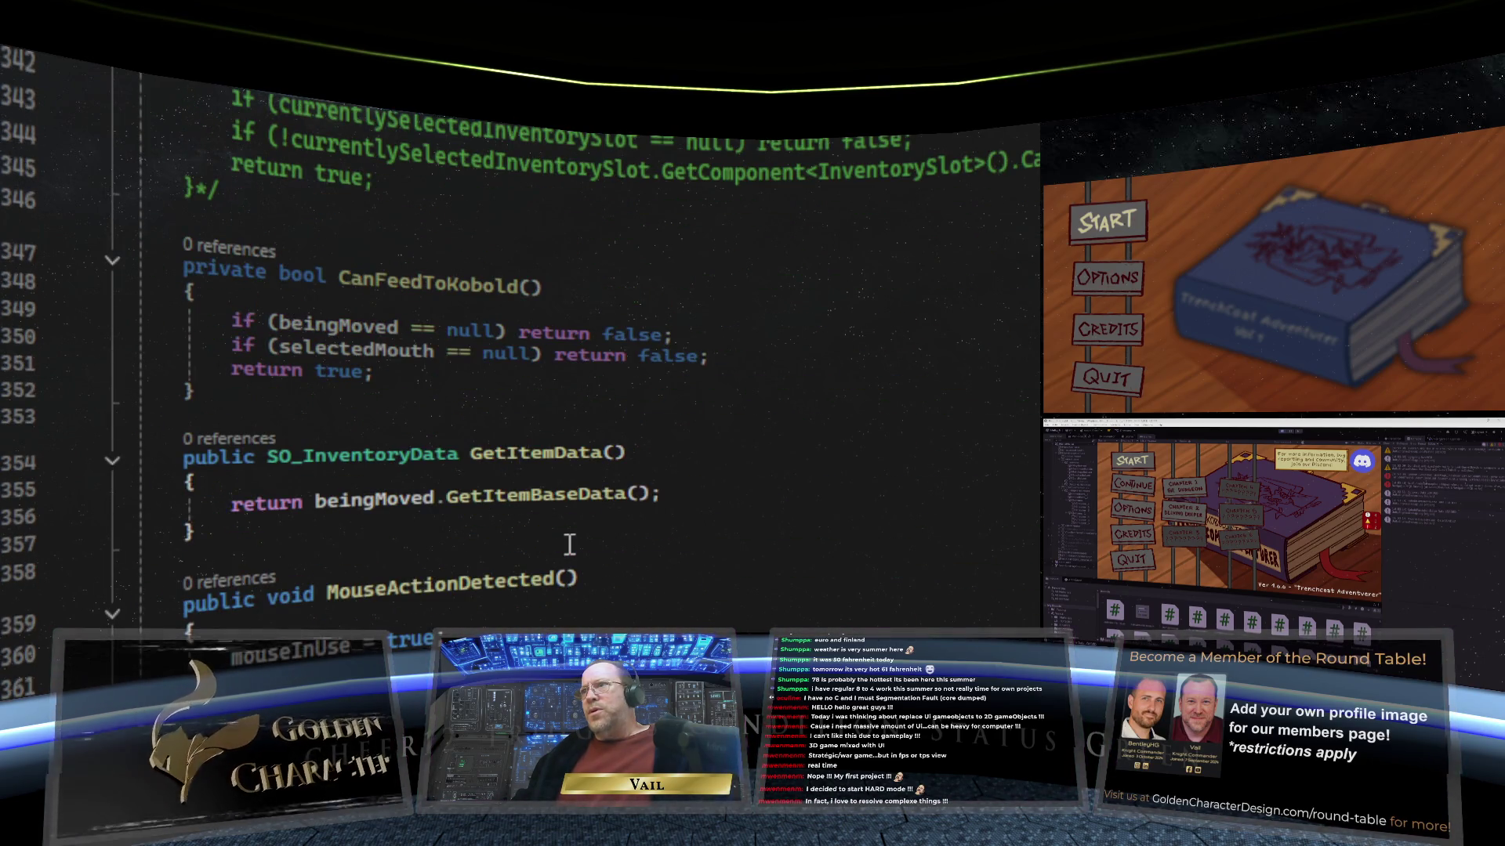
scroll(569, 545, down, 1)
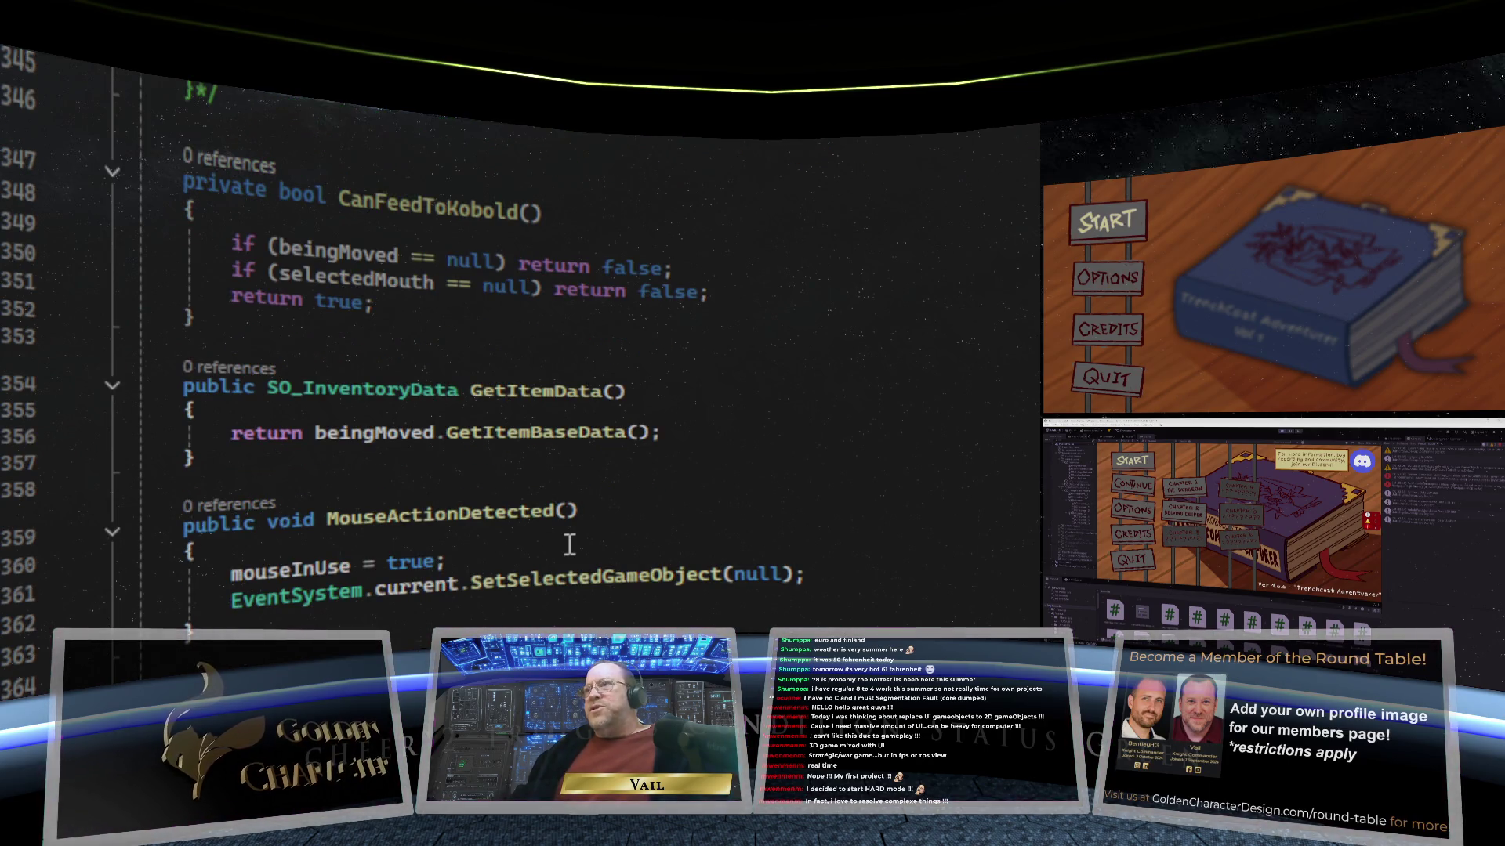
scroll(570, 545, down, 1)
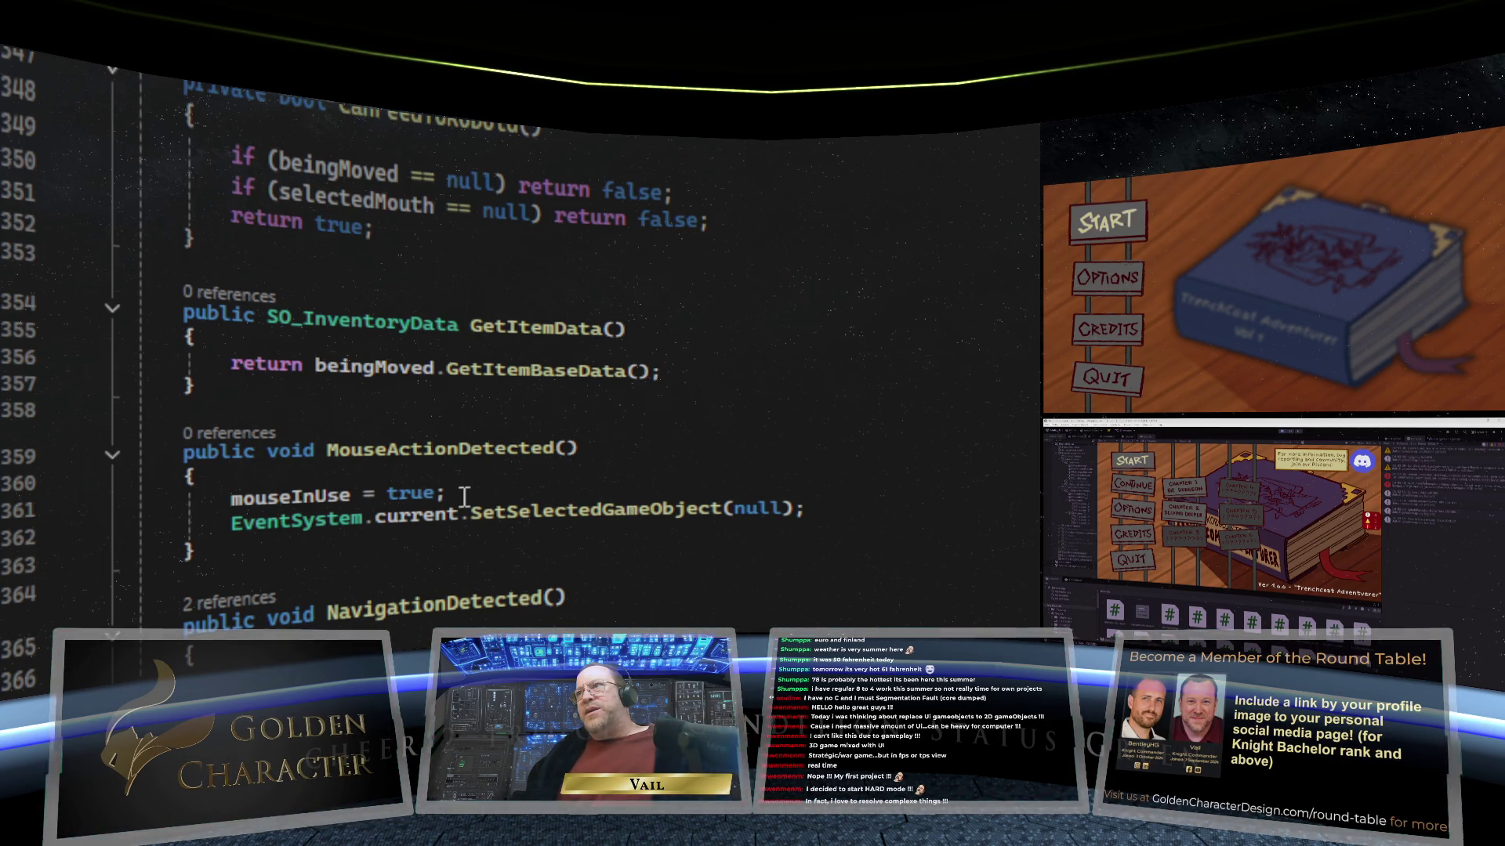
scroll(464, 497, down, 1)
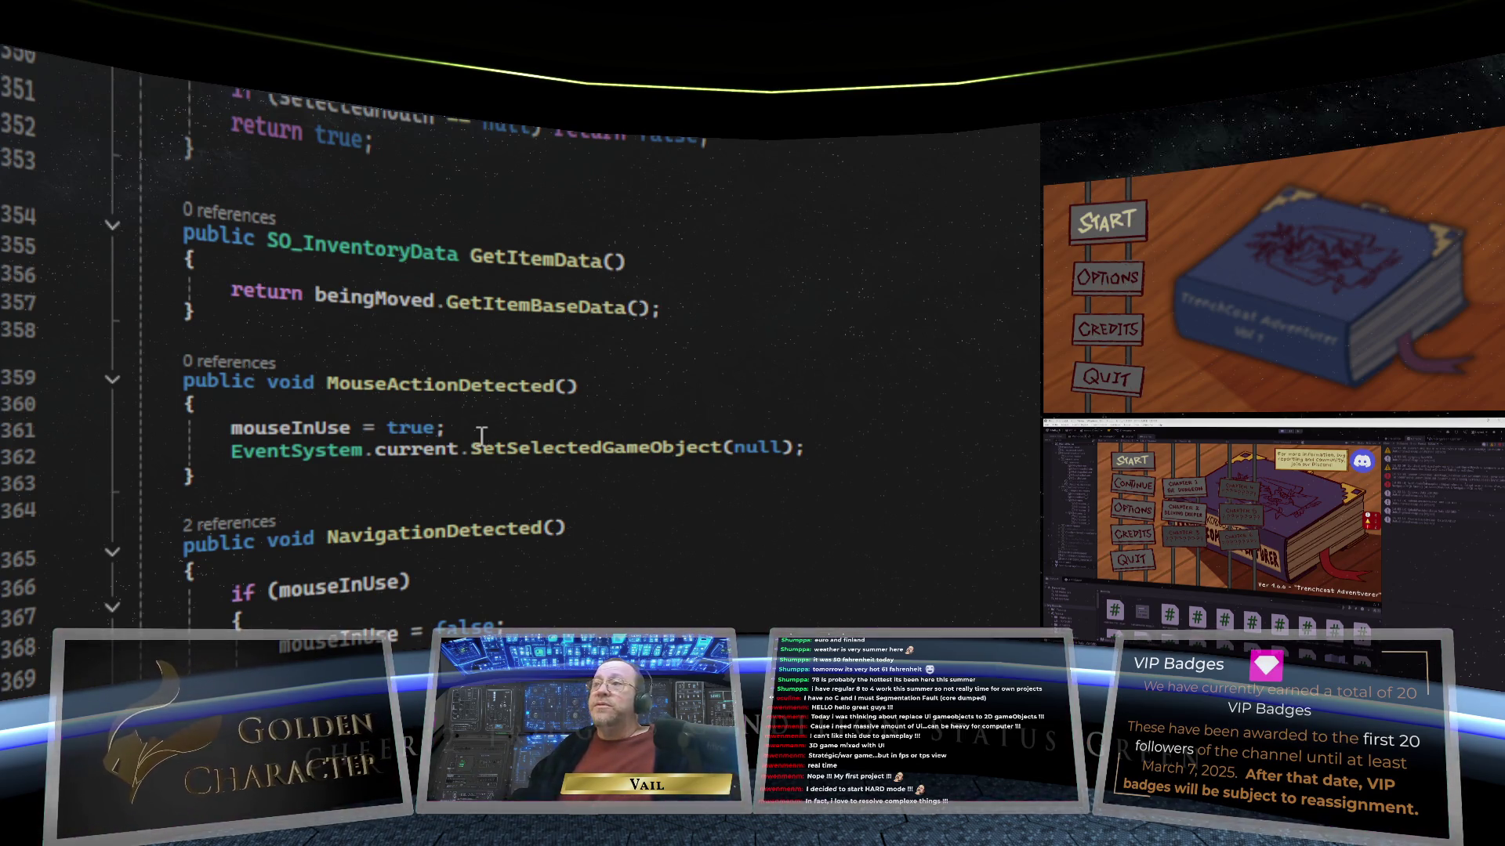
scroll(345, 342, down, 1)
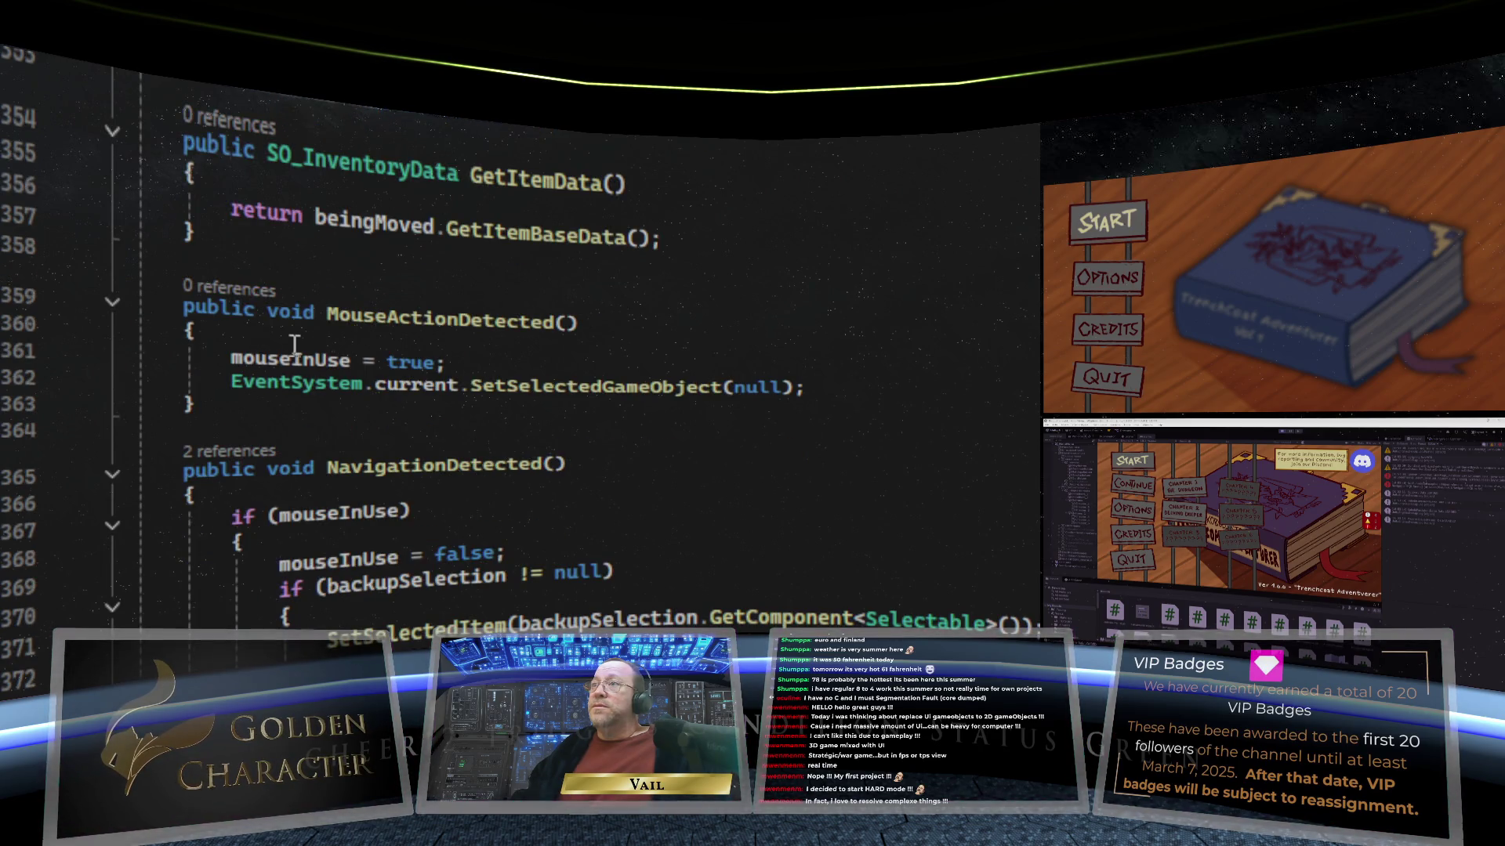
click(271, 330)
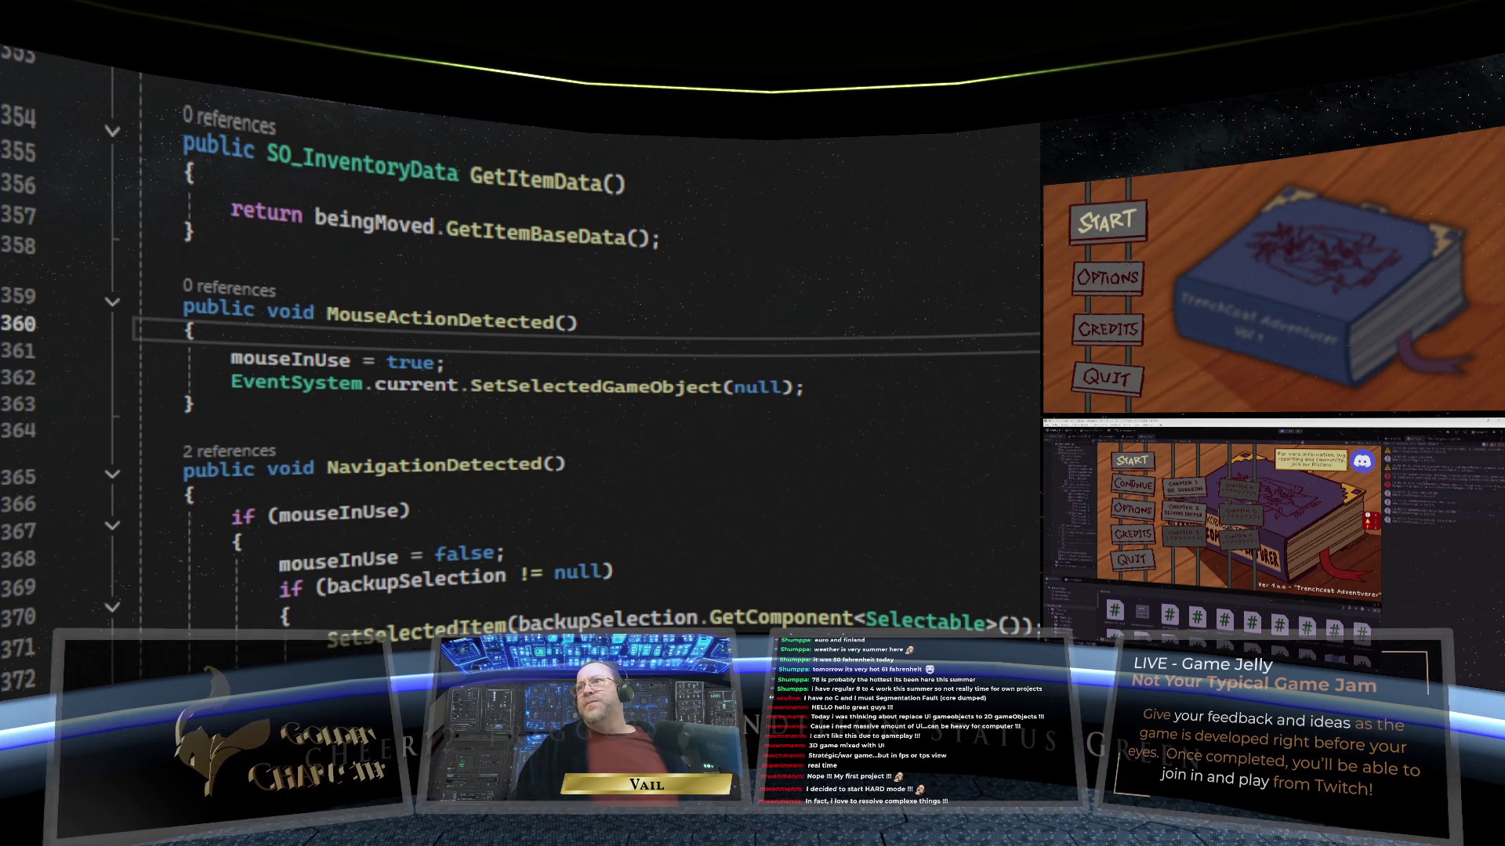
Step: Wrap the mouseInUse assignment and SetSelectedGameObject(null) call in an if (!mouseInUse) block
key(Return)
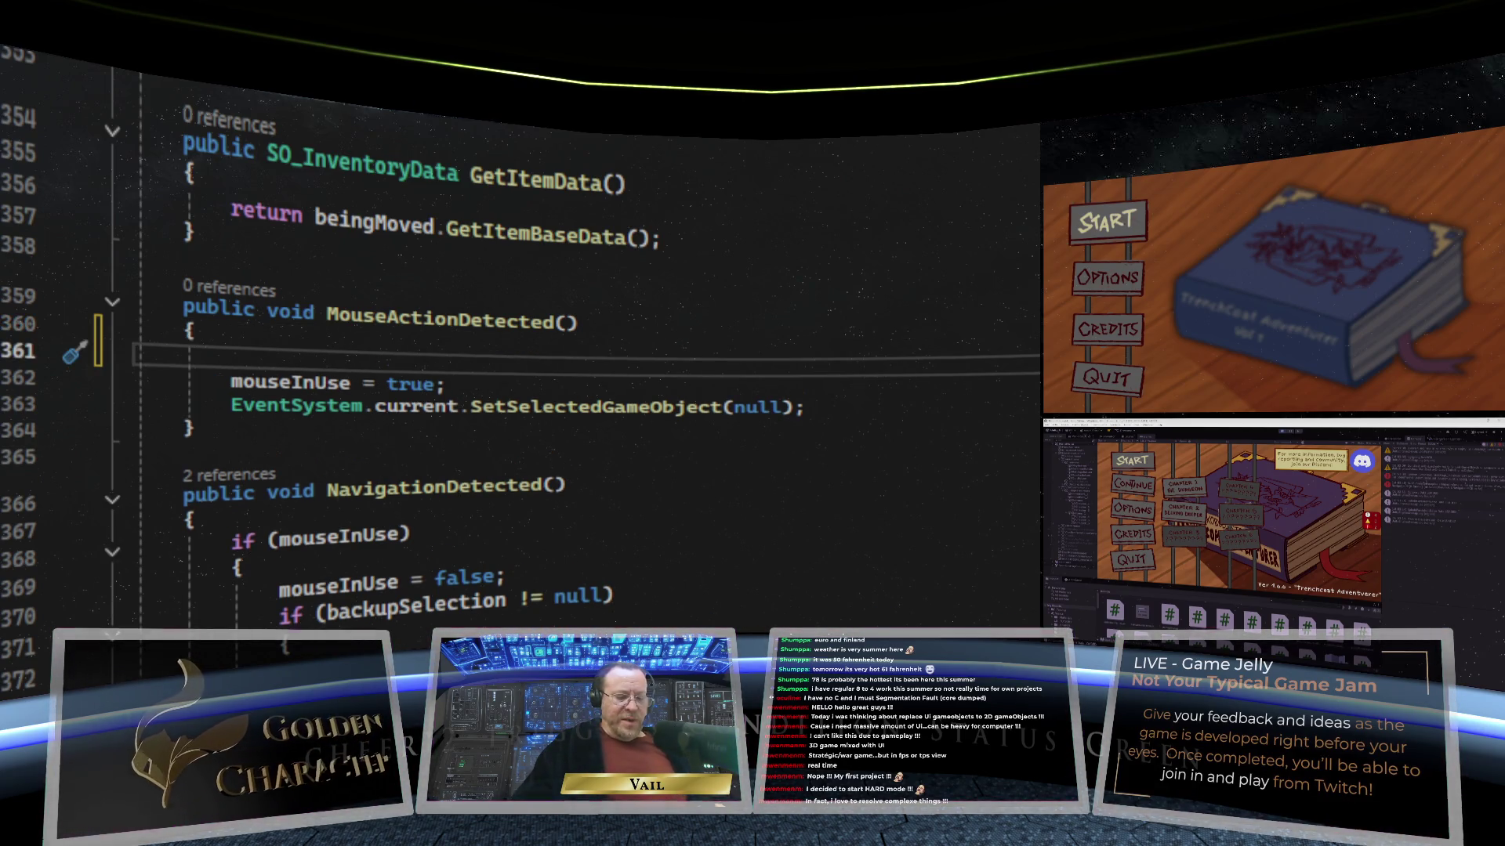
text(if (!mou)
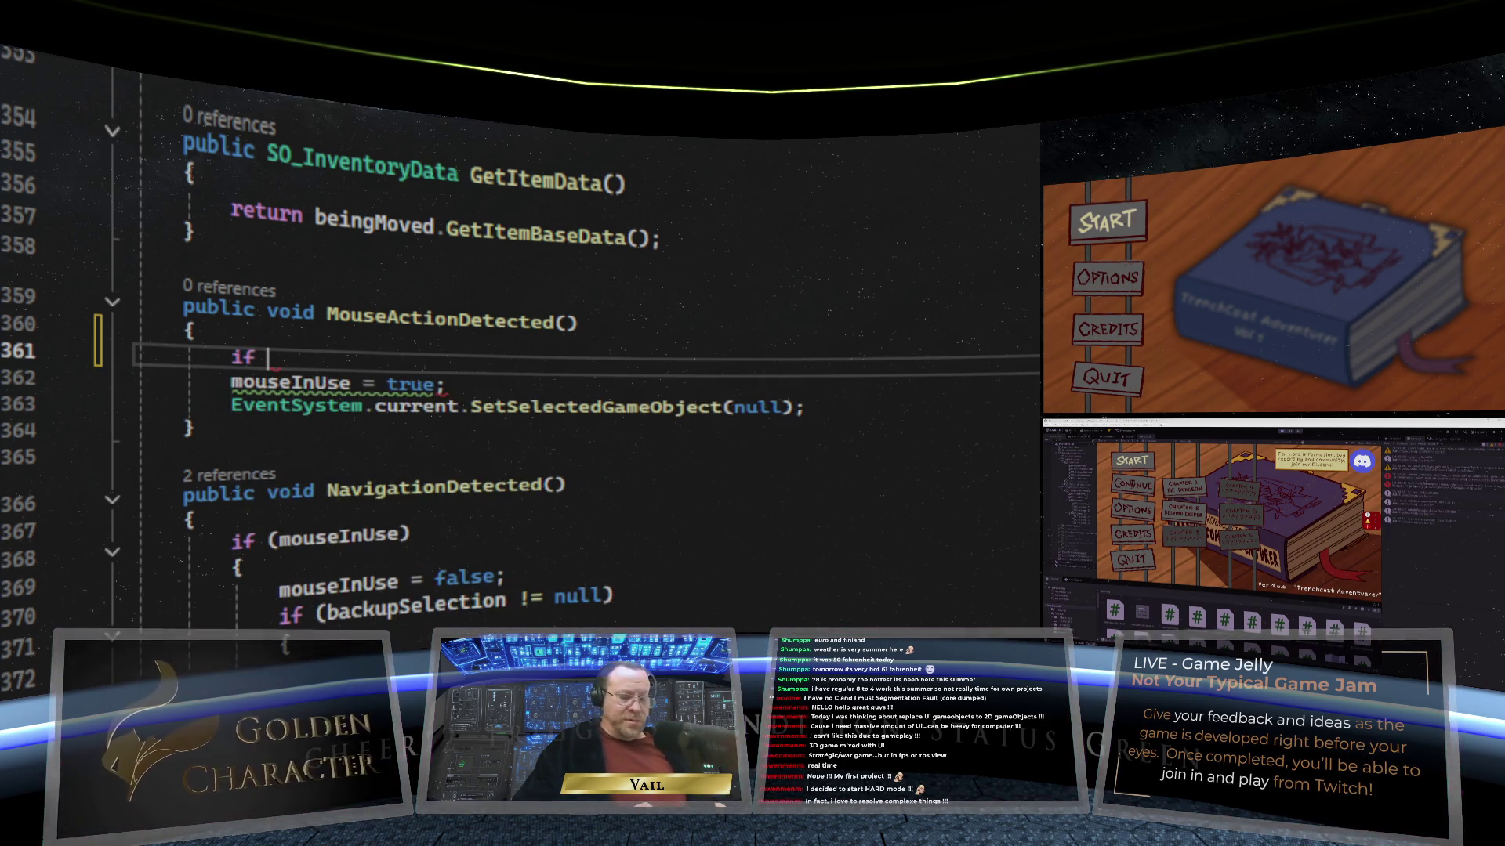
text(seInUse)
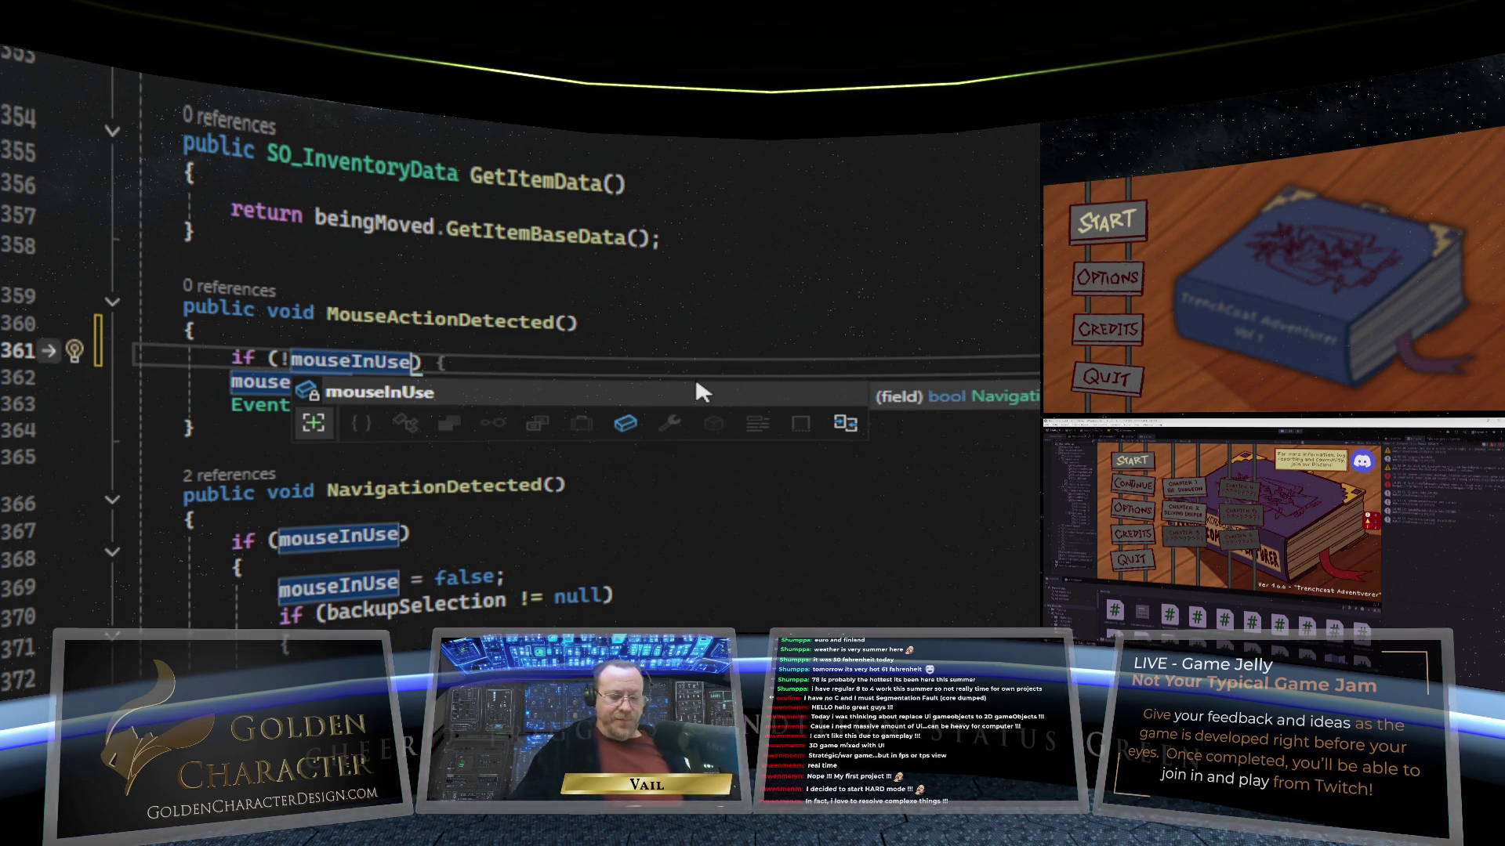
text() {)
key(Return)
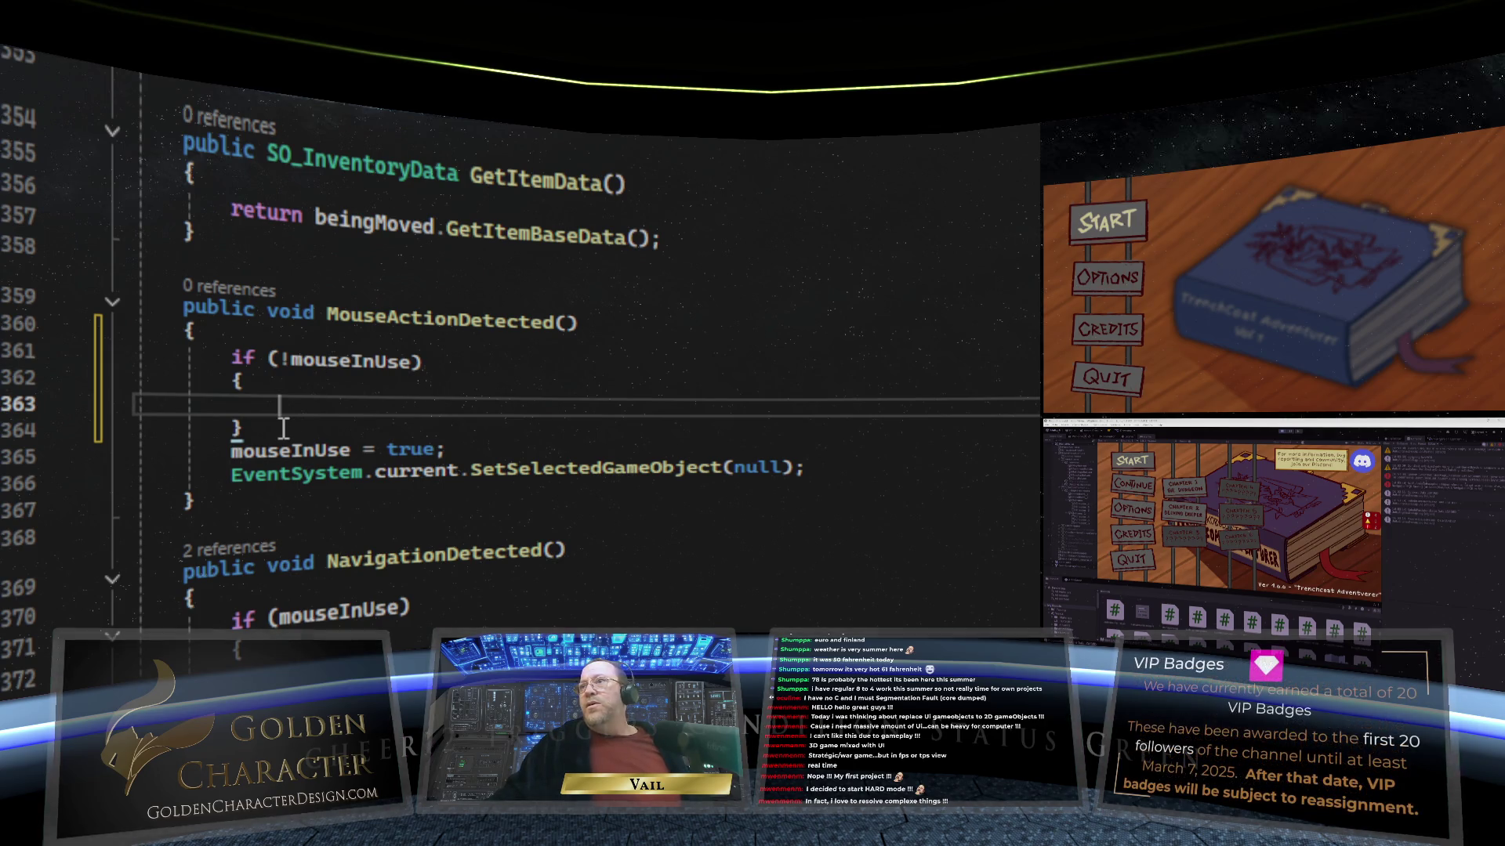
drag(243, 428, 75, 411)
key(Delete)
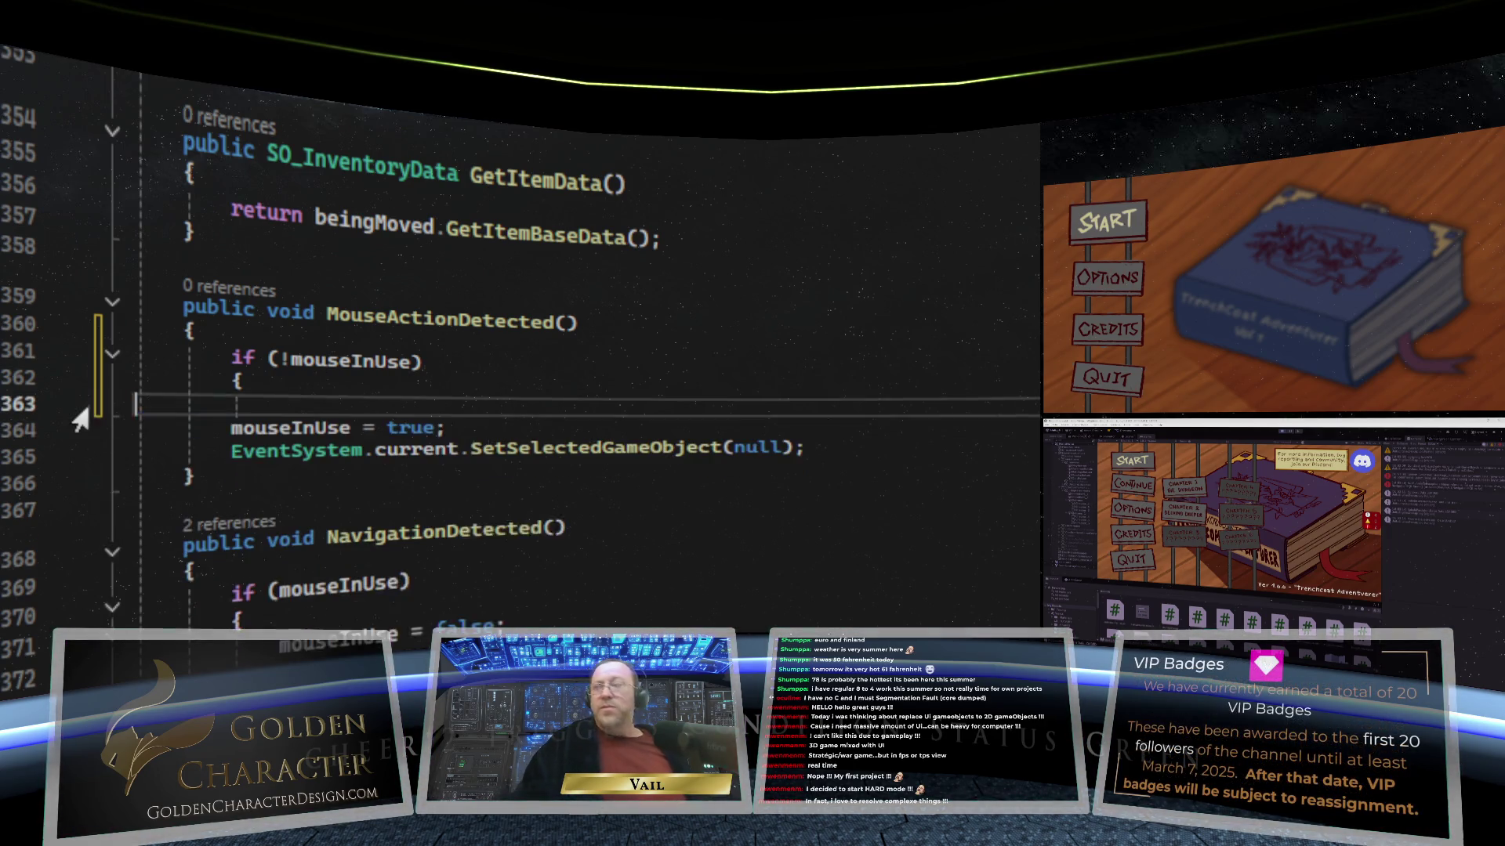
click(891, 432)
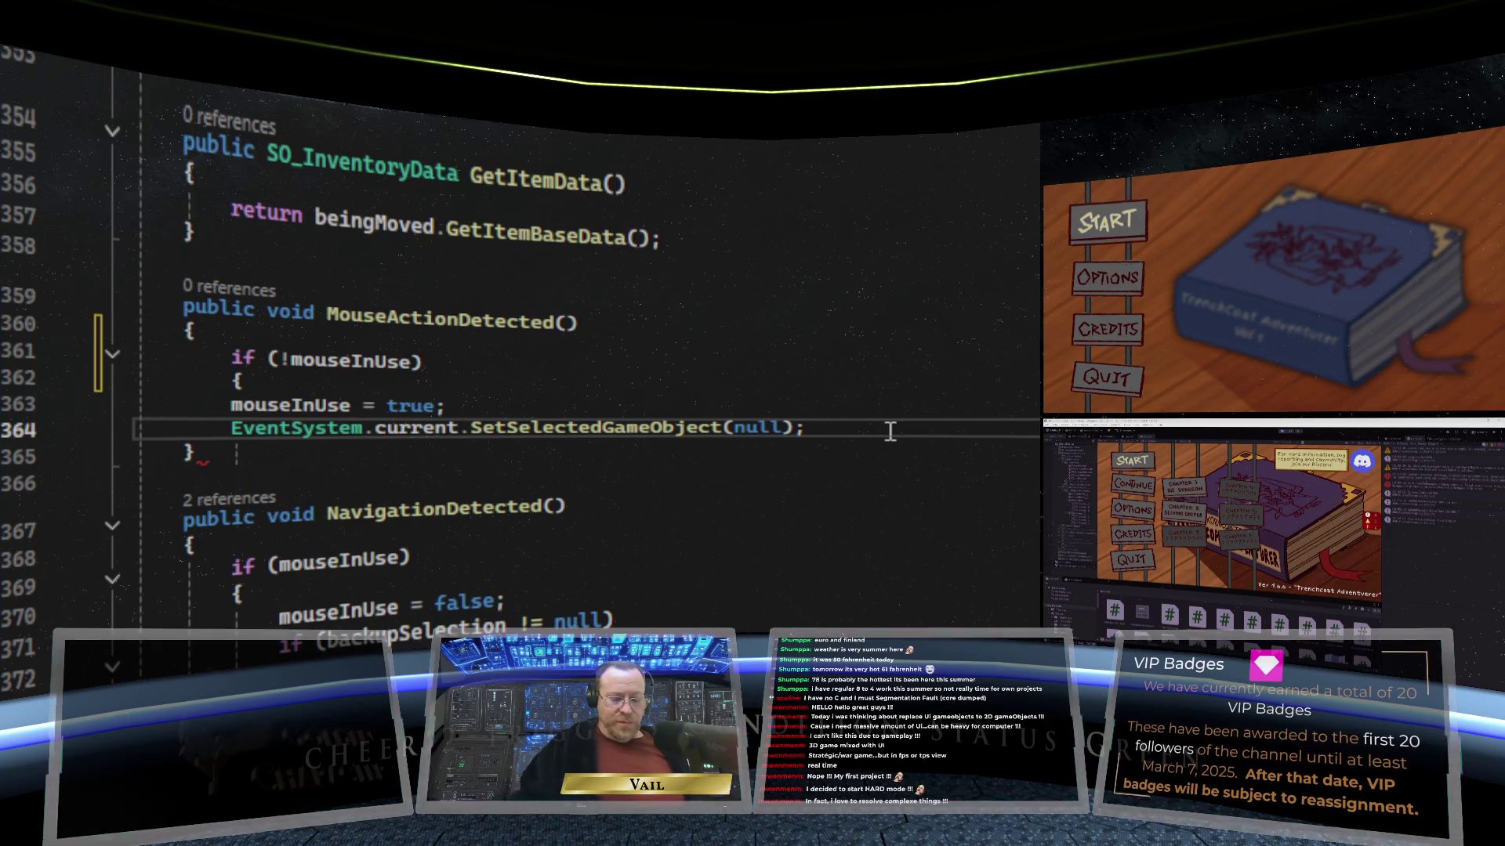
key(Return)
text(})
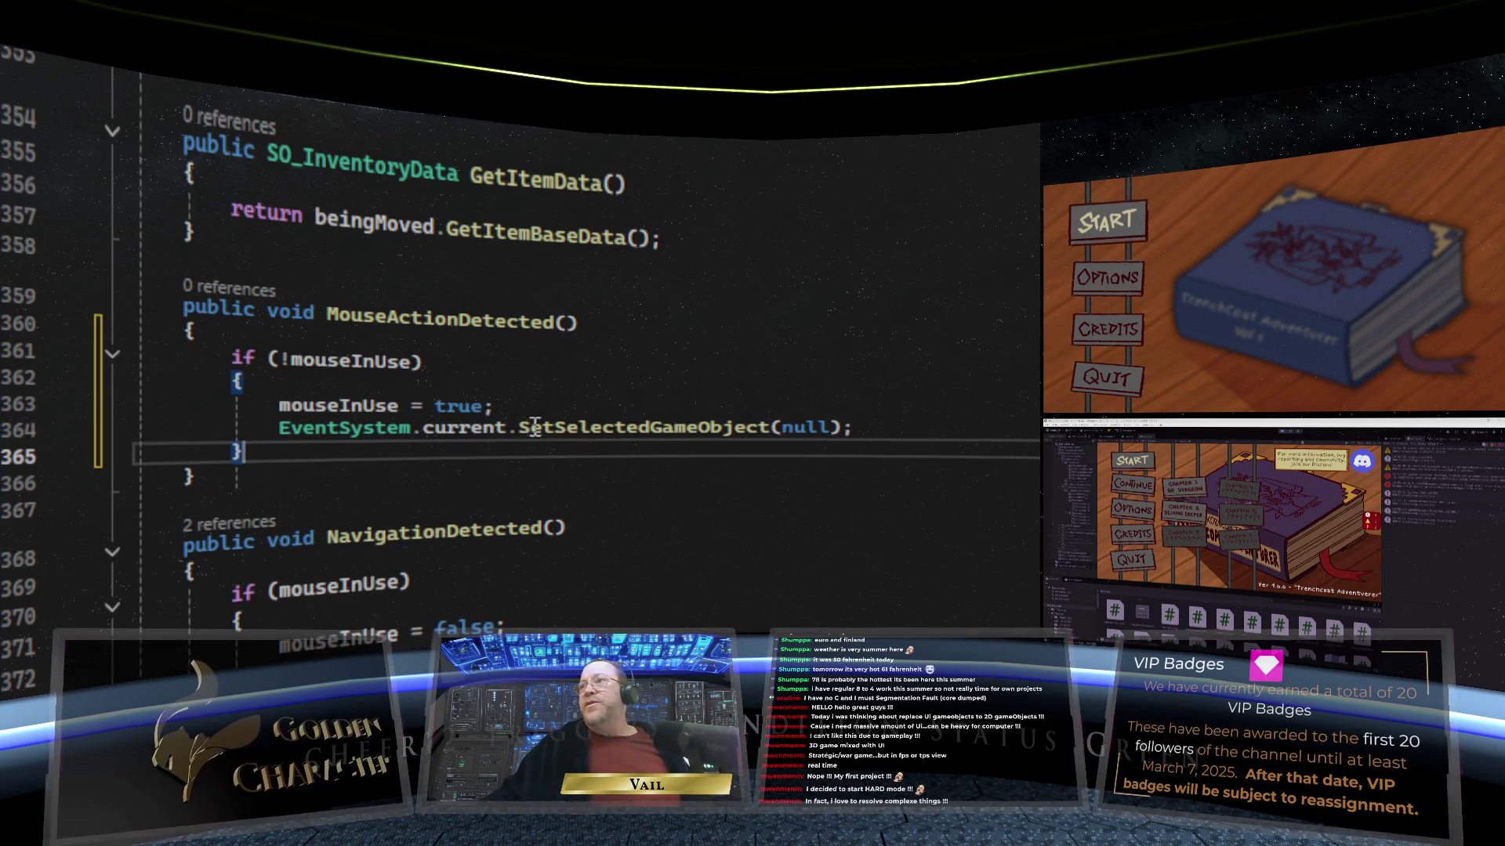
click(488, 472)
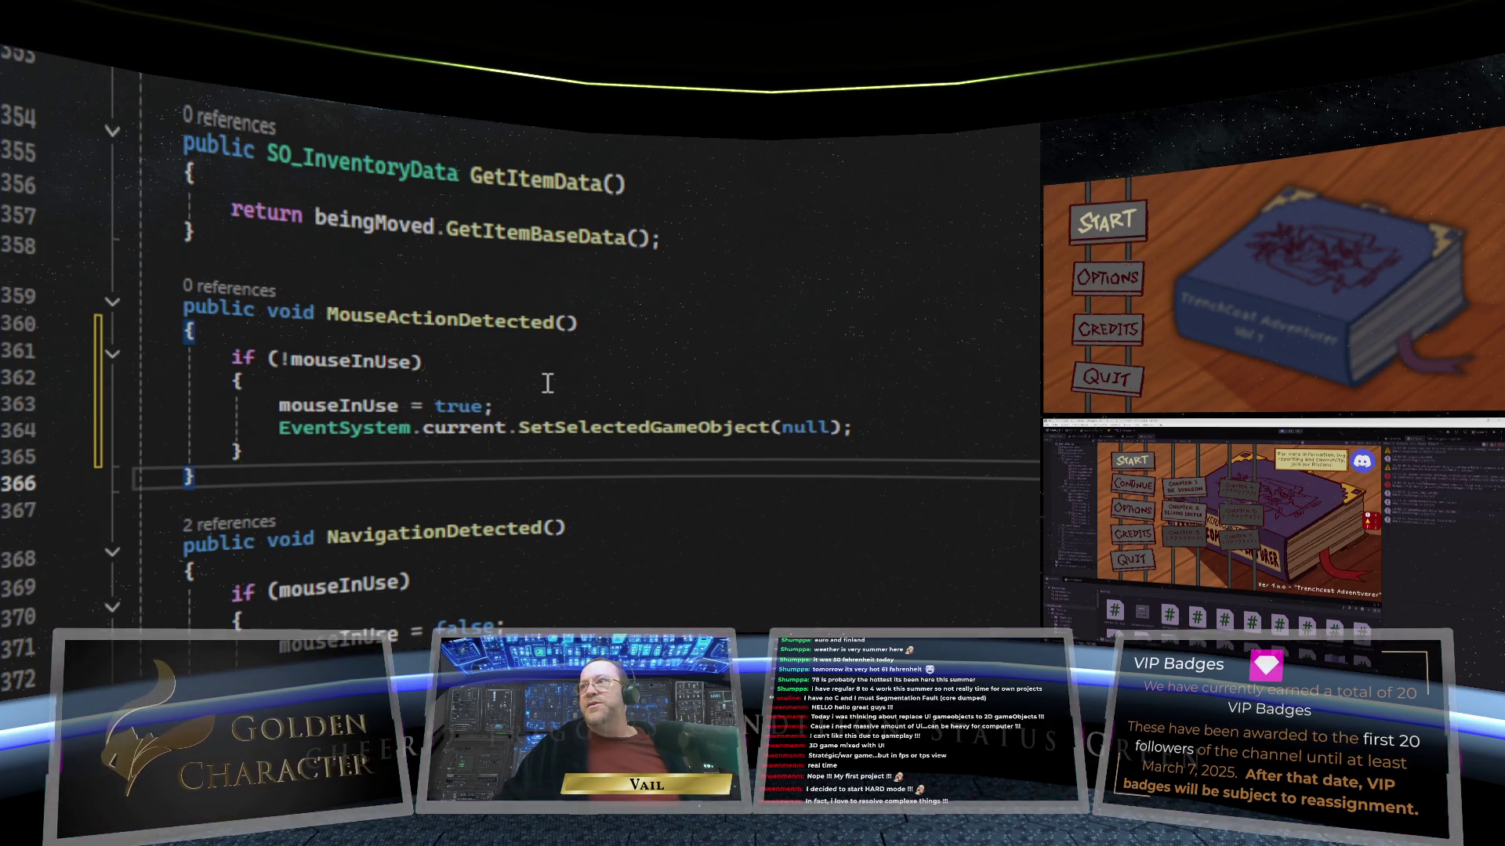
Step: Scroll through NavigationMGR and stop at the SetSelectedItem(Selectable toSelect) method
scroll(607, 339, up, 8)
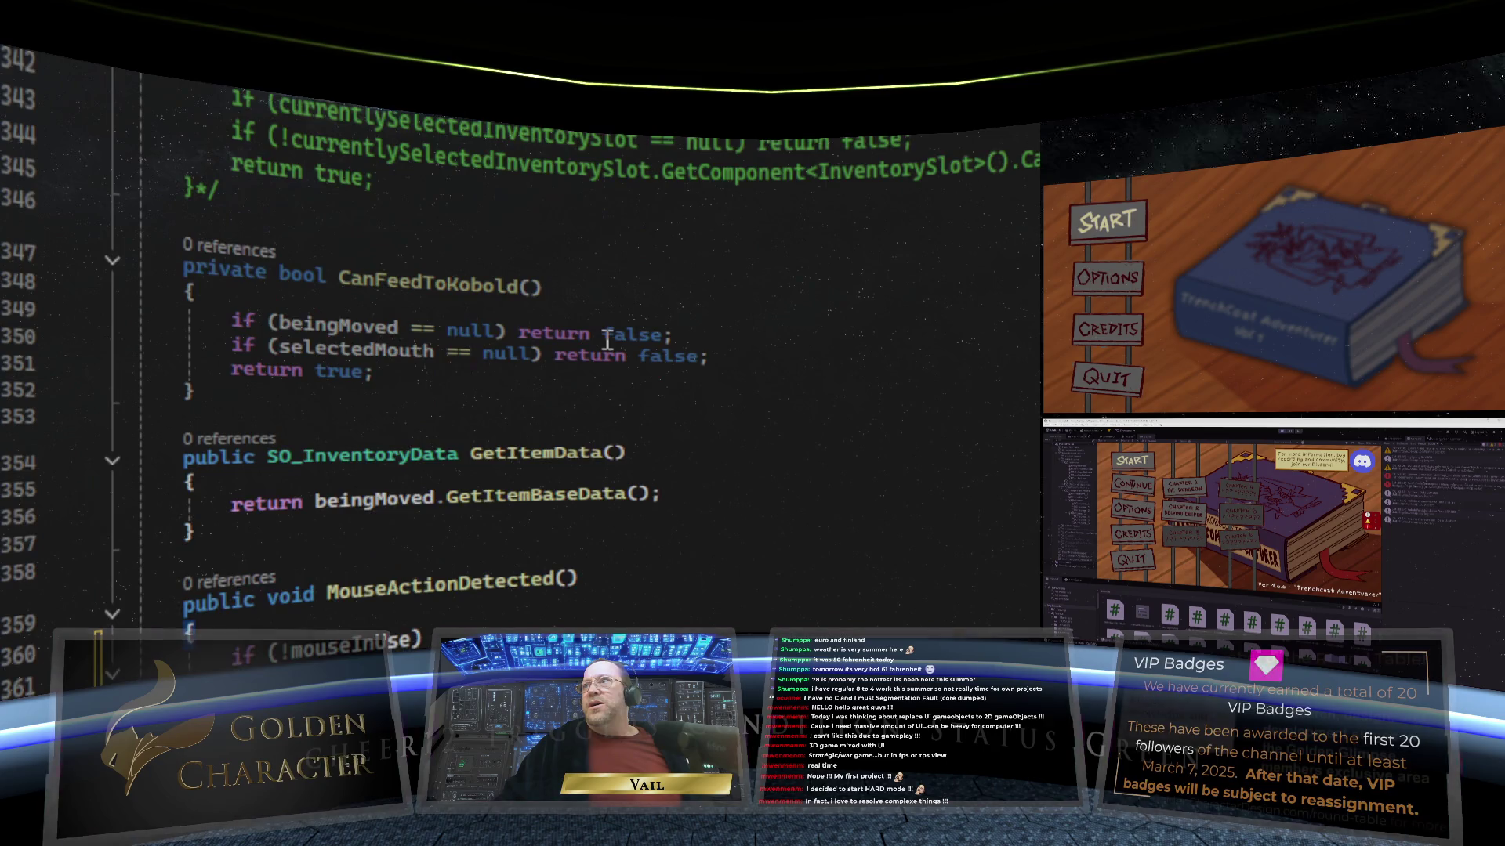
scroll(608, 339, down, 3)
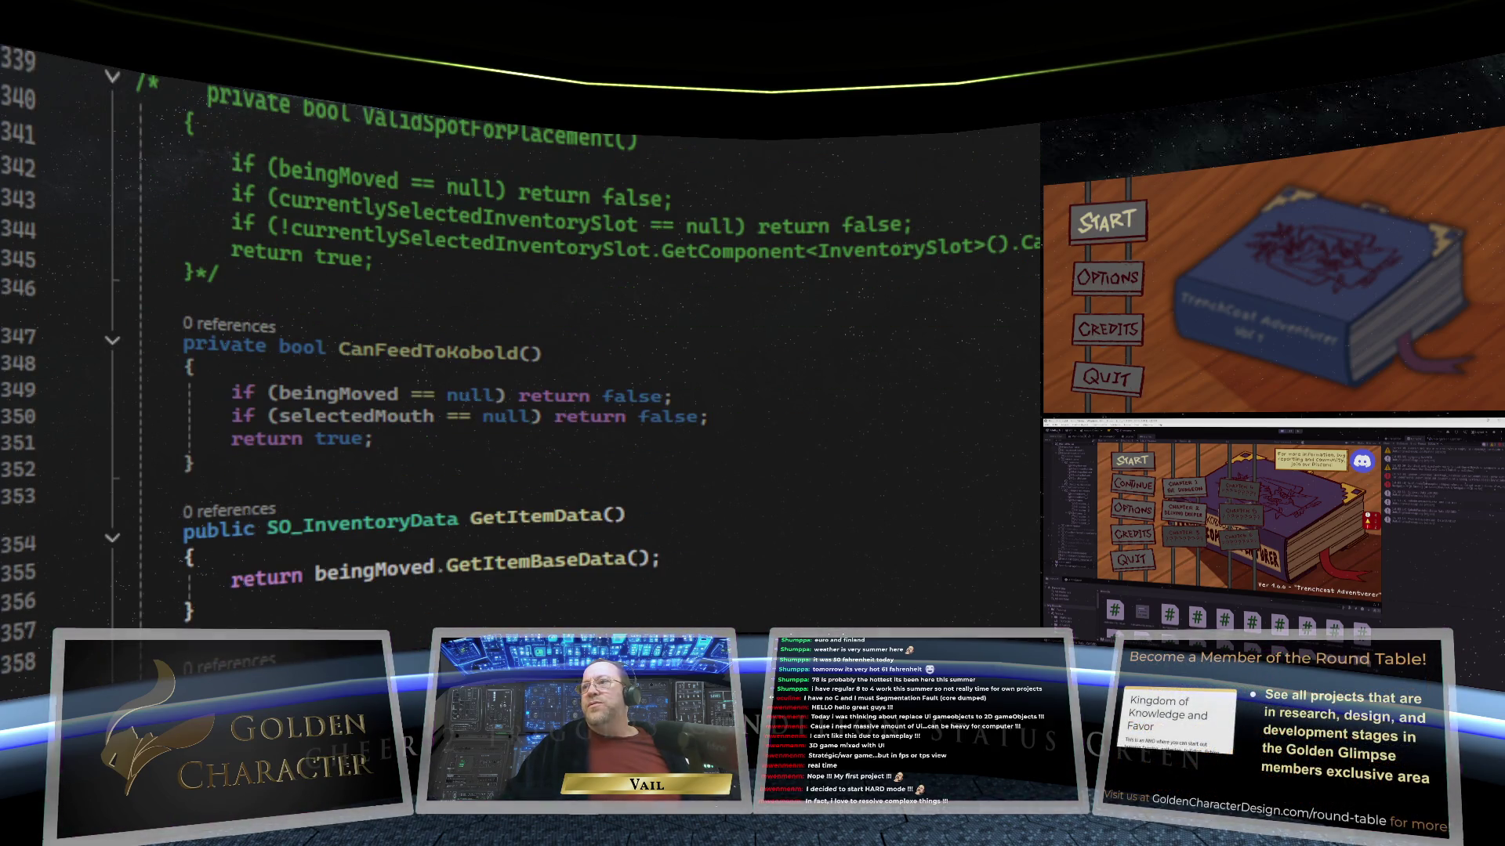
scroll(518, 339, up, 20)
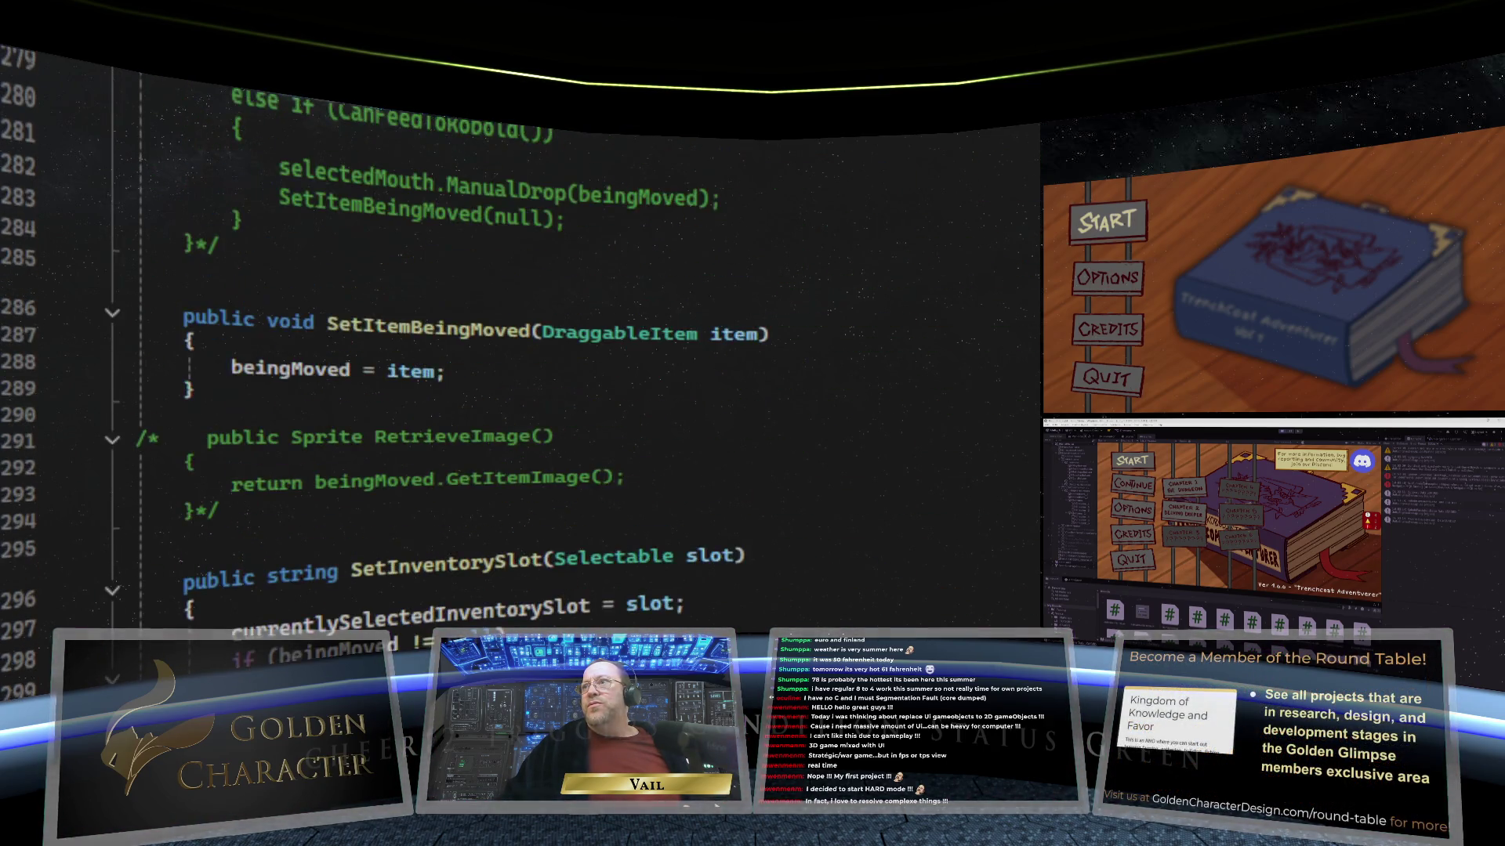
scroll(517, 340, up, 5)
scroll(517, 339, down, 17)
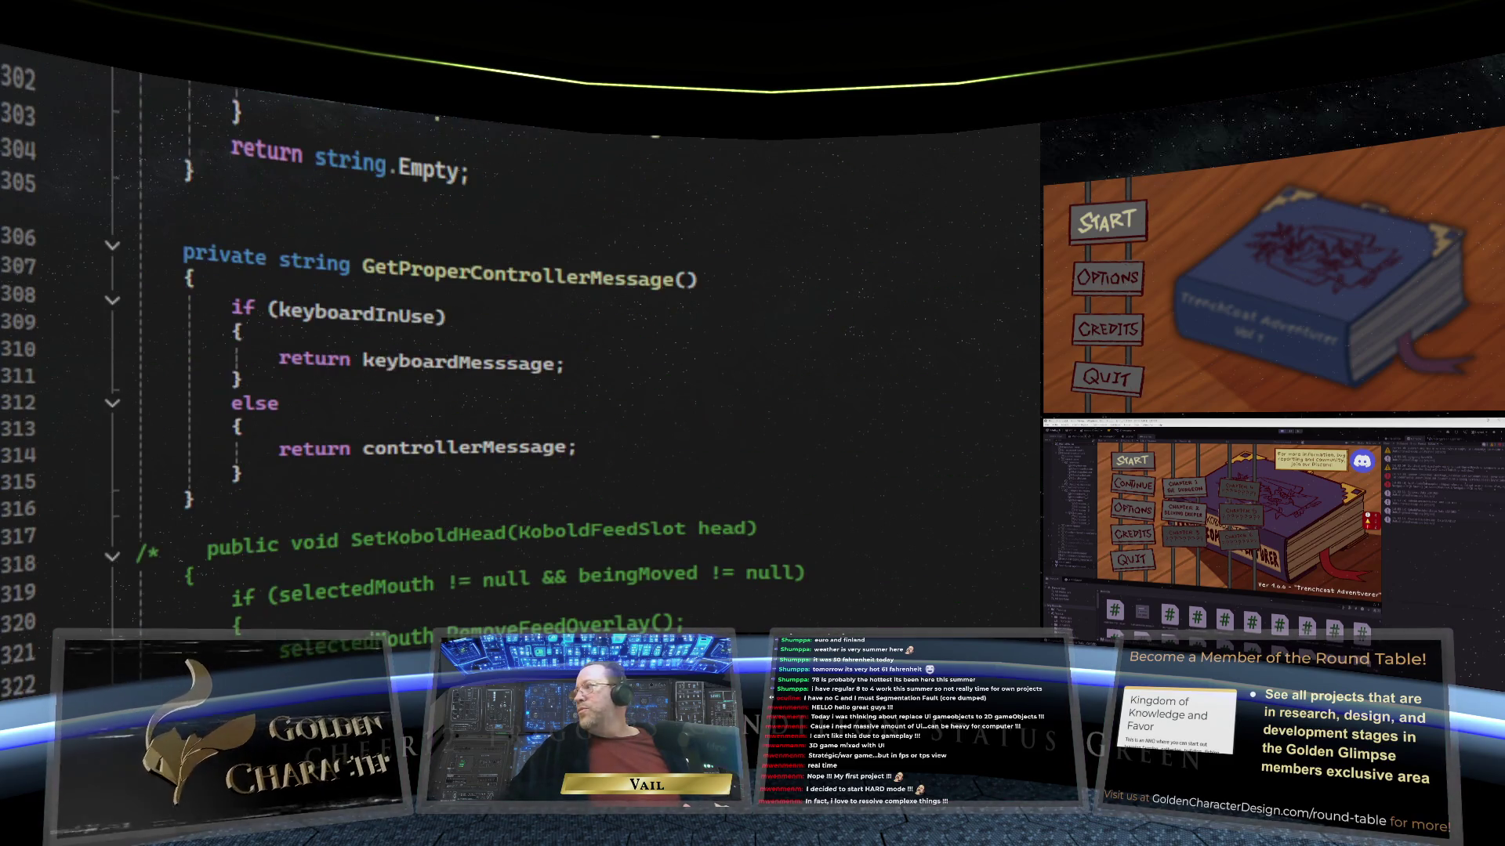
scroll(517, 340, down, 11)
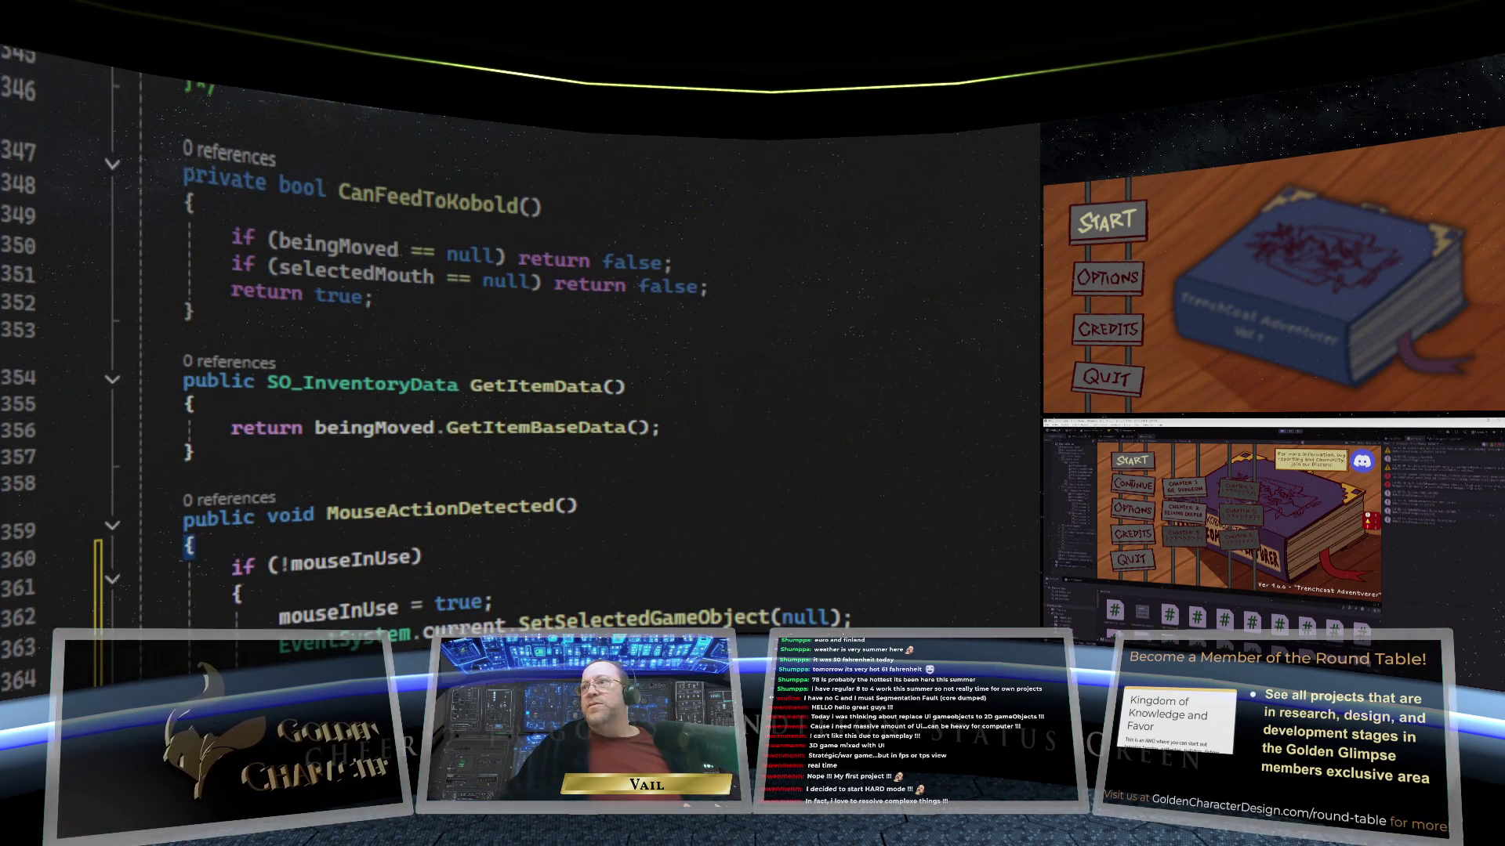
scroll(518, 339, up, 20)
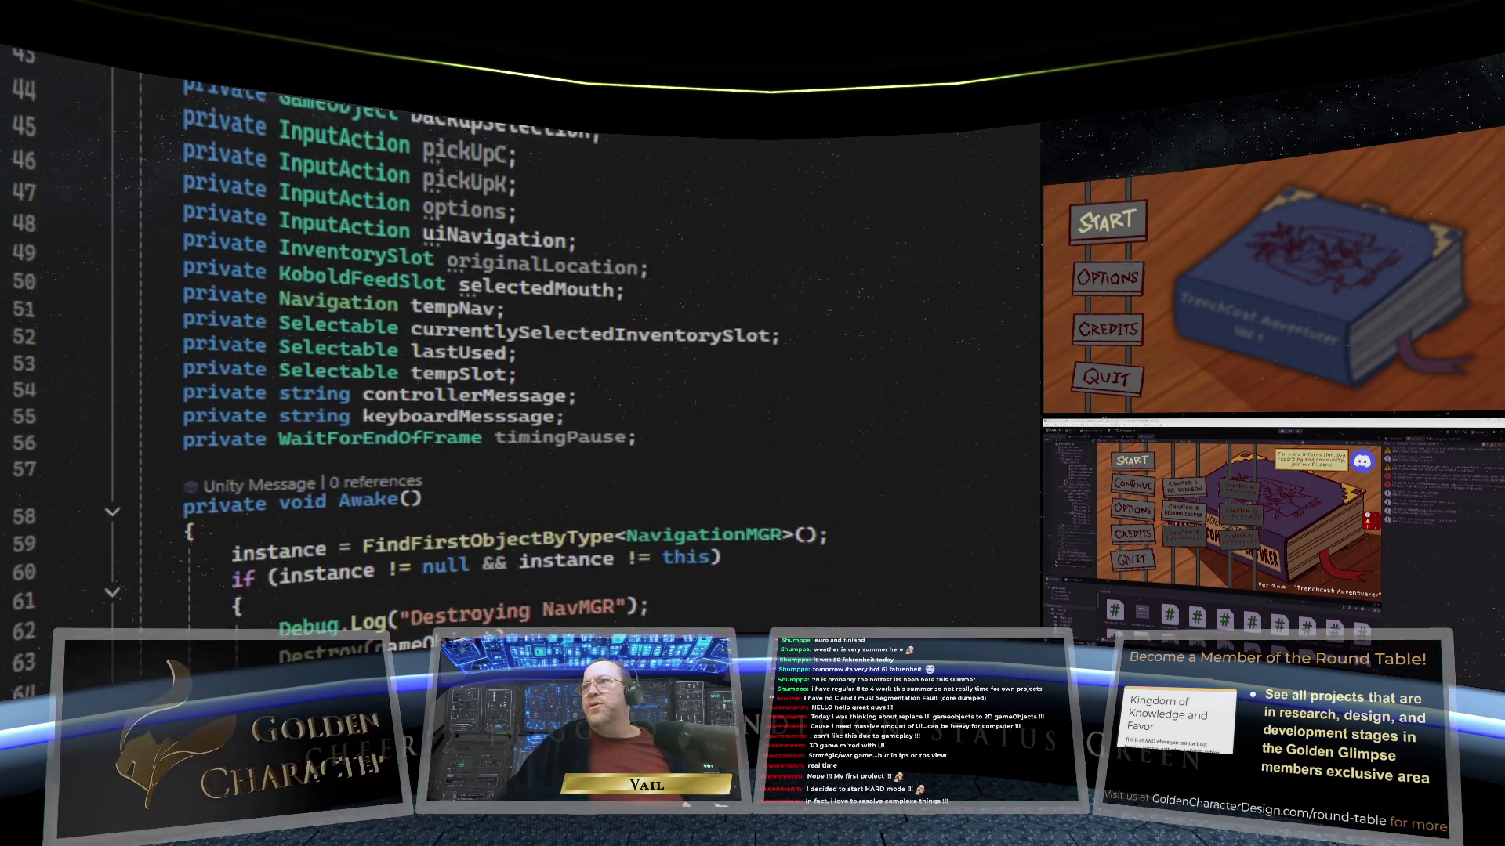
scroll(517, 339, down, 13)
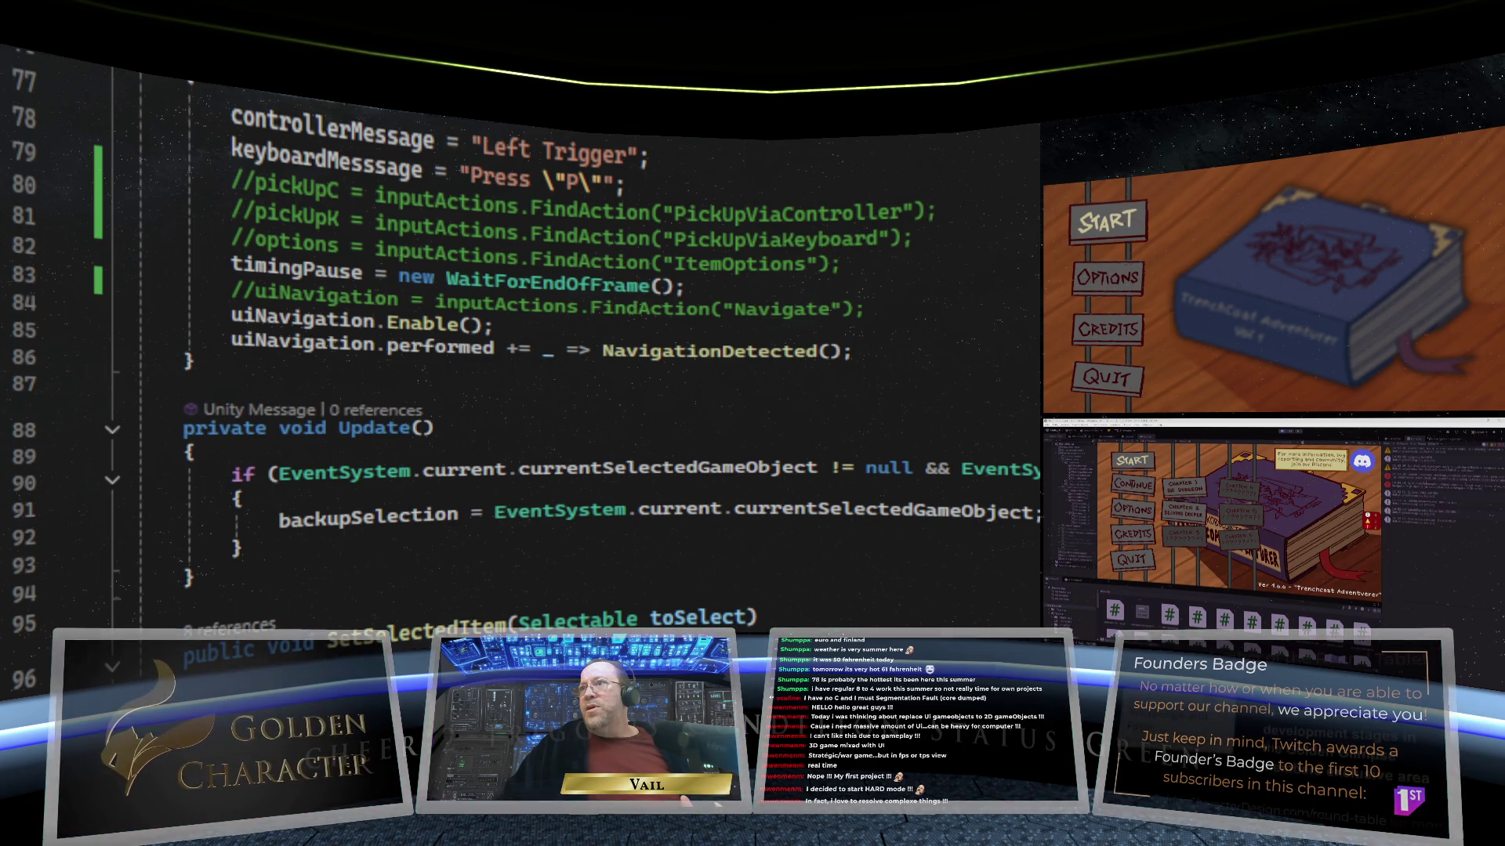
scroll(518, 353, down, 5)
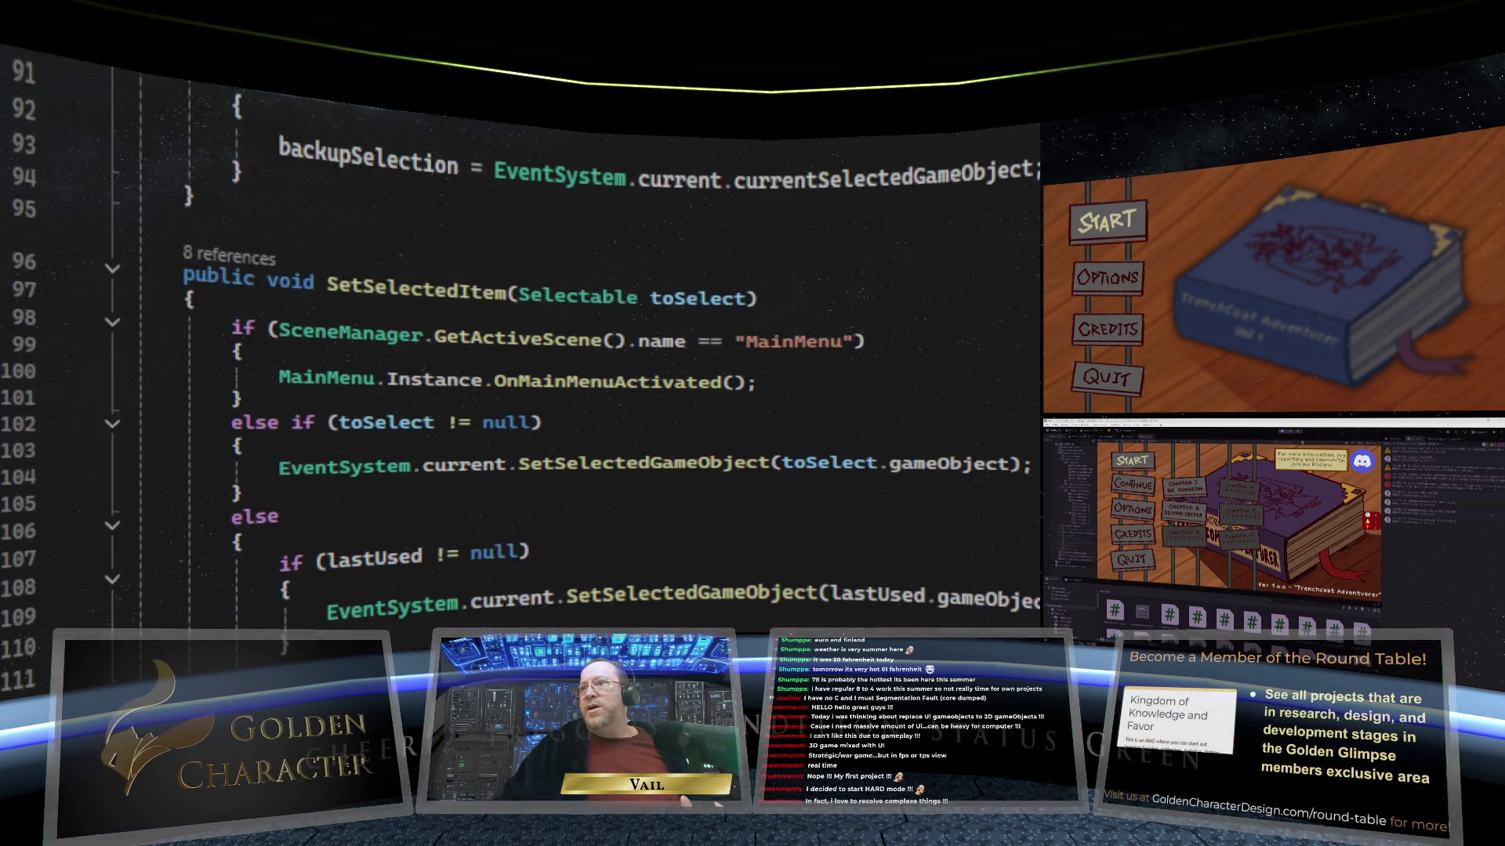
Step: Start a new 'public void OnMouseD' method declaration below SetSelectedItem
key(ctrl+bracketright)
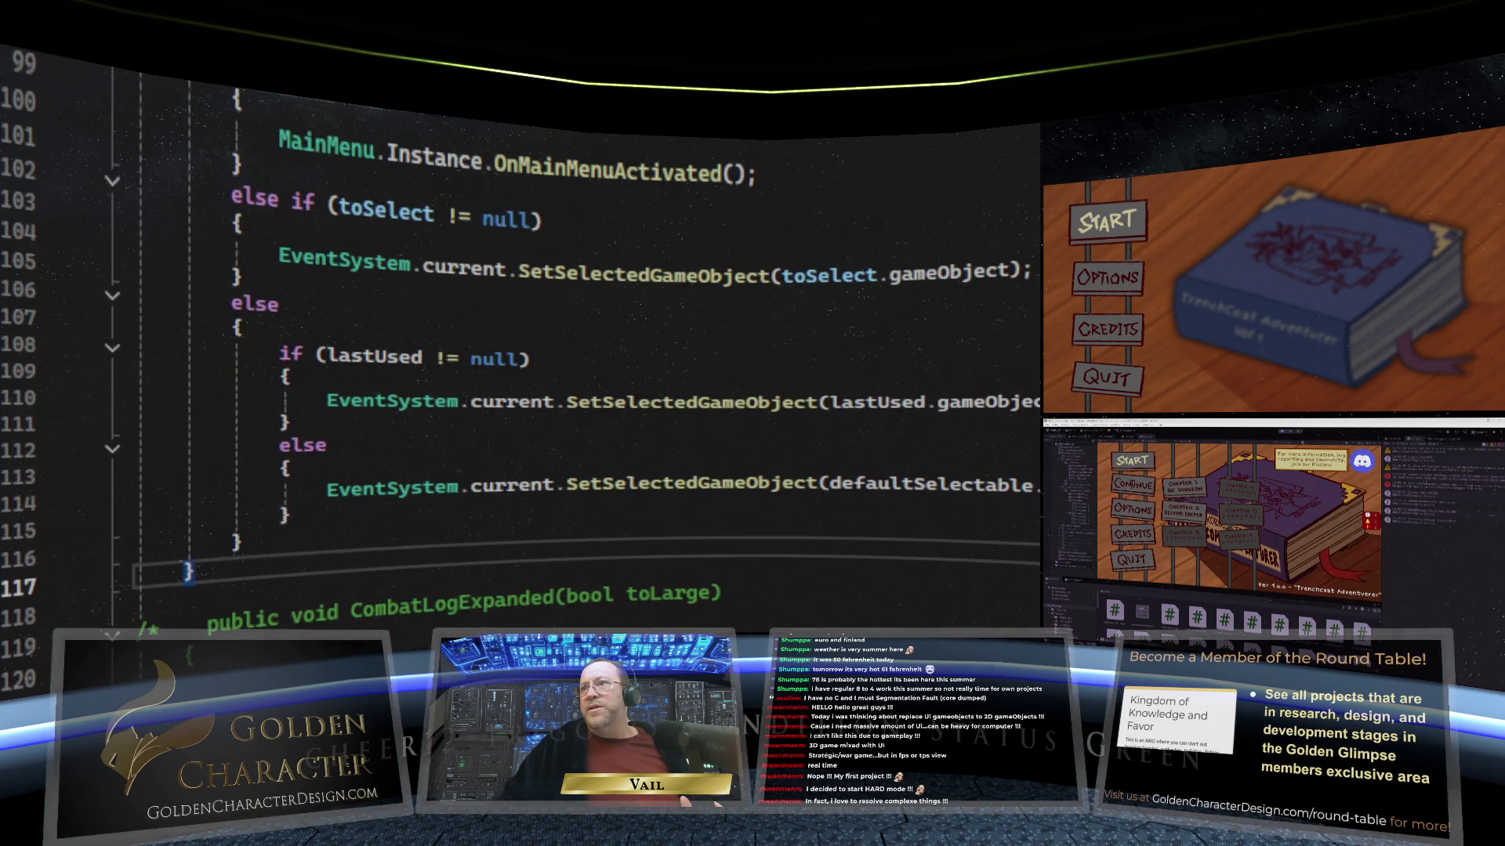
key(Return)
key(Return)
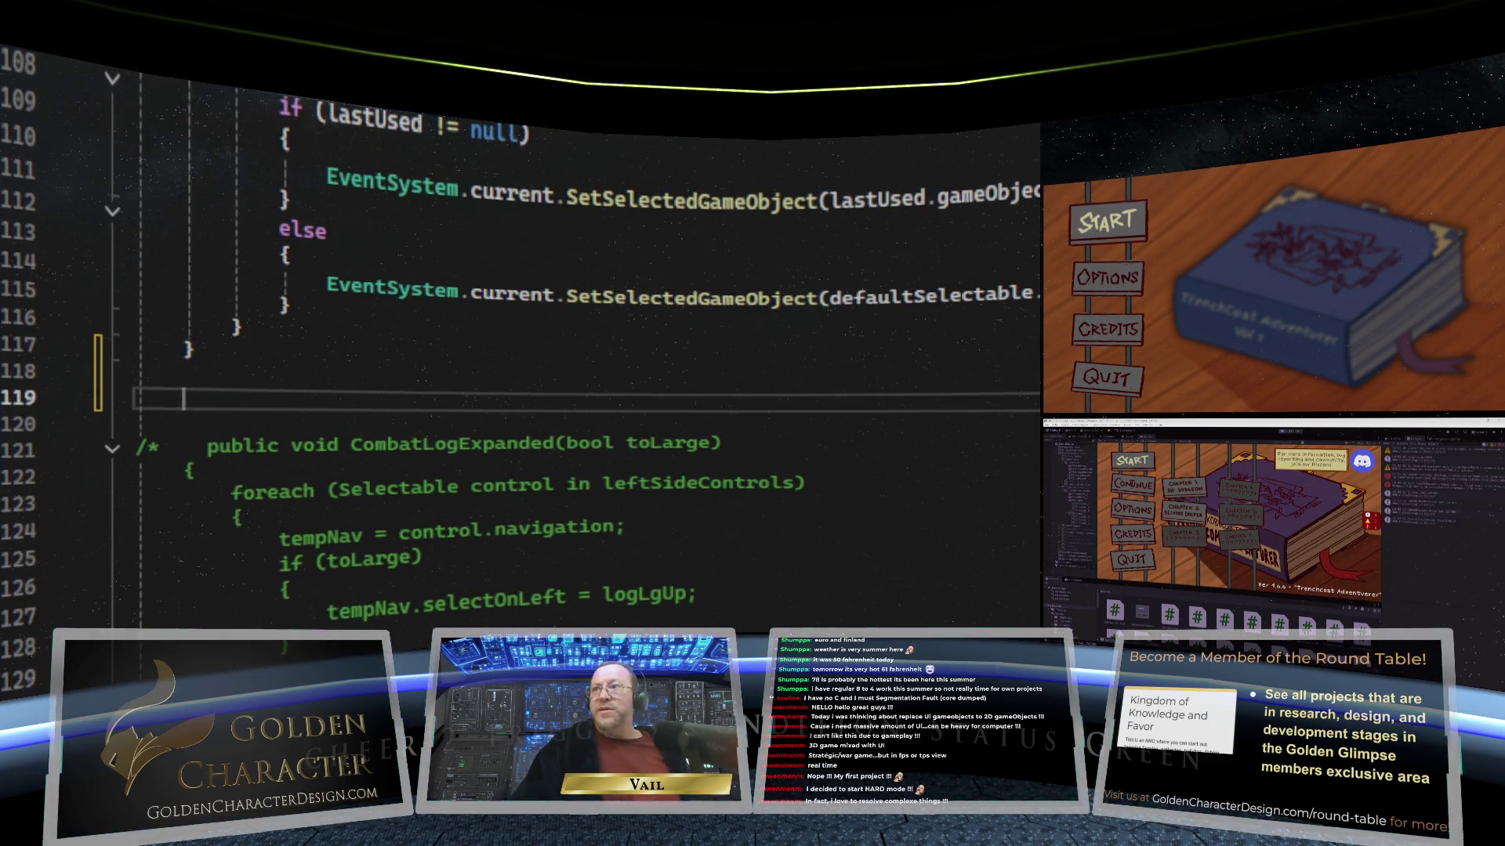
text(public)
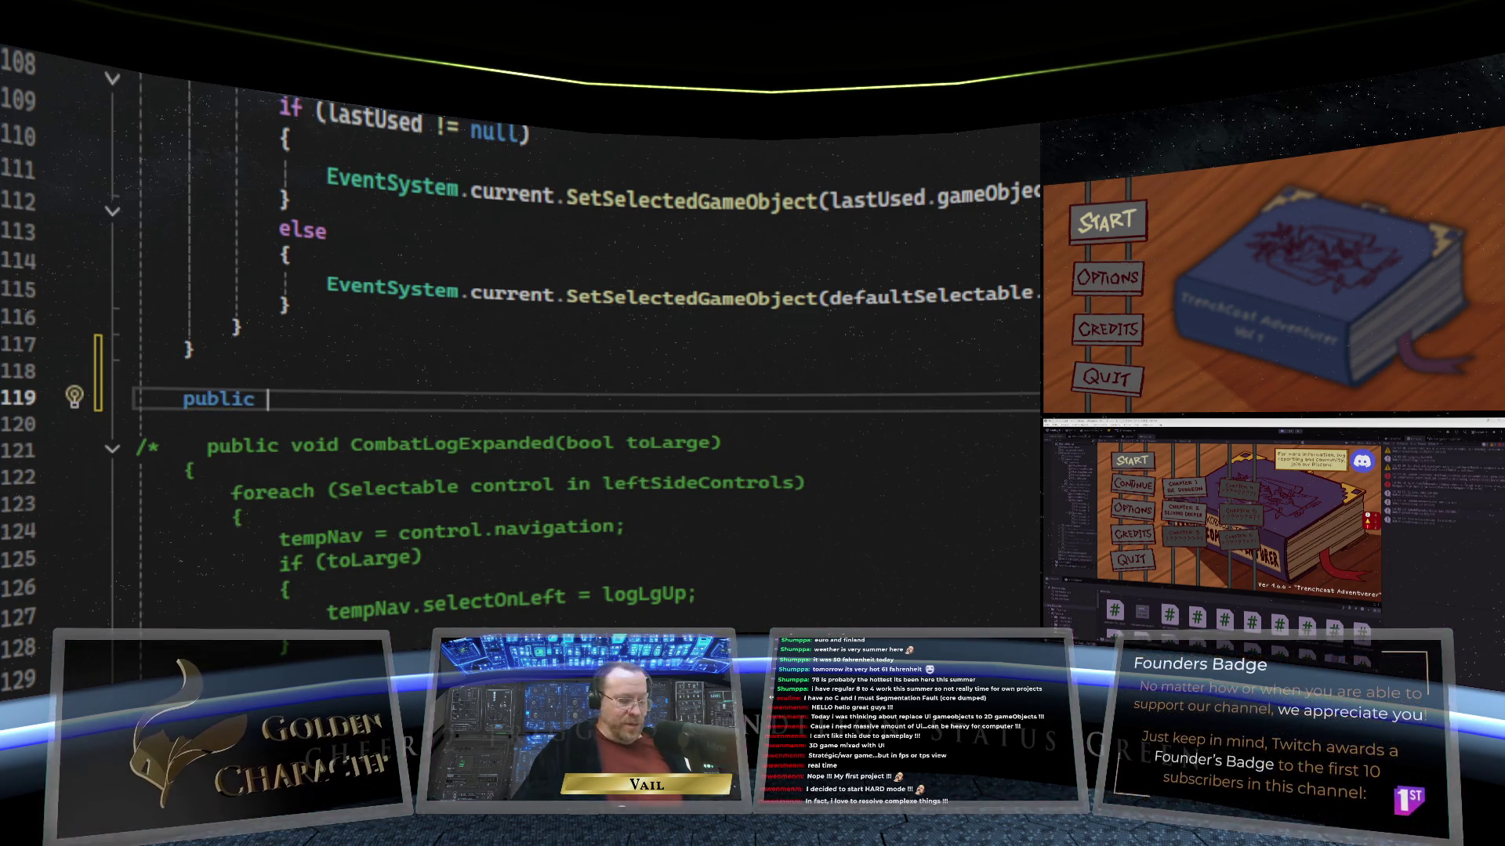
text(void On)
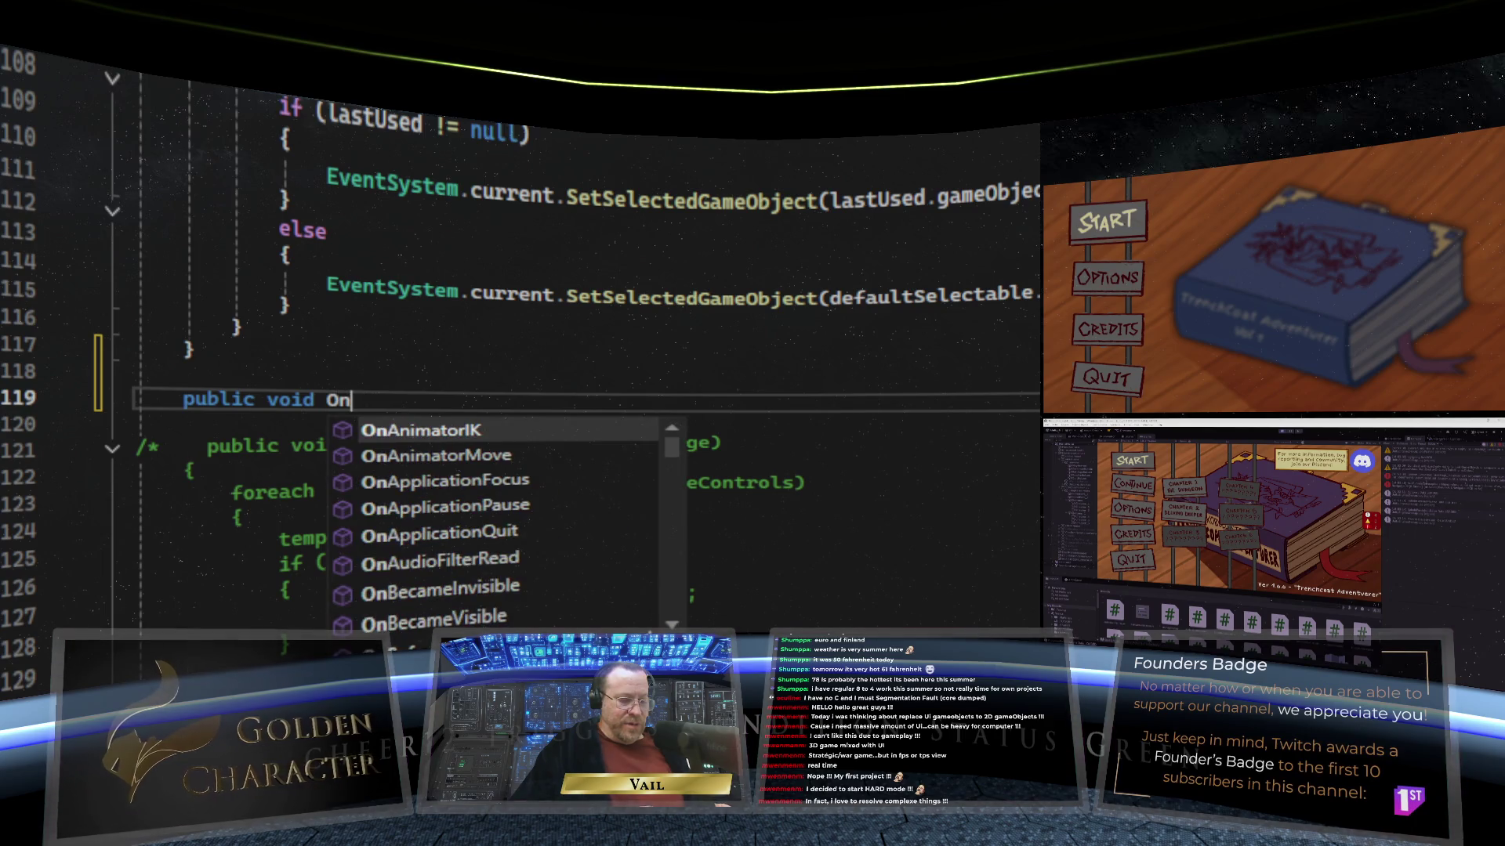
text(Mouse)
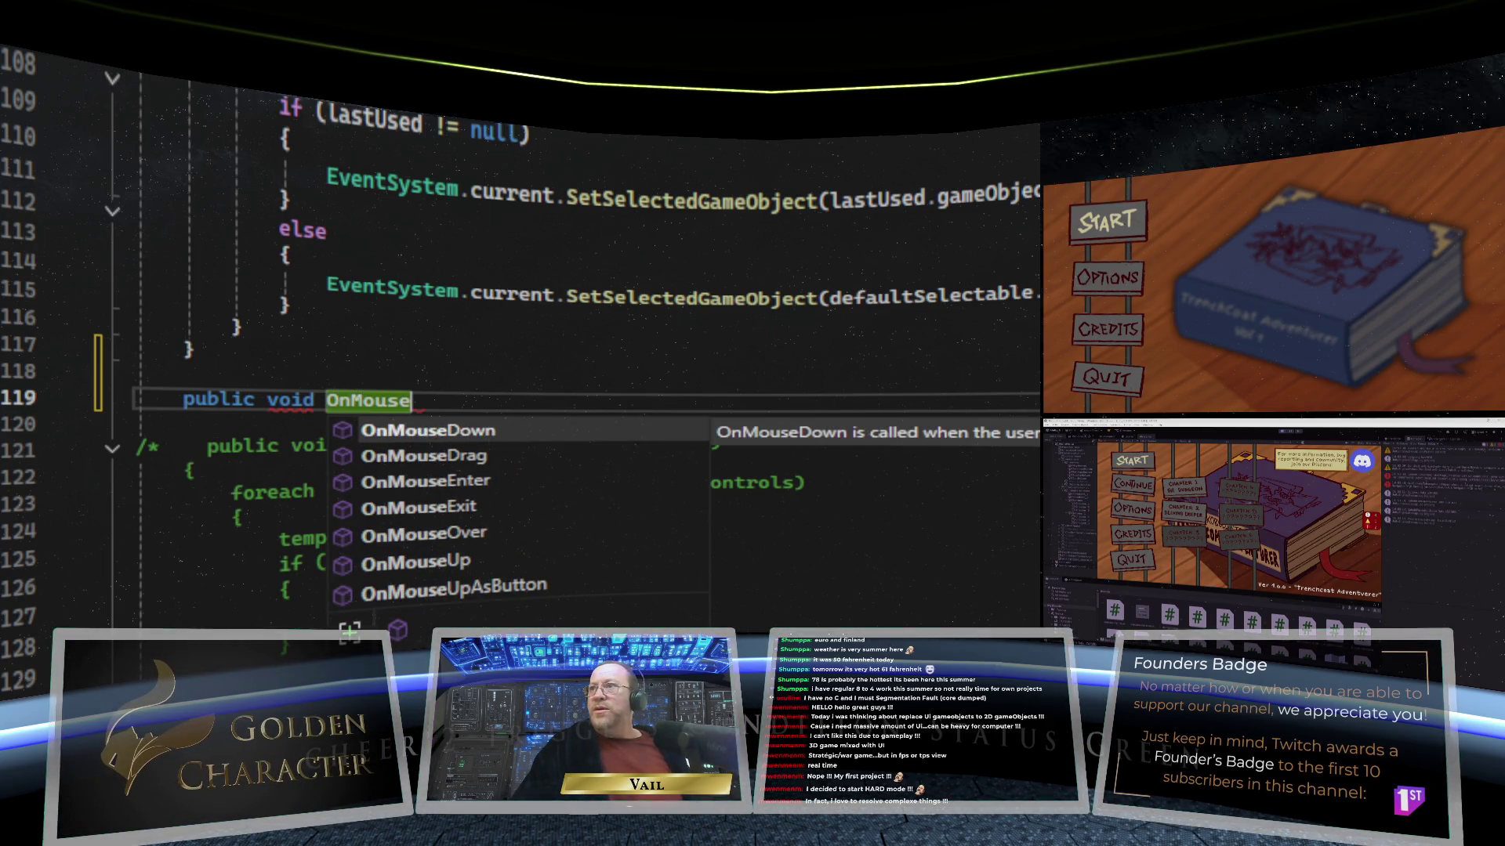
text(D)
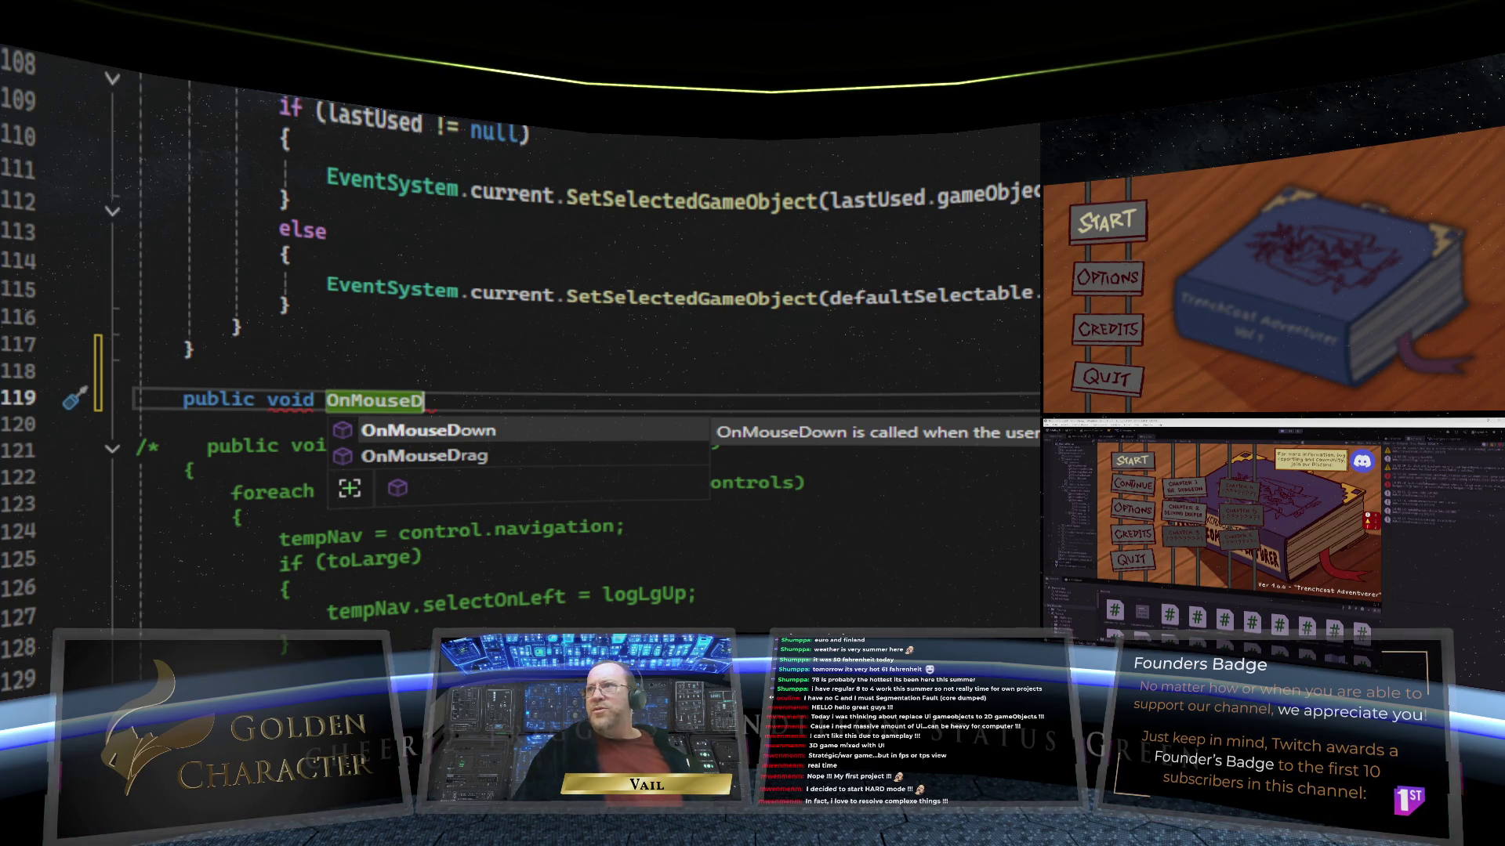
Step: Erase the unfinished OnMouse method name back out of the declaration
key(BackSpace)
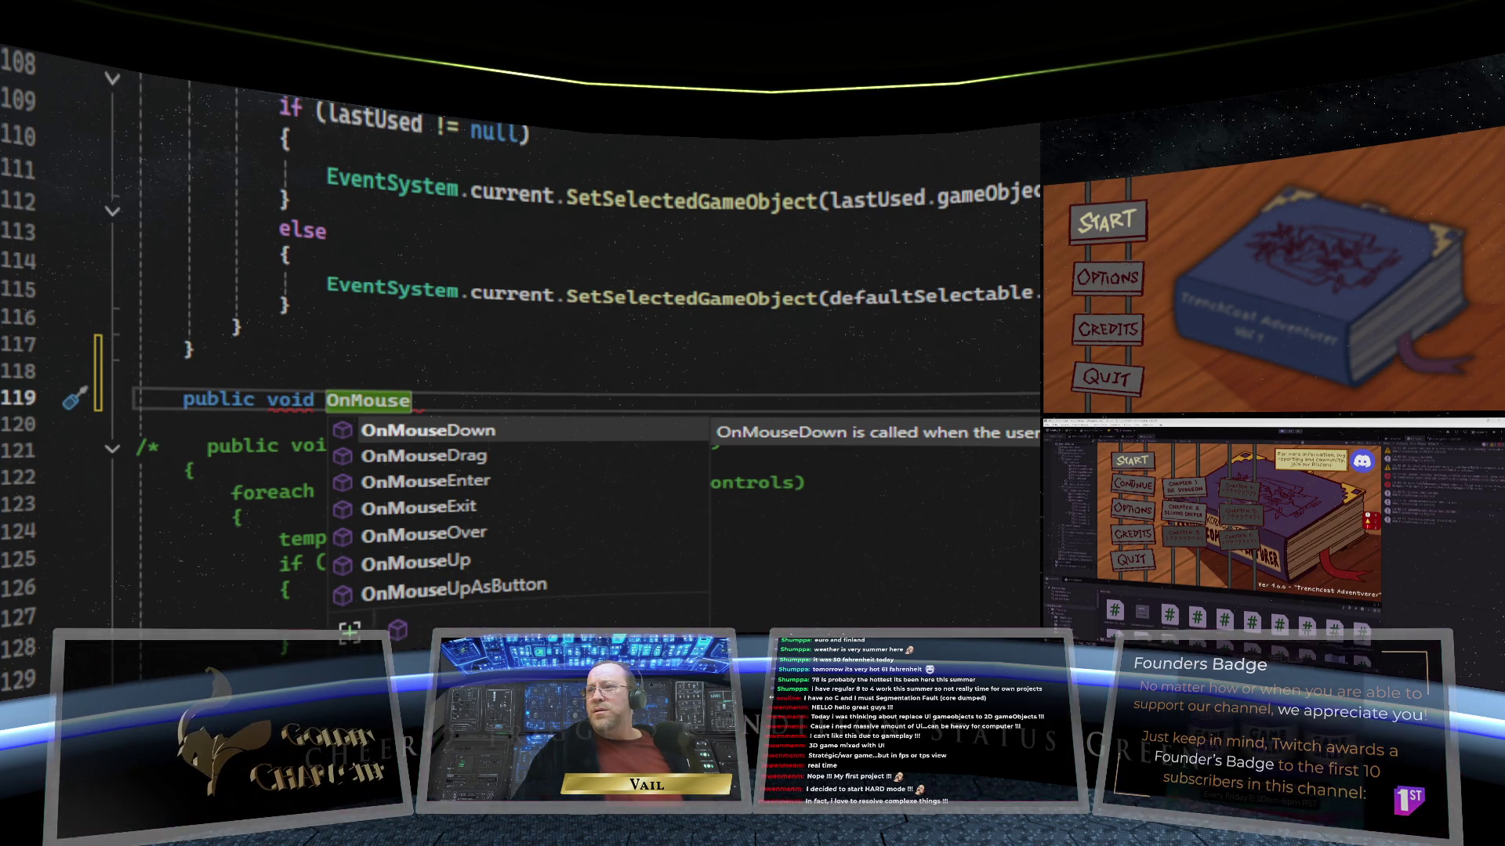
key(BackSpace)
key(BackSpace)
key(BackSpace)
key(BackSpace)
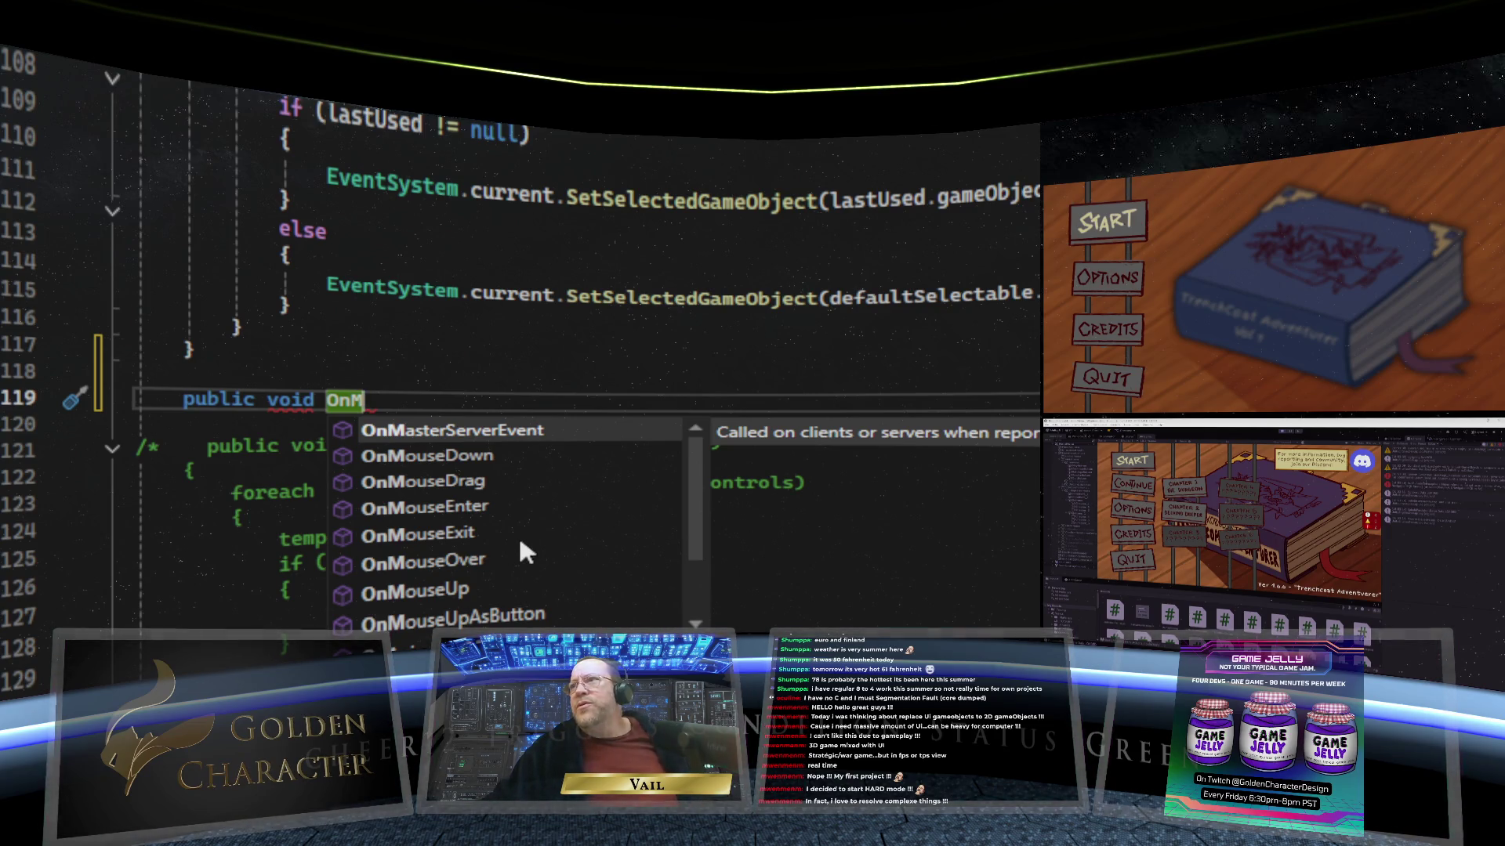
scroll(516, 518, down, 1)
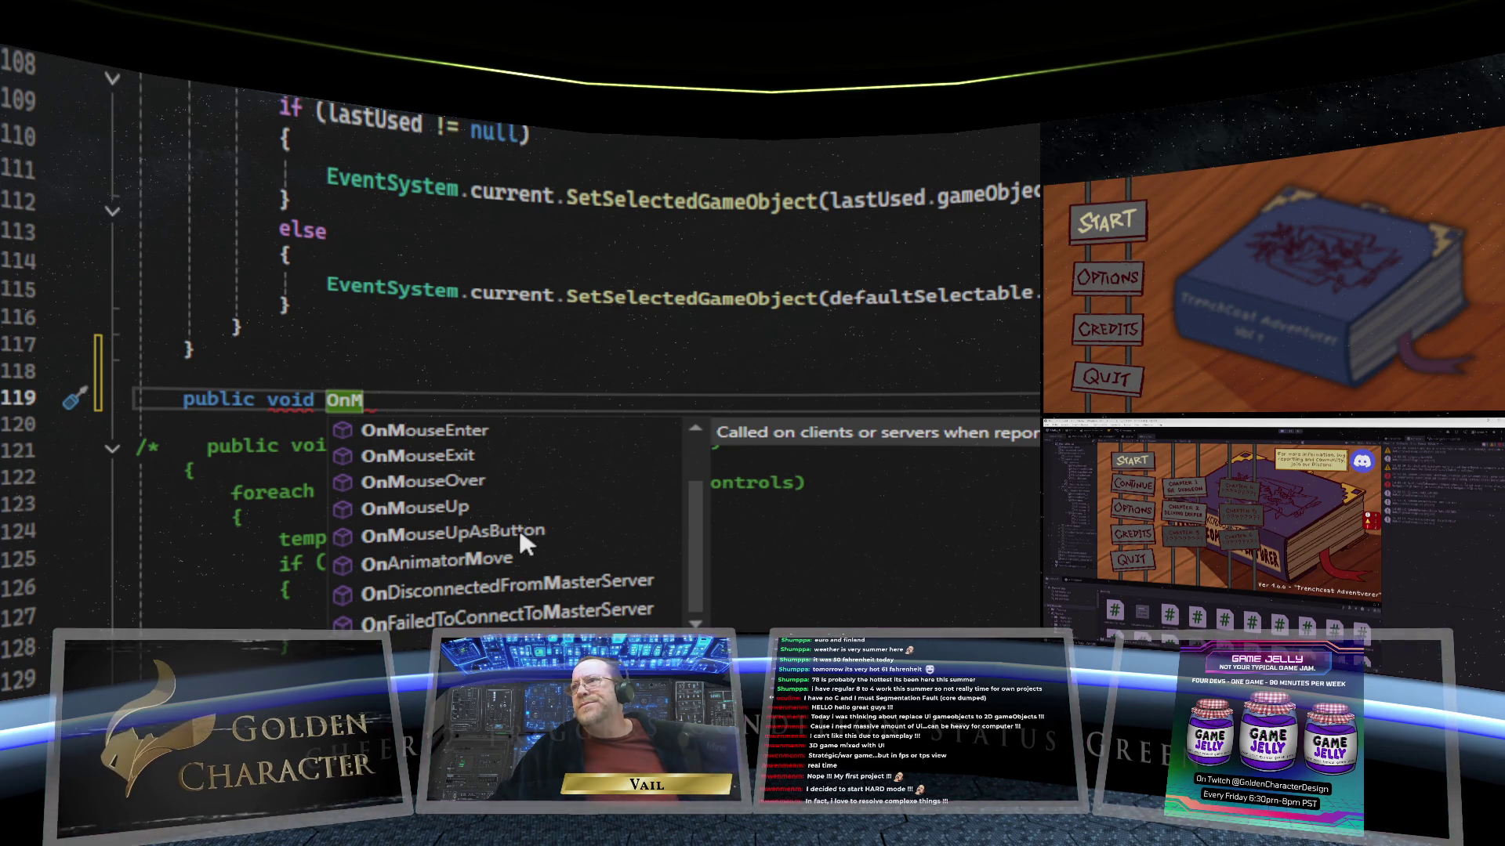
scroll(519, 526, up, 1)
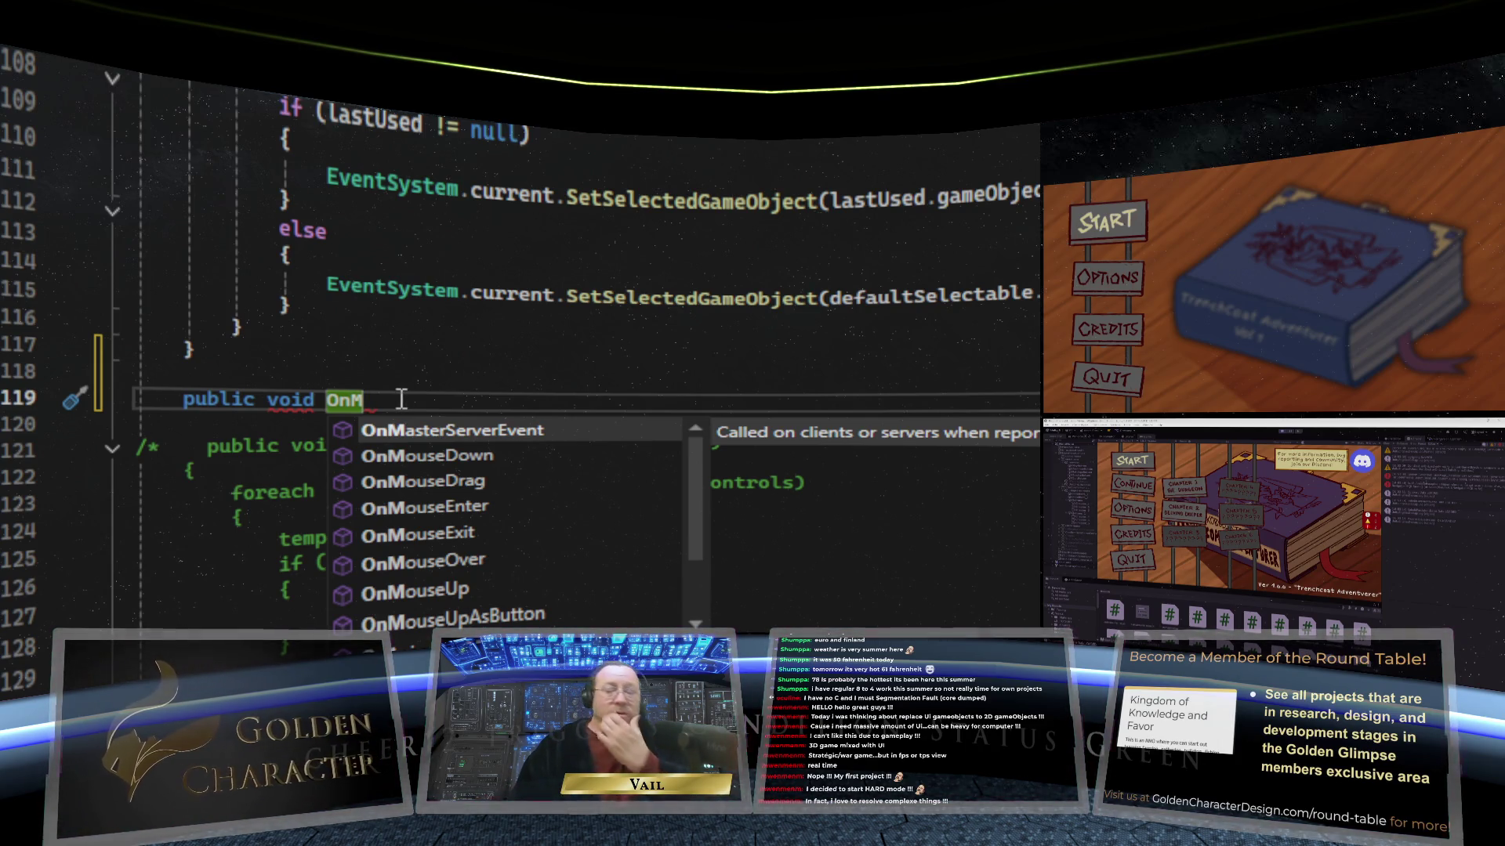
key(BackSpace)
key(BackSpace)
key(BackSpace)
key(BackSpace)
key(BackSpace)
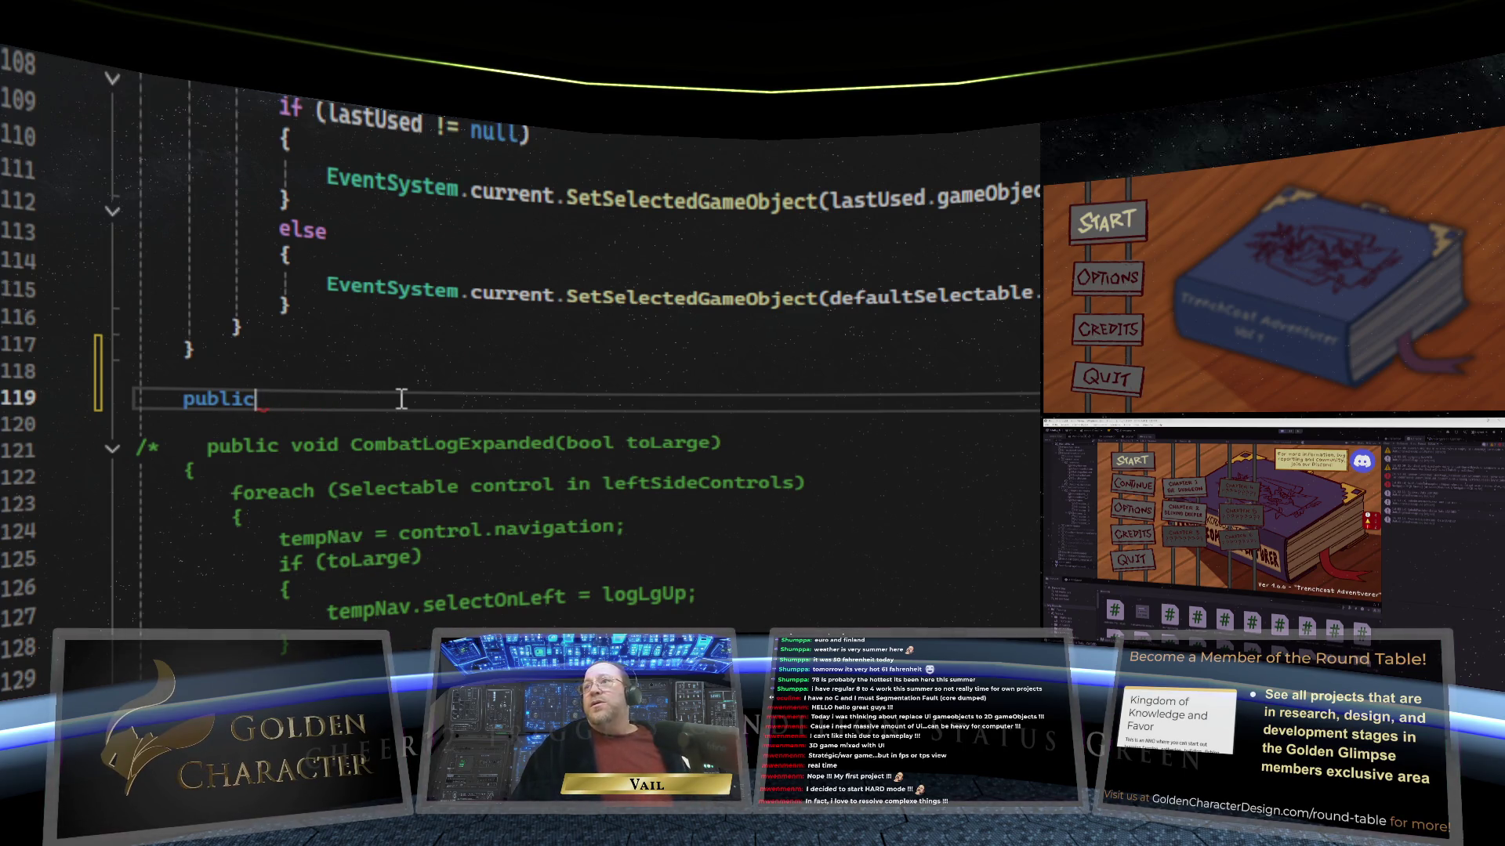
key(BackSpace)
key(BackSpace)
key(BackSpace)
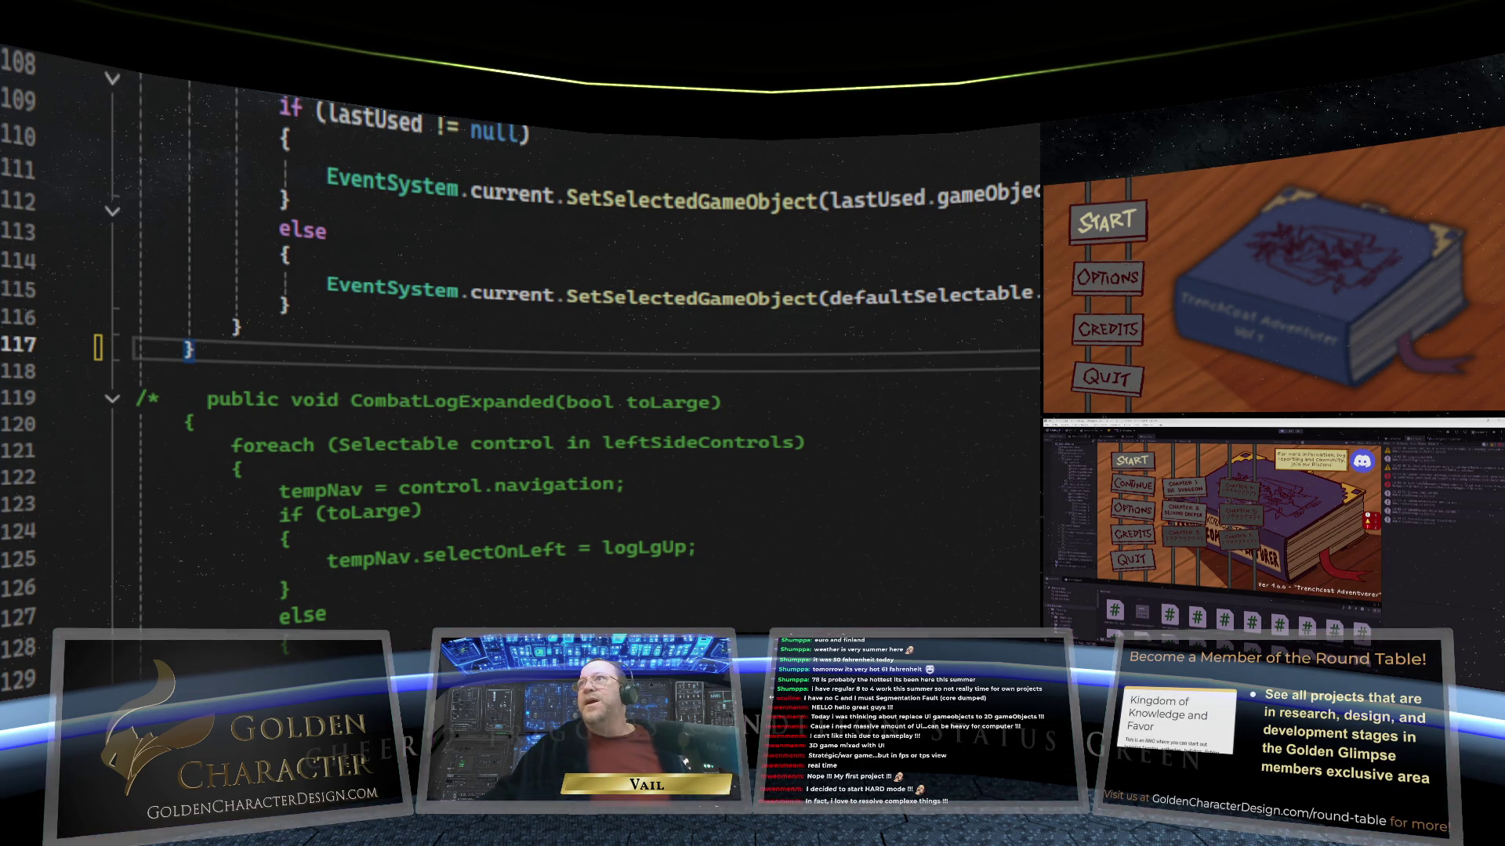
key(ctrl+s)
scroll(517, 353, down, 15)
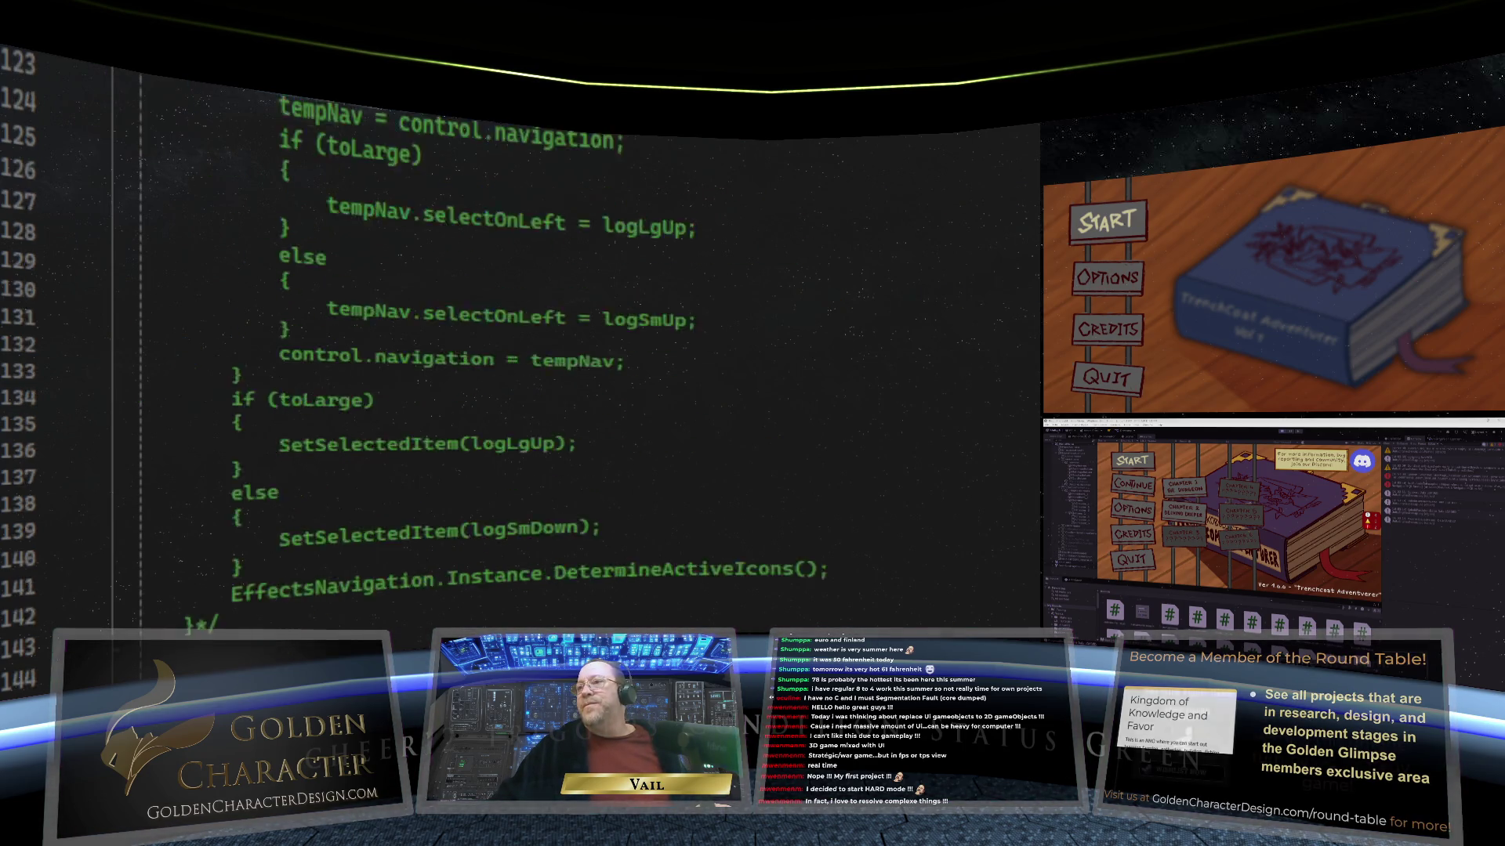
scroll(517, 353, down, 11)
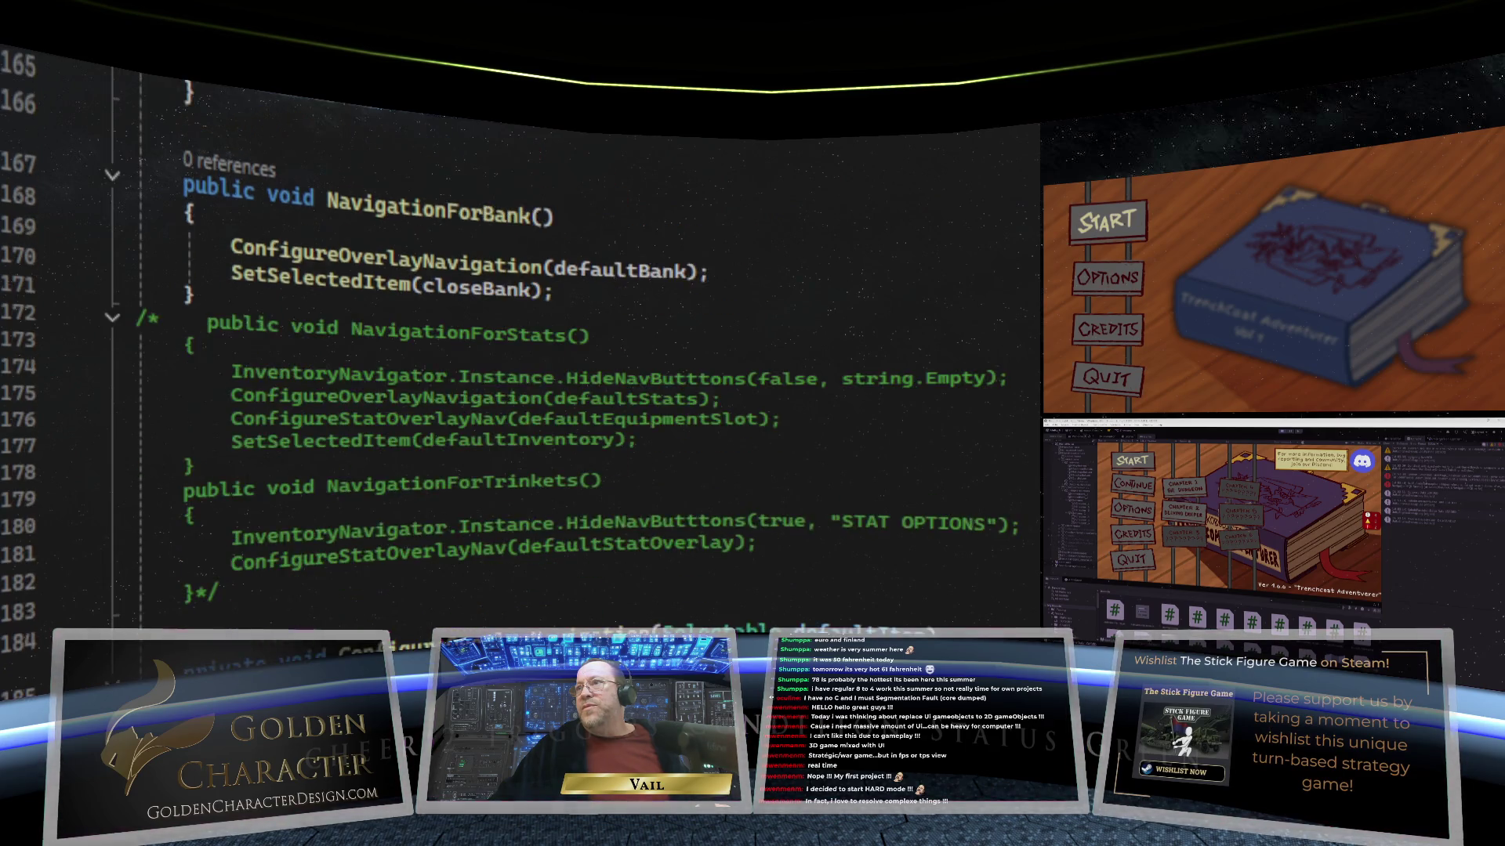
scroll(671, 376, up, 8)
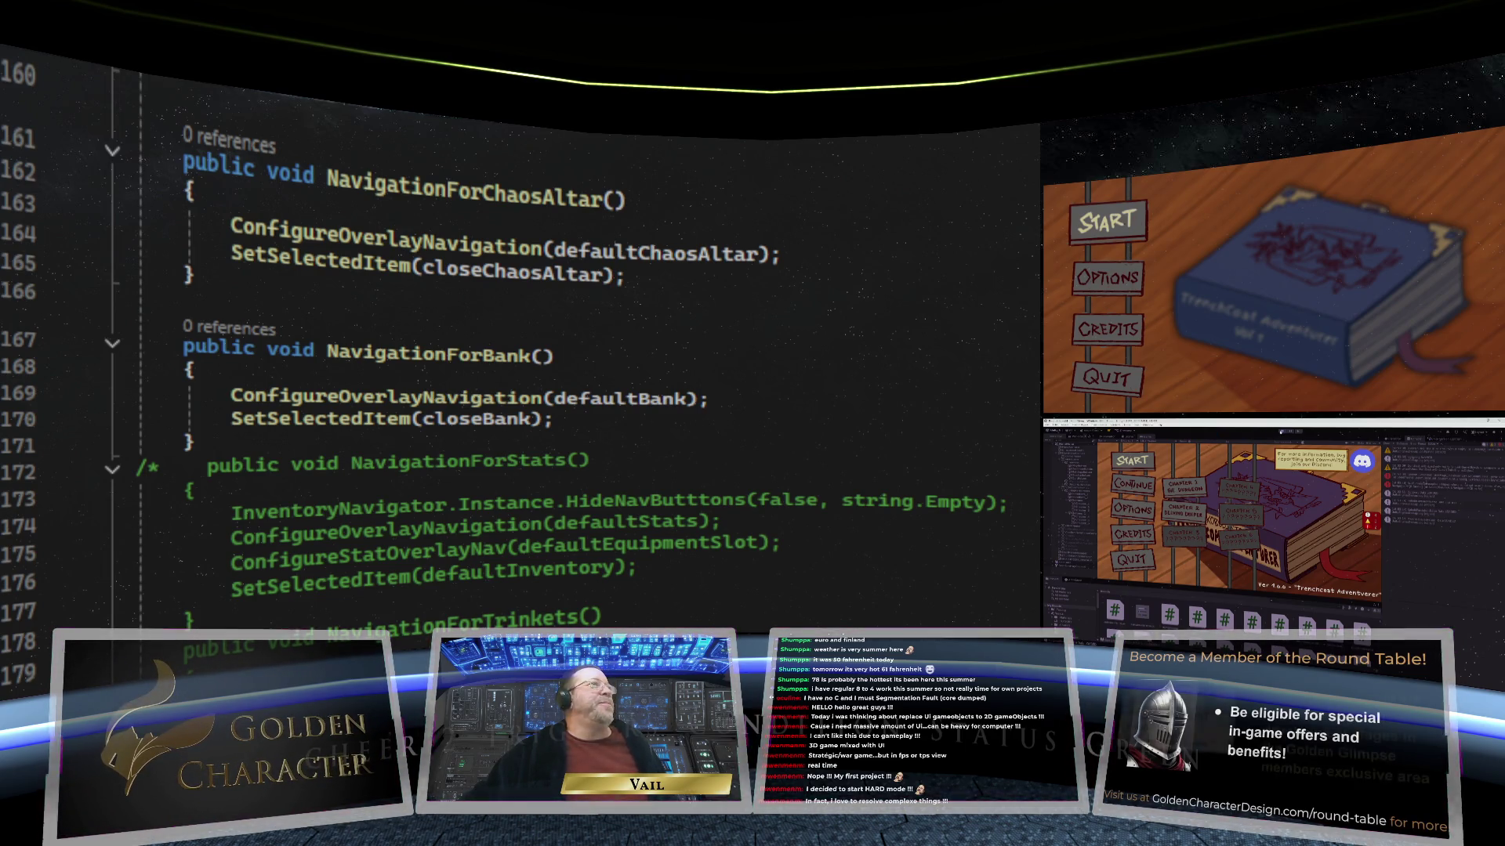
Step: Switch to the Unity Editor and enter Play mode to test the main menu
click(1280, 433)
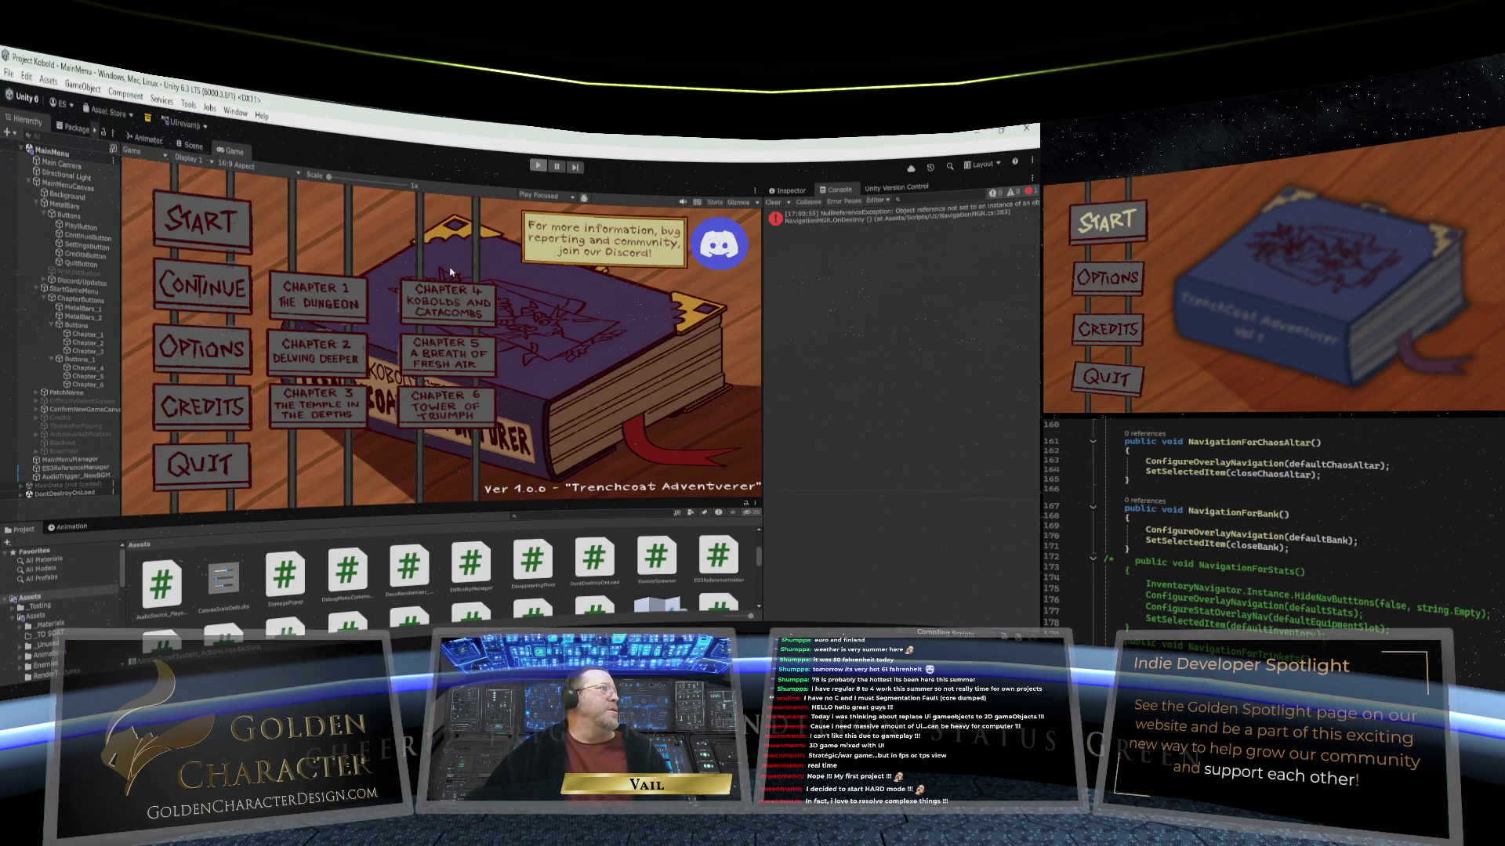
click(532, 172)
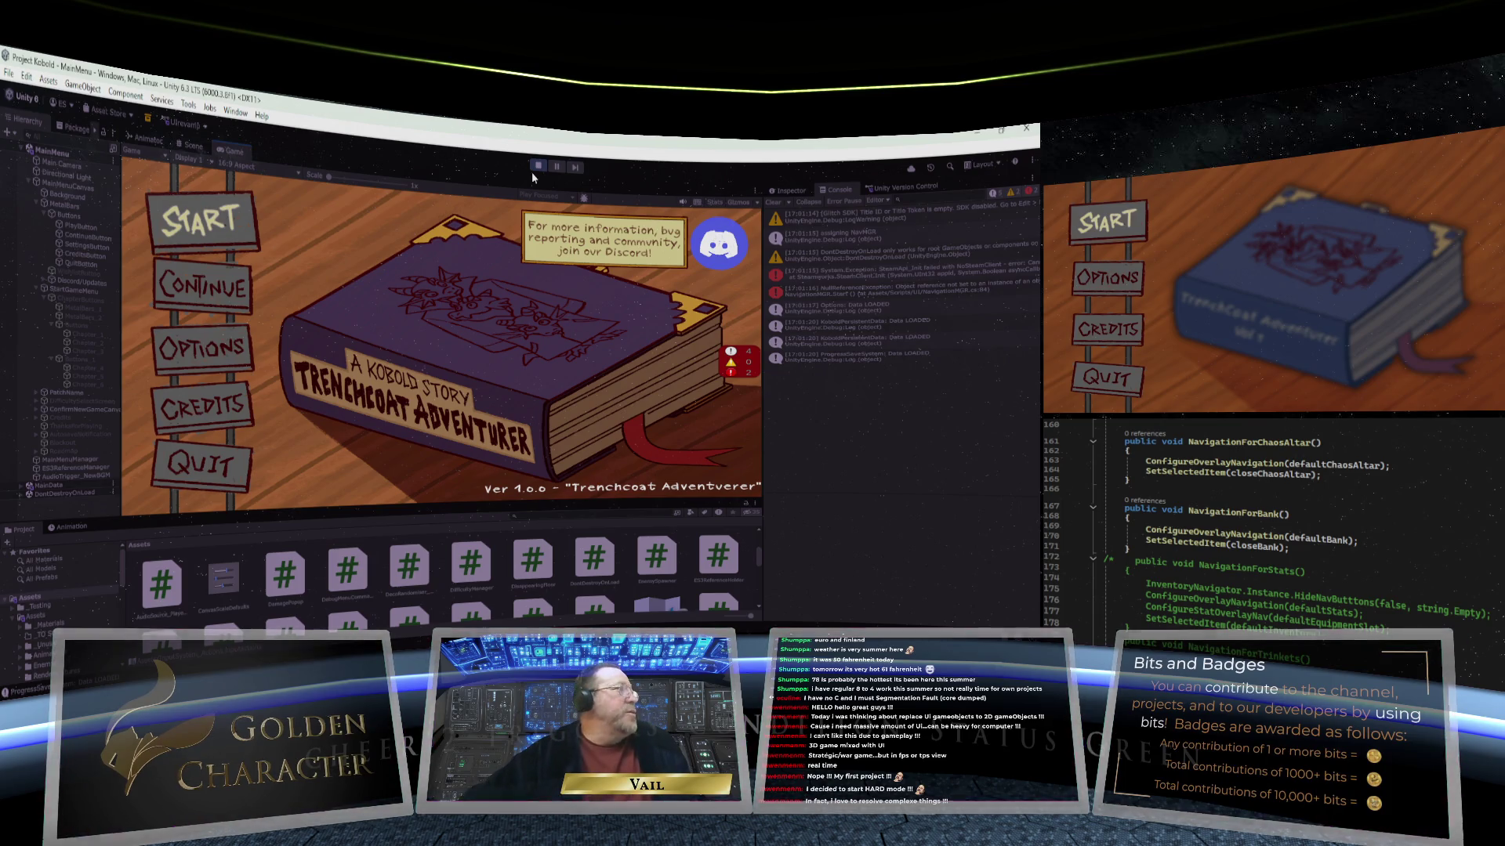
Step: Arrow between Start and Continue, then step into and through the Chapter 1 and 2 signs
key(Down)
key(Down)
key(Down)
key(Up)
key(Up)
key(Up)
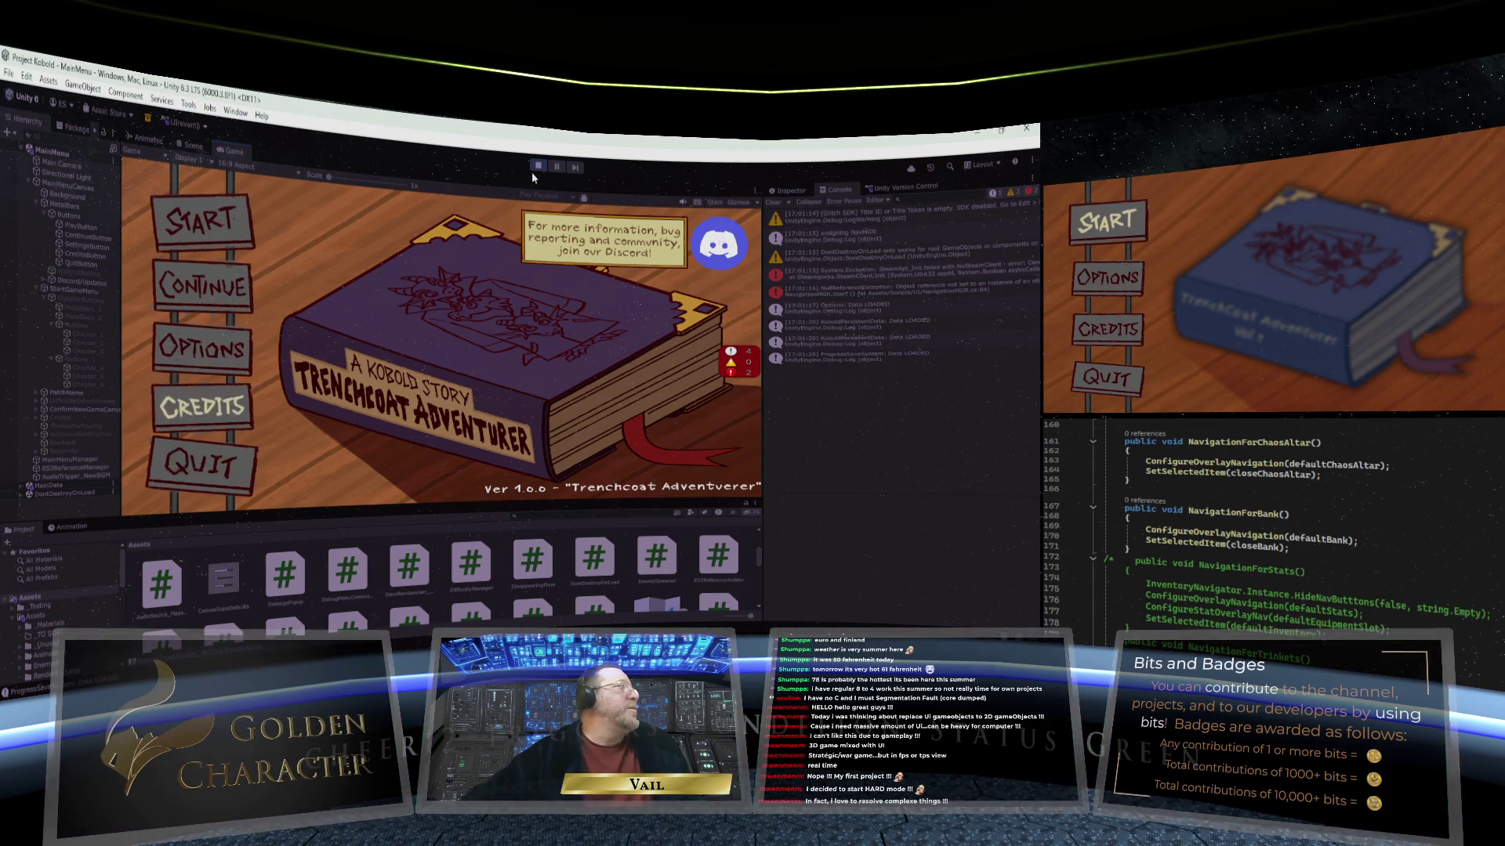
key(Return)
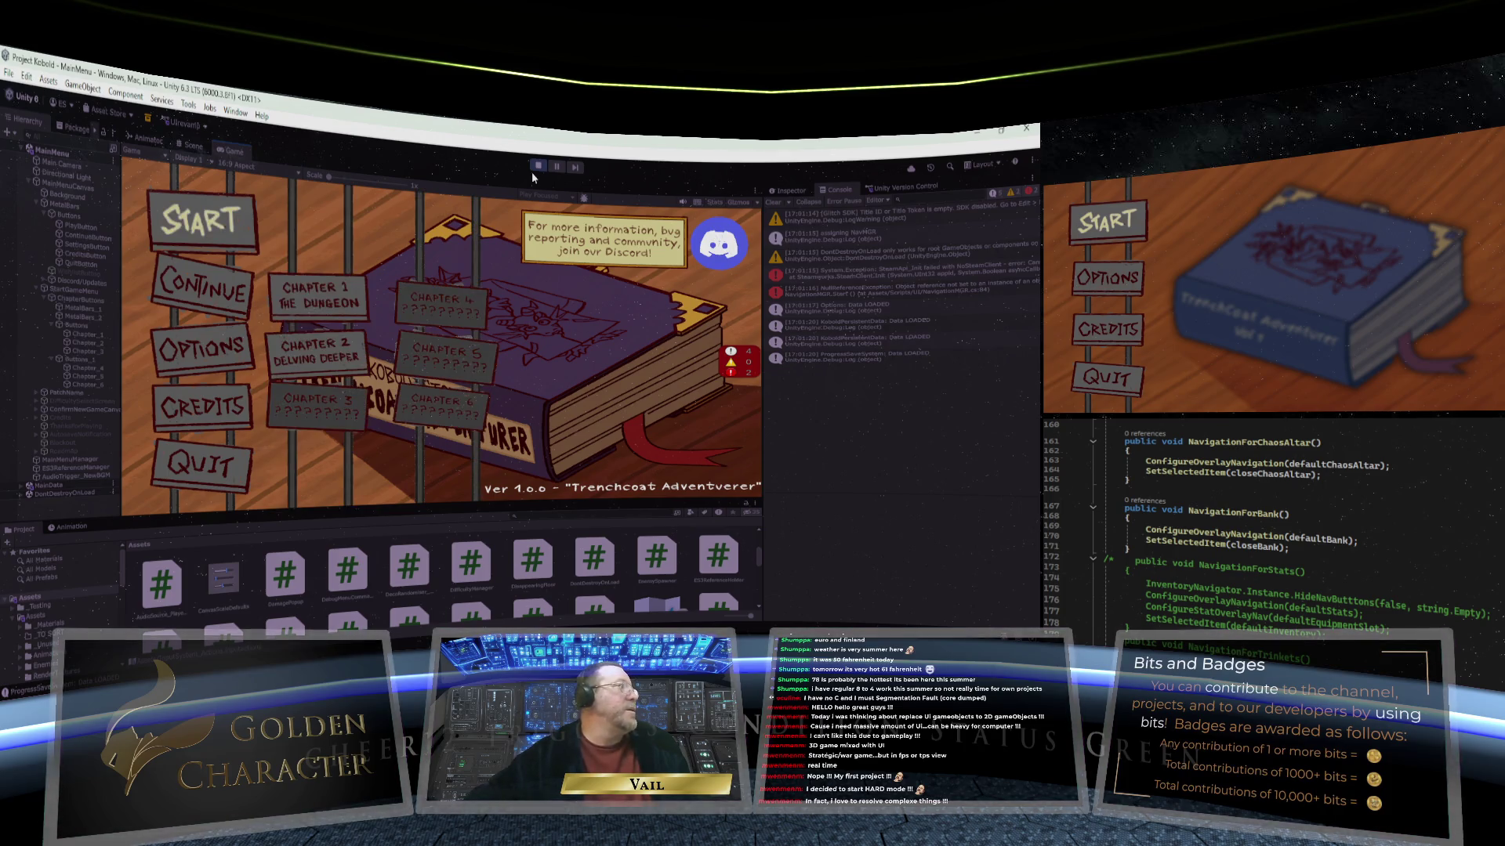
key(Right)
key(Down)
key(Left)
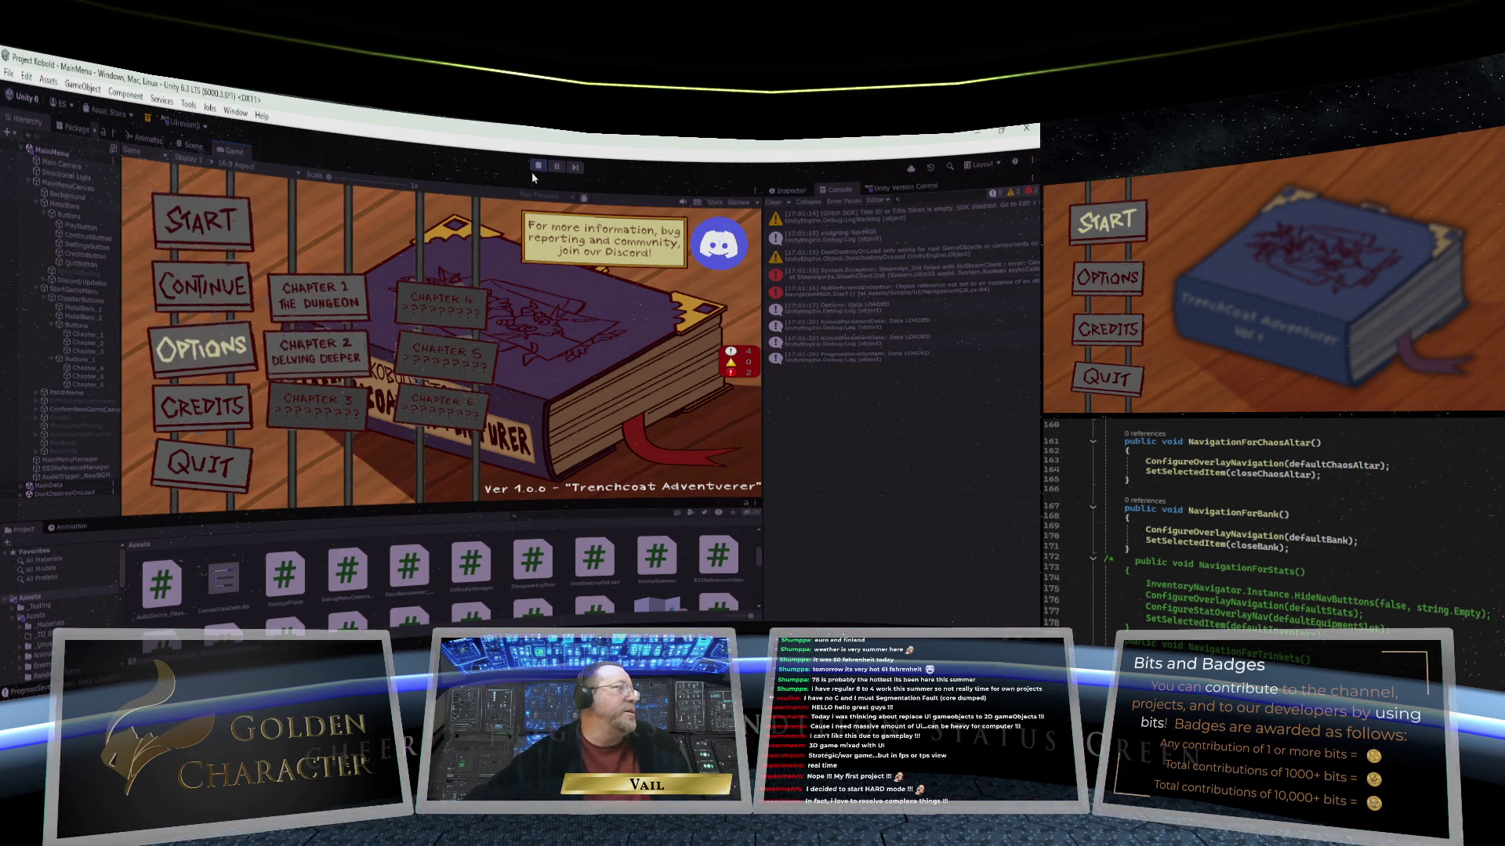
key(Right)
key(Up)
key(Down)
key(Up)
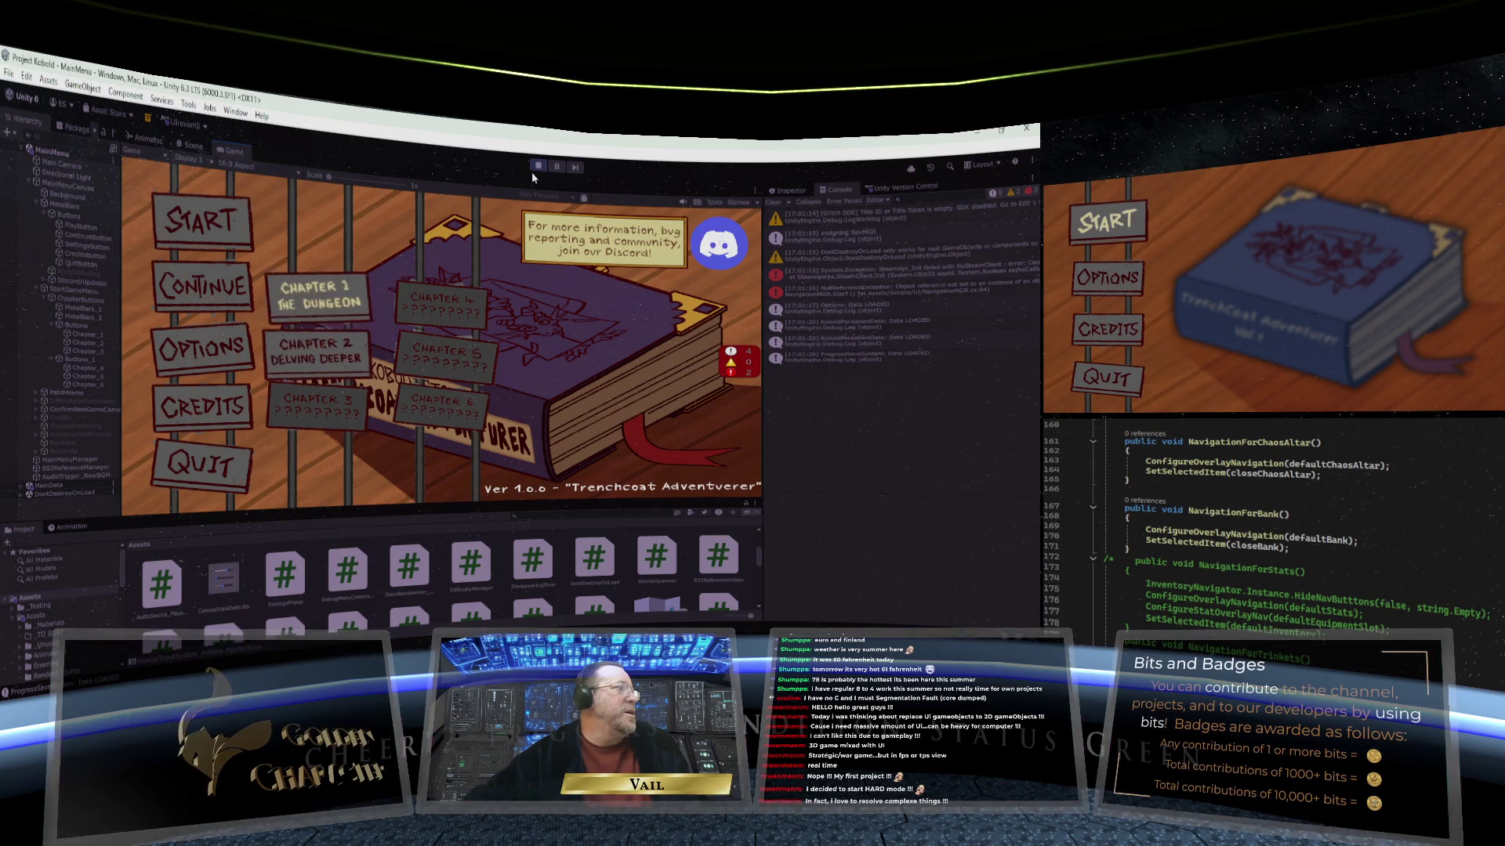
Step: Arrow back through Continue, Start and Options, then across to Chapter 1 again
key(Down)
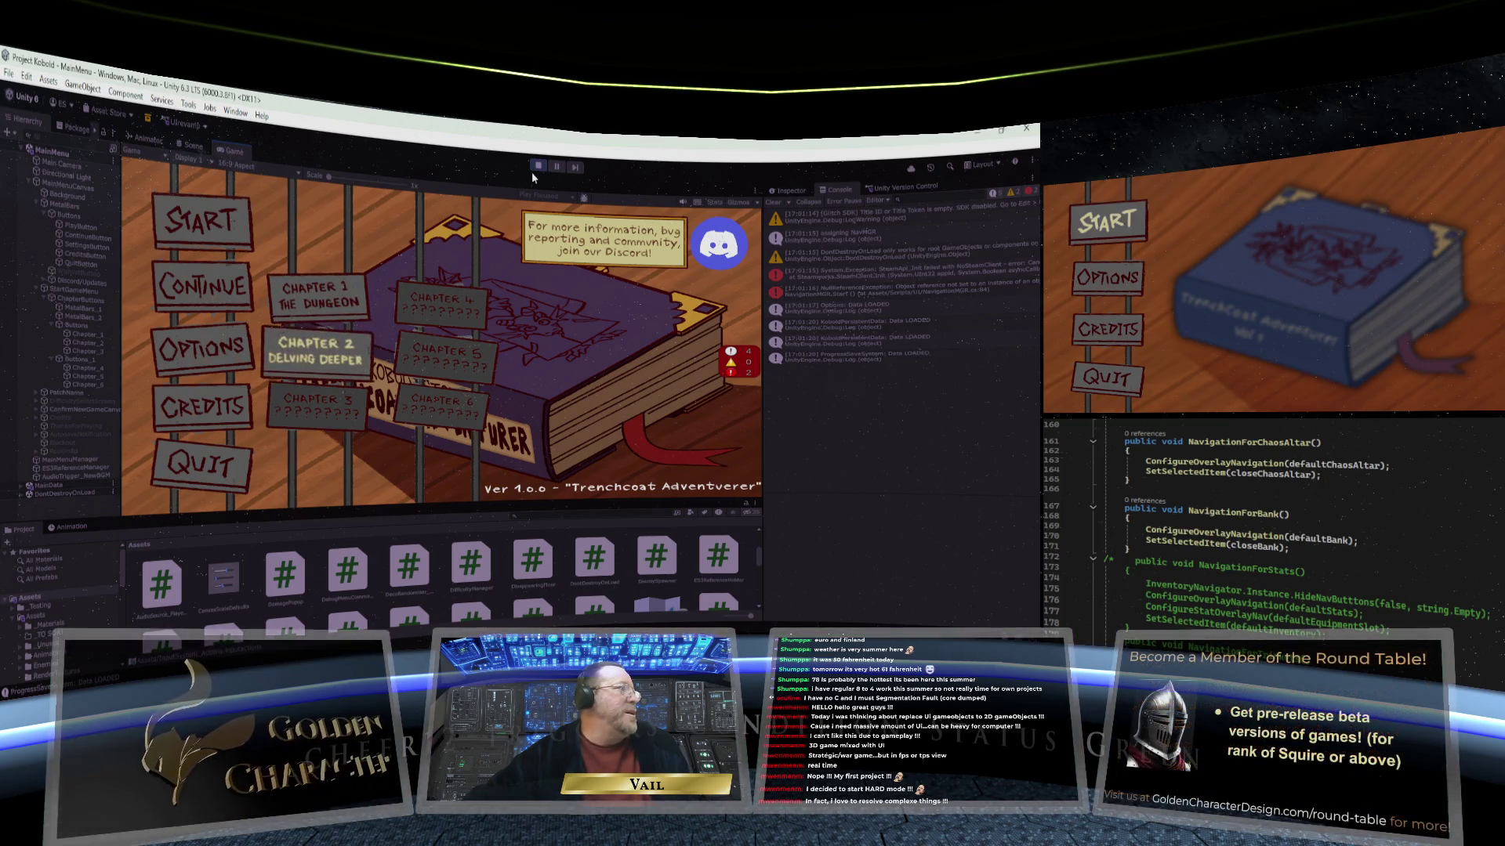
key(Up)
key(Left)
key(Up)
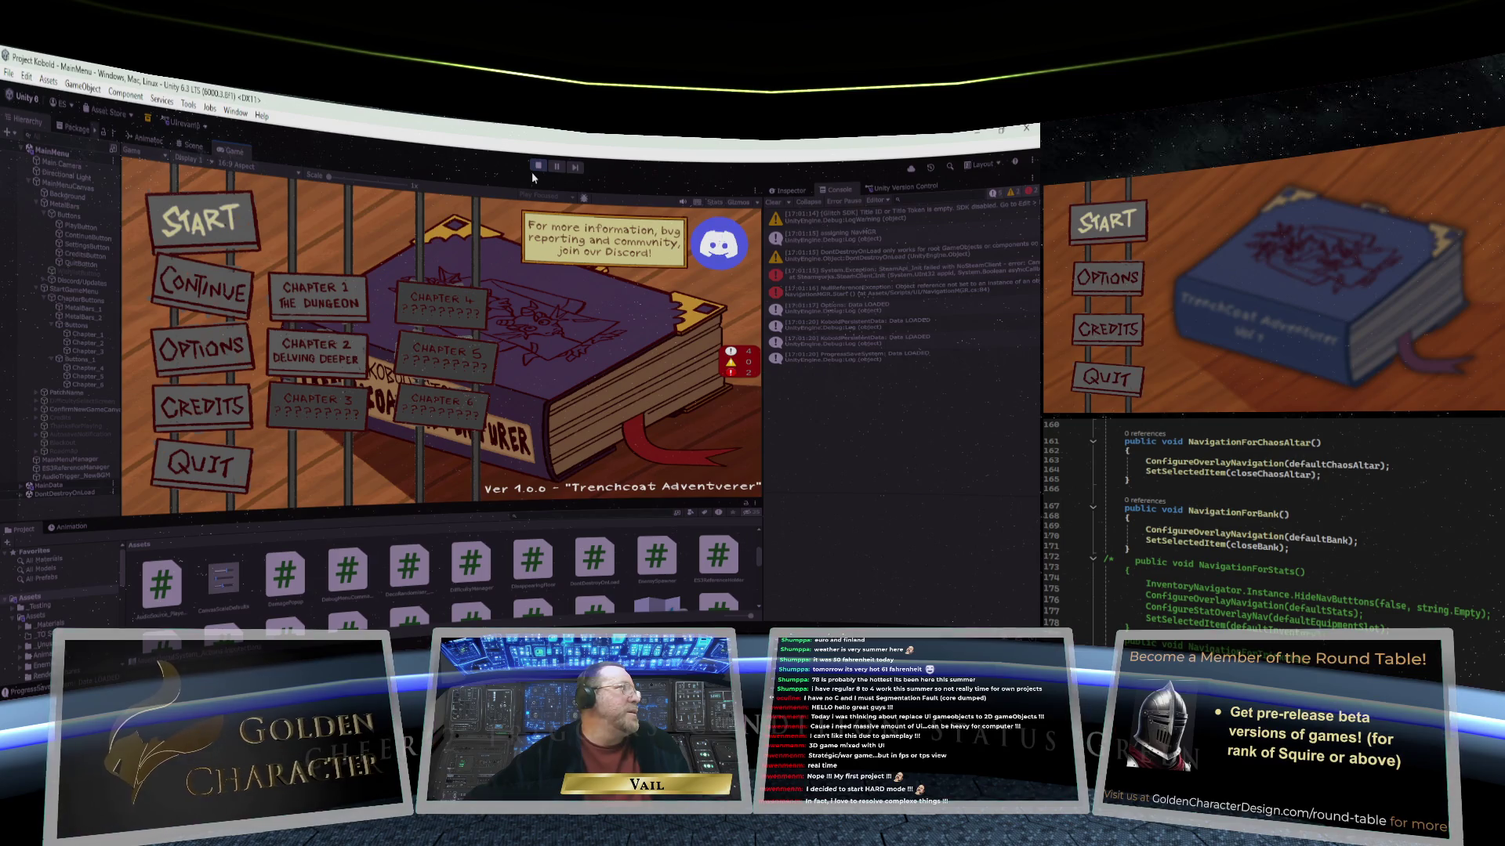
key(Down)
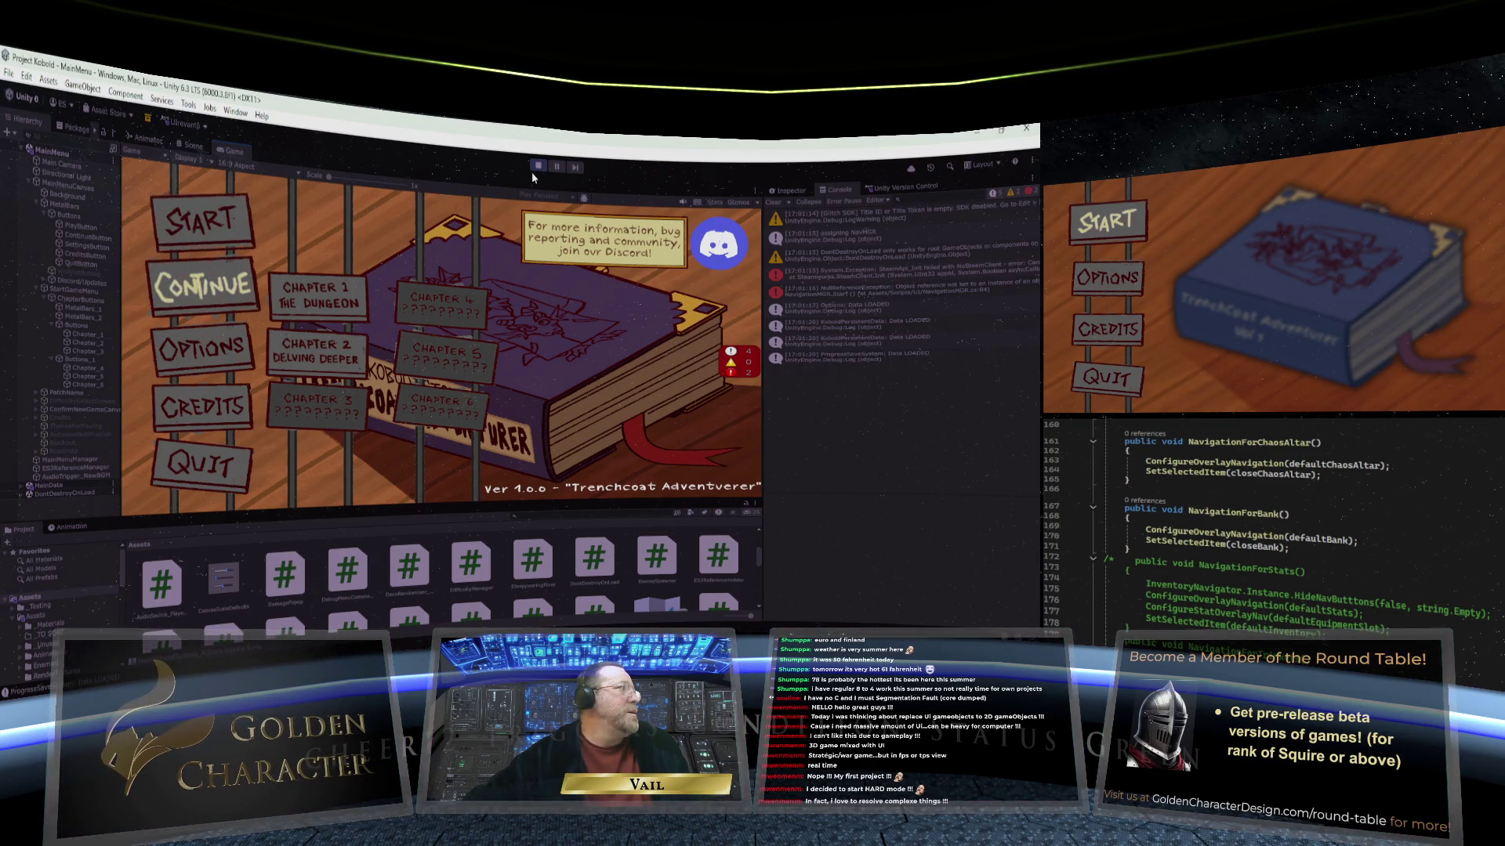
key(Down)
key(Up)
key(Up)
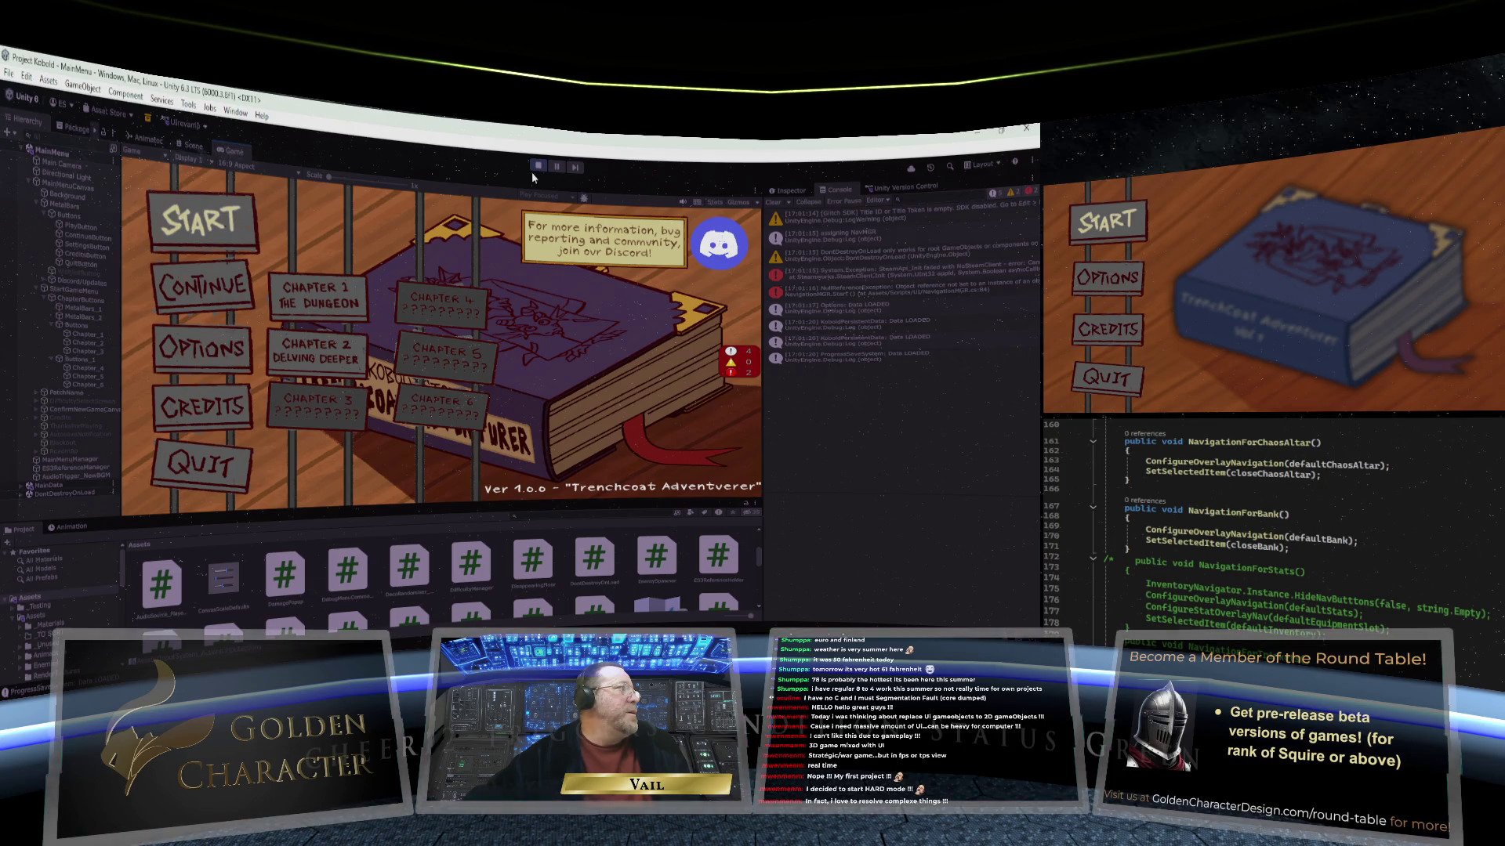
key(Down)
key(Right)
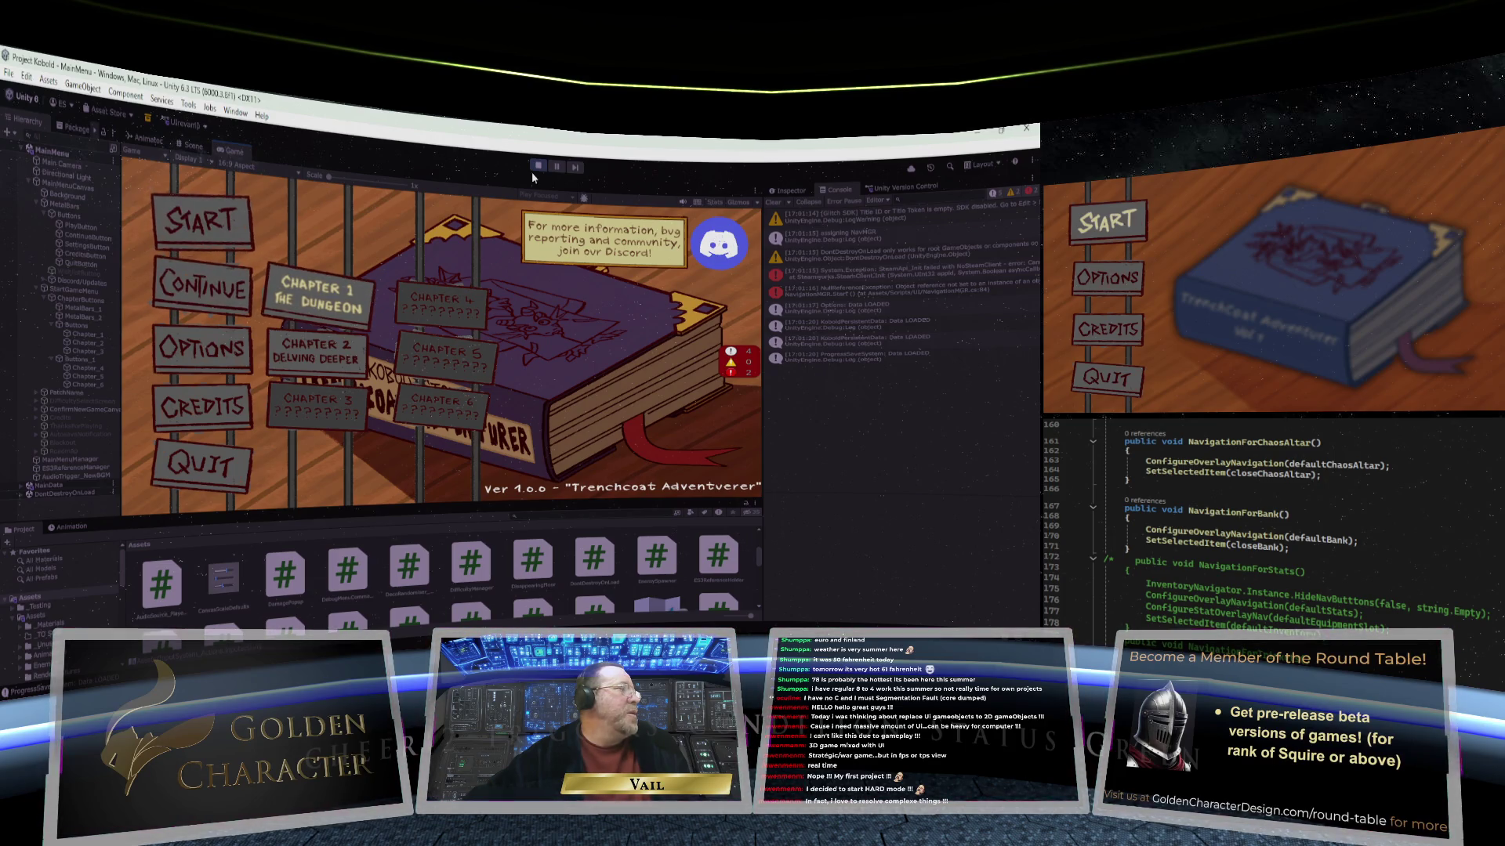
key(Left)
key(Right)
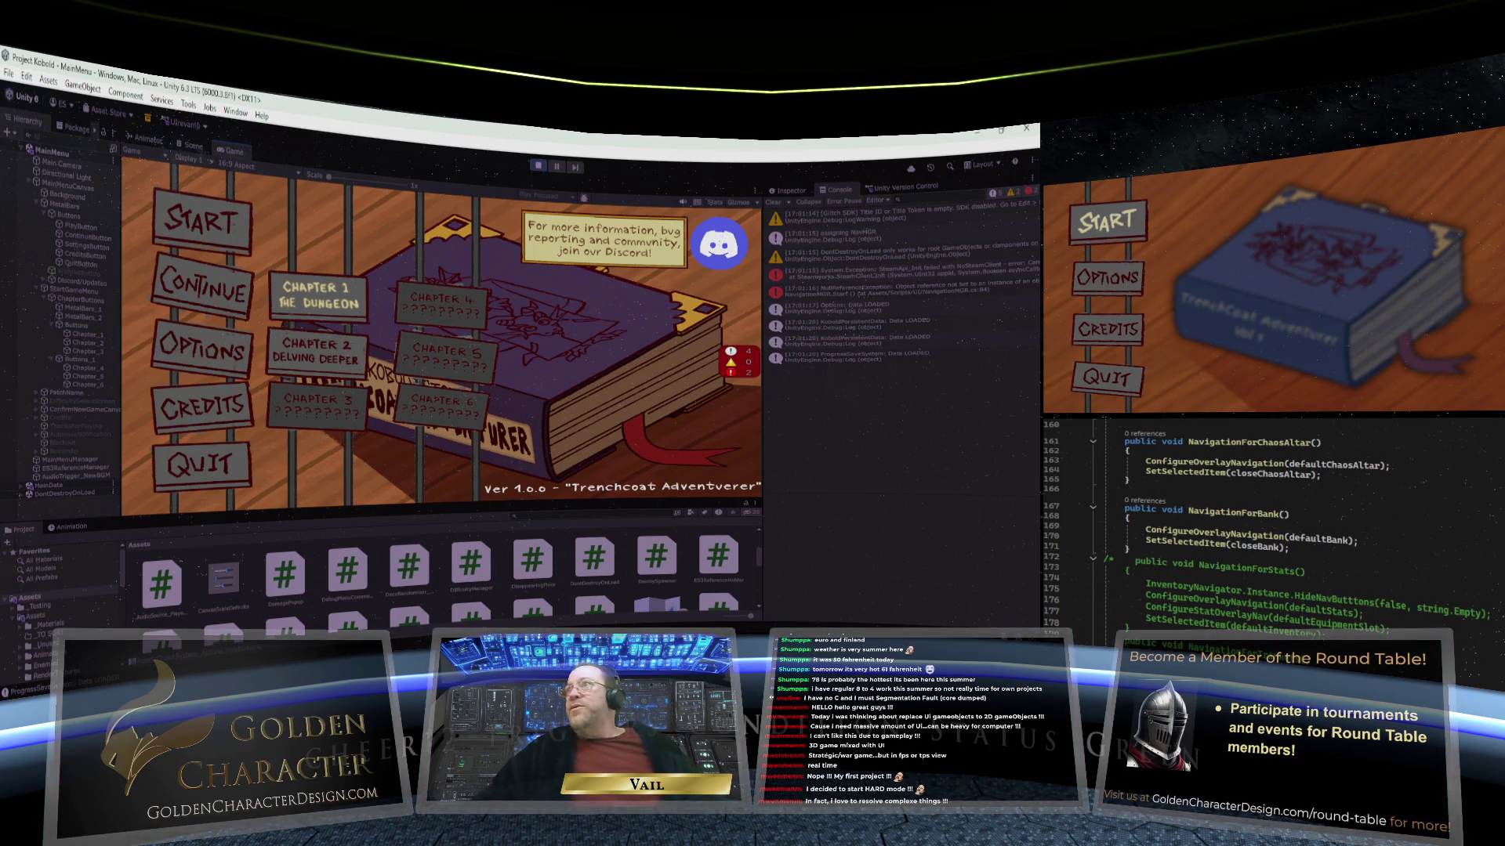
Step: Review NavigationMGR's MouseActionDetected and NavigationDetected methods, then stop the game's Play mode
scroll(1254, 494, down, 20)
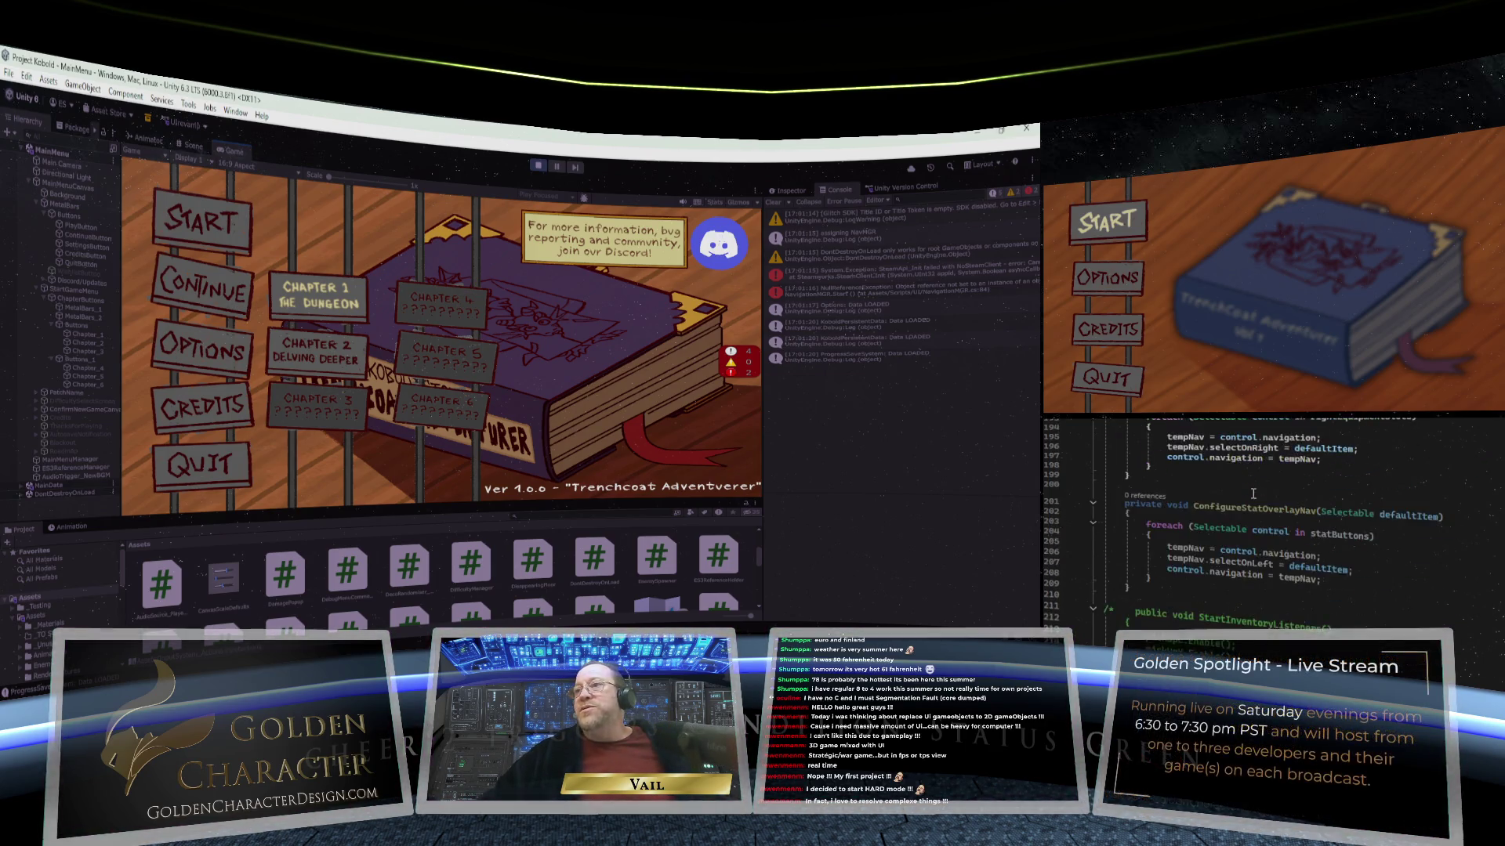
scroll(1254, 494, down, 20)
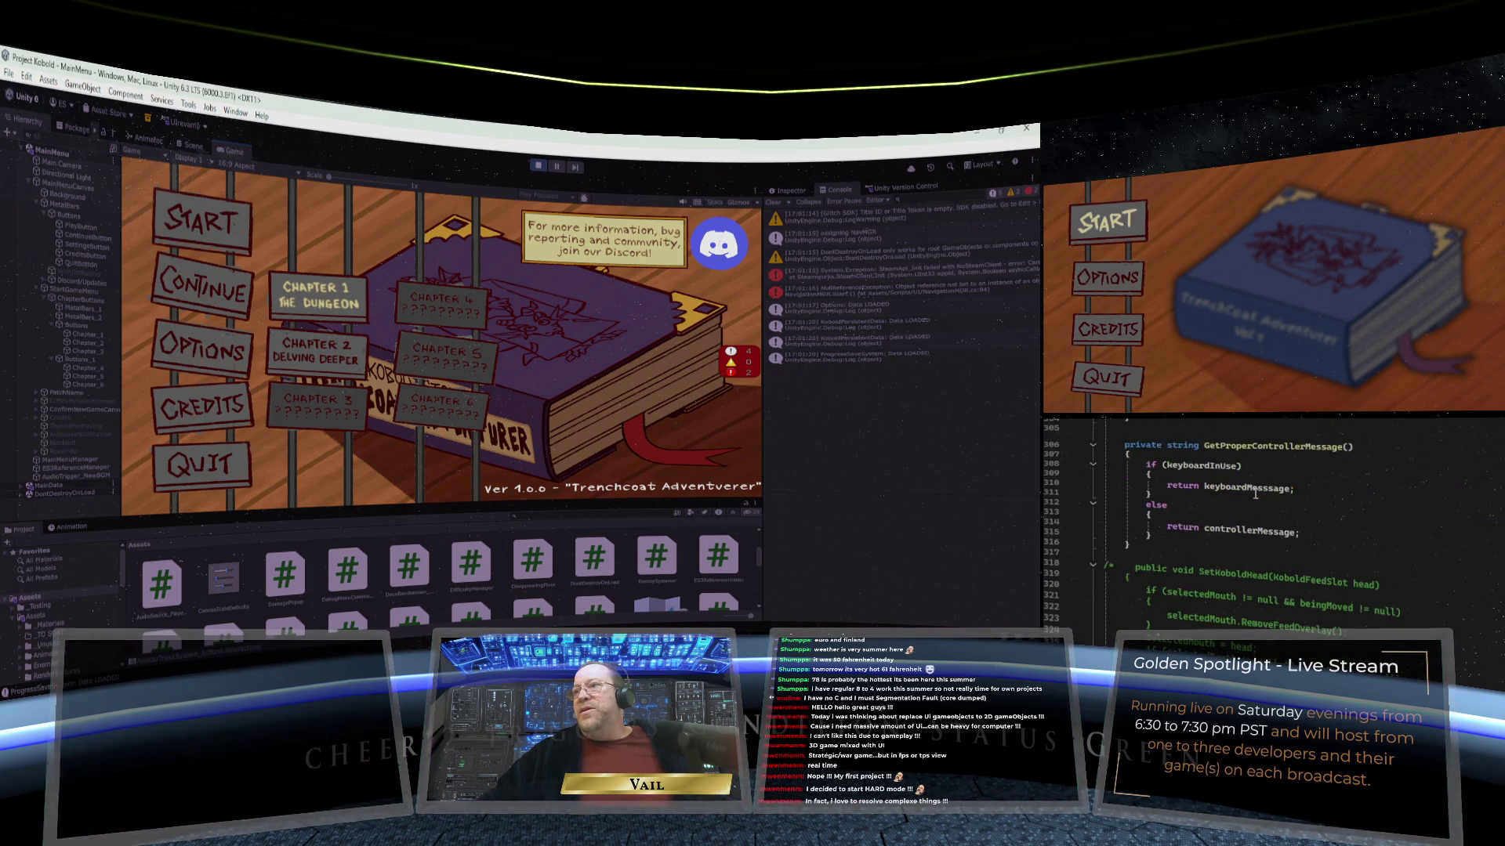
scroll(1255, 495, down, 8)
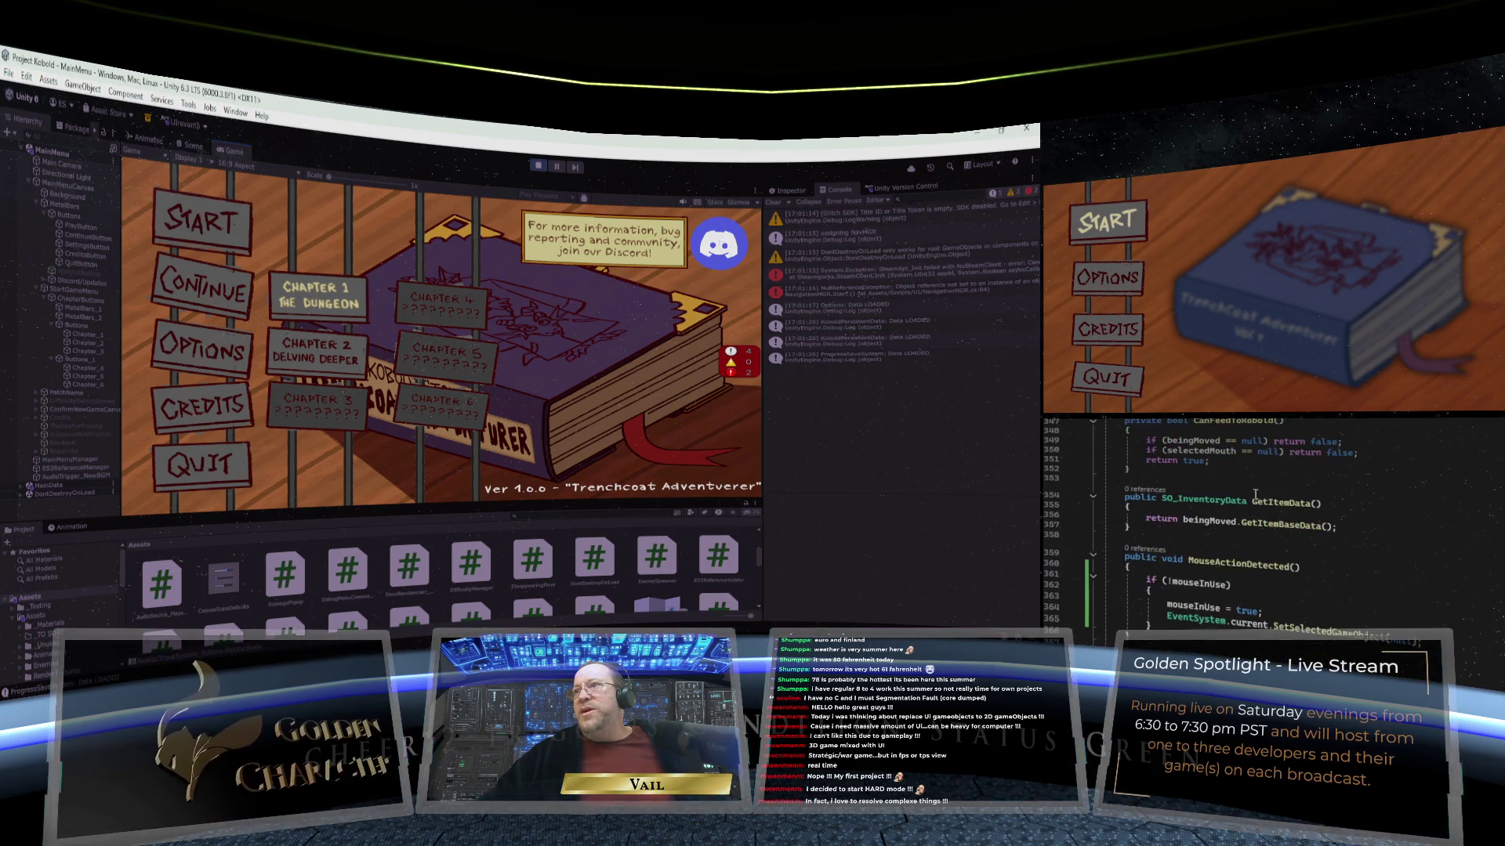
scroll(1254, 495, down, 1)
scroll(1255, 494, down, 1)
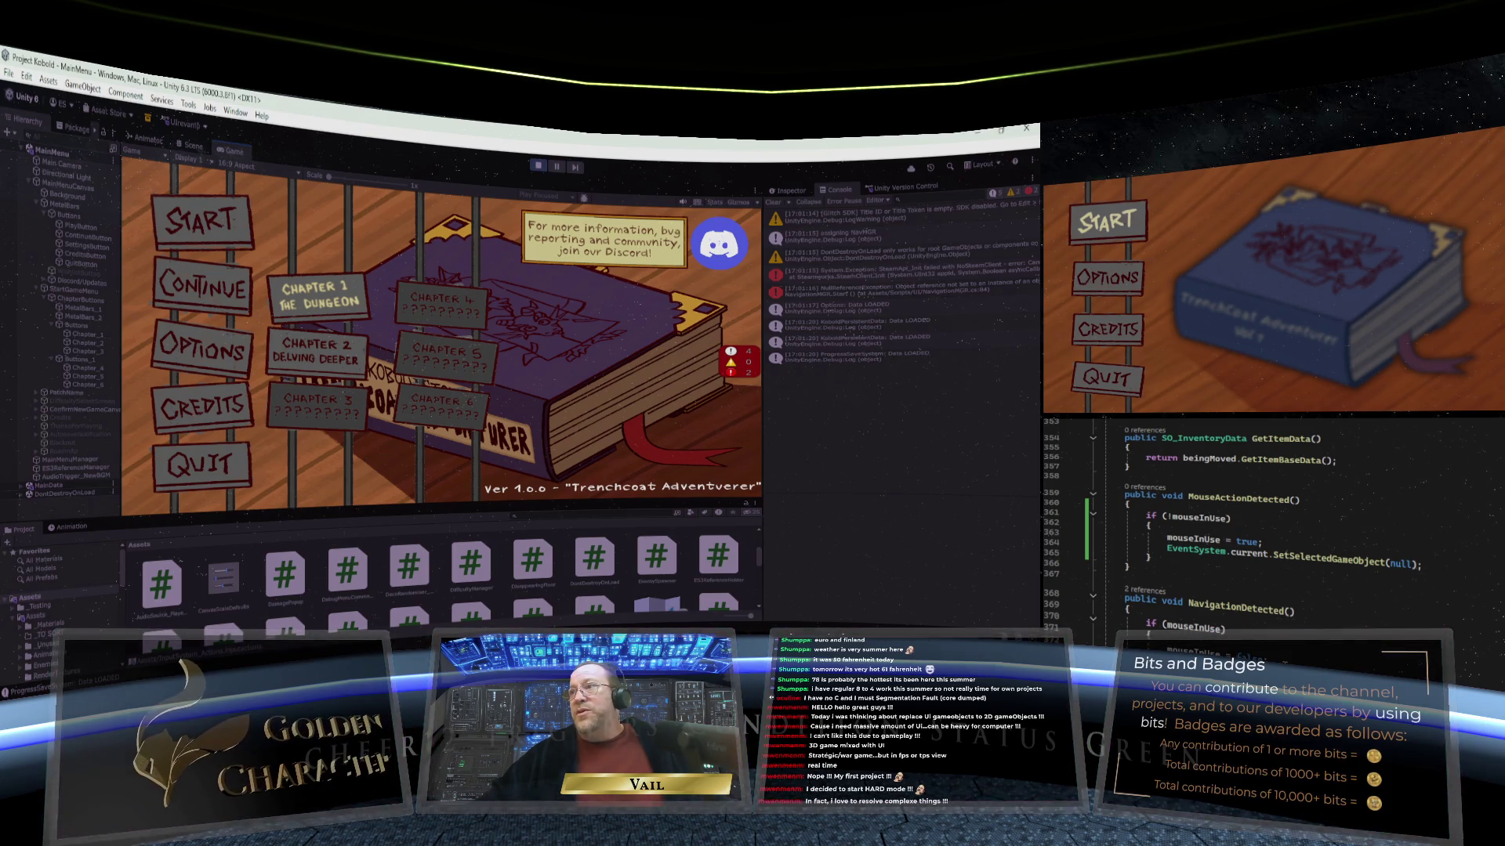
scroll(1282, 649, down, 3)
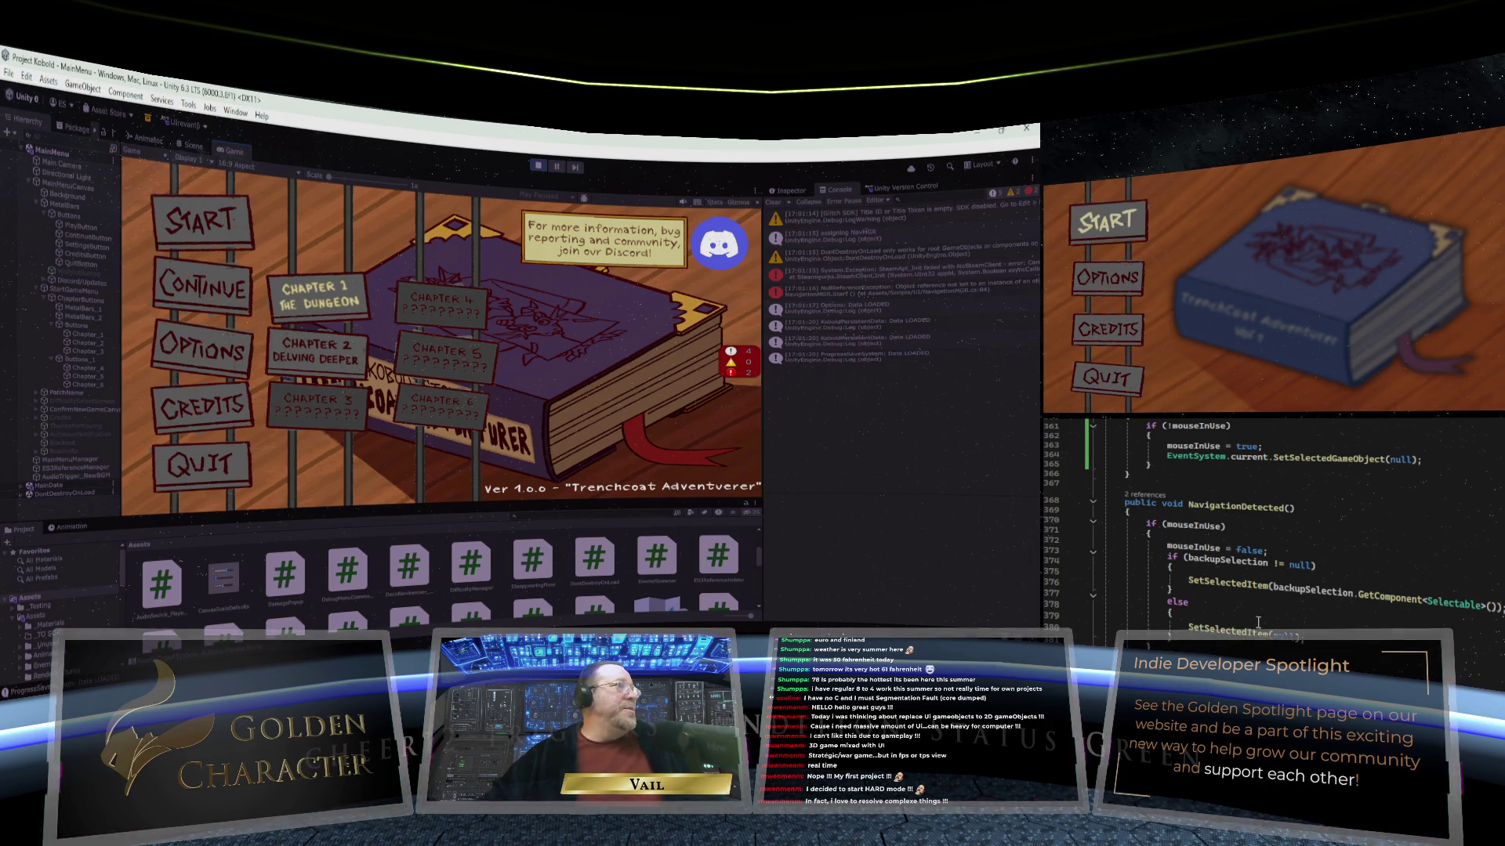
scroll(1258, 622, up, 1)
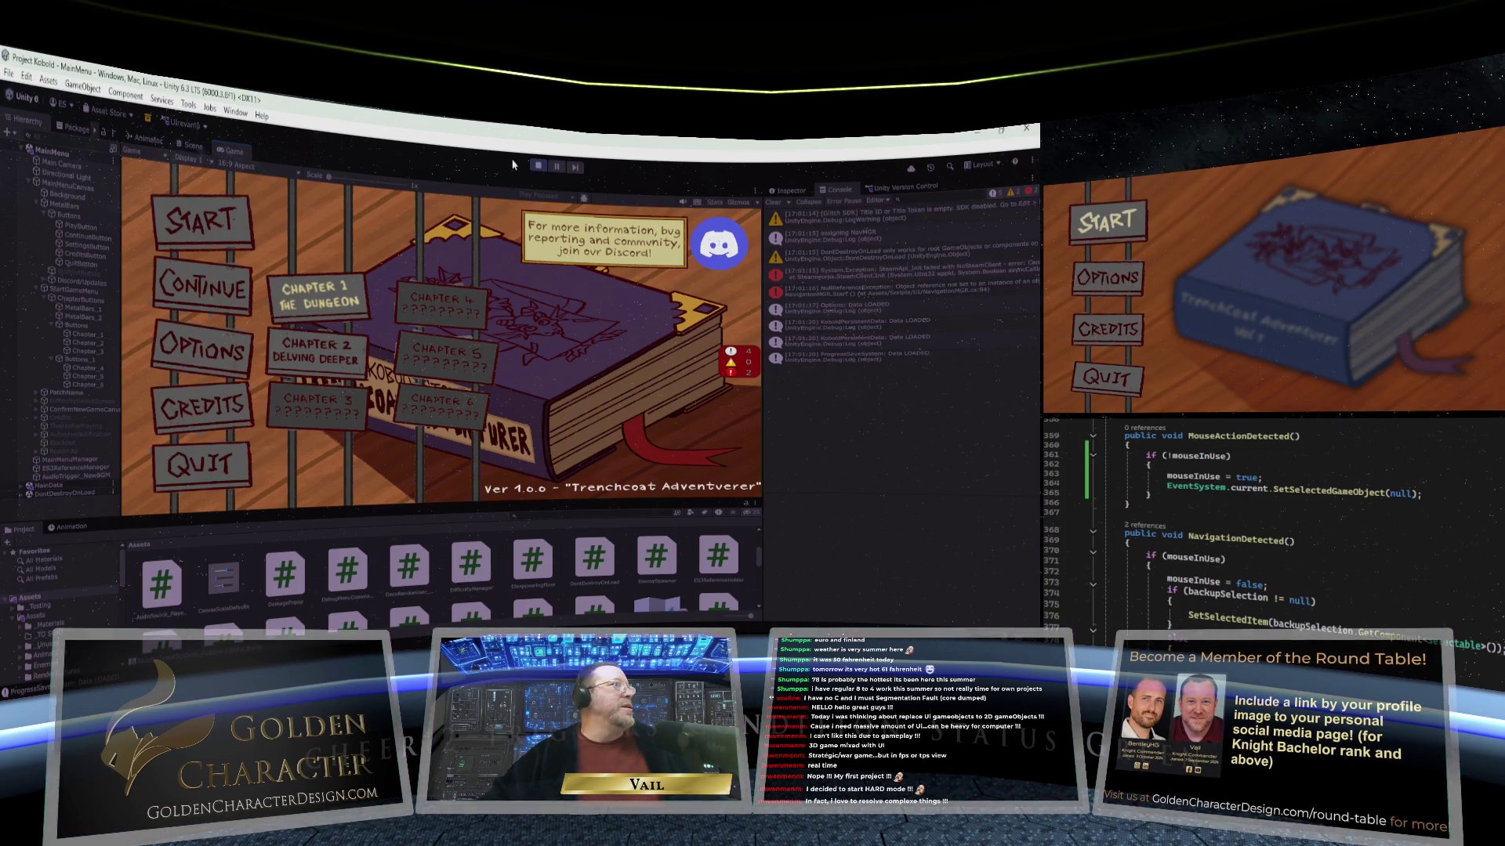
click(540, 168)
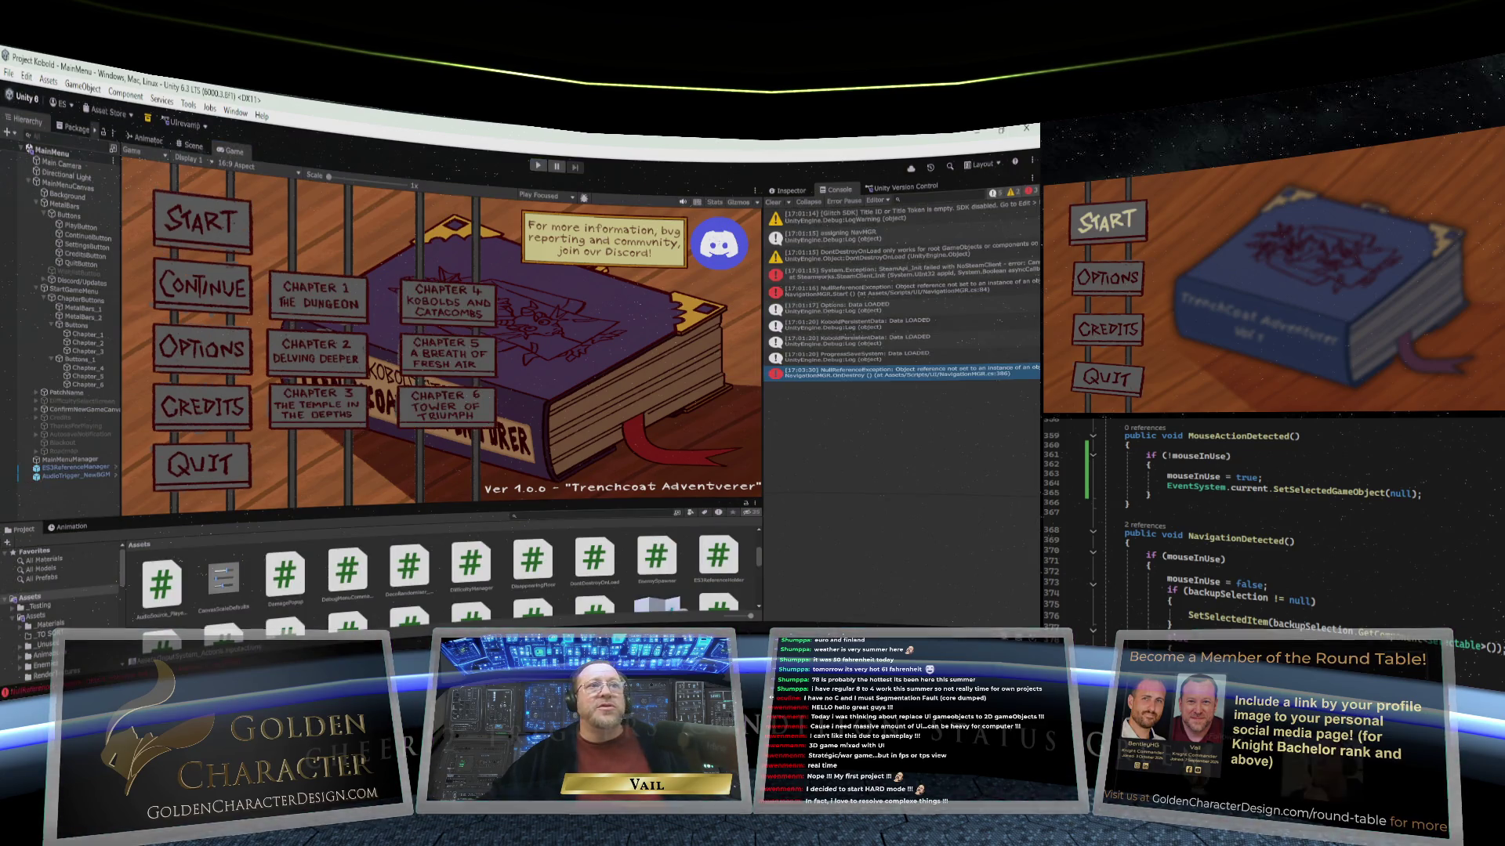
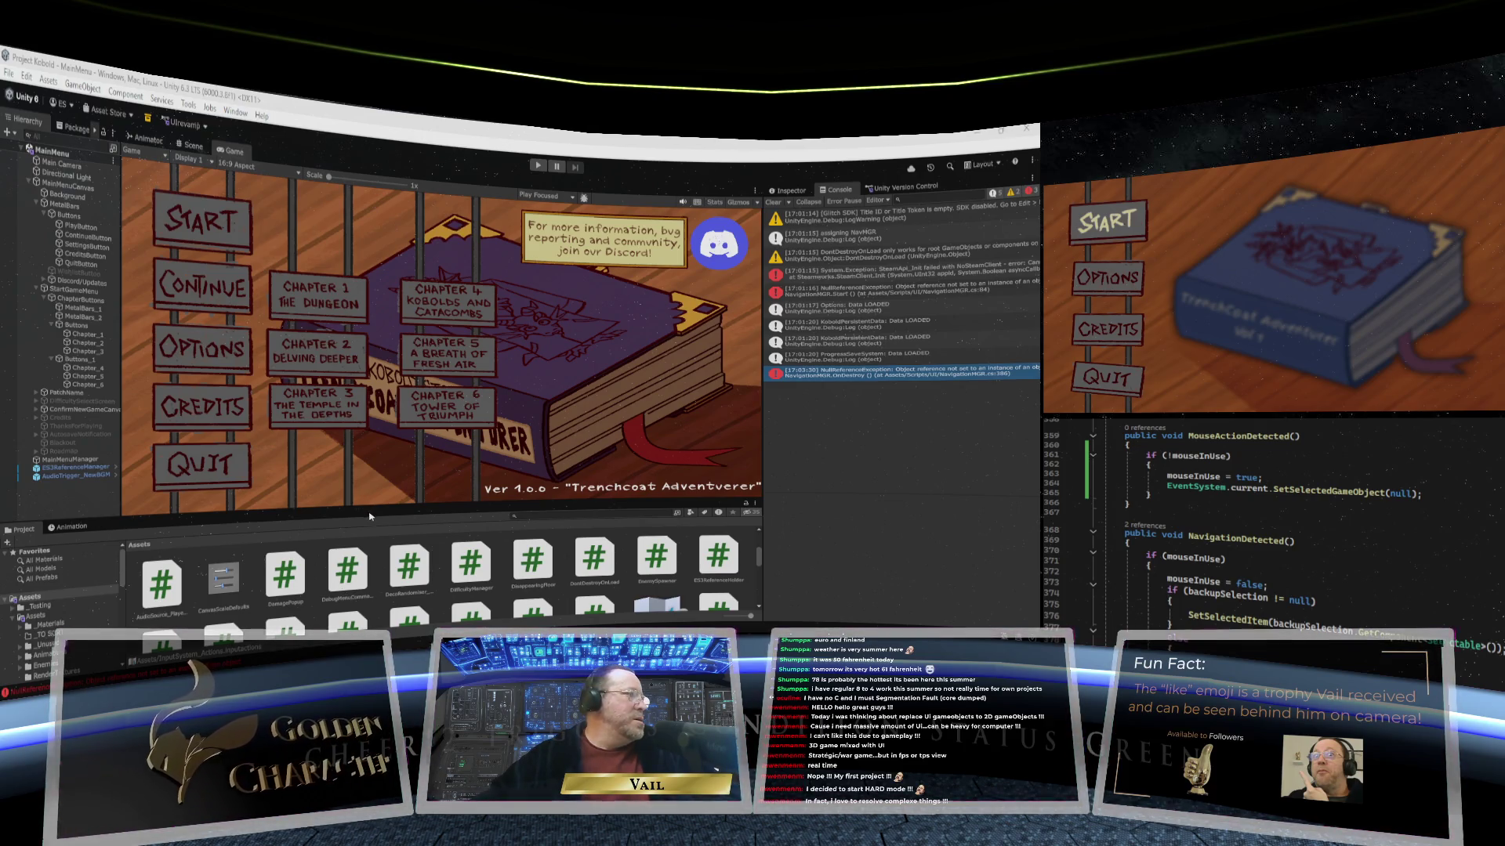
Step: Open InputSystem_Actions in the Input Actions Editor and expand Move and Inventory in the Player map
drag(368, 507, 368, 460)
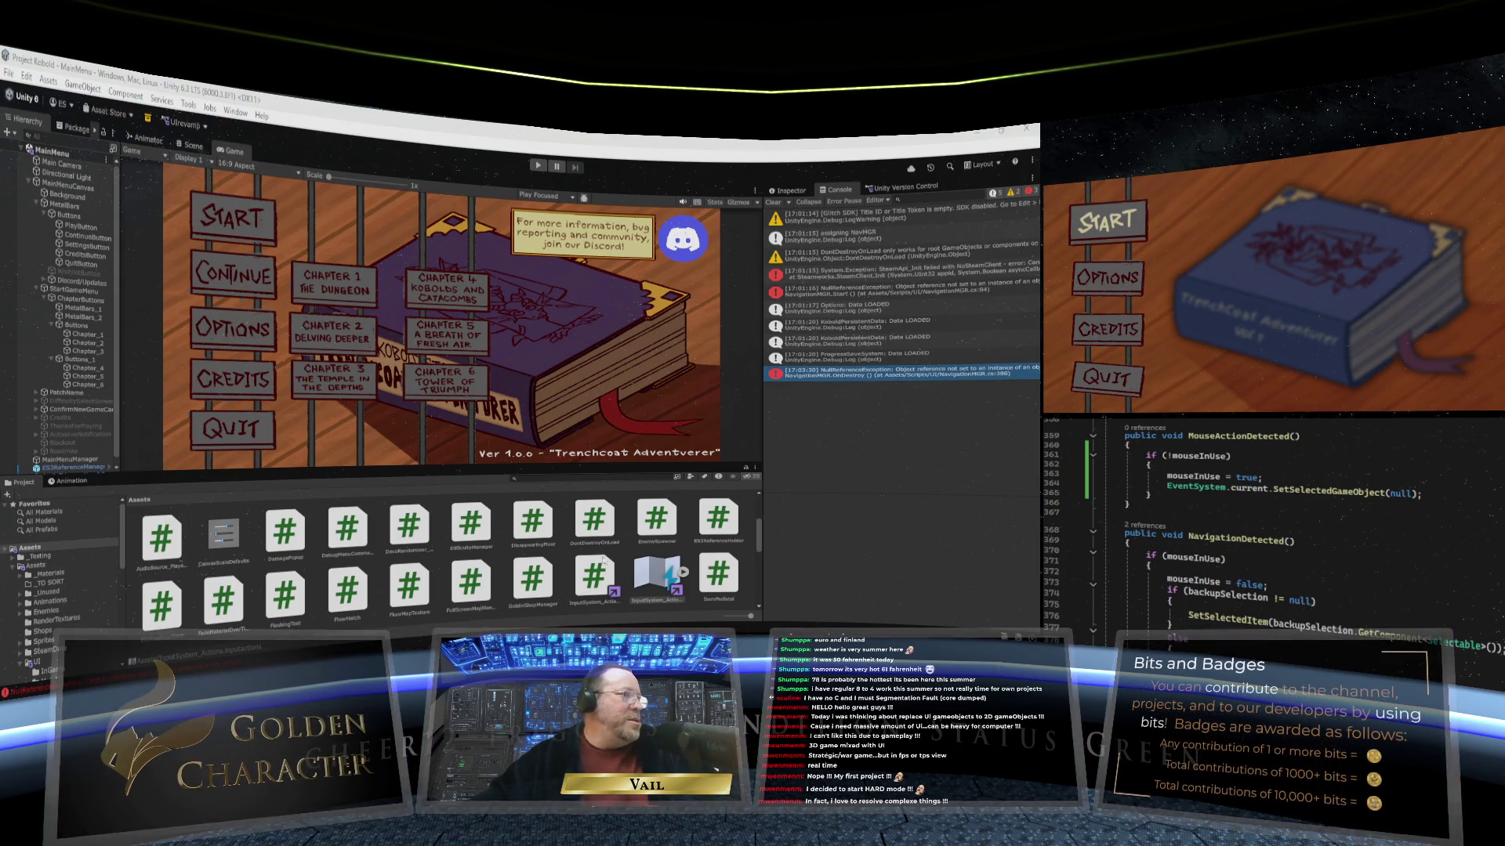
double_click(672, 580)
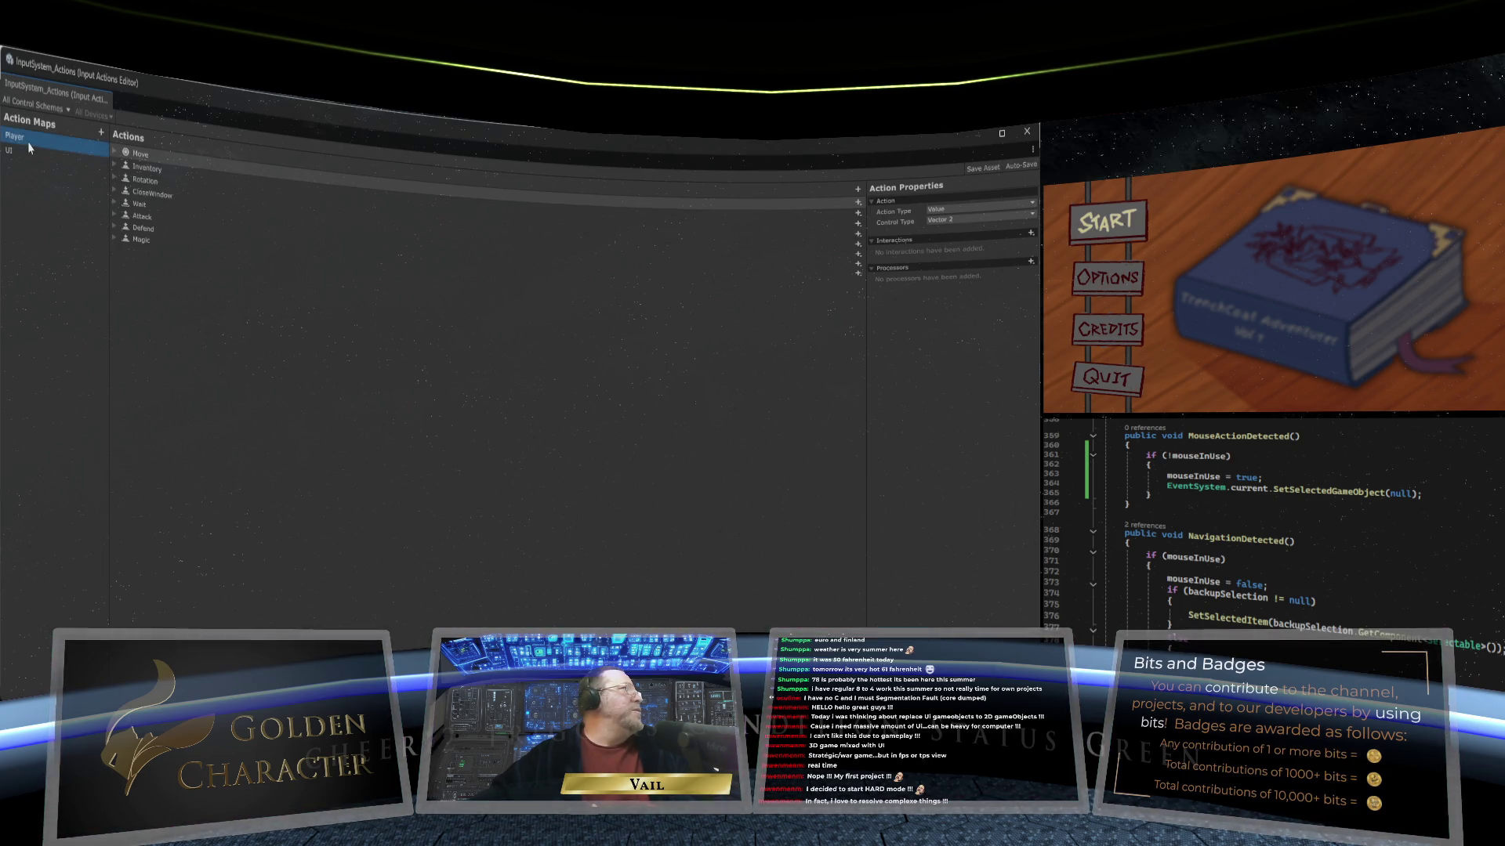
click(162, 163)
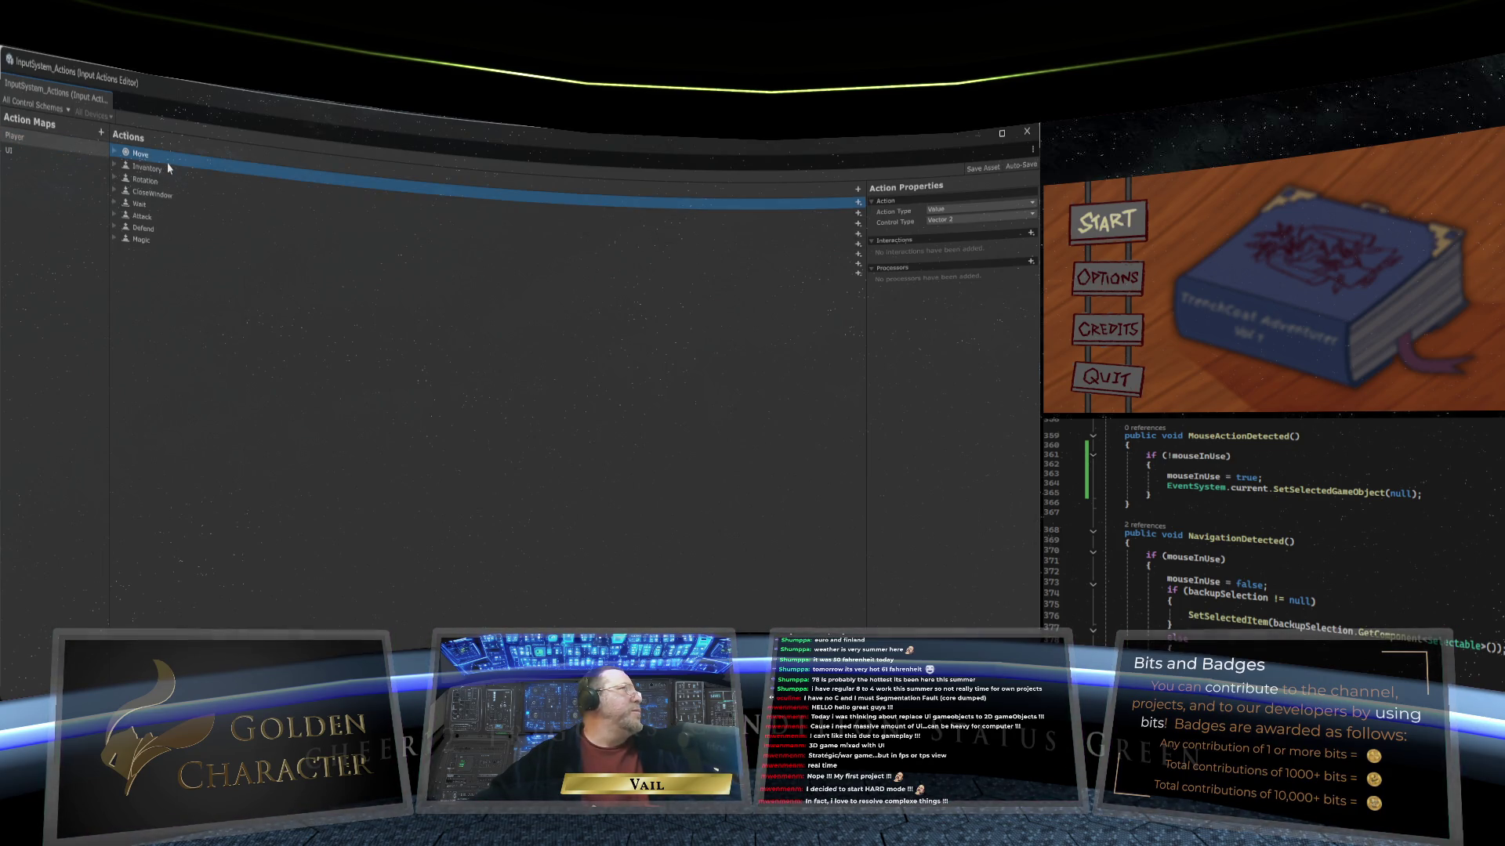
click(114, 166)
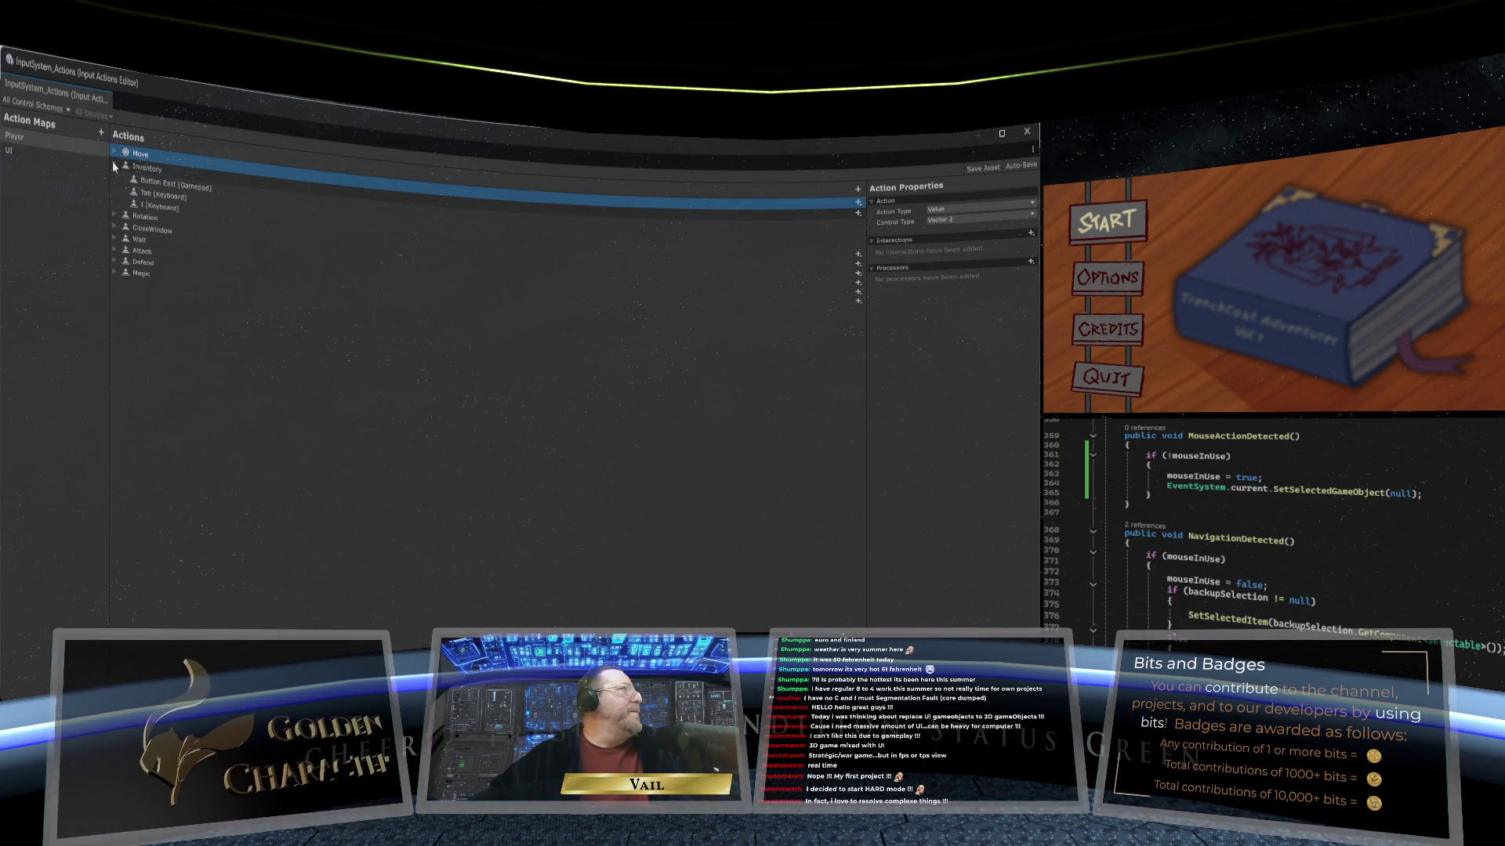
click(115, 153)
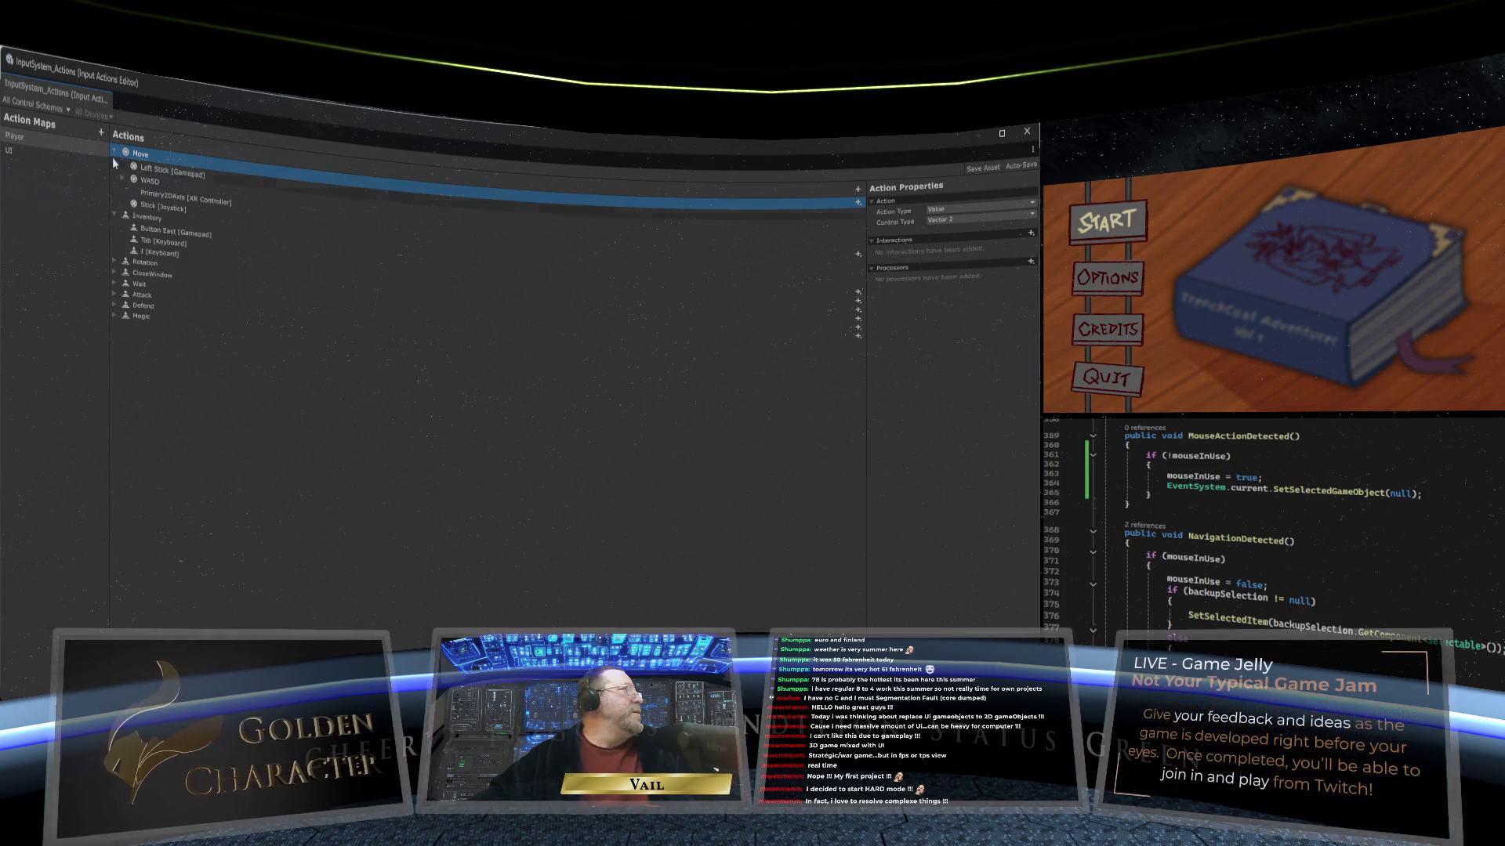
Step: In the UI map, expand and re-collapse TrackedDevicePosition and TrackedDeviceOrientation to review their bindings
click(8, 151)
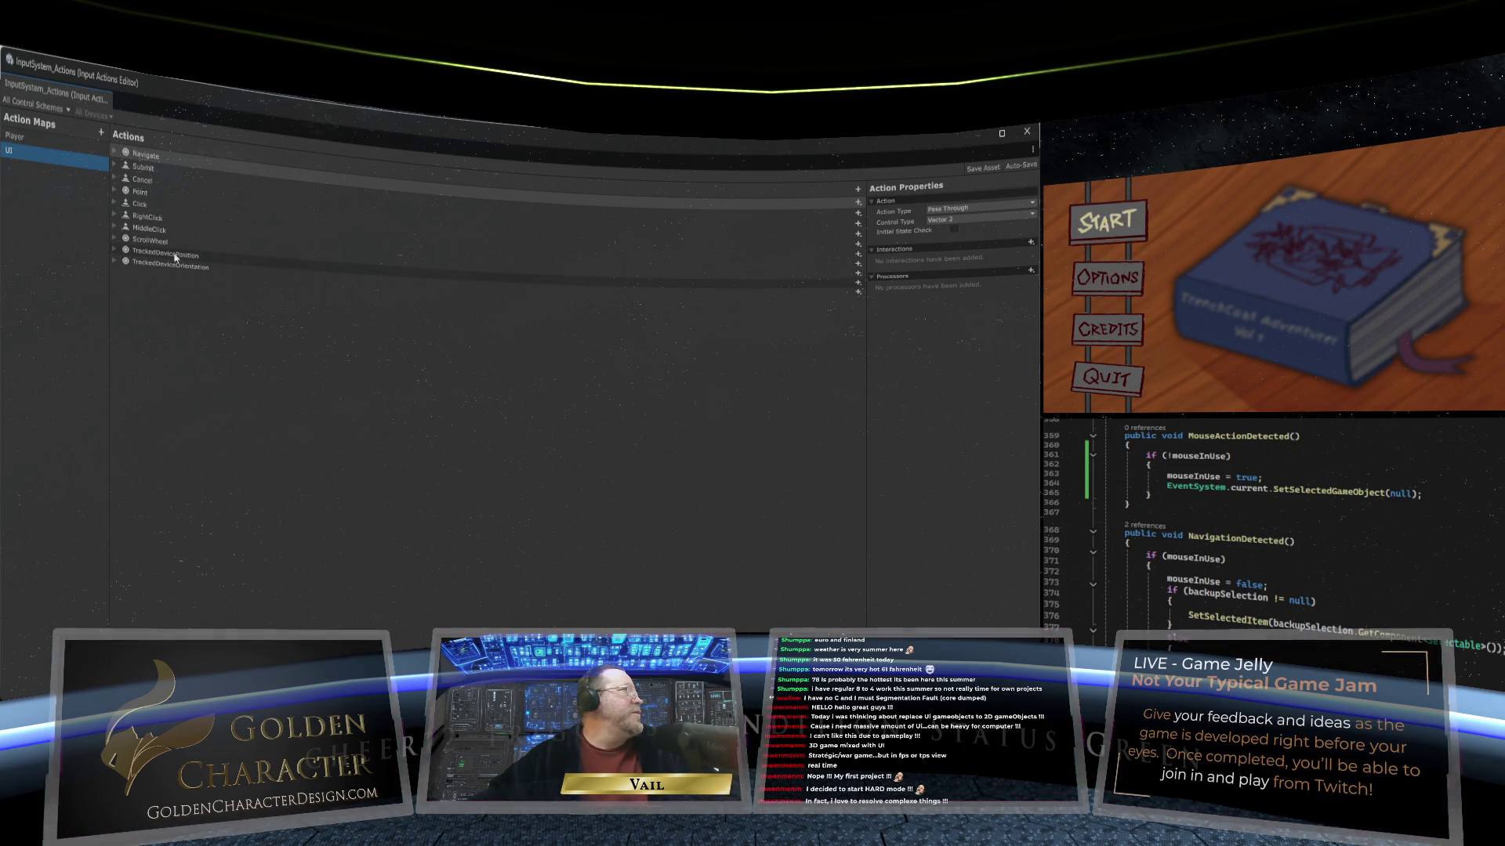
click(115, 251)
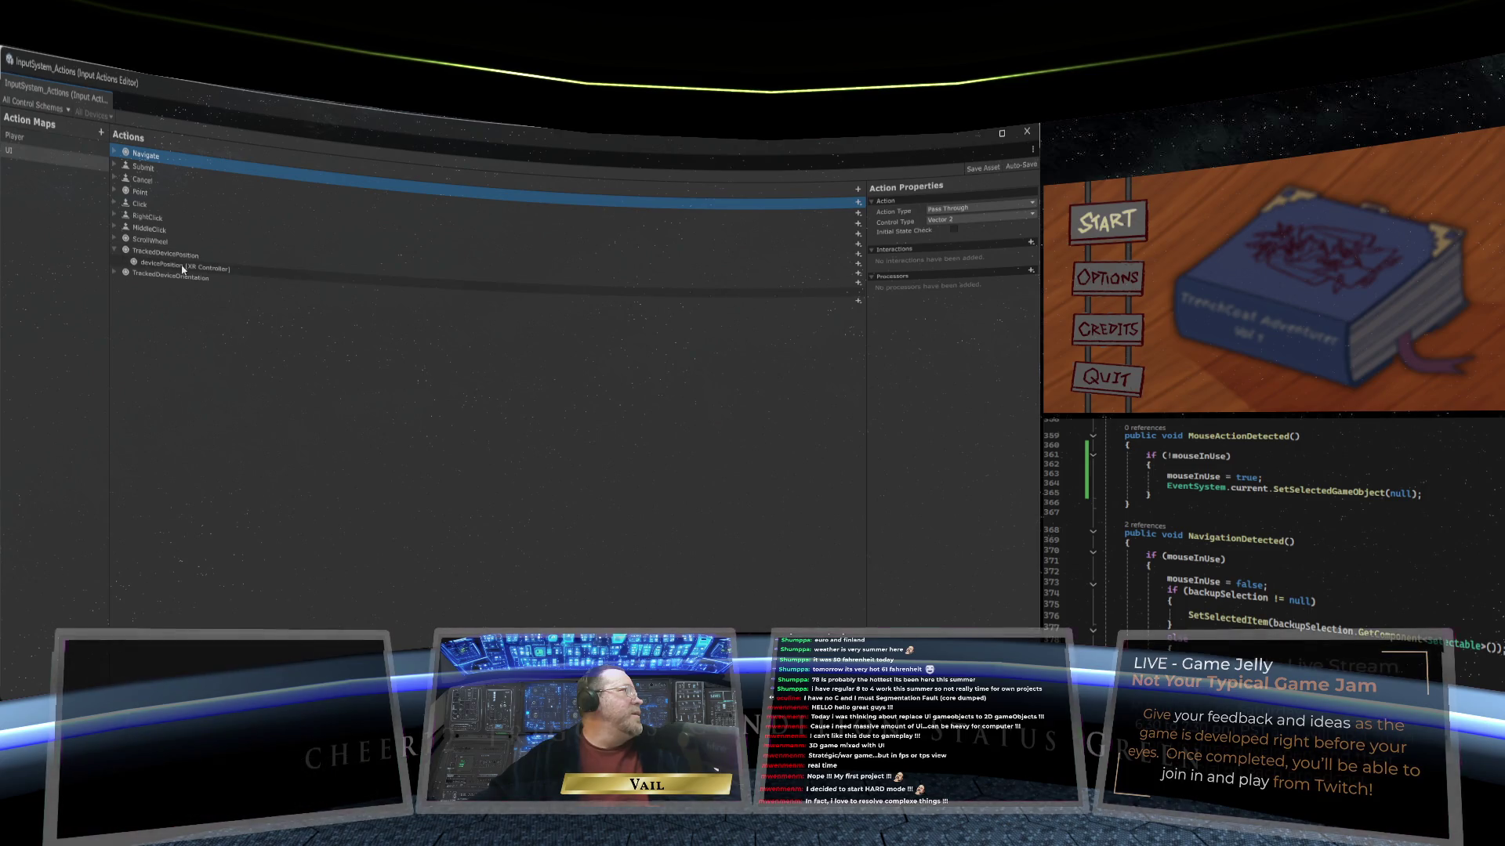
click(114, 273)
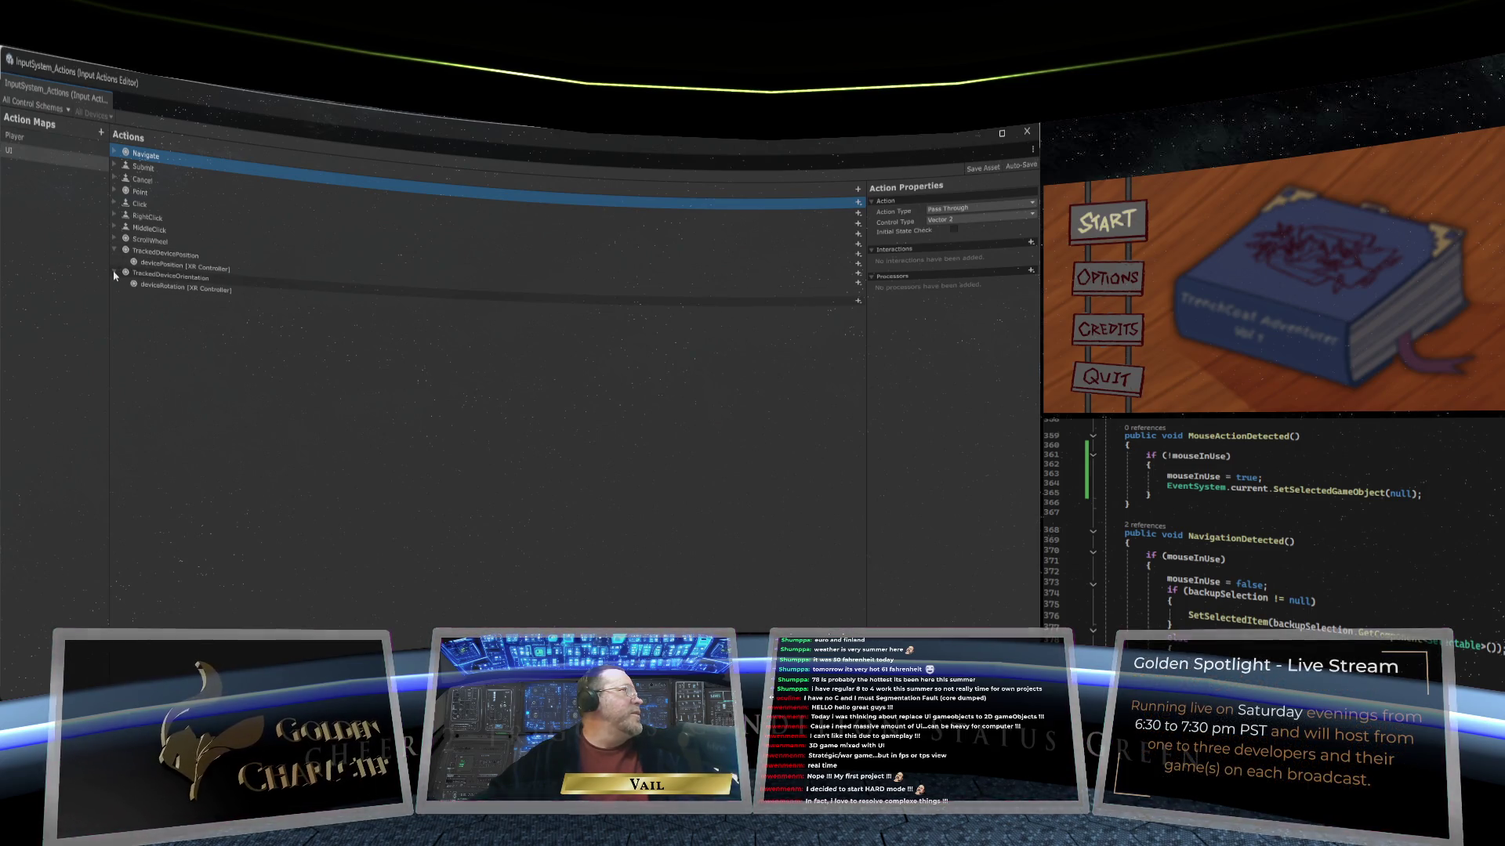
click(114, 273)
click(115, 250)
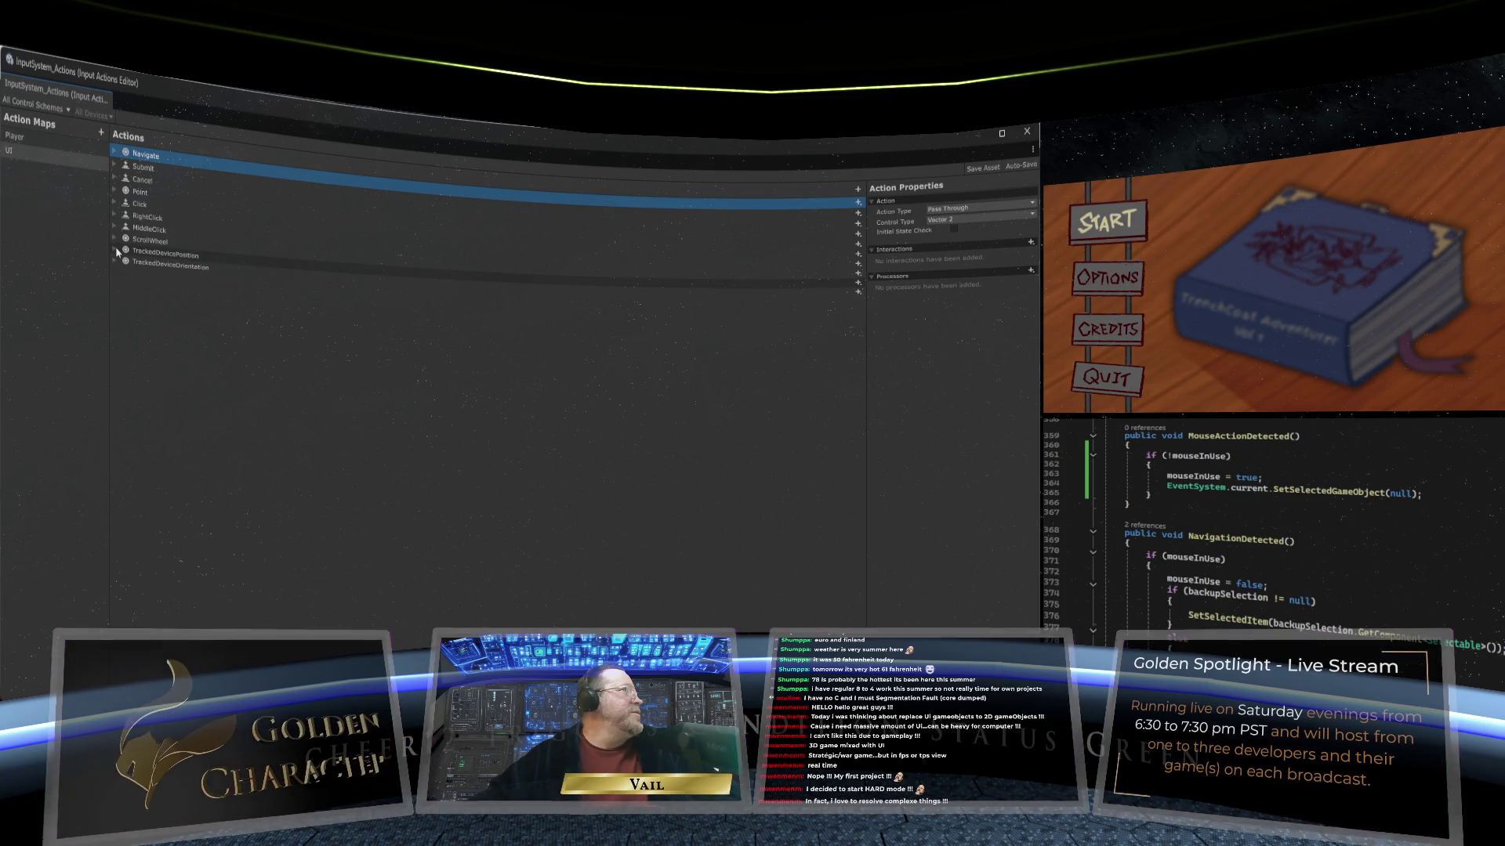
click(22, 172)
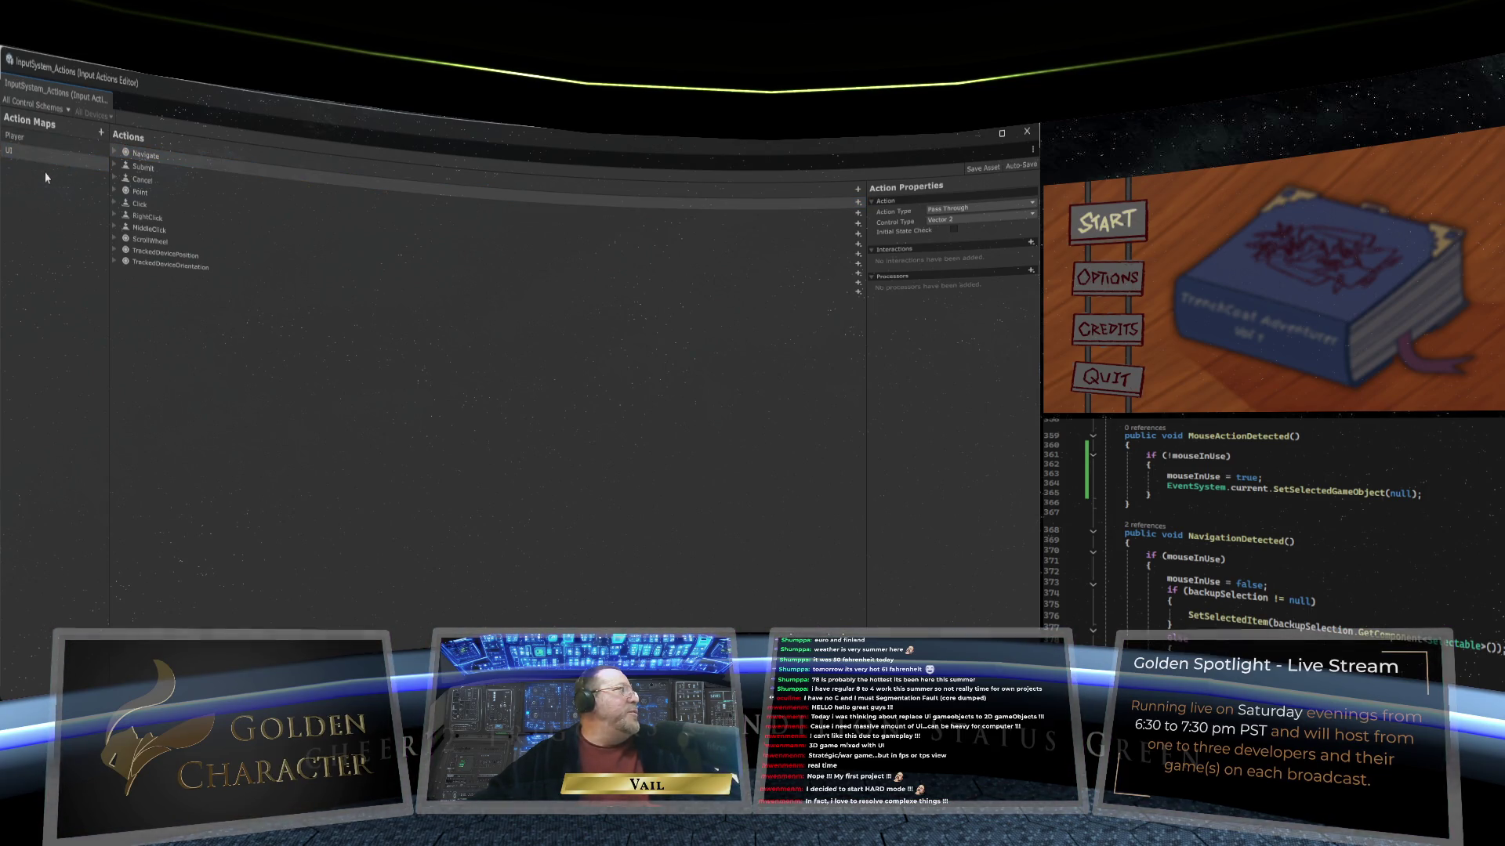
Step: Create the MouseMove action map and set its new action to Pass Through with Control Type Delta
click(100, 133)
text(MouseMove)
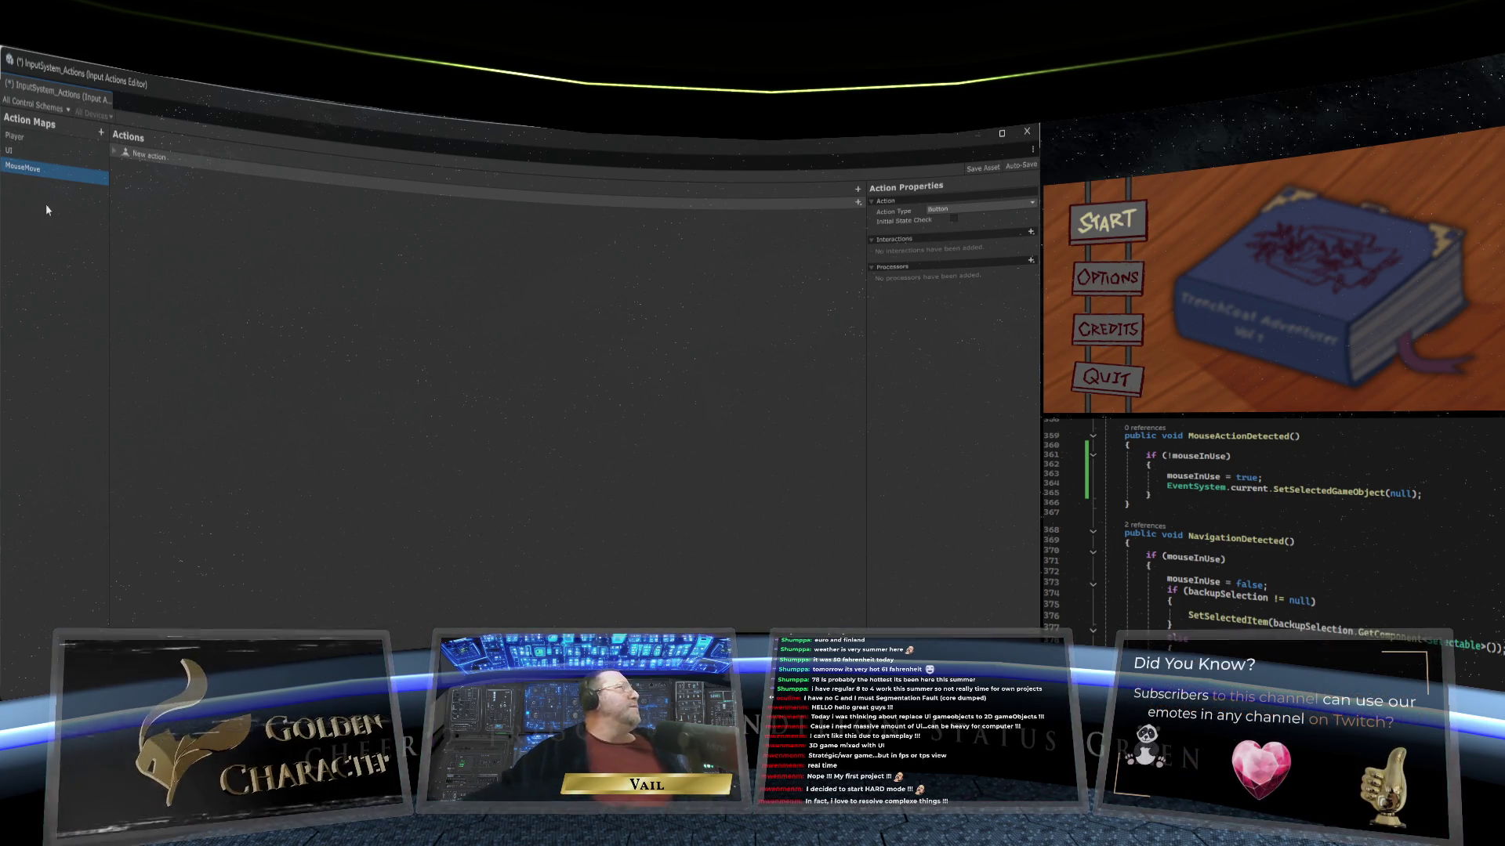
click(119, 155)
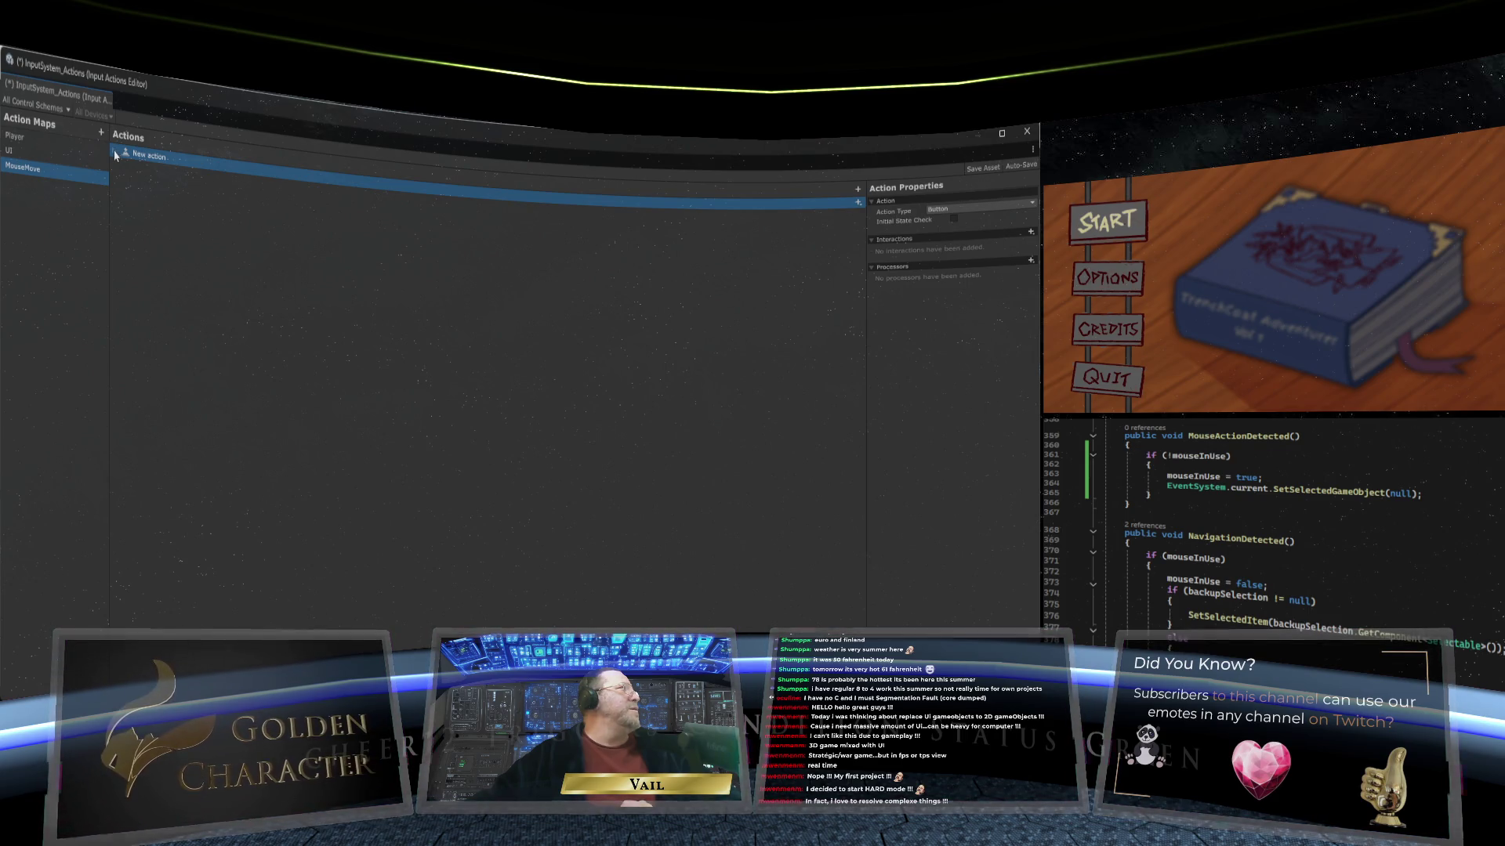
click(115, 155)
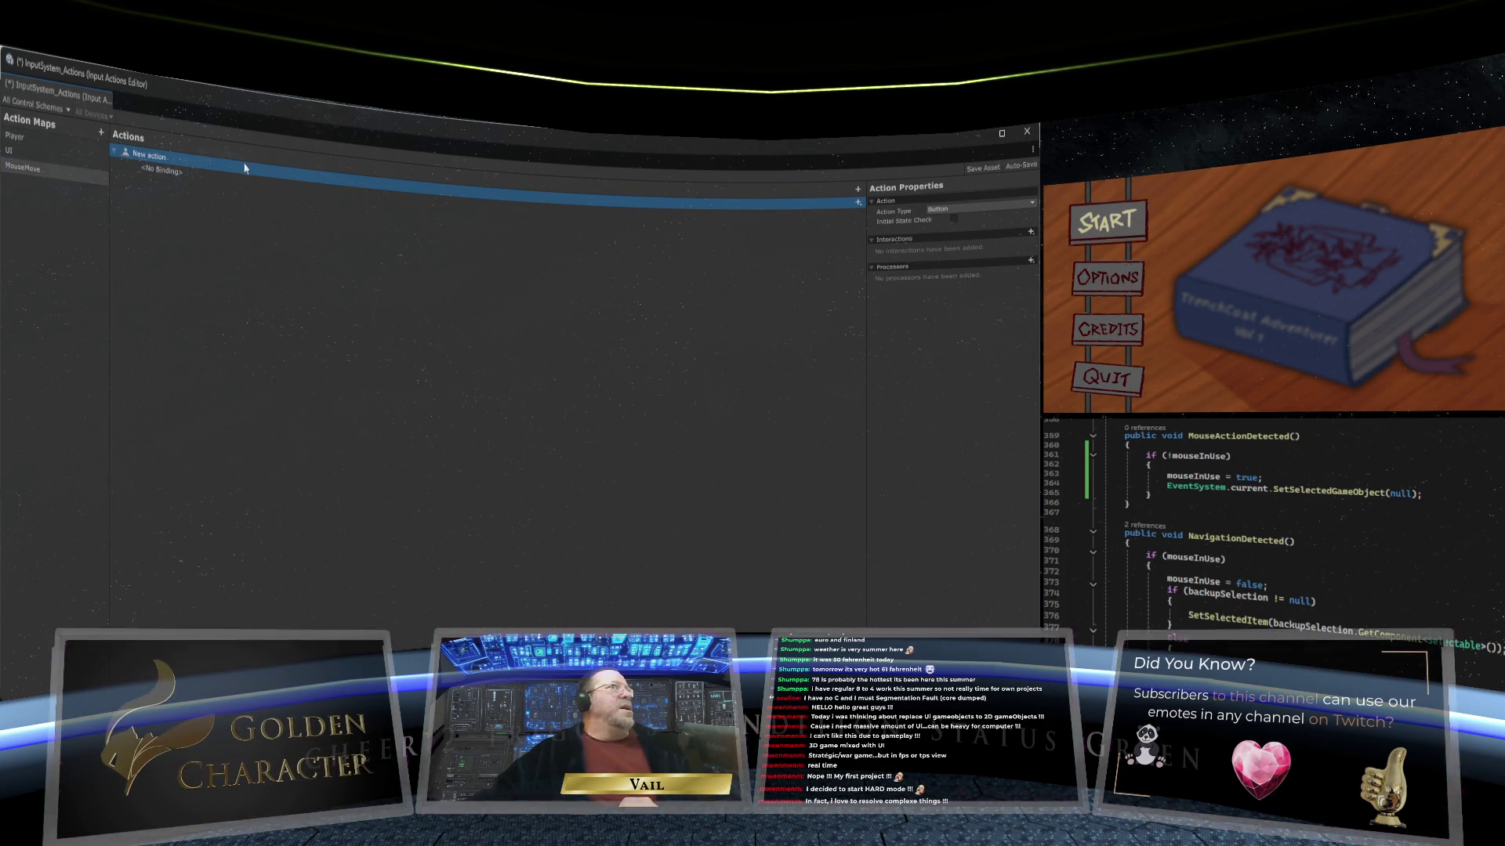
click(979, 209)
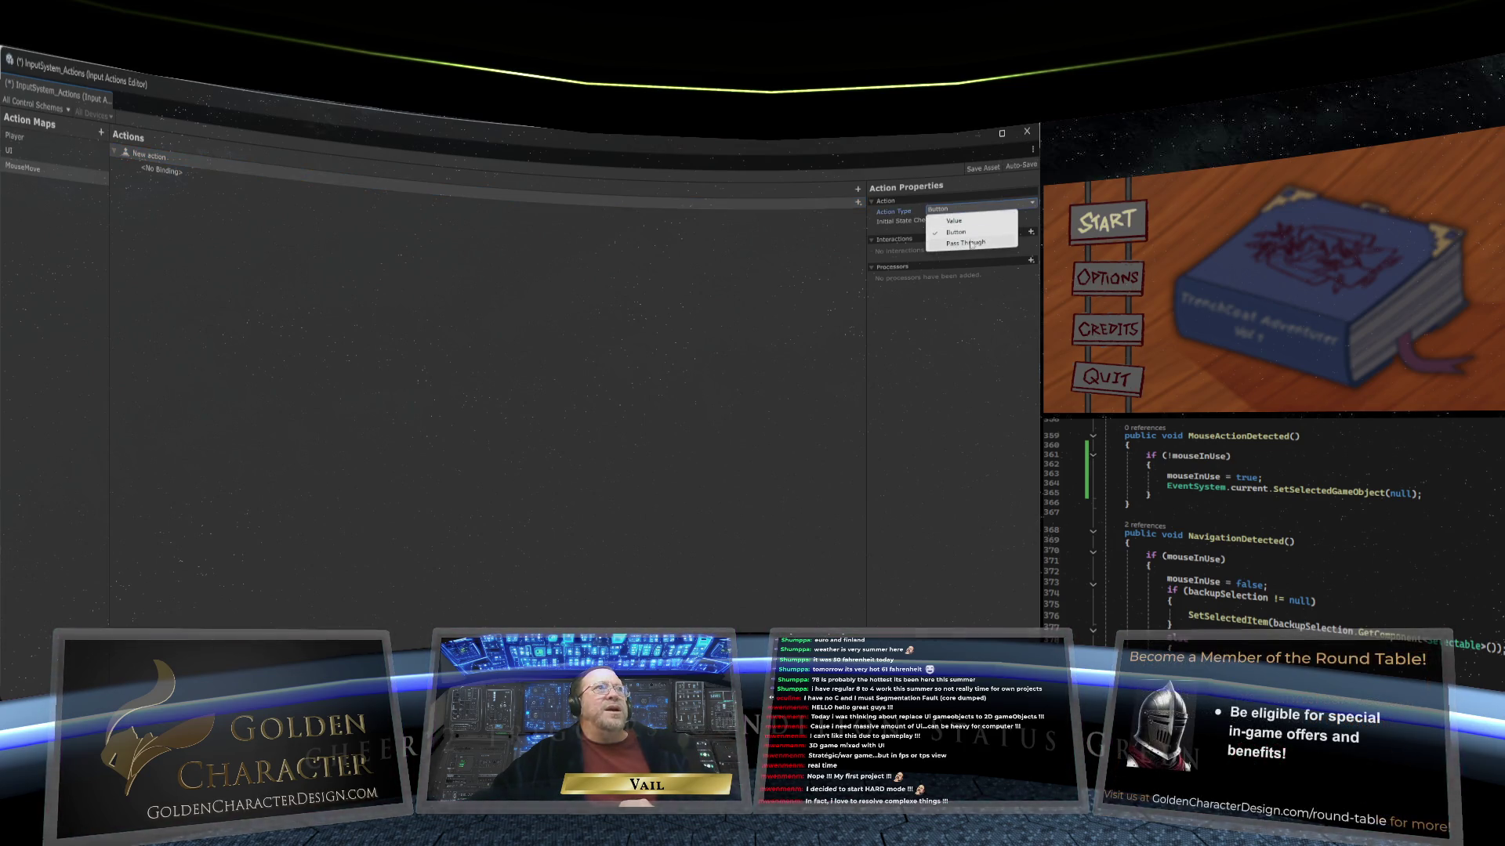
click(970, 244)
click(974, 222)
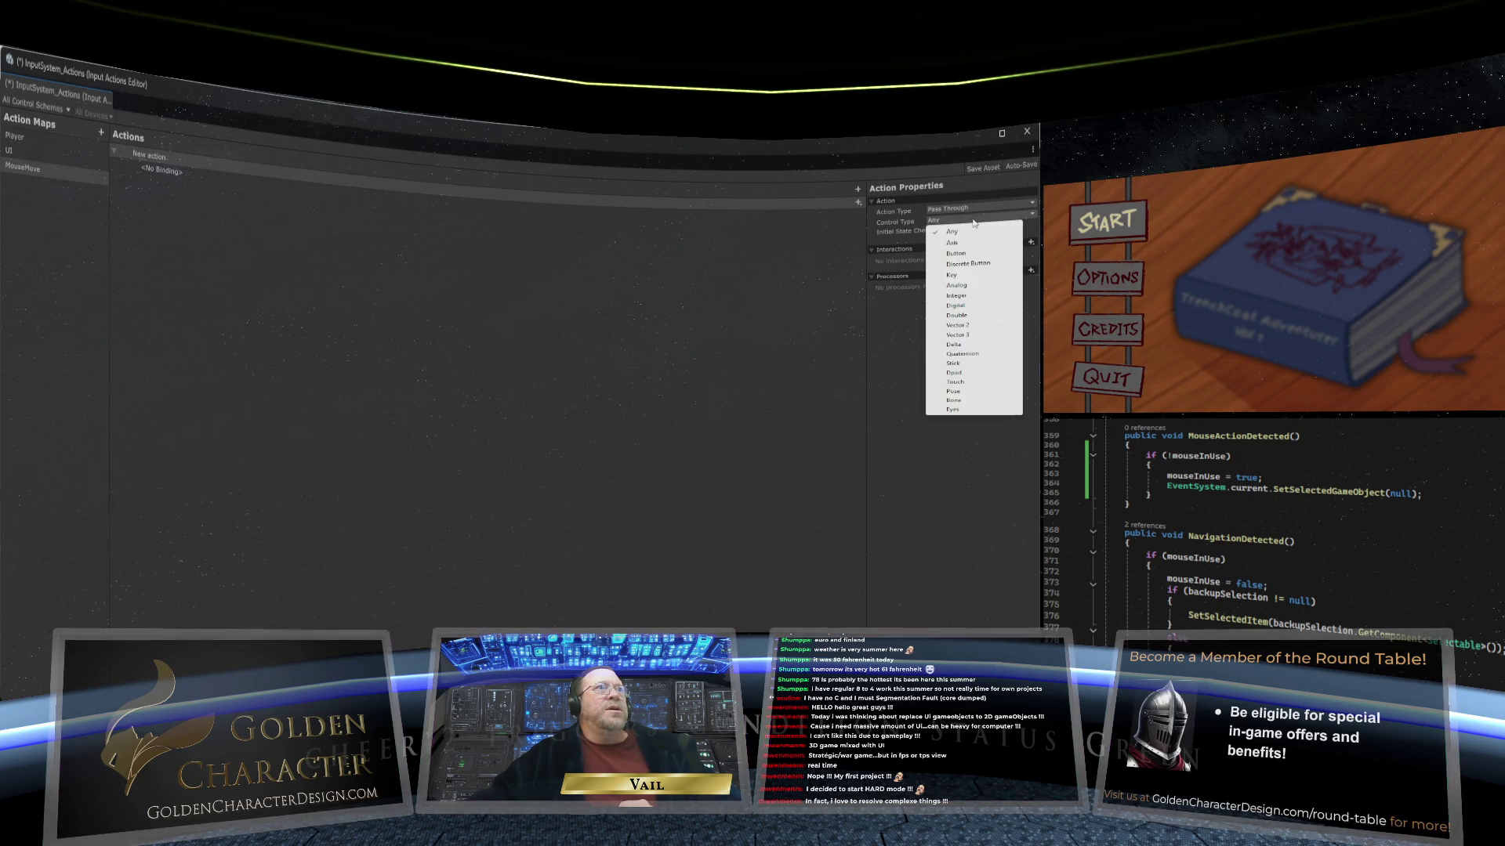
click(963, 345)
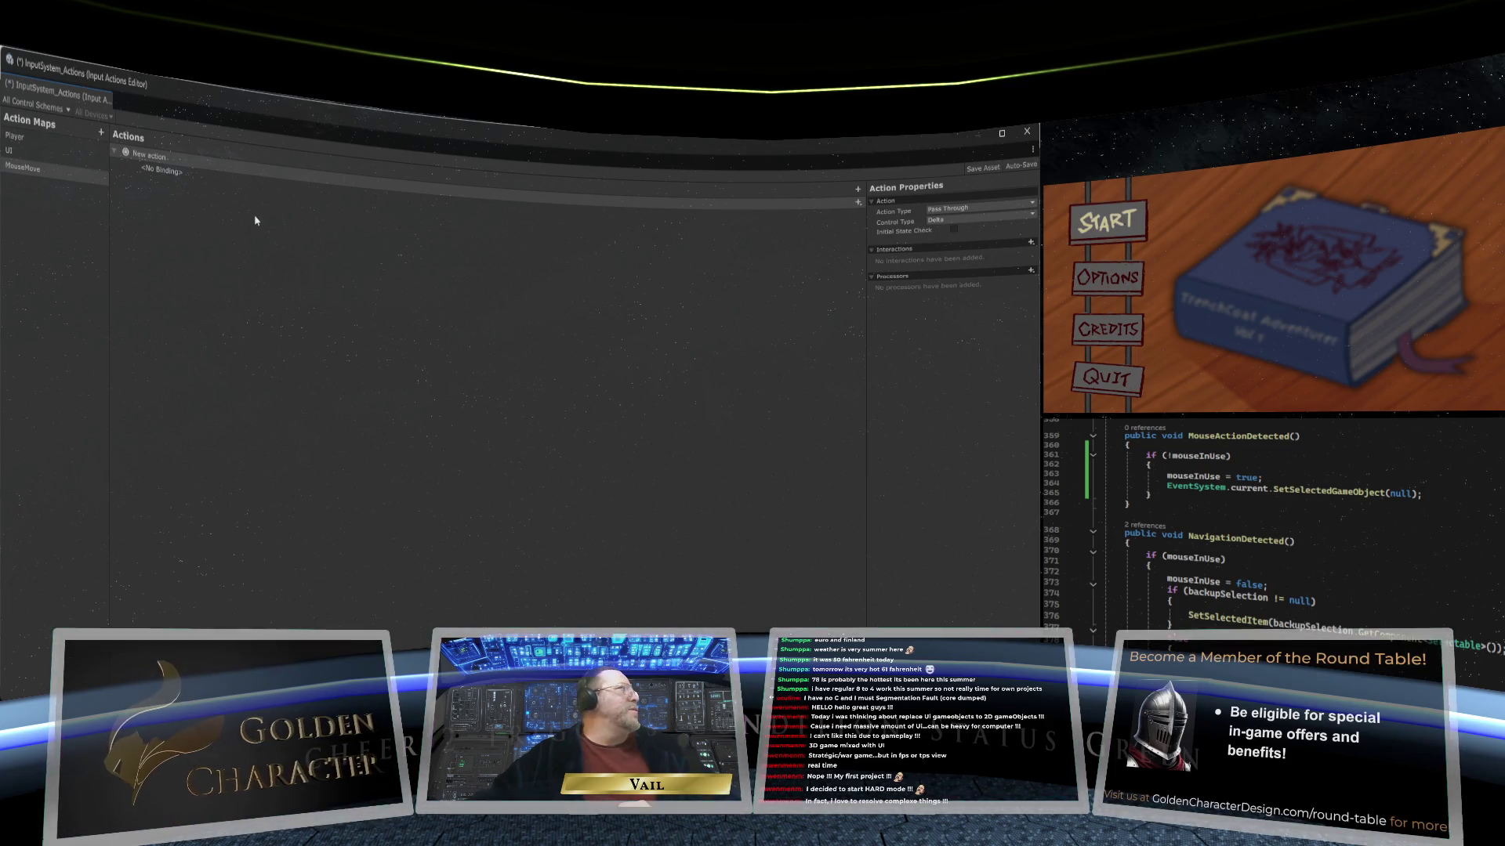
Step: Bind the new action to Delta [Mouse] and assign it to the Keyboard&Mouse scheme
click(182, 173)
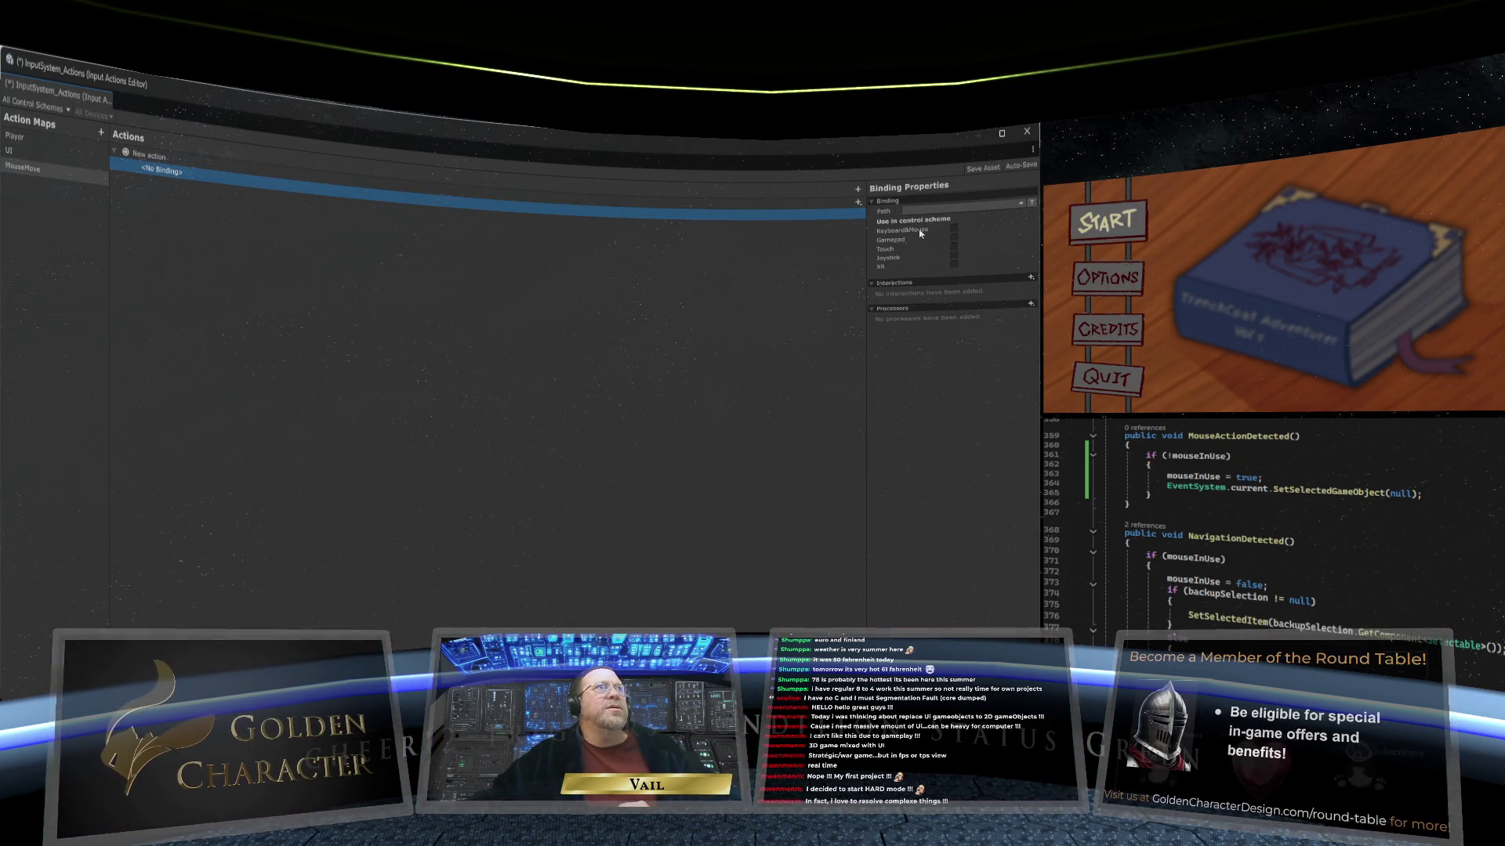
click(956, 210)
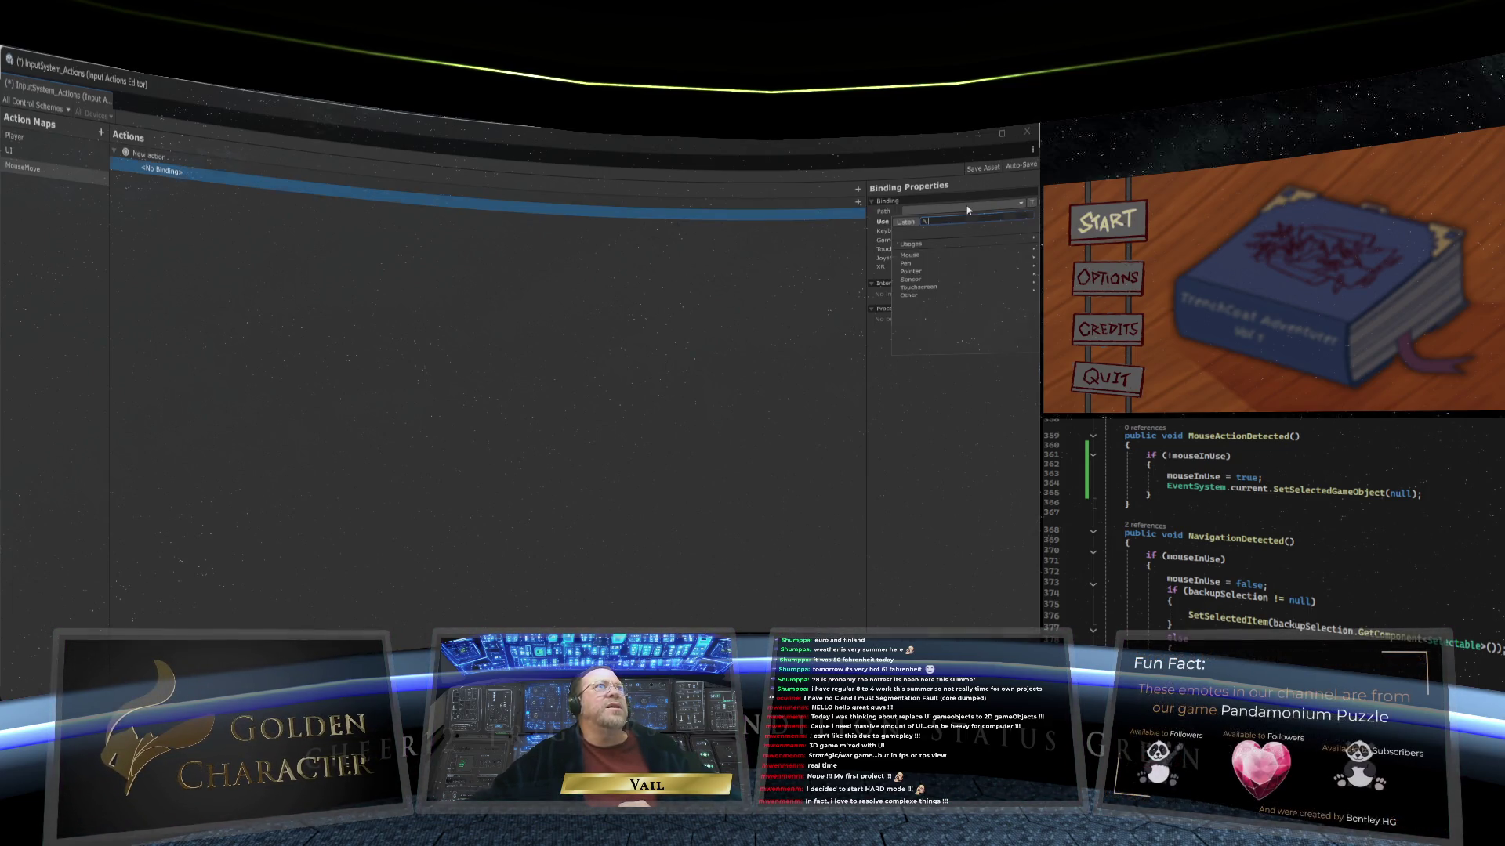
click(938, 255)
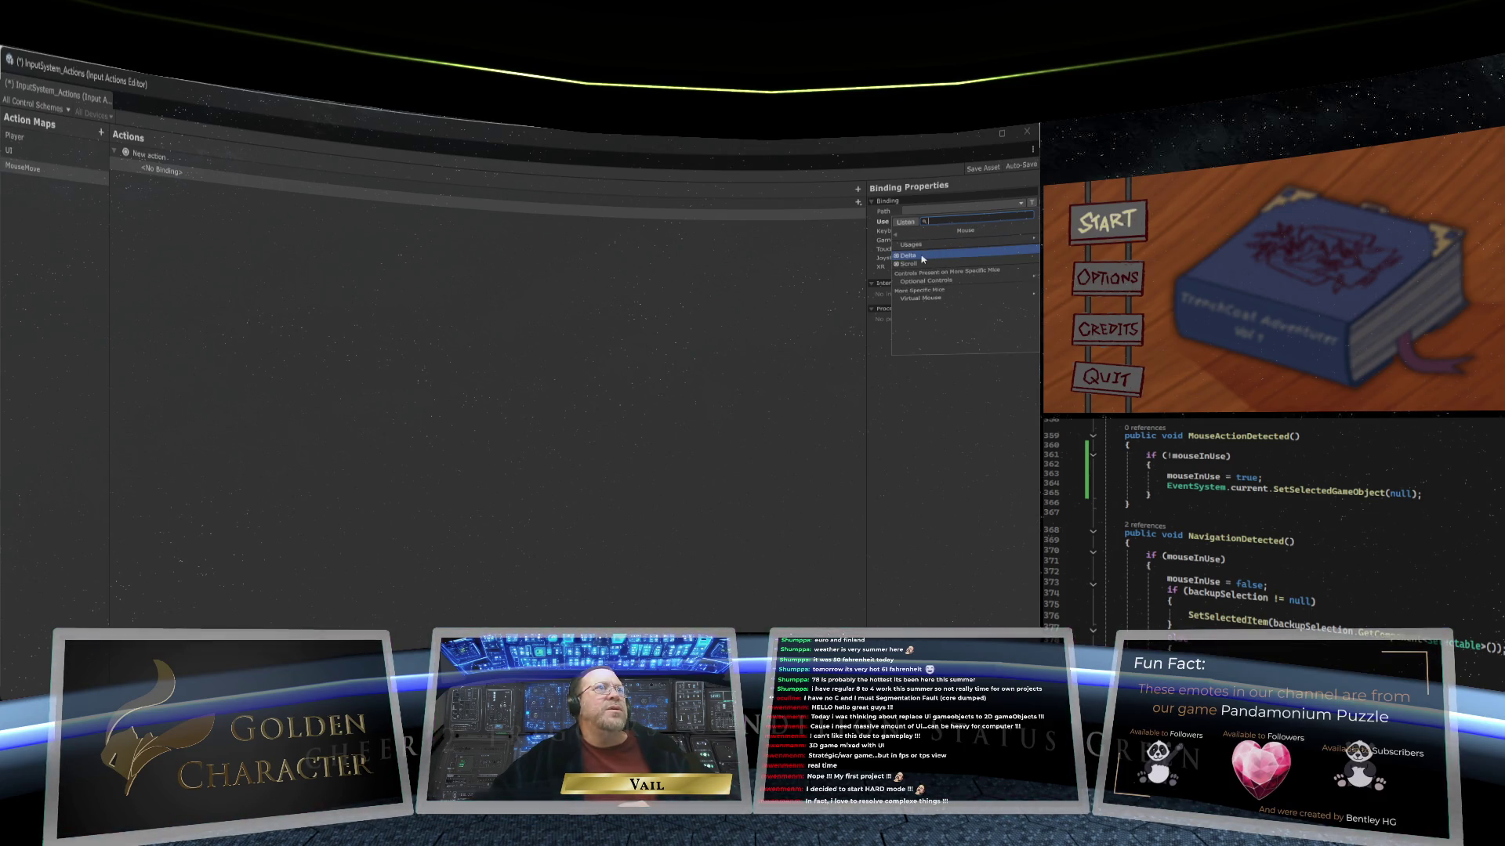
click(933, 257)
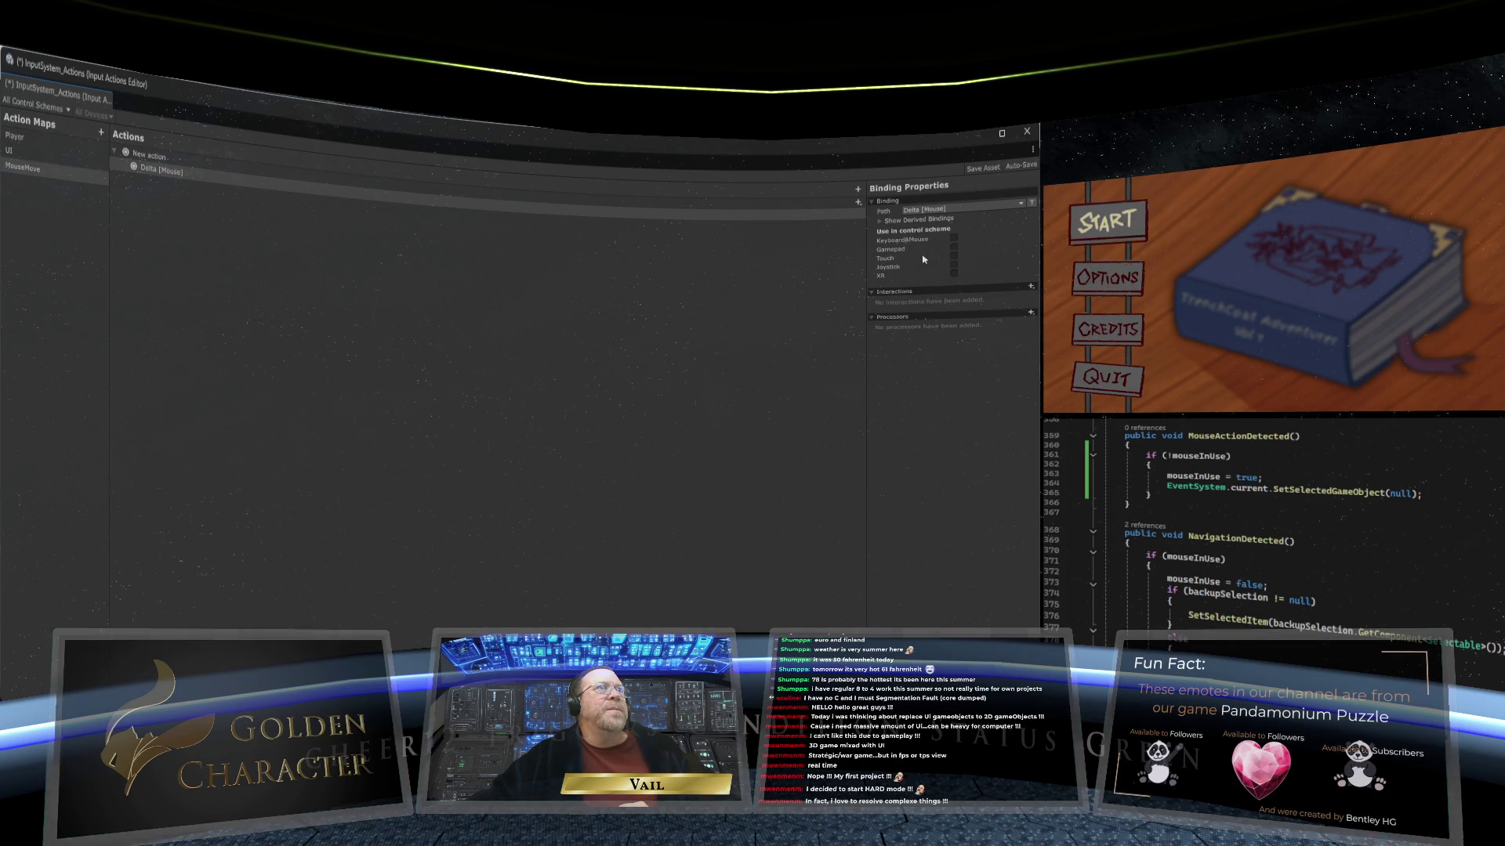
click(953, 238)
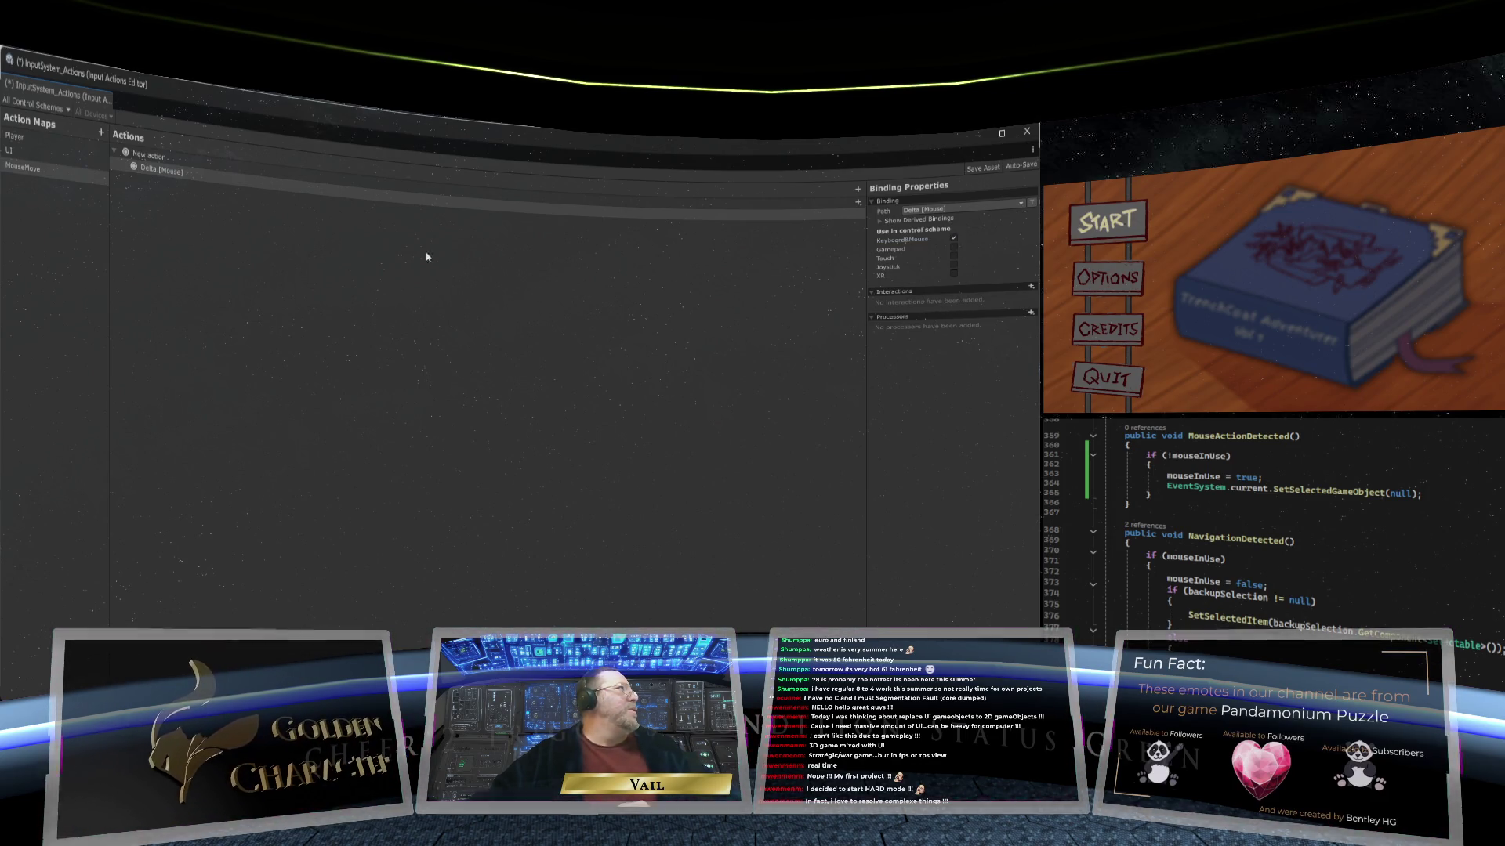
Step: Rename the action to 'Mouse Movement', fixing the typo, and save the asset
click(164, 160)
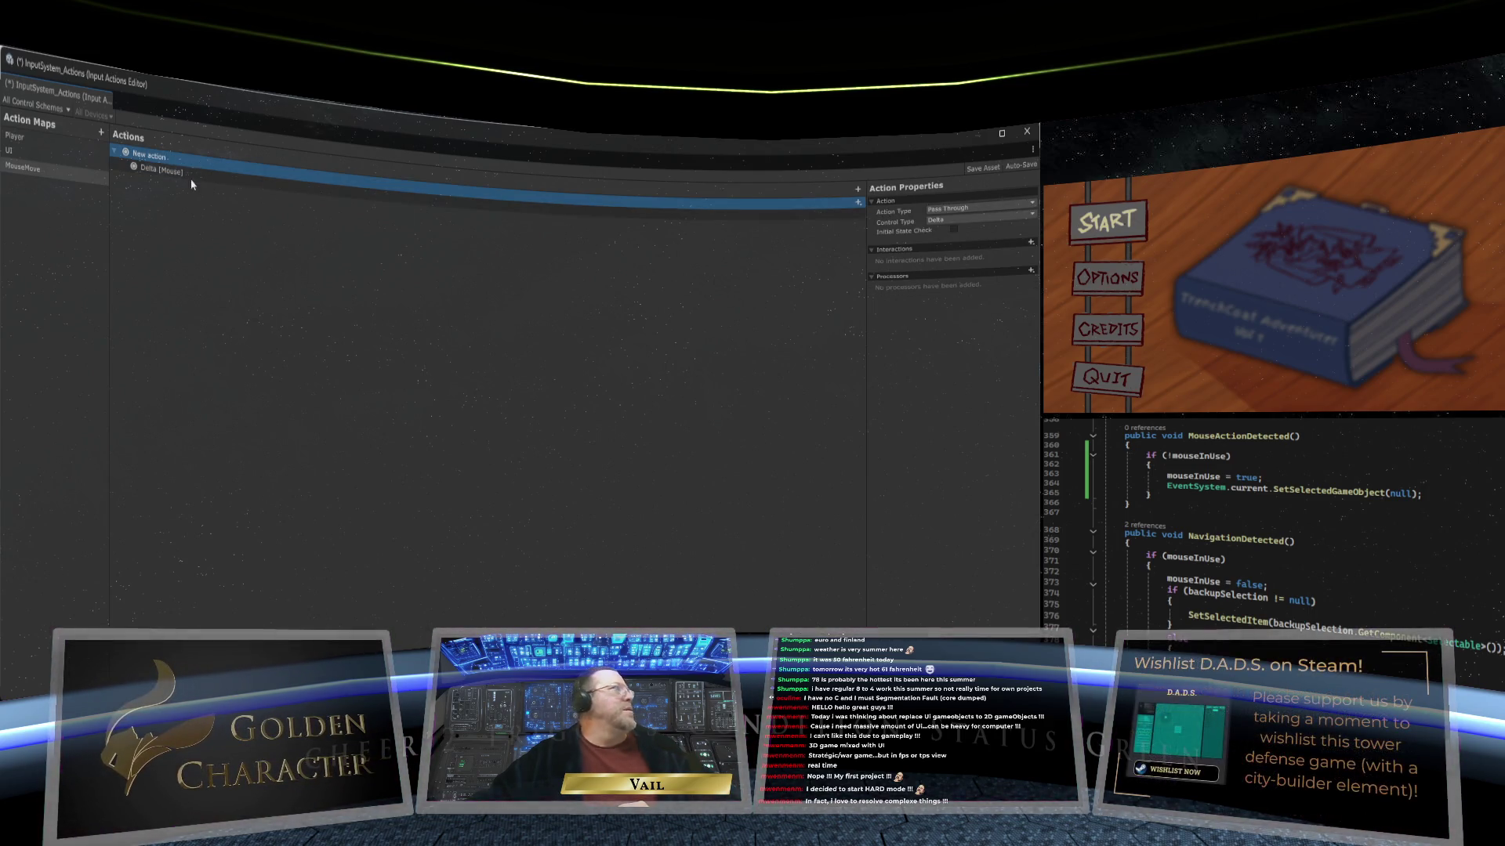
right_click(179, 161)
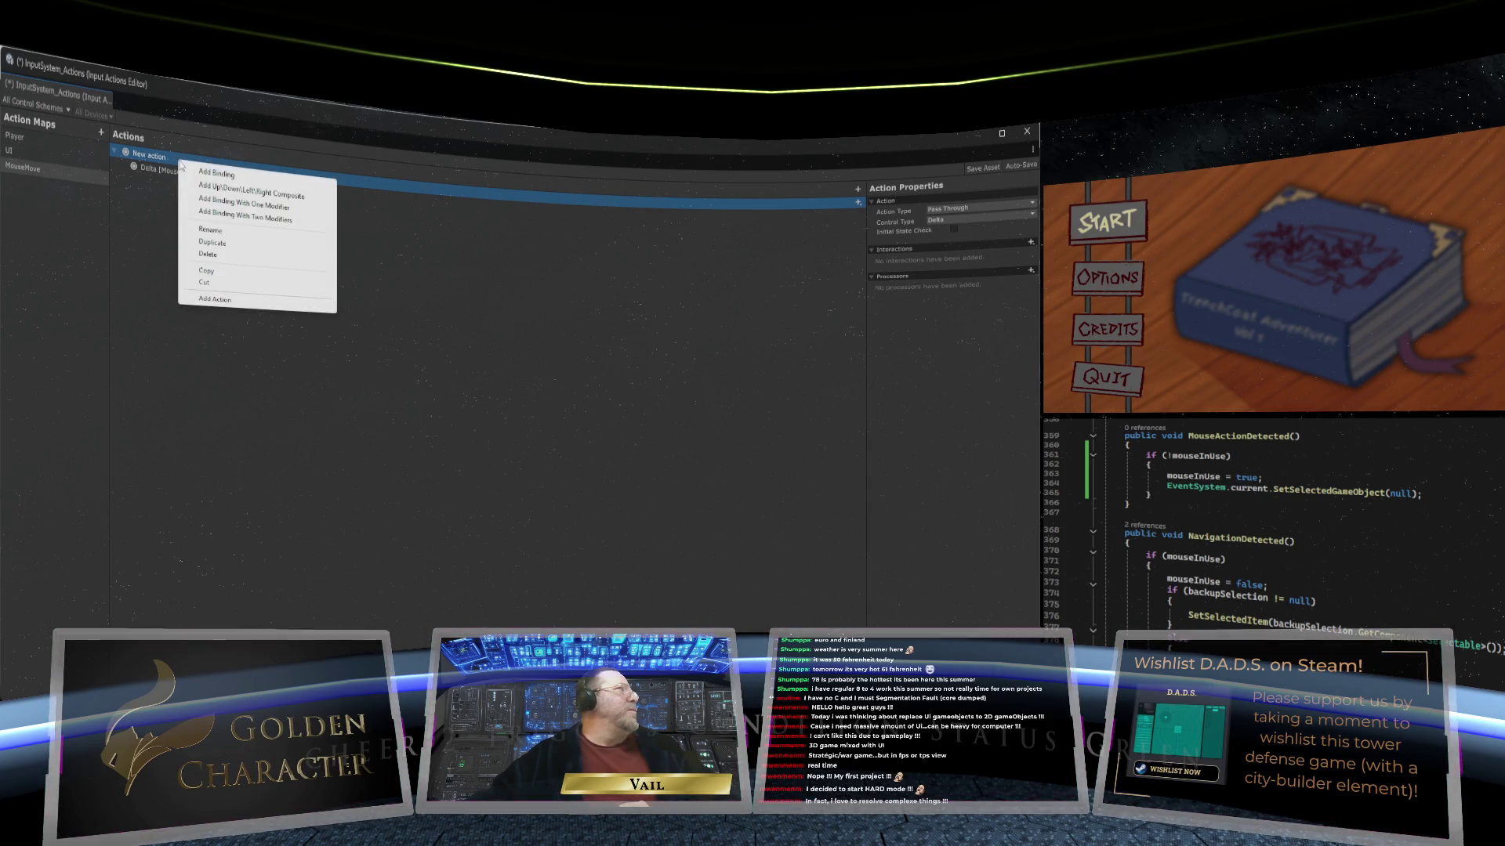
click(208, 229)
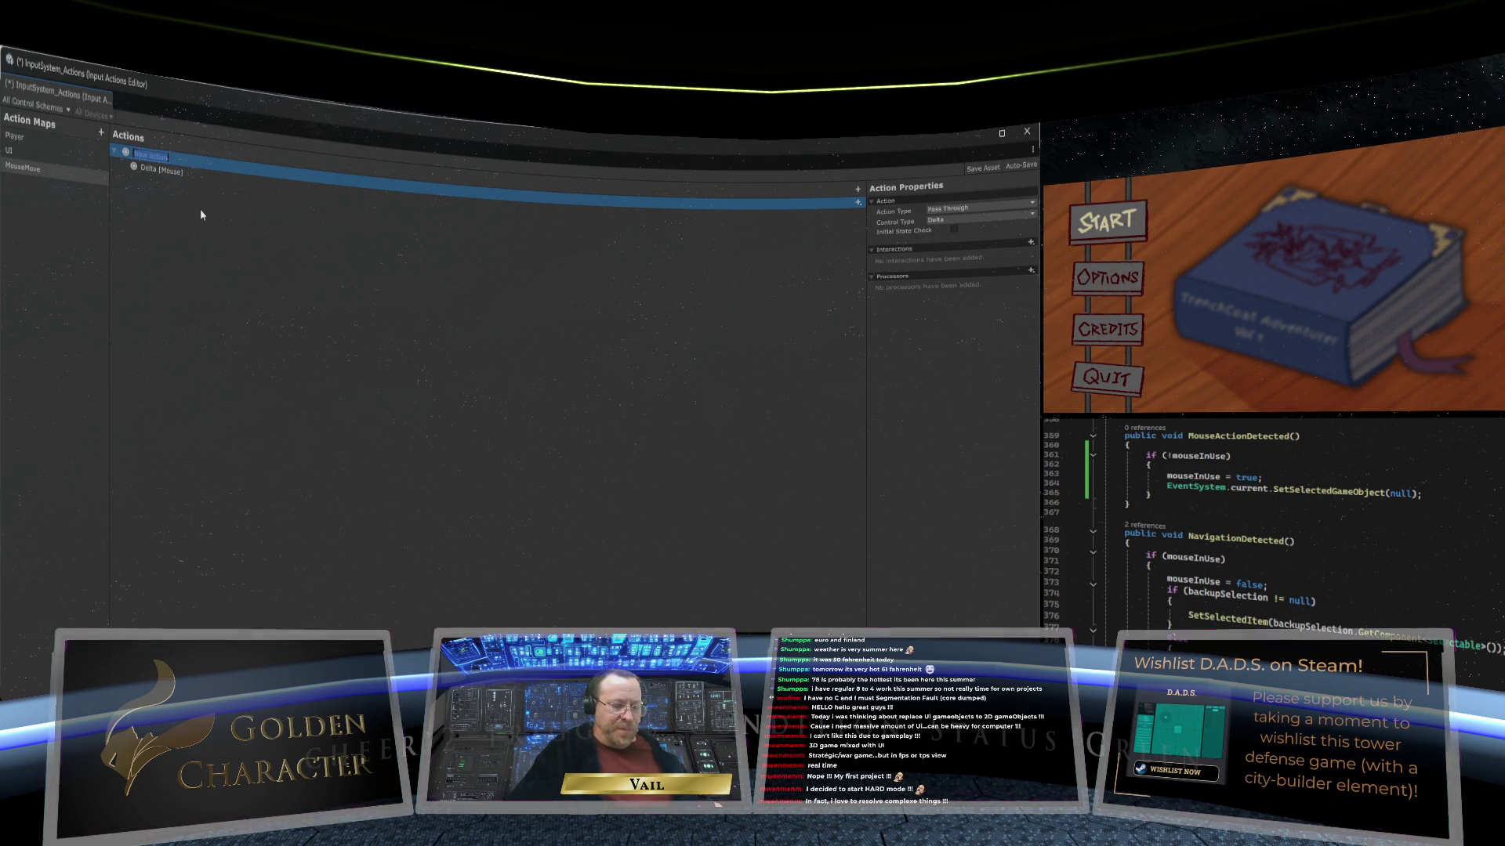
text(Mouse Movent)
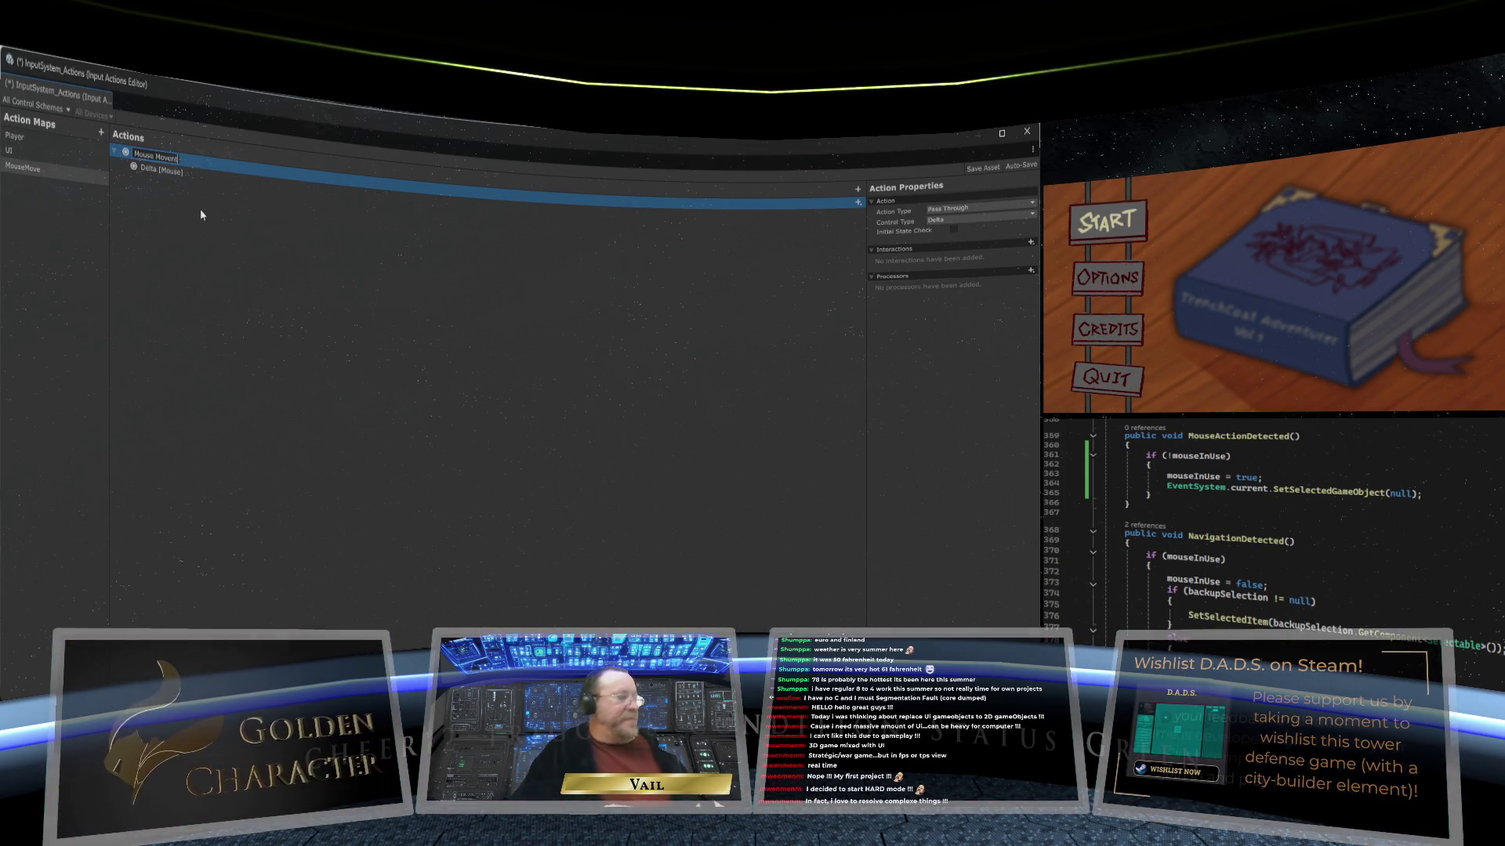
key(Return)
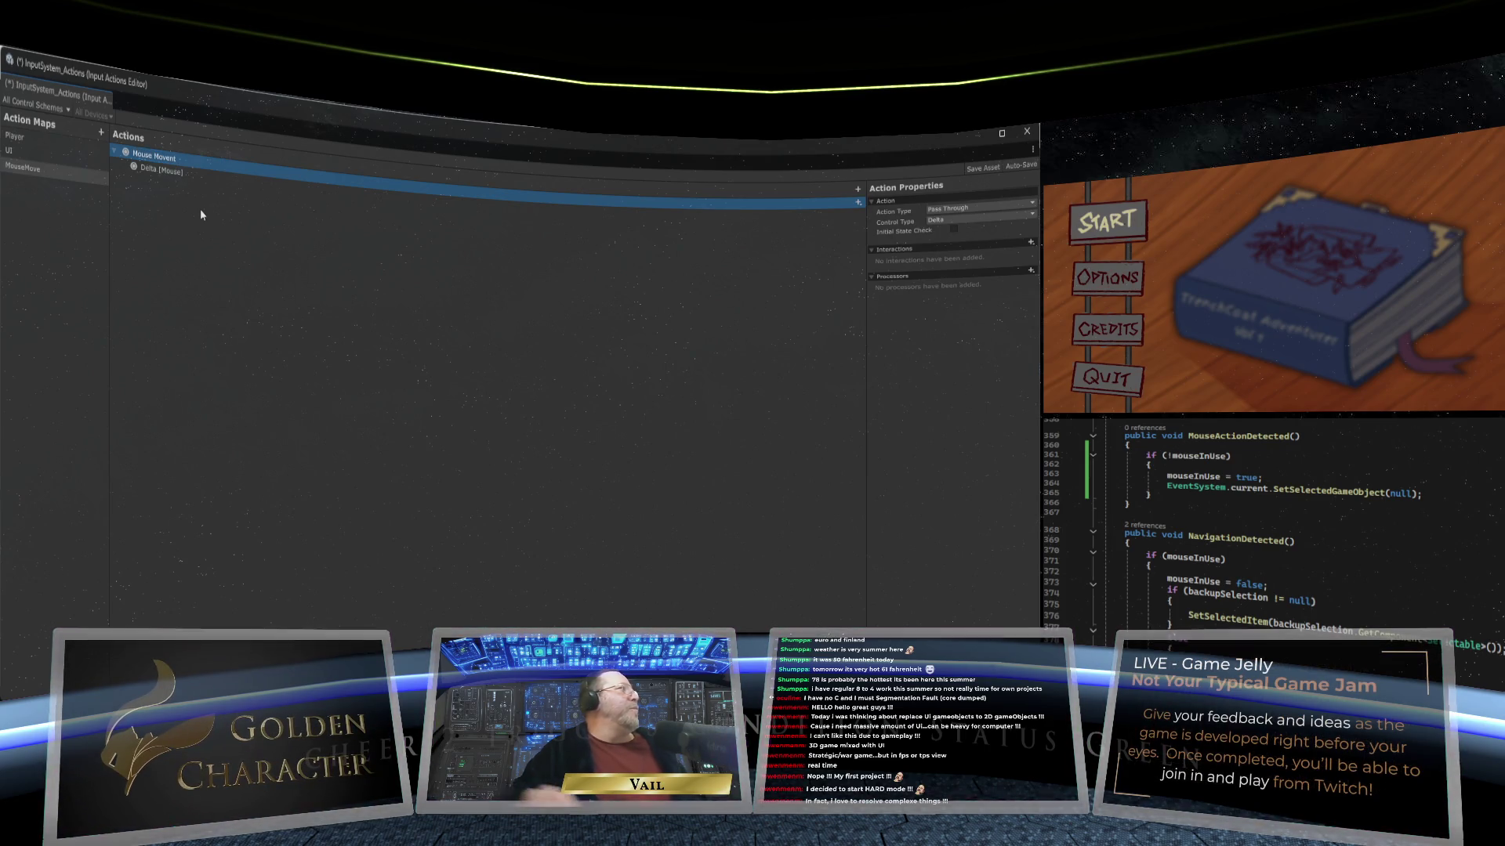
right_click(180, 166)
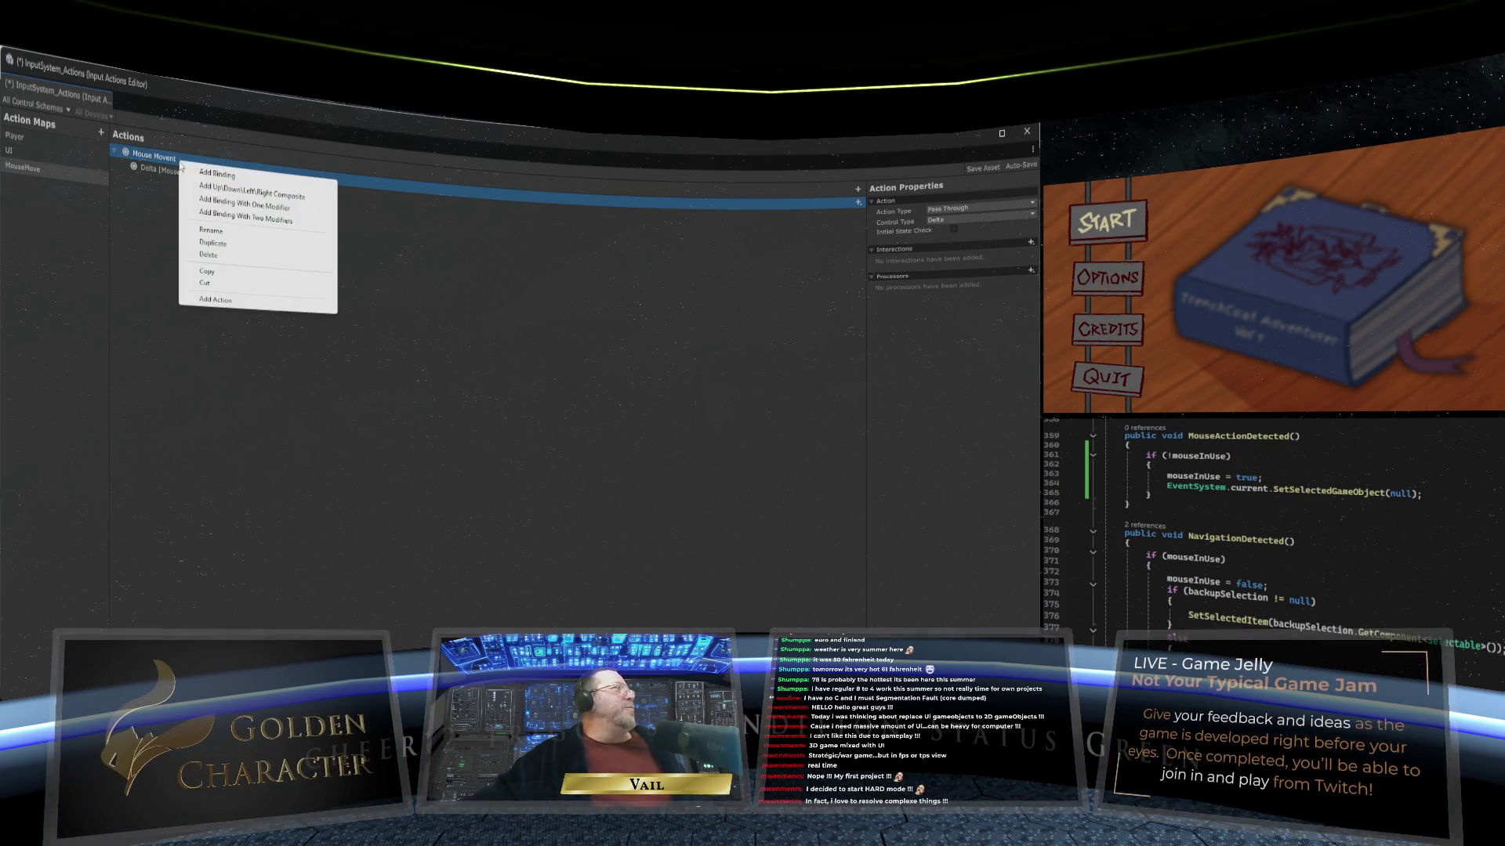
click(239, 230)
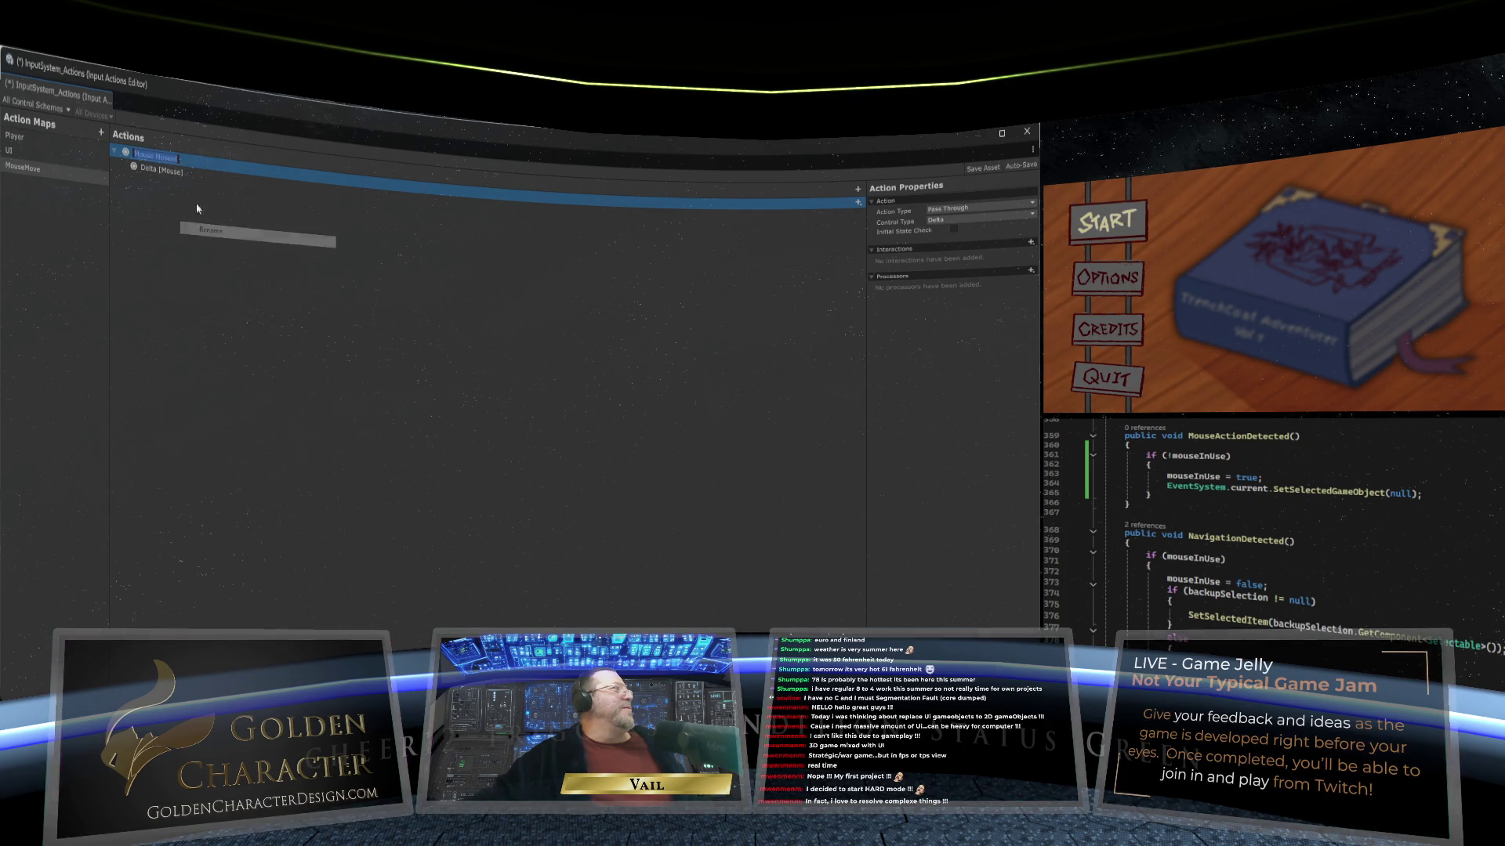
click(174, 158)
text(ment)
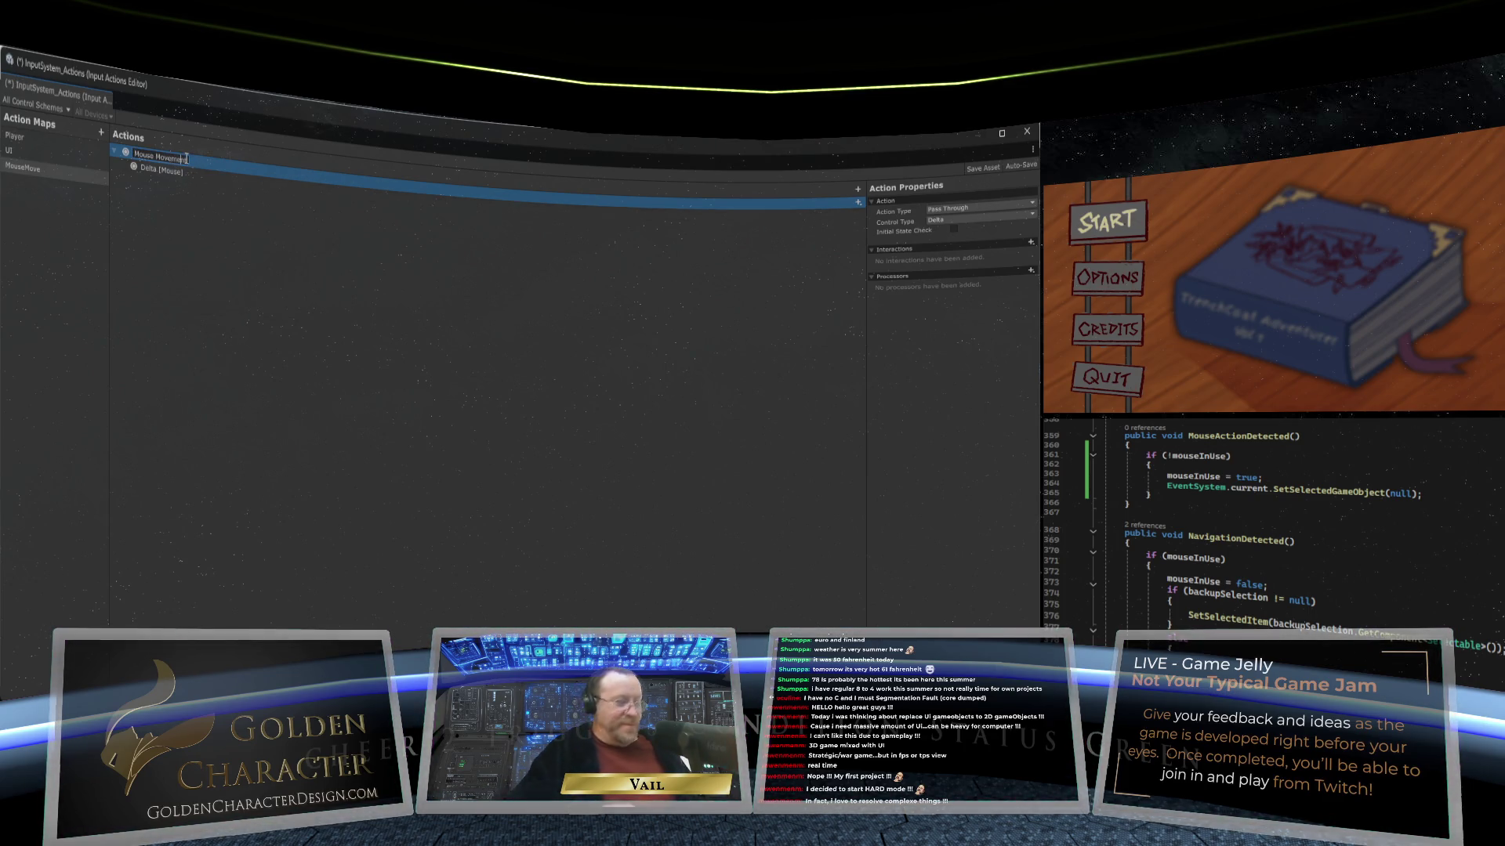
click(200, 199)
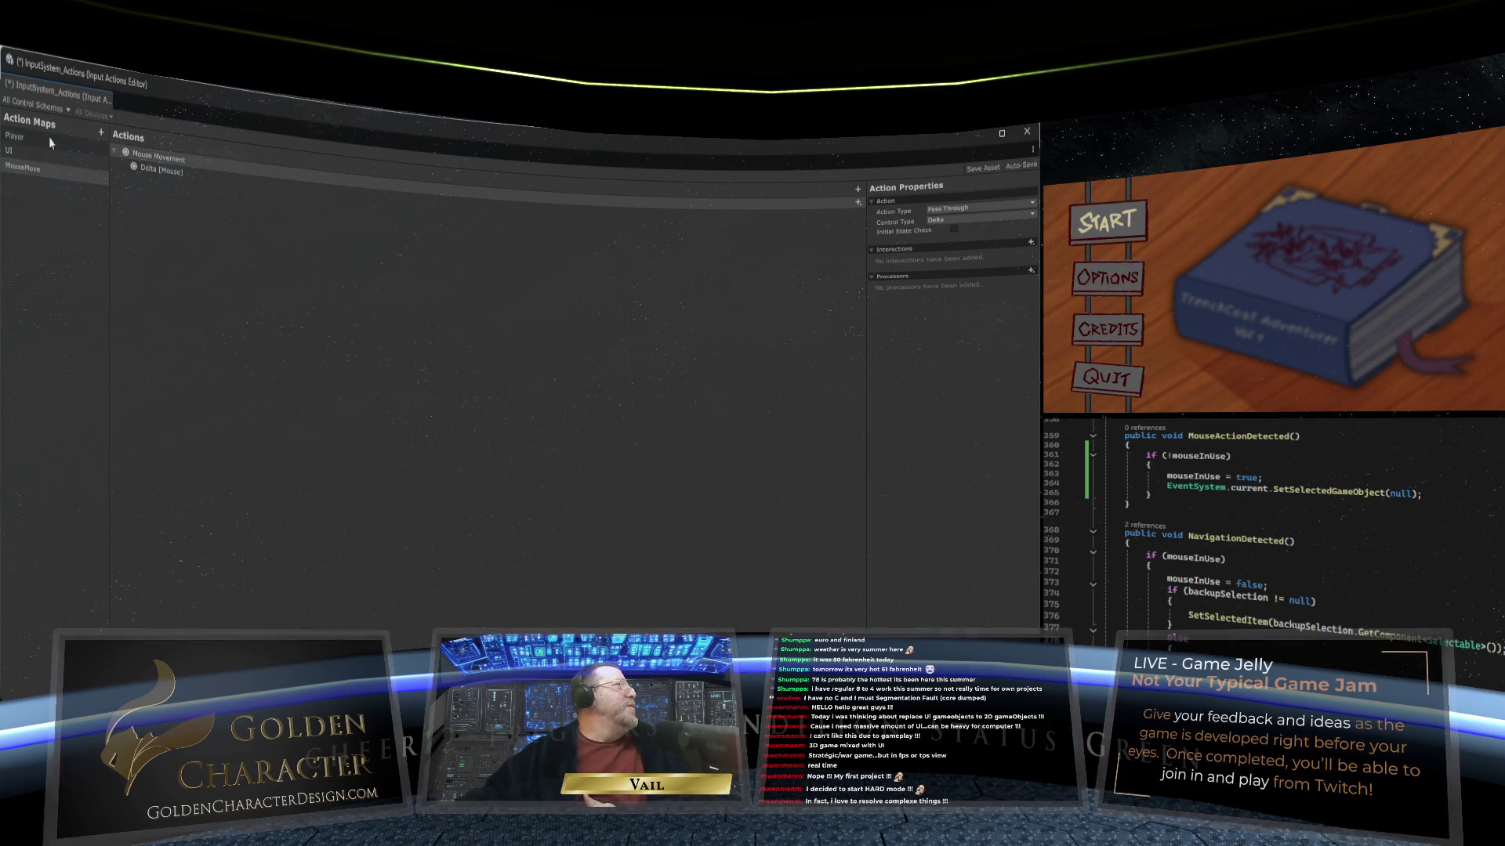
click(61, 180)
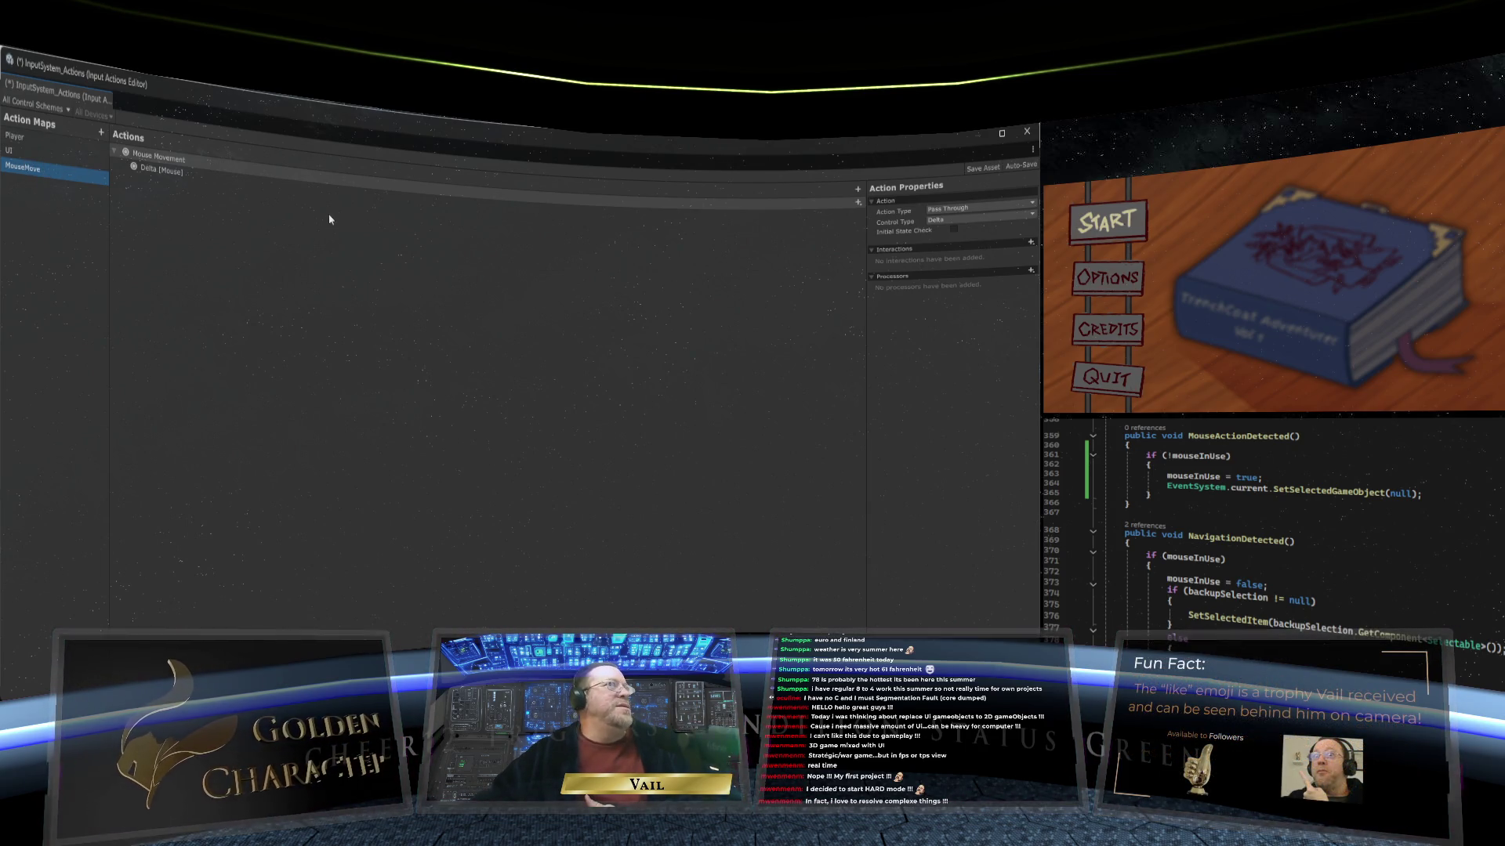
click(984, 169)
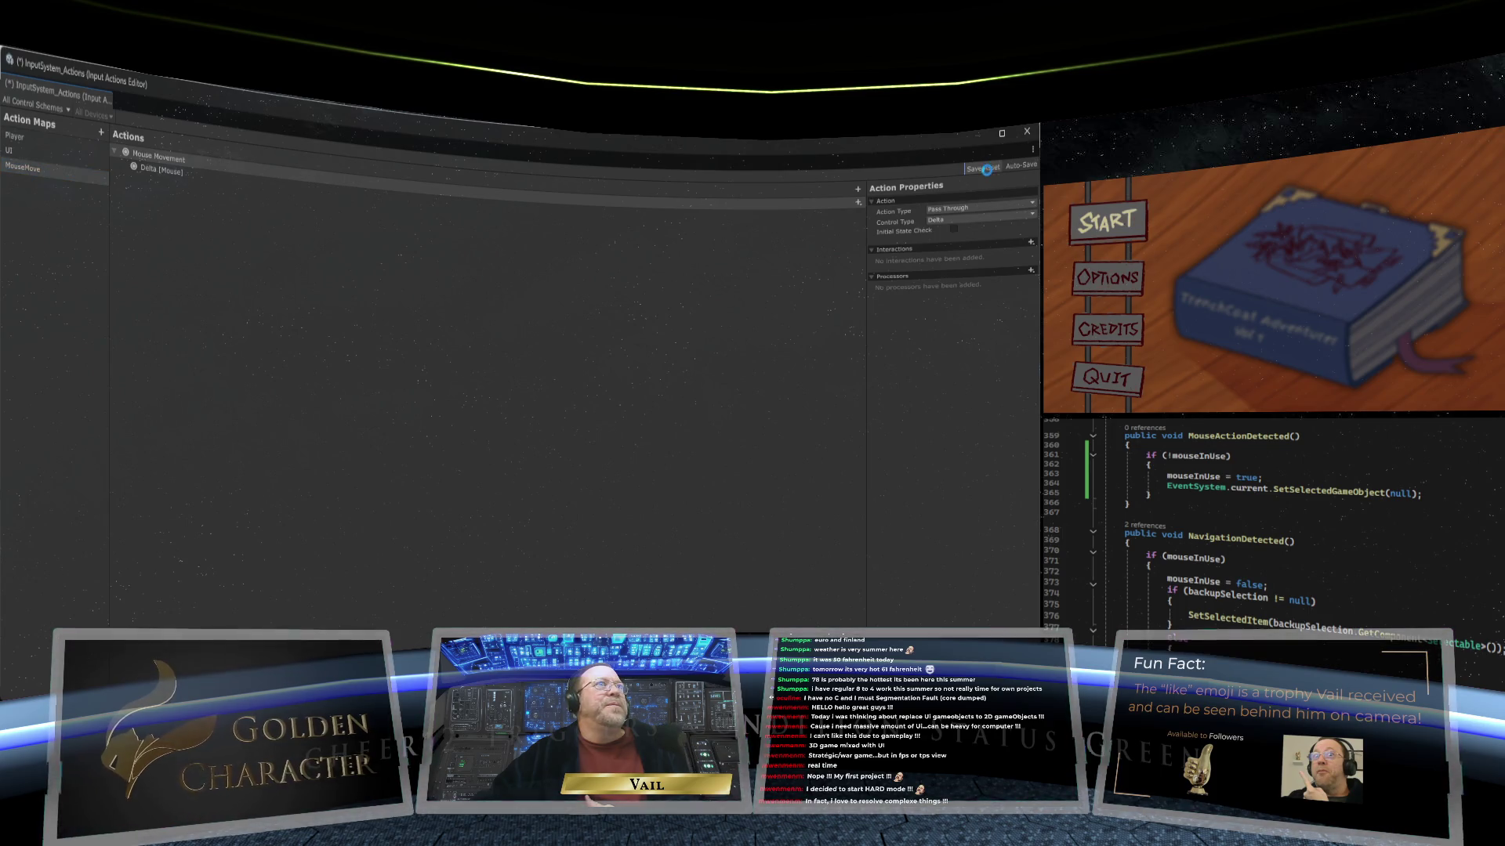
Step: Close the Input Actions Editor and put the cursor after the backupSelection field in NavigationMGR
click(1027, 132)
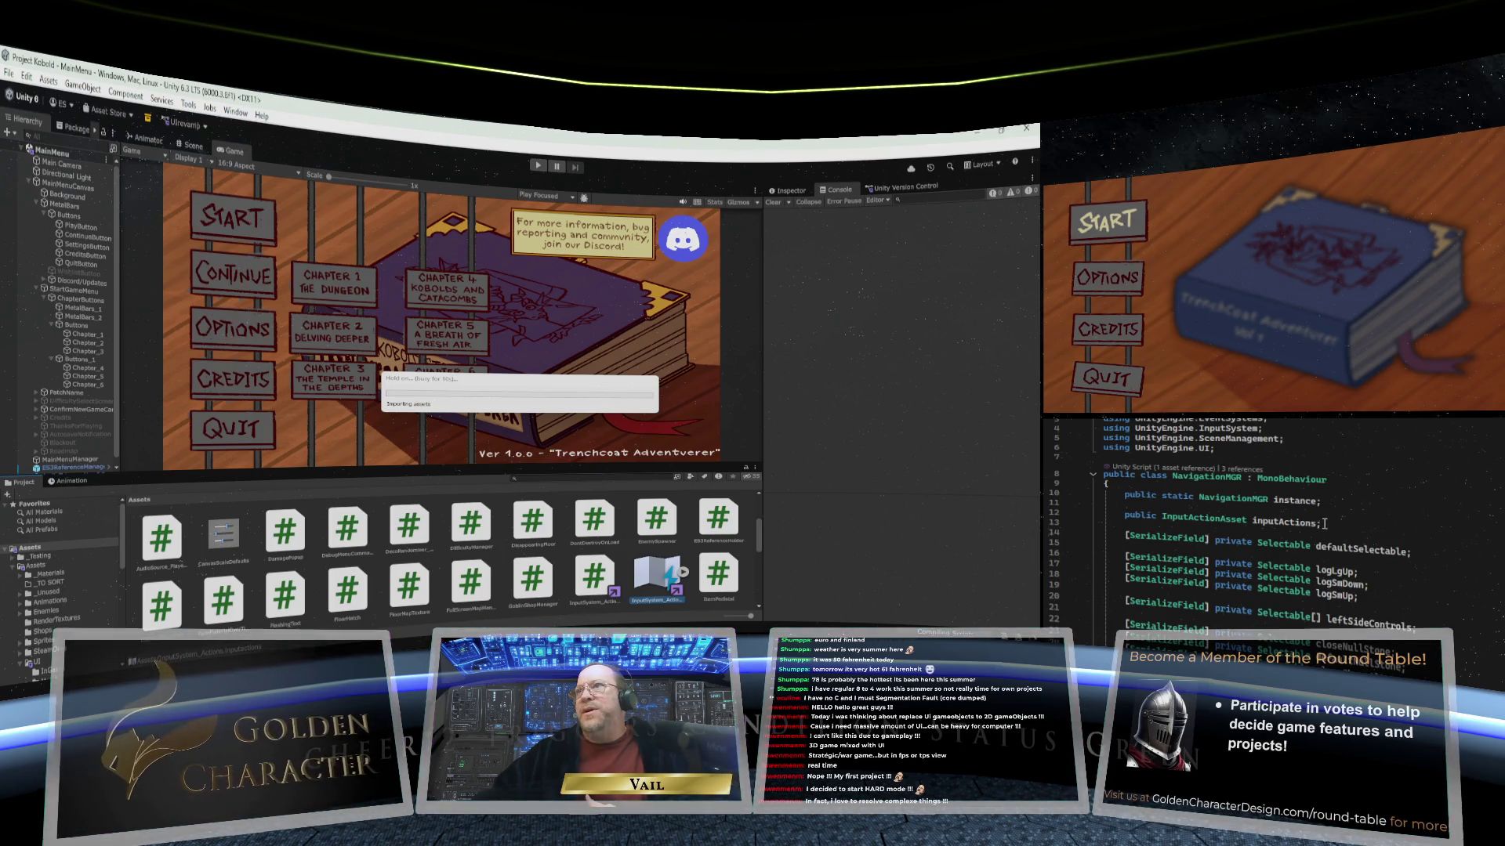
scroll(1324, 524, down, 10)
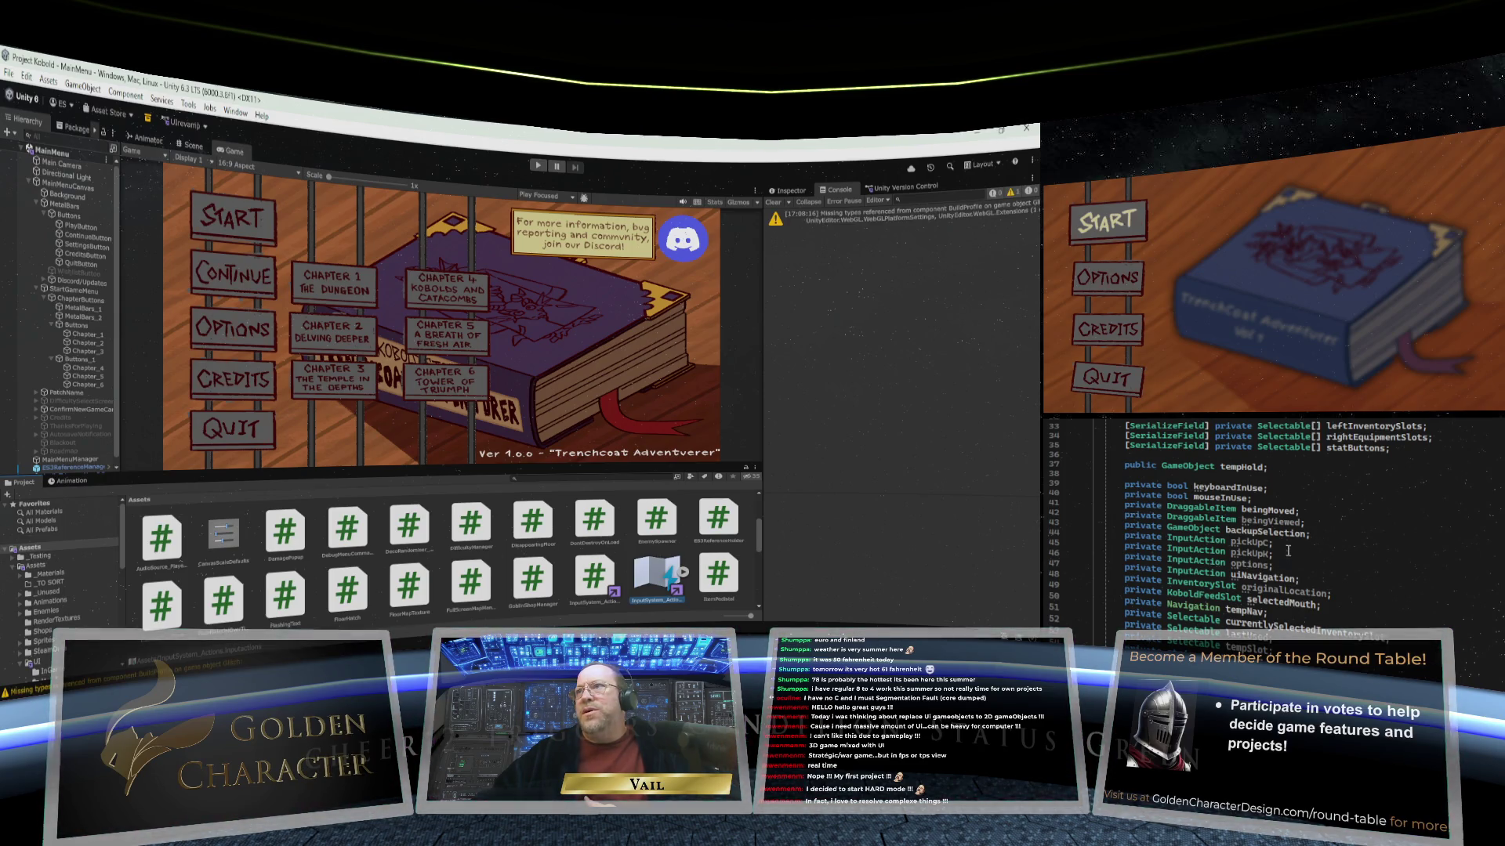
click(1320, 536)
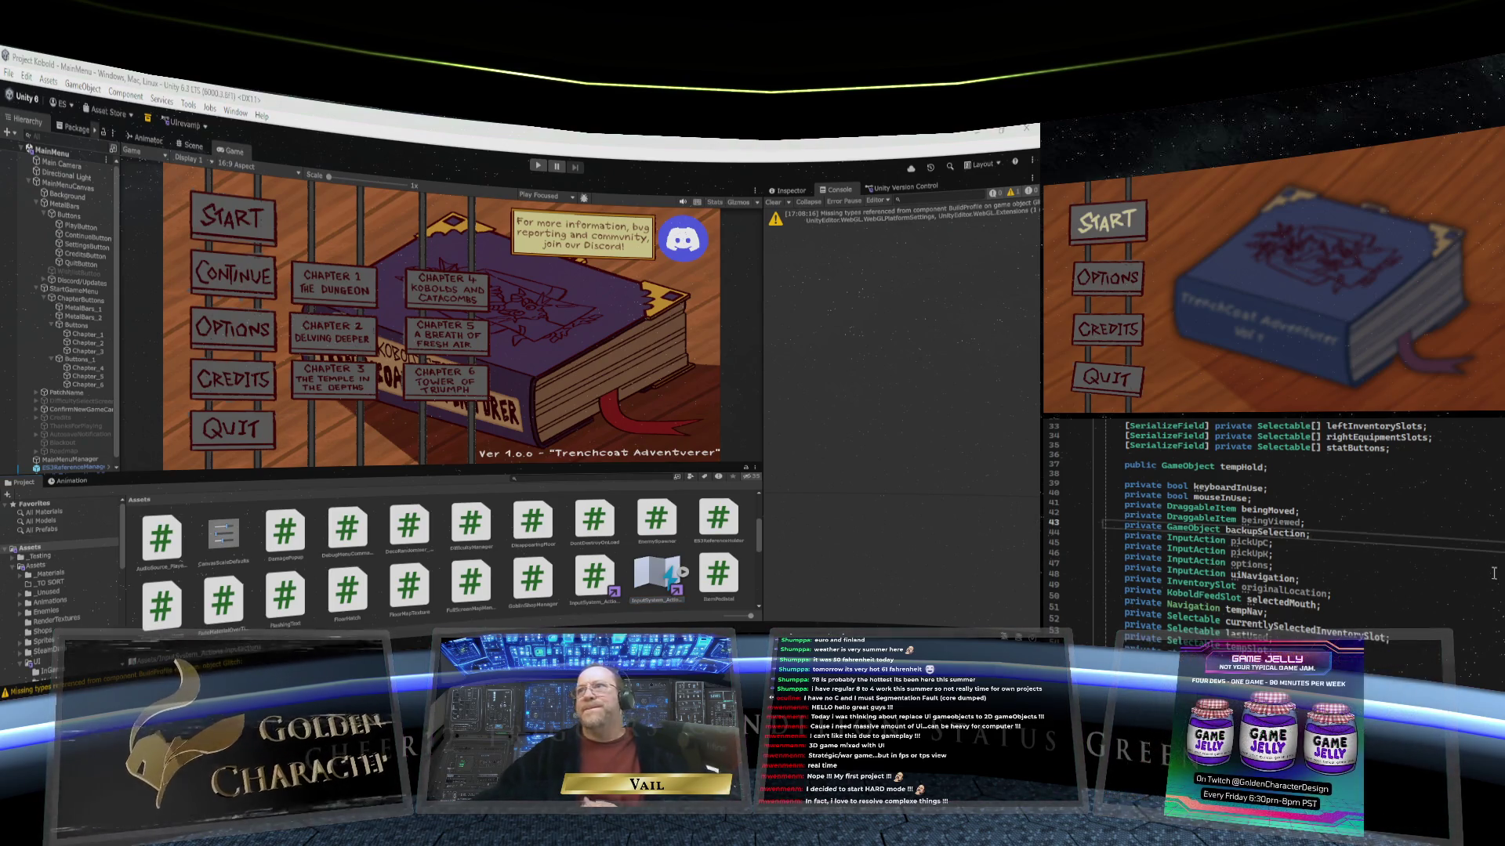
Step: Add the line 'private InputAction mouseMoved;' after backupSelection
key(Return)
text(private)
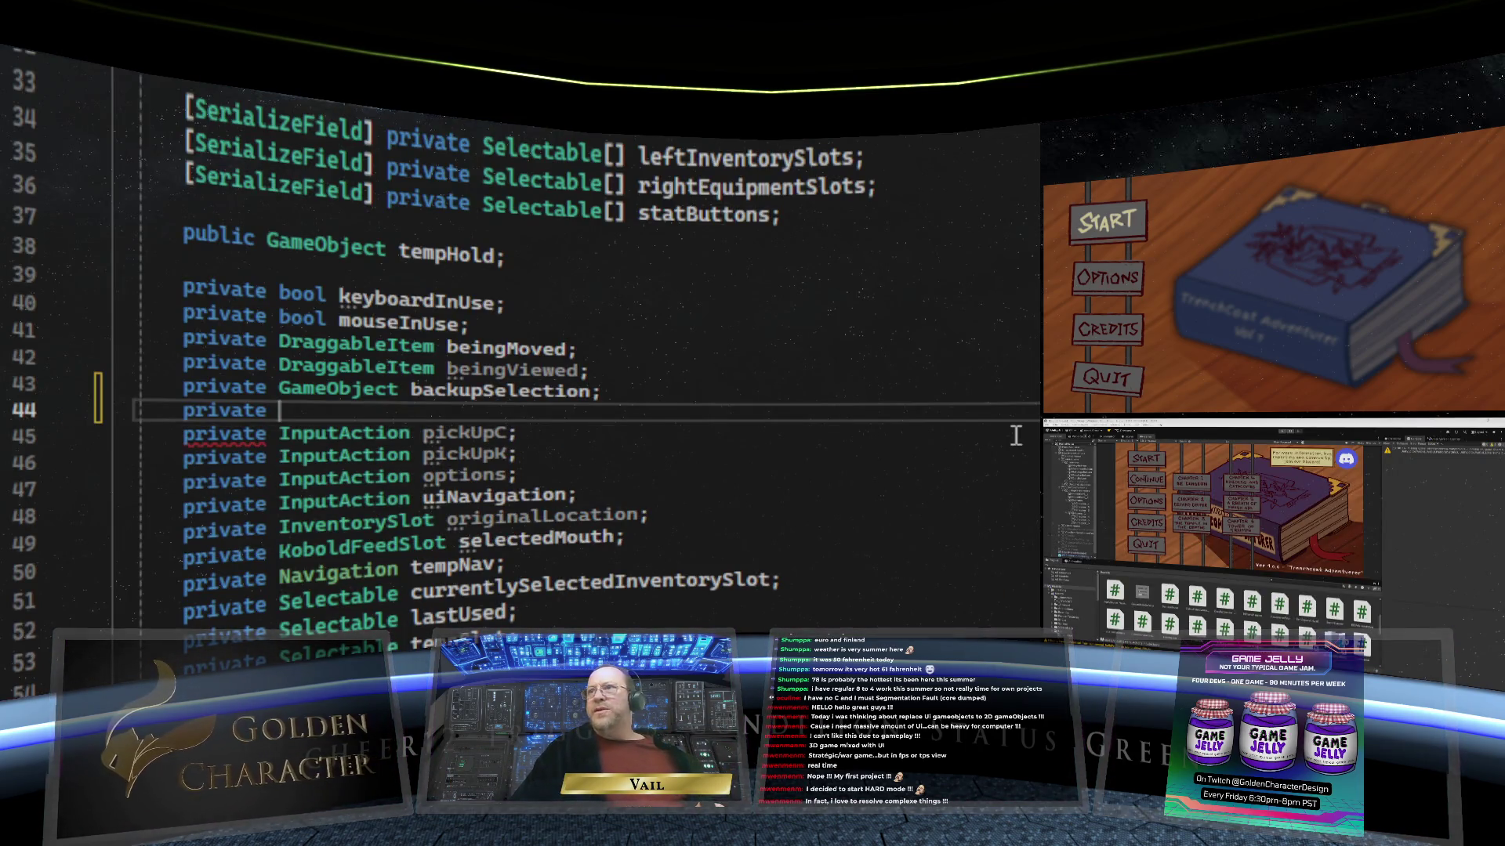
text( Input)
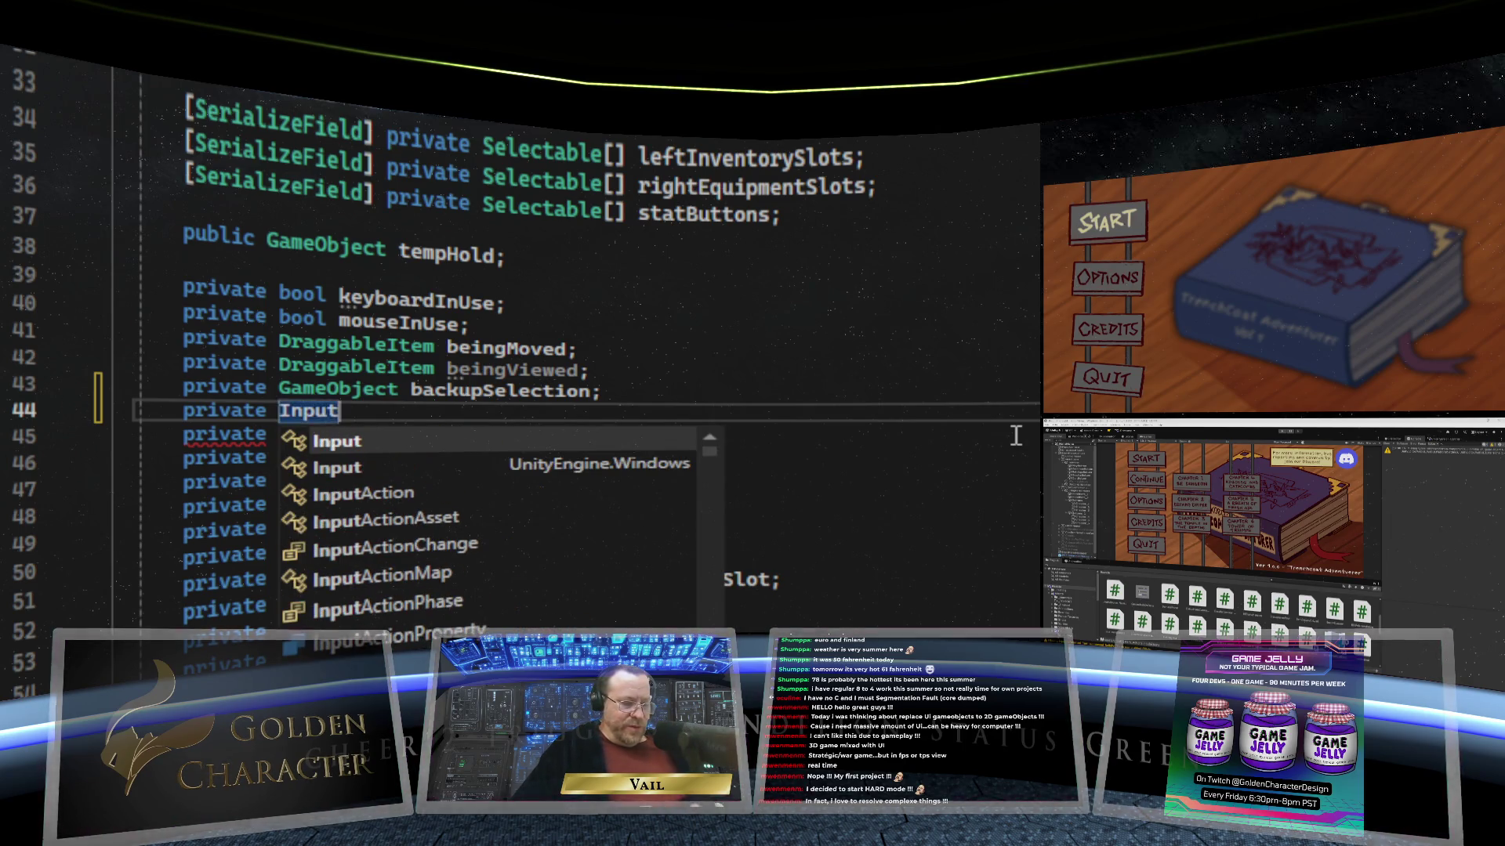
text(Action )
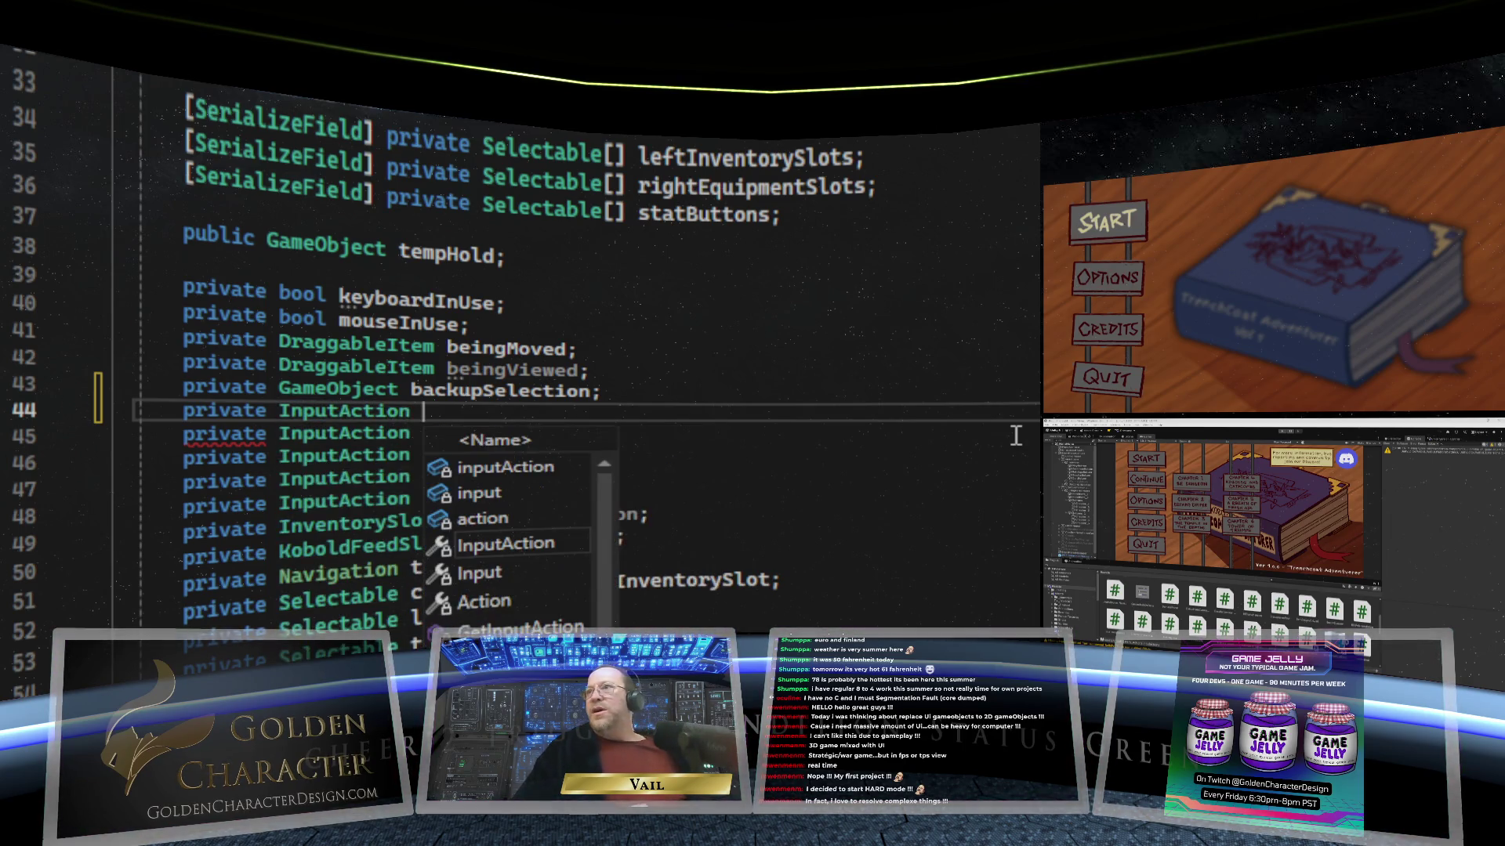
text(mouse)
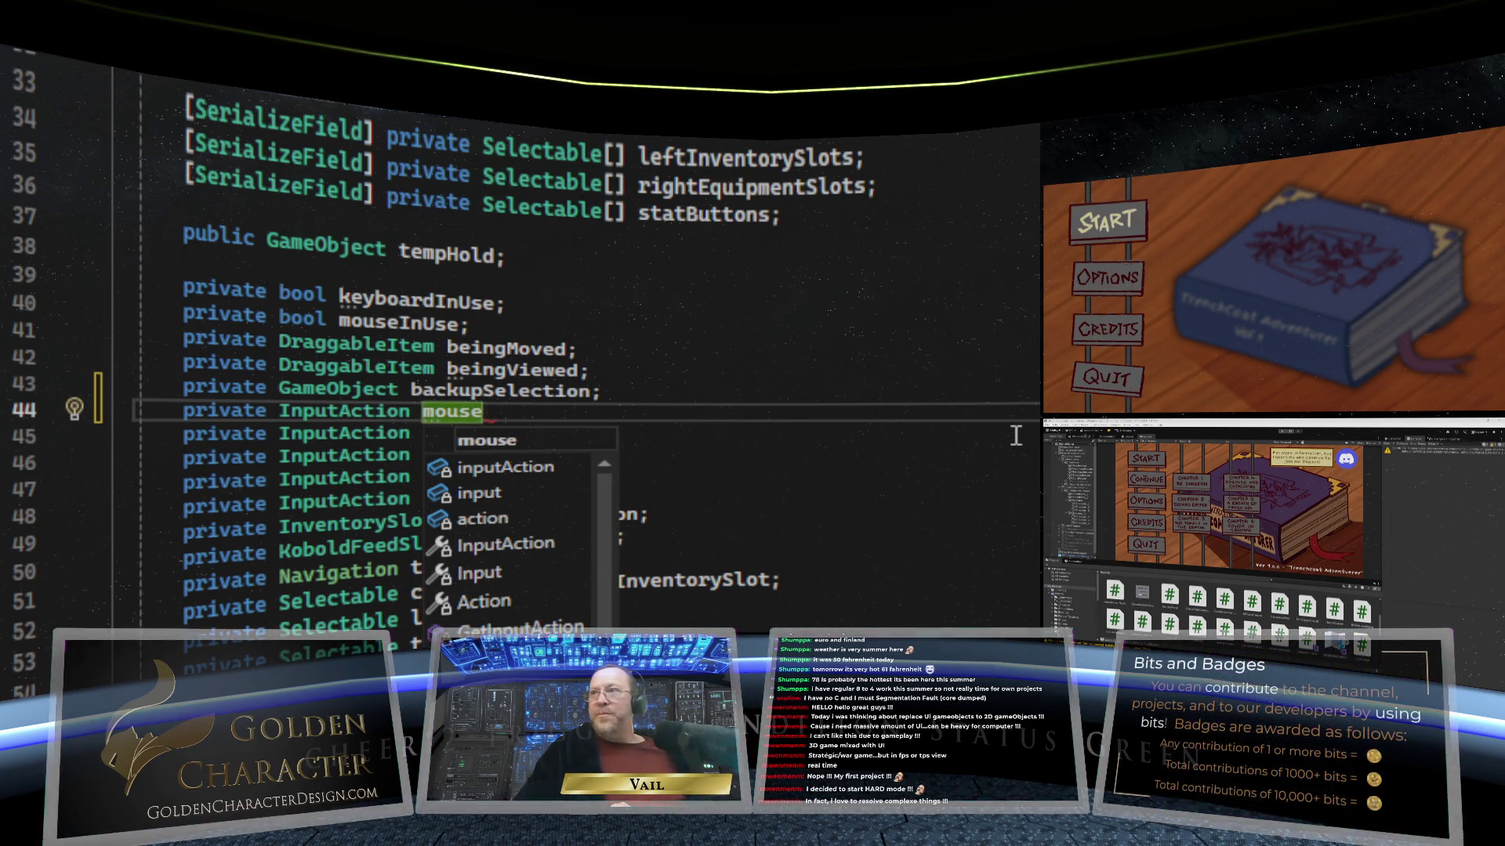
text(Move)
text(d;)
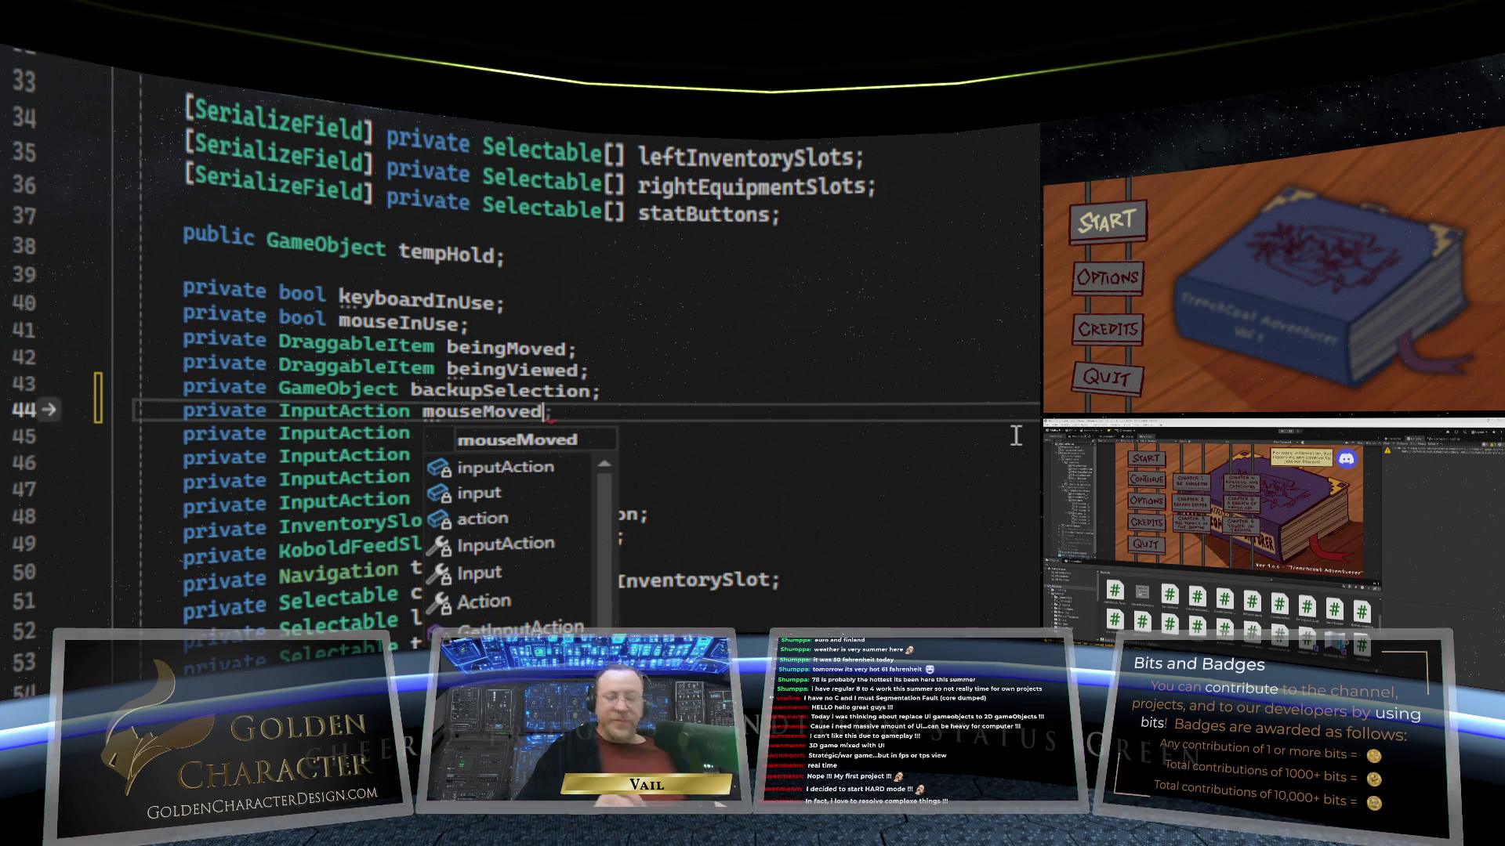
click(730, 456)
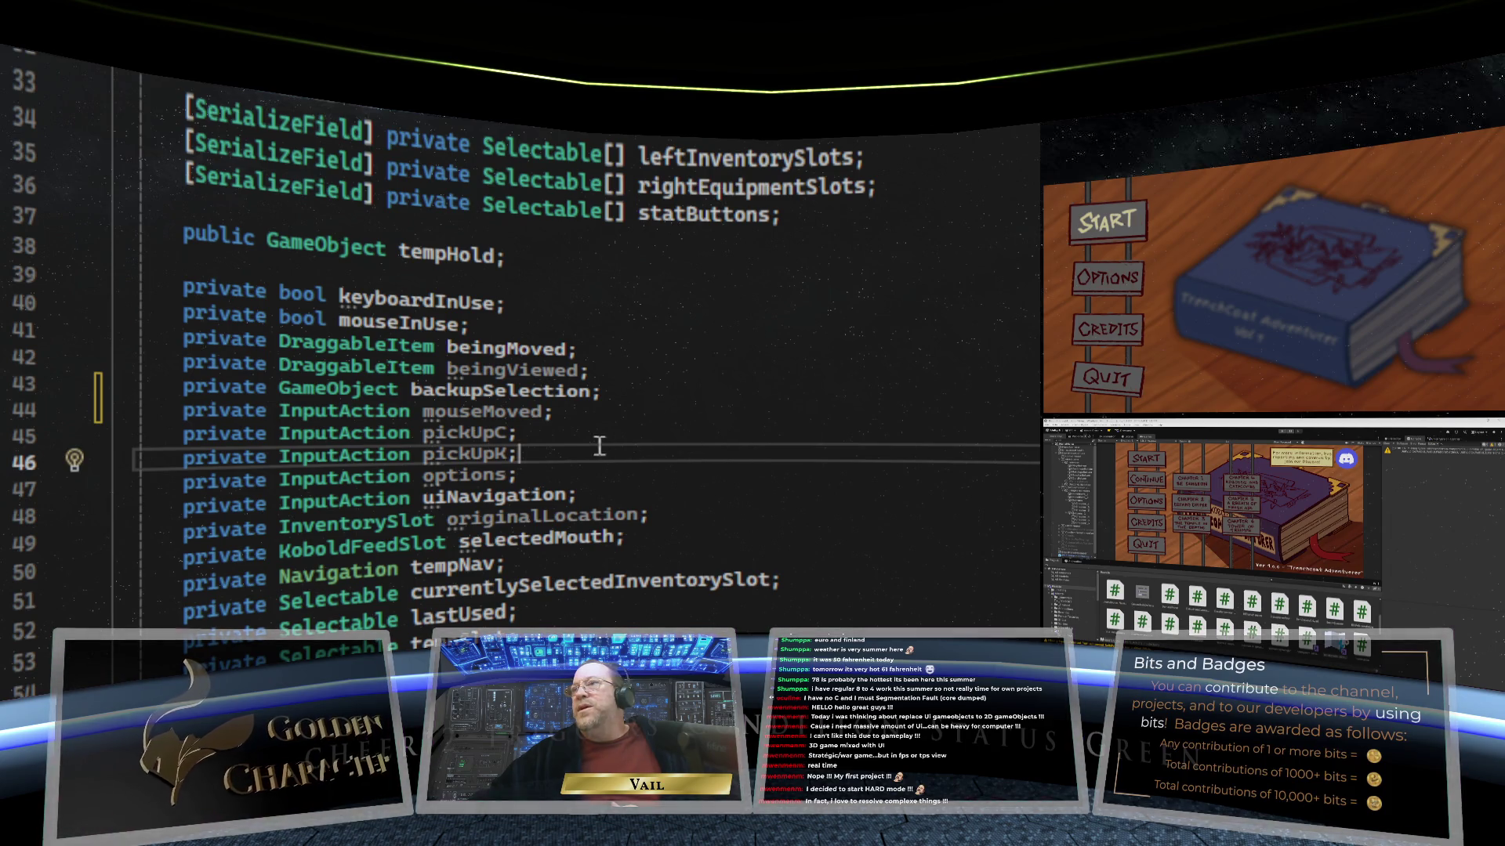
scroll(585, 479, down, 3)
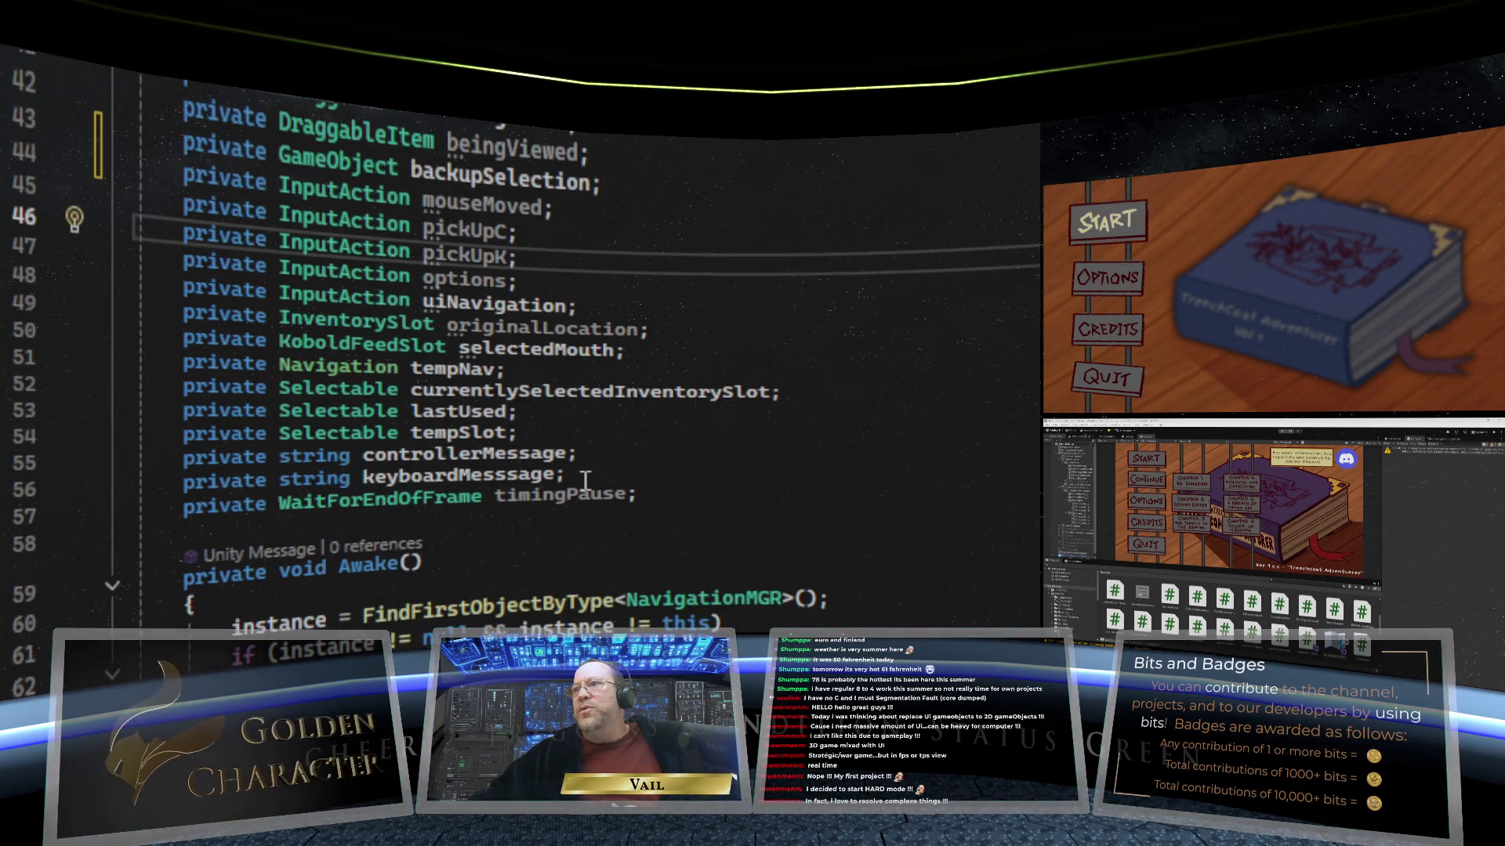
scroll(586, 480, down, 2)
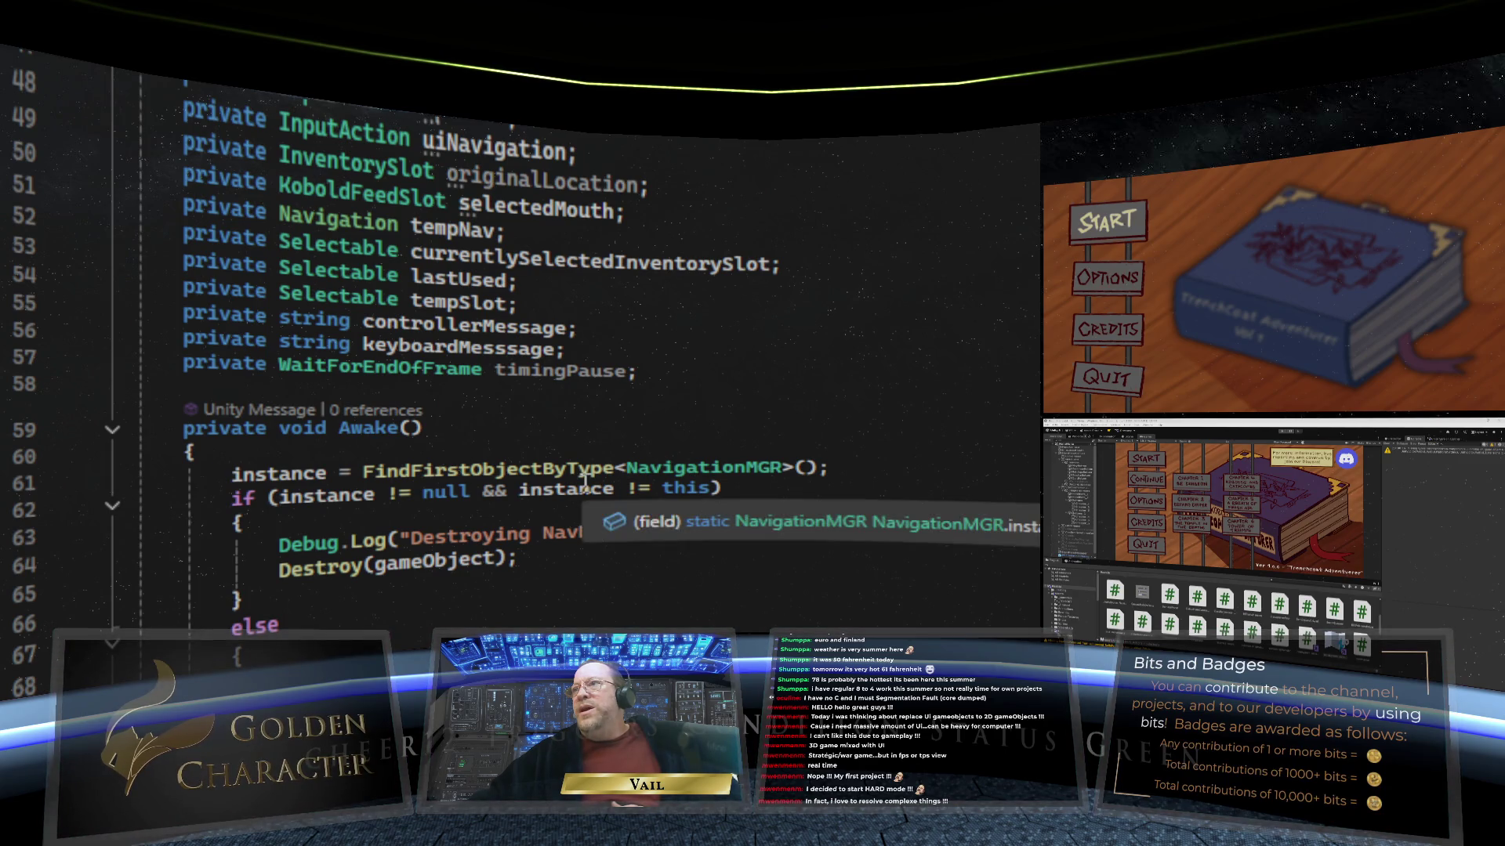
scroll(584, 480, down, 2)
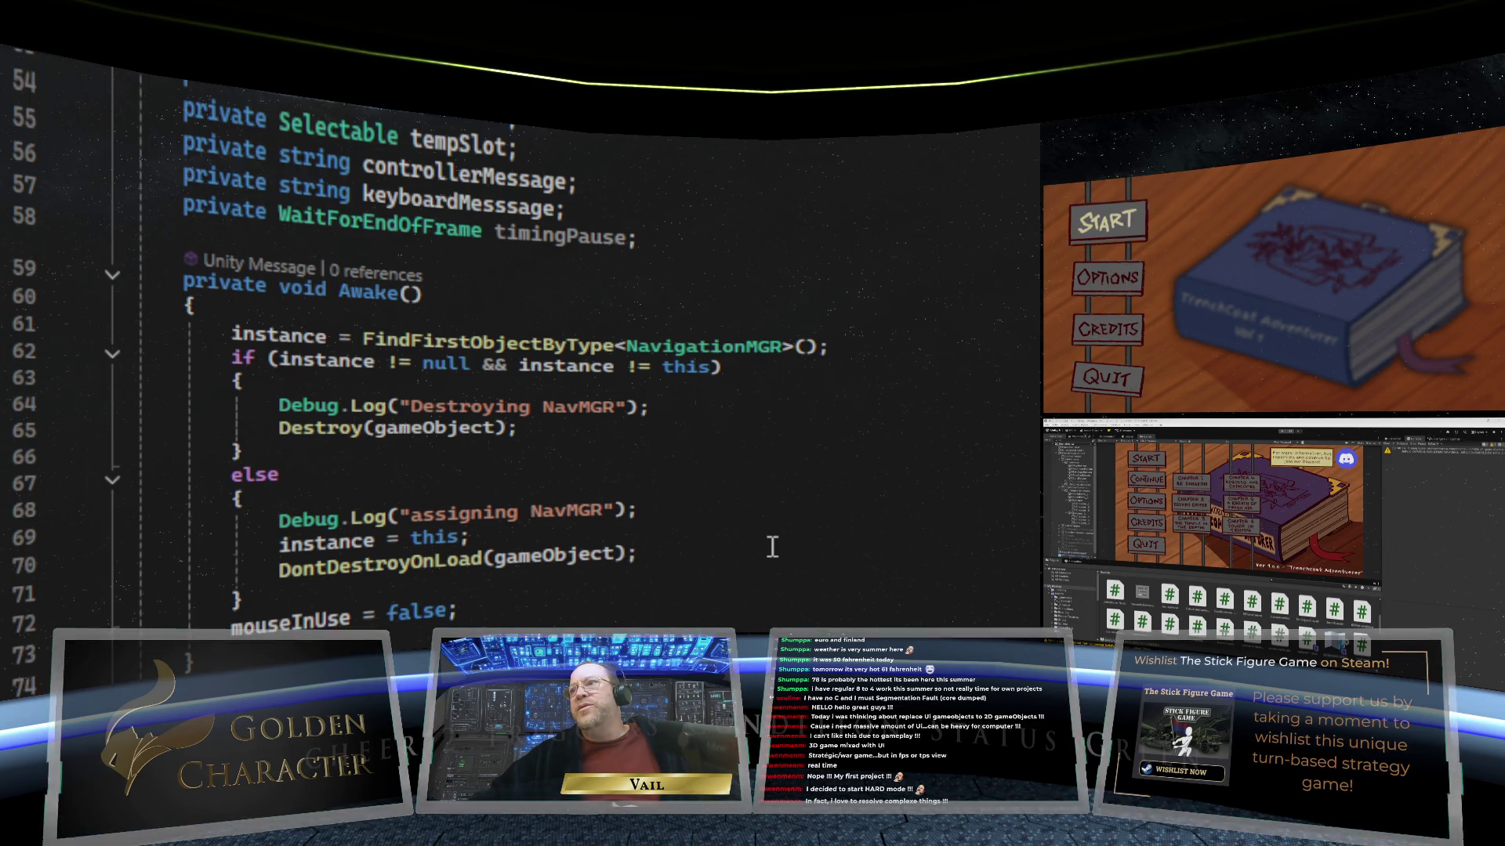
scroll(653, 512, down, 5)
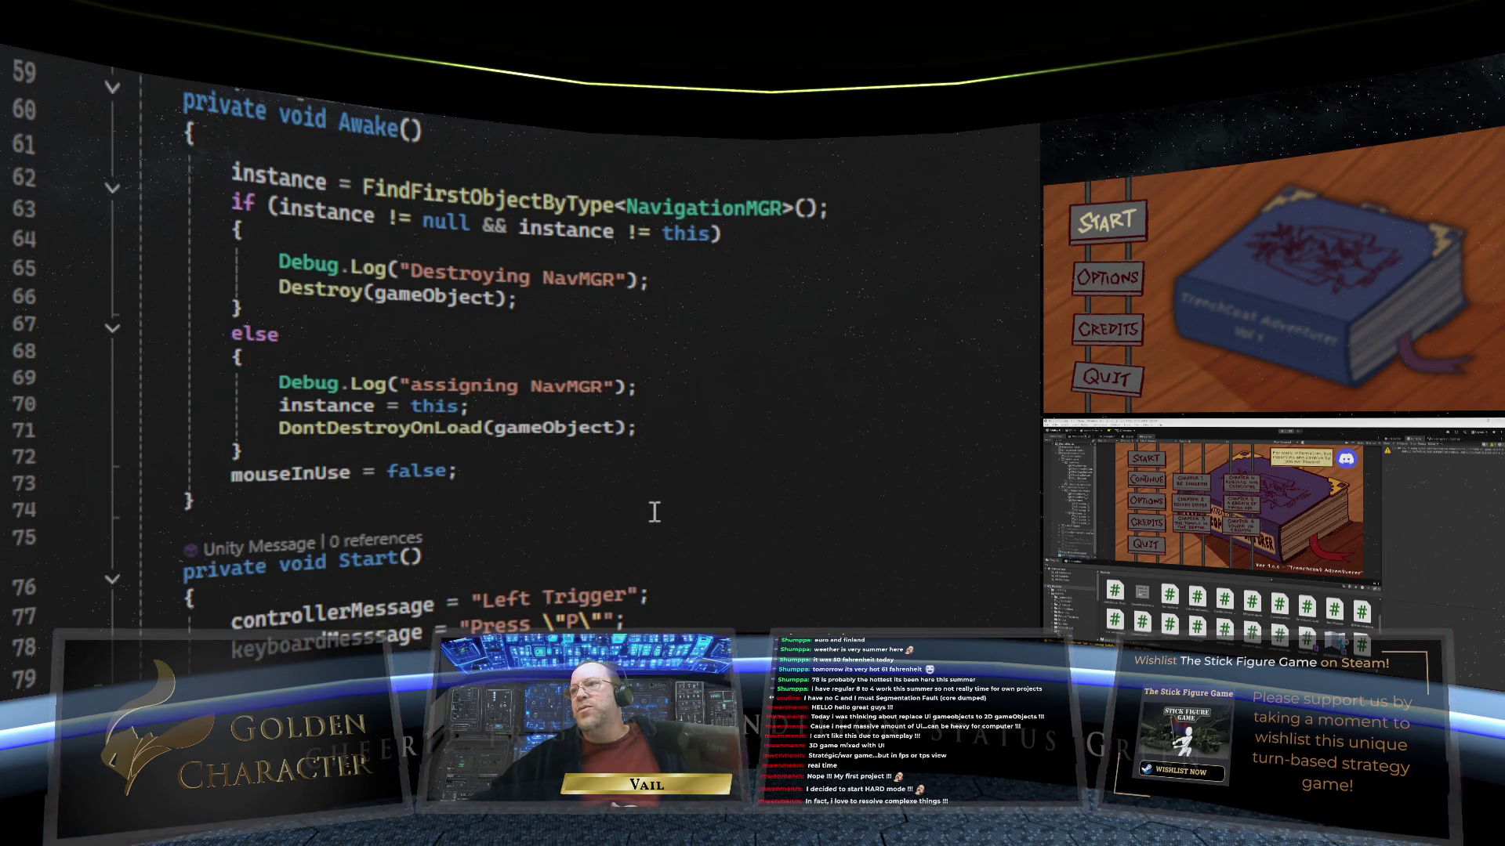
scroll(654, 513, down, 4)
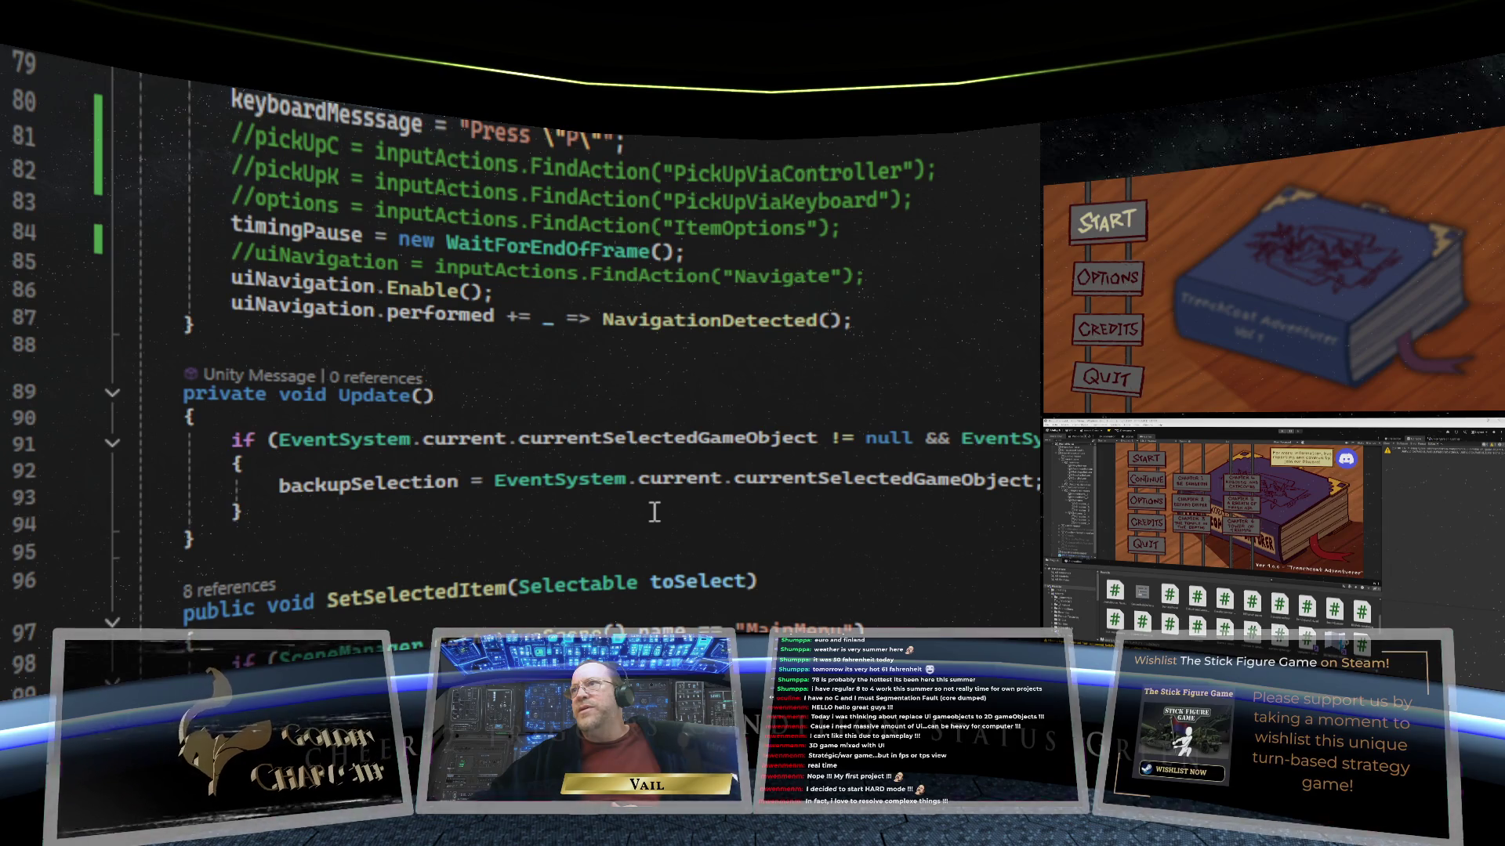
scroll(655, 512, up, 5)
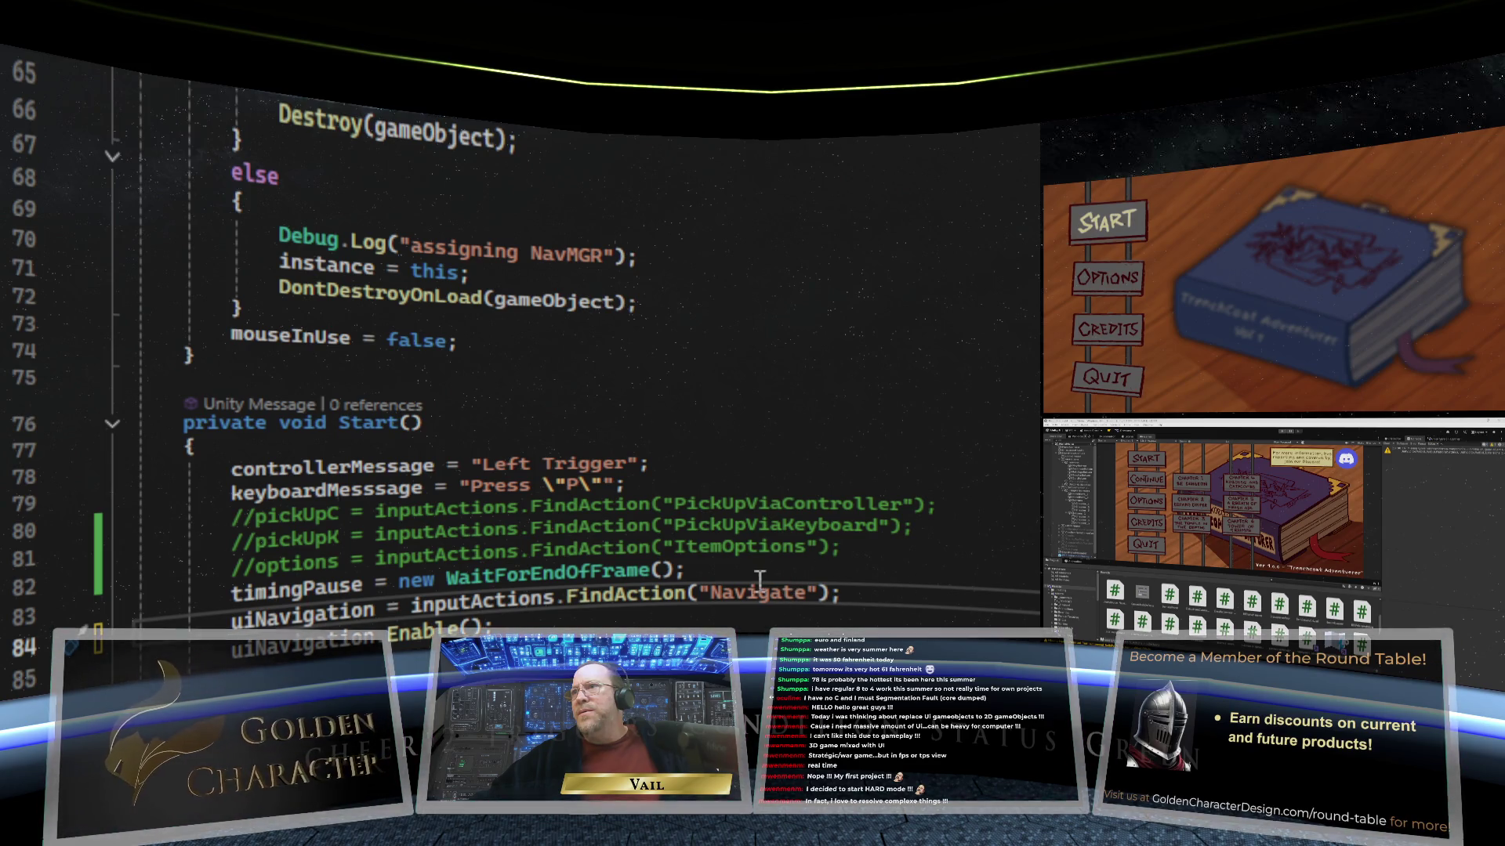
click(850, 583)
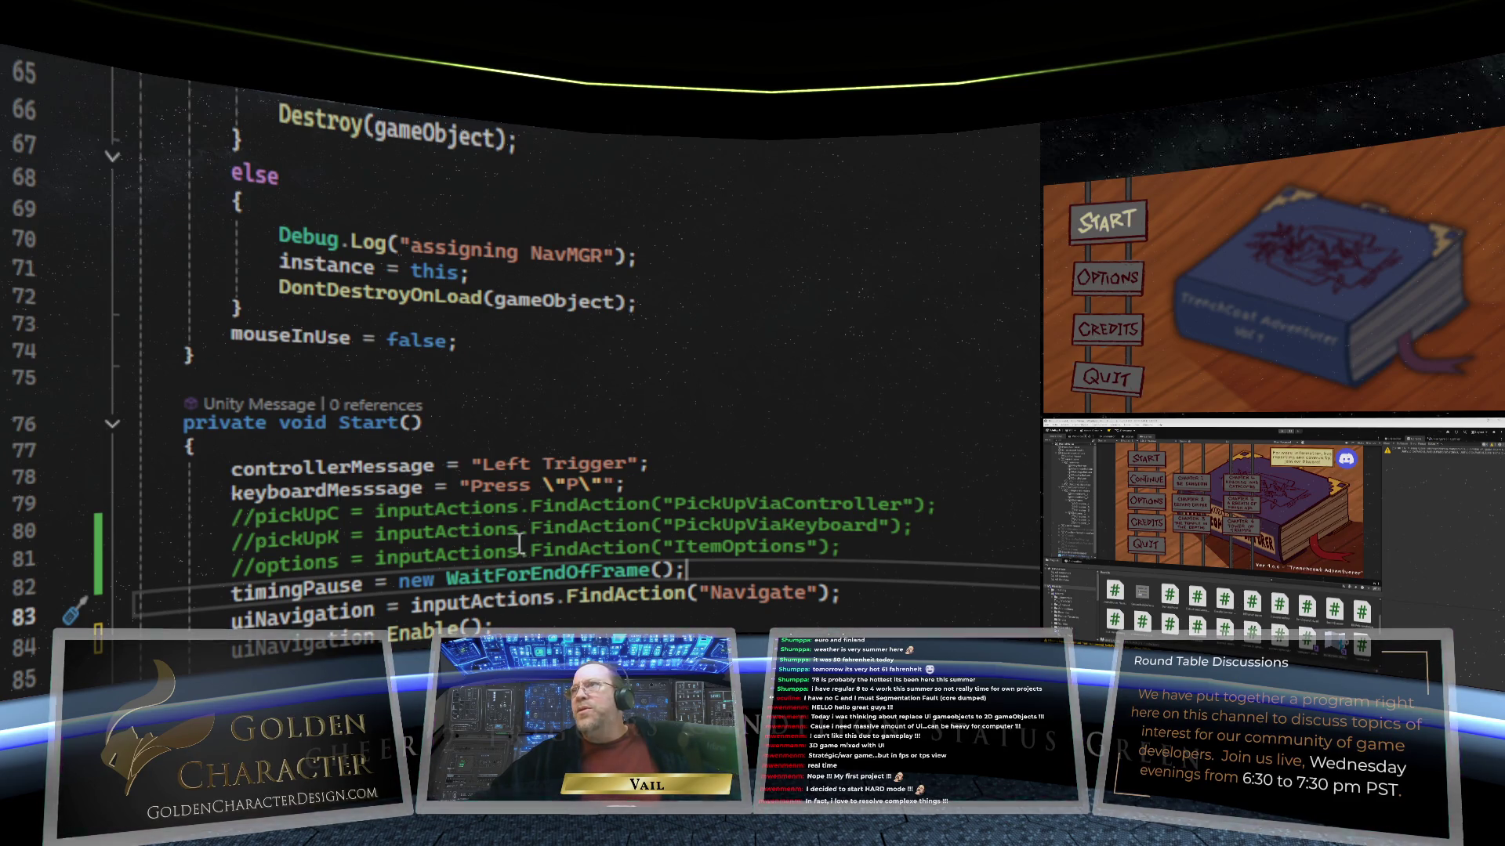
scroll(793, 294, up, 4)
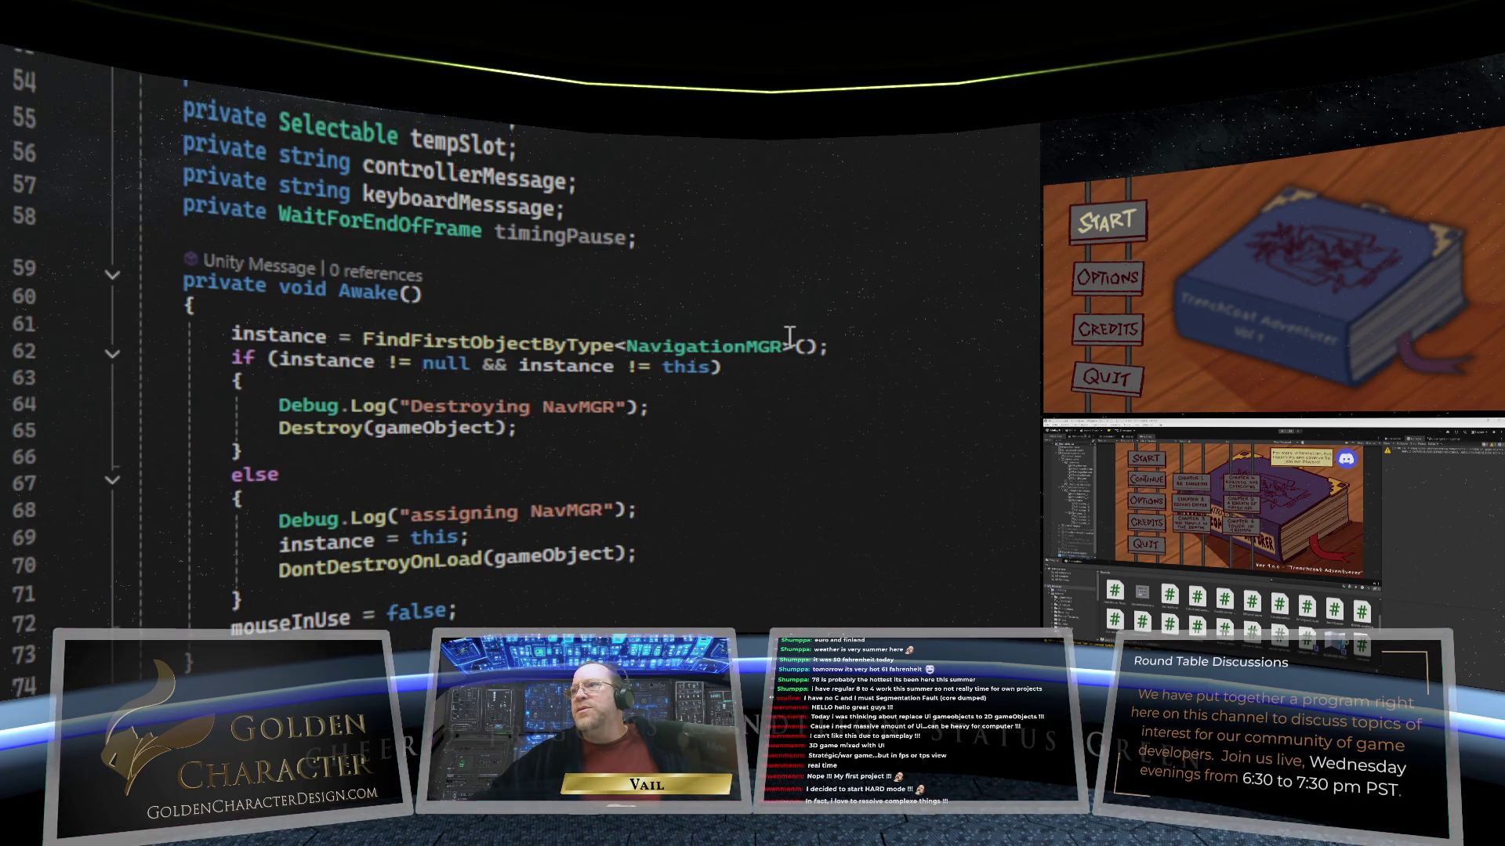
scroll(787, 325, up, 3)
scroll(603, 349, up, 1)
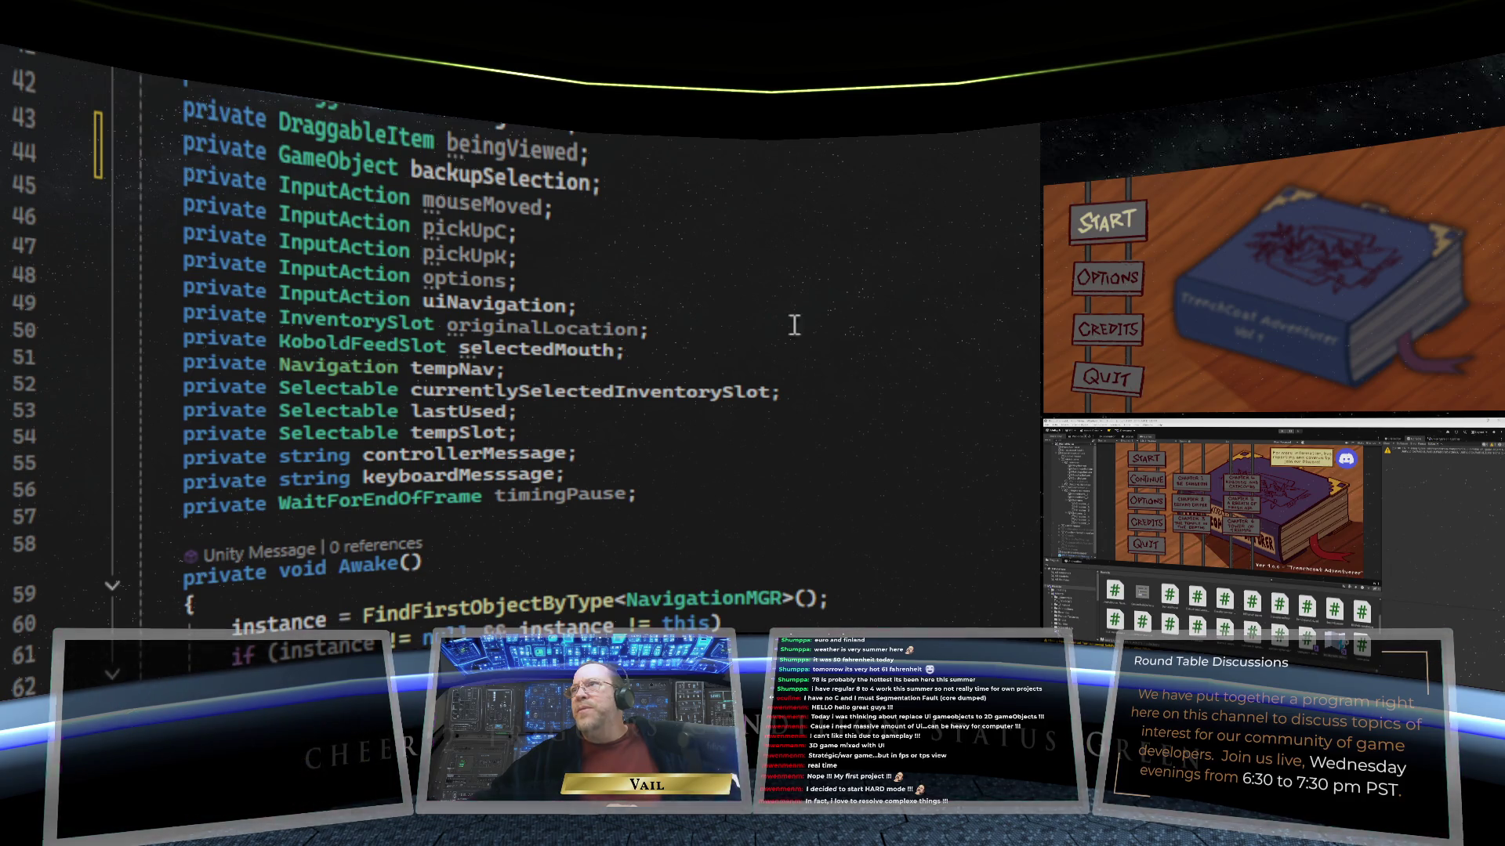
scroll(792, 325, down, 5)
scroll(845, 335, down, 4)
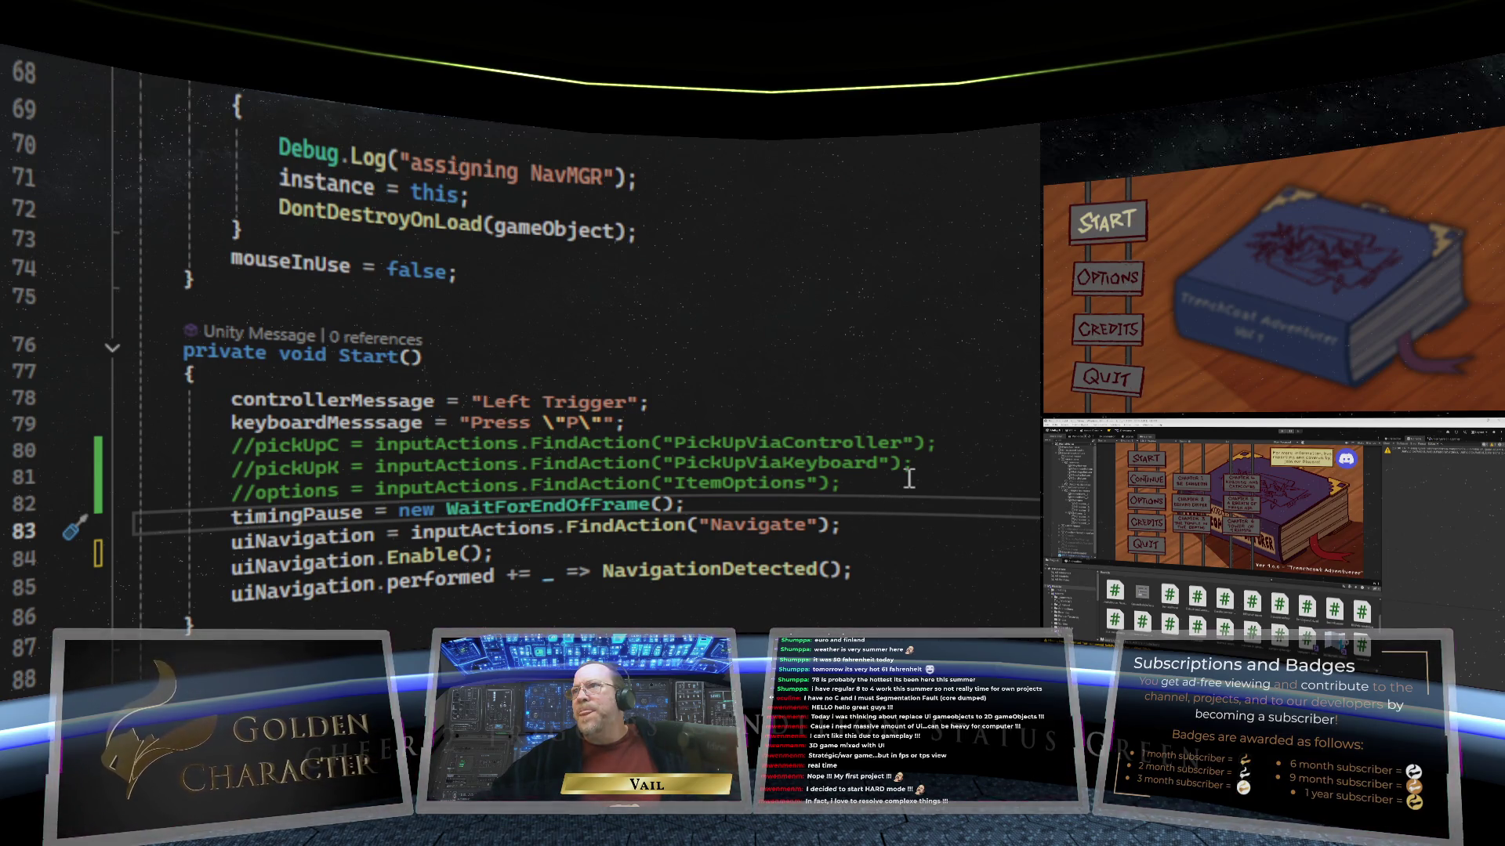
Step: Below the keyboardMesssage assignment, add mouseMoved = inputActions.FindAction("Mouse Moved");
click(726, 420)
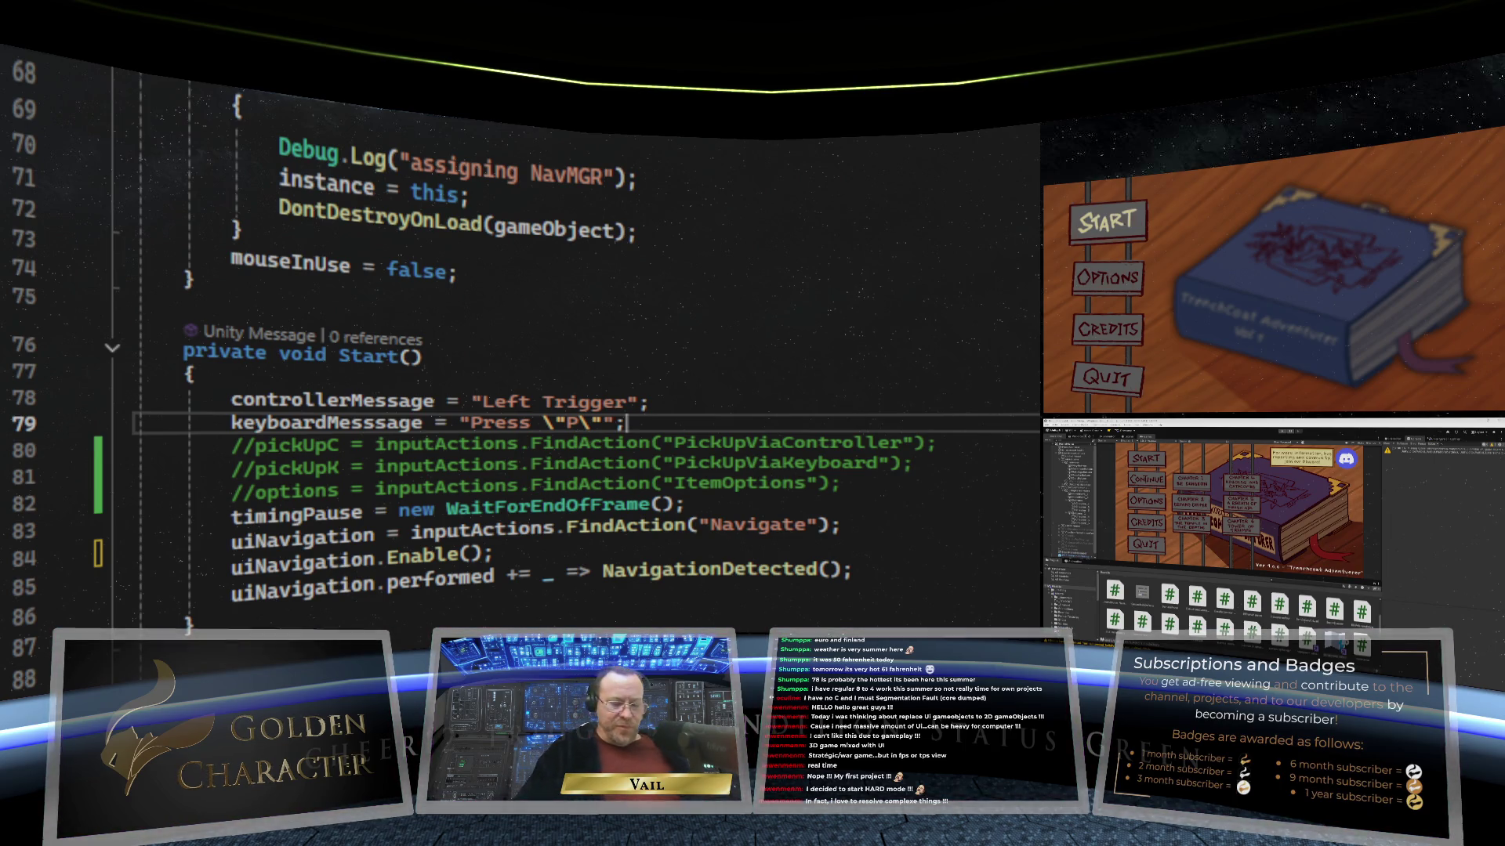
key(Return)
text(mouseMove)
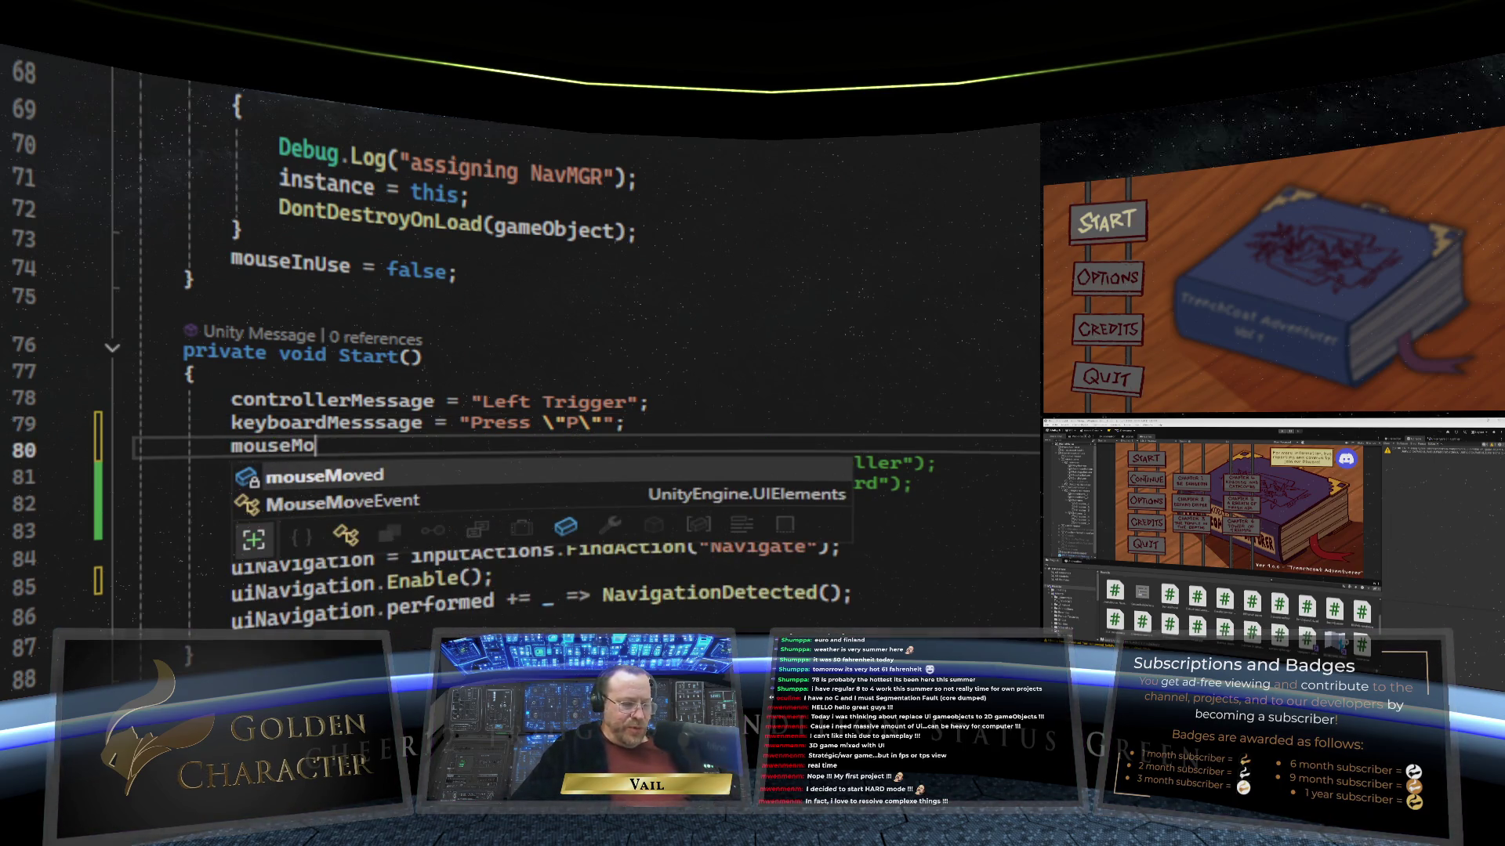
key(Tab)
text(= )
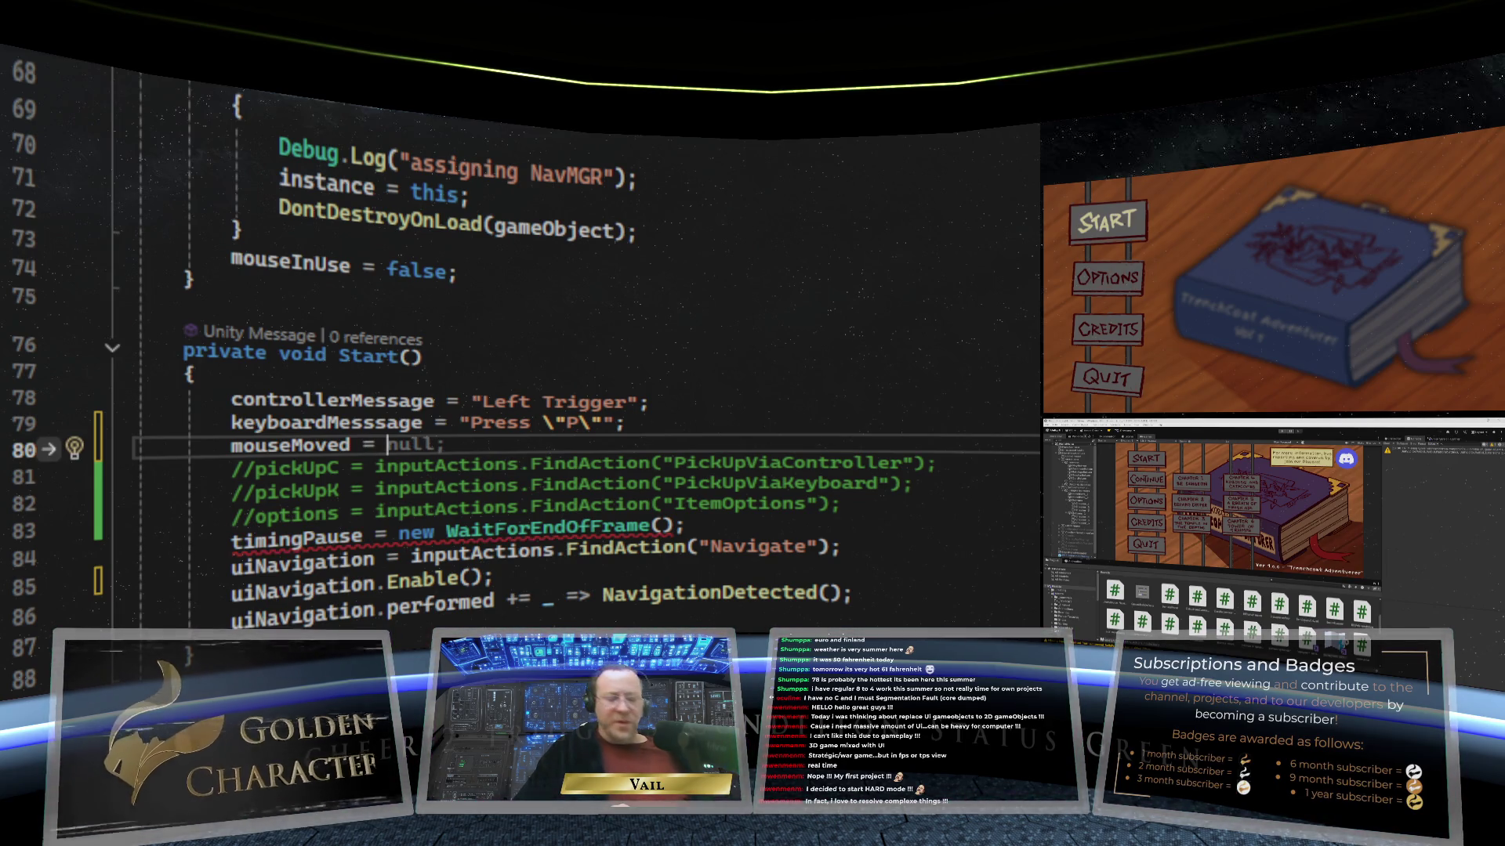
text(inputA)
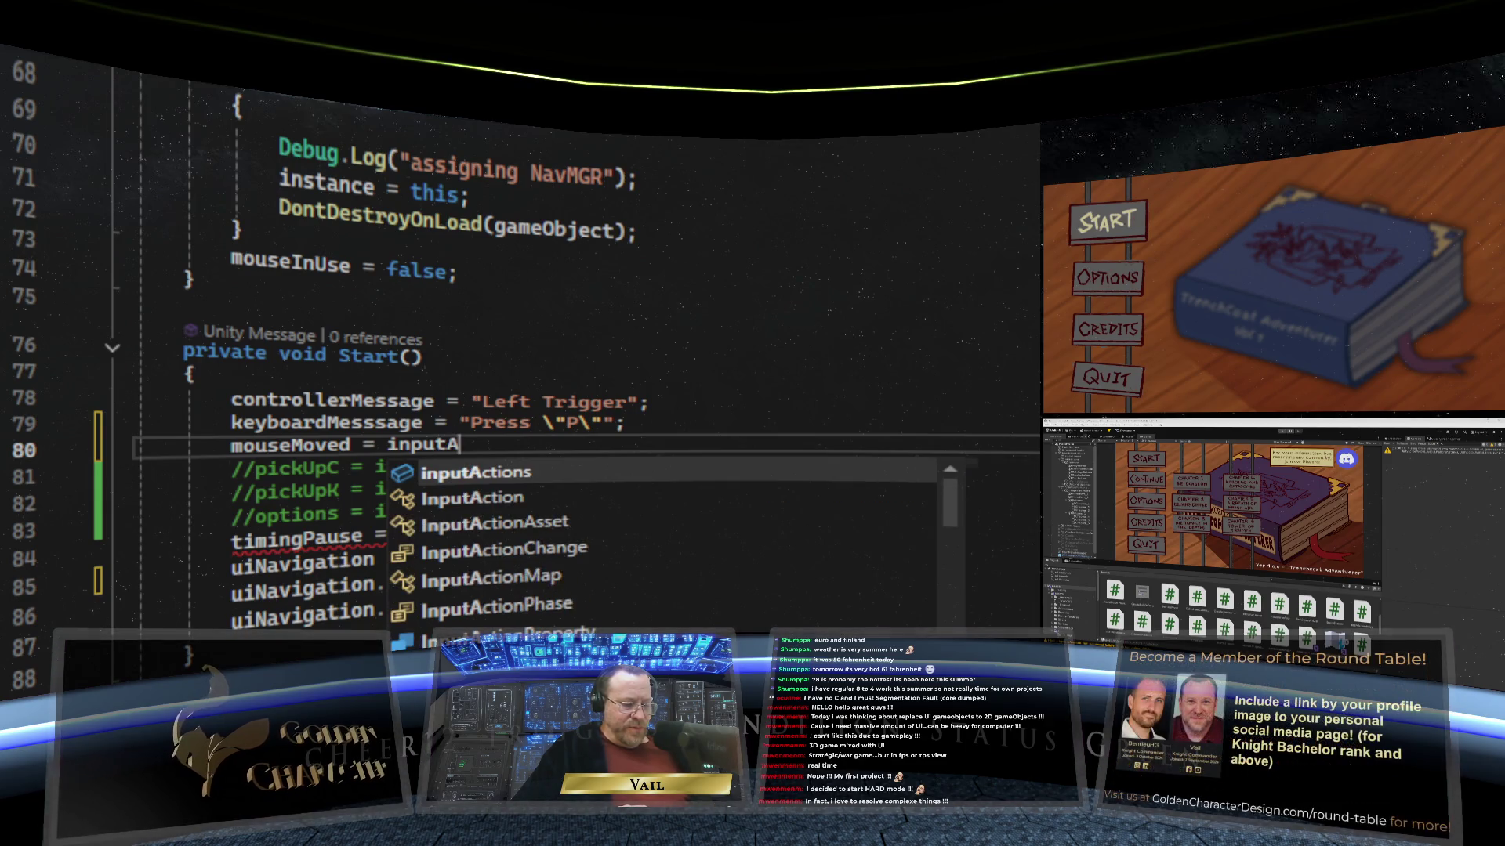
text(ctions)
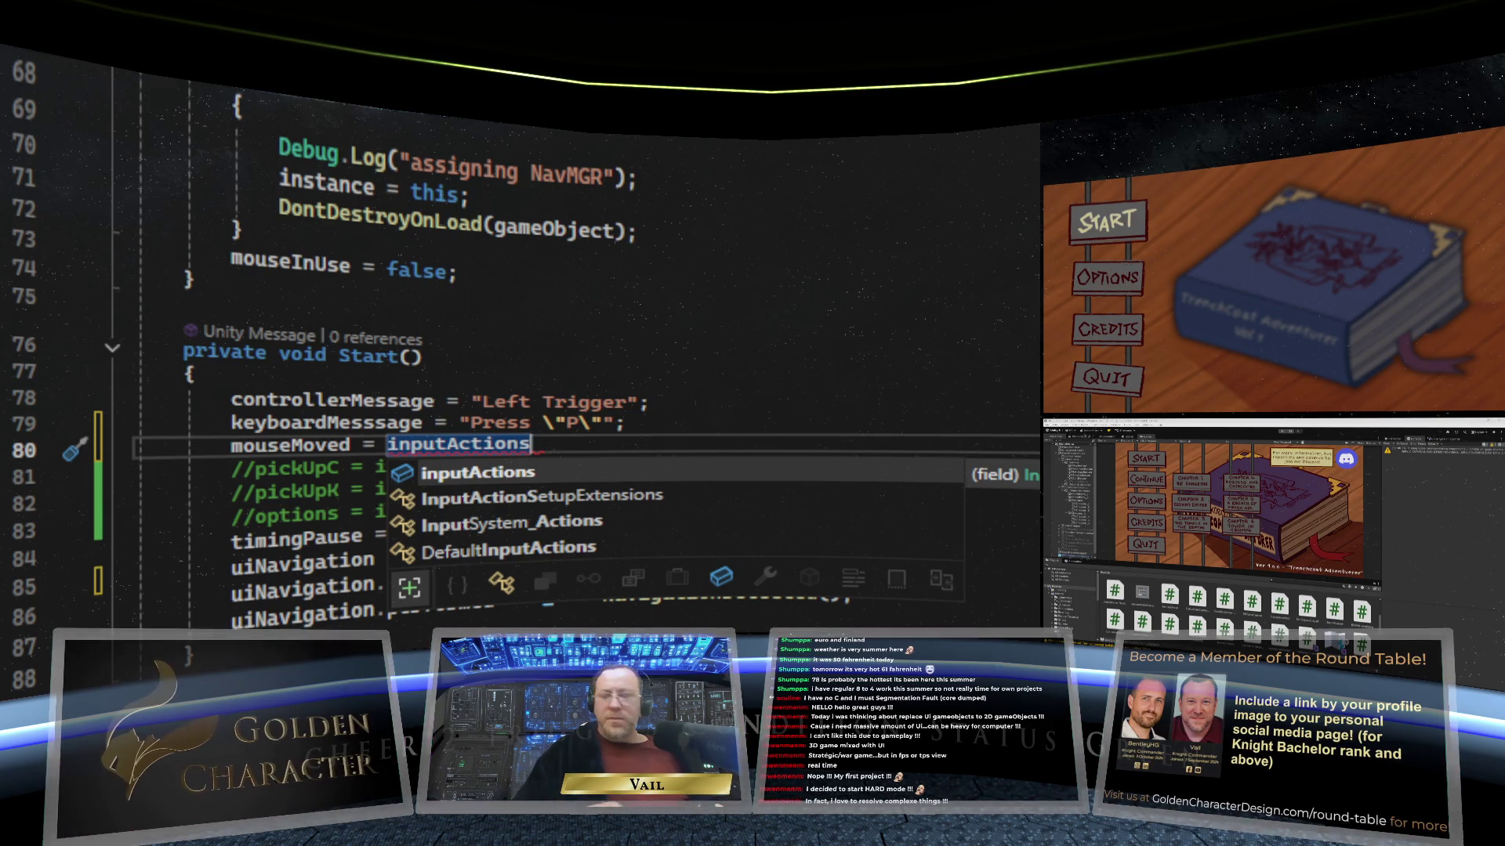
text(.)
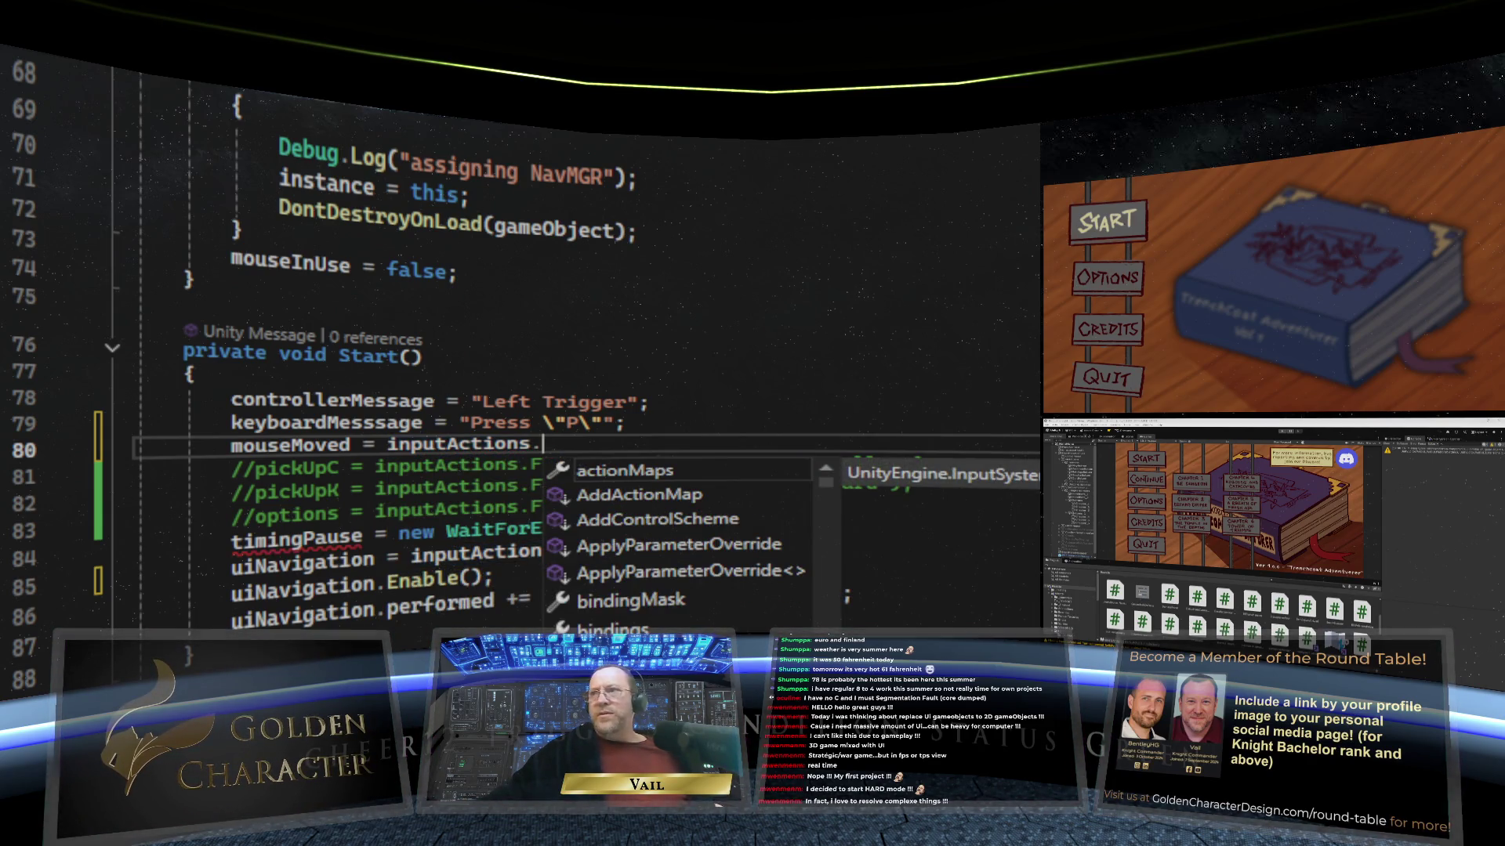
text(Find)
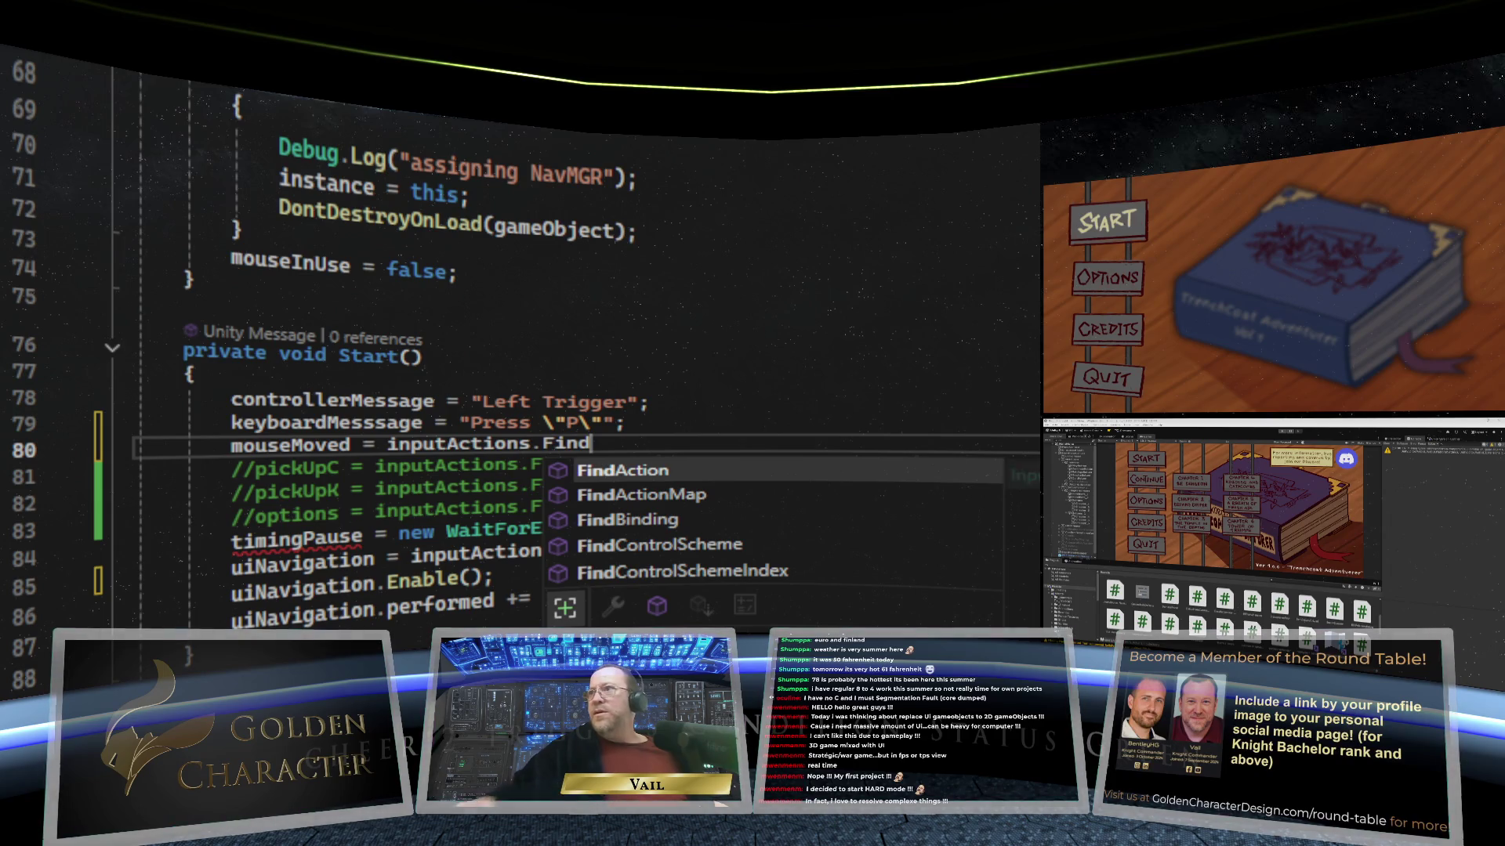
double_click(739, 494)
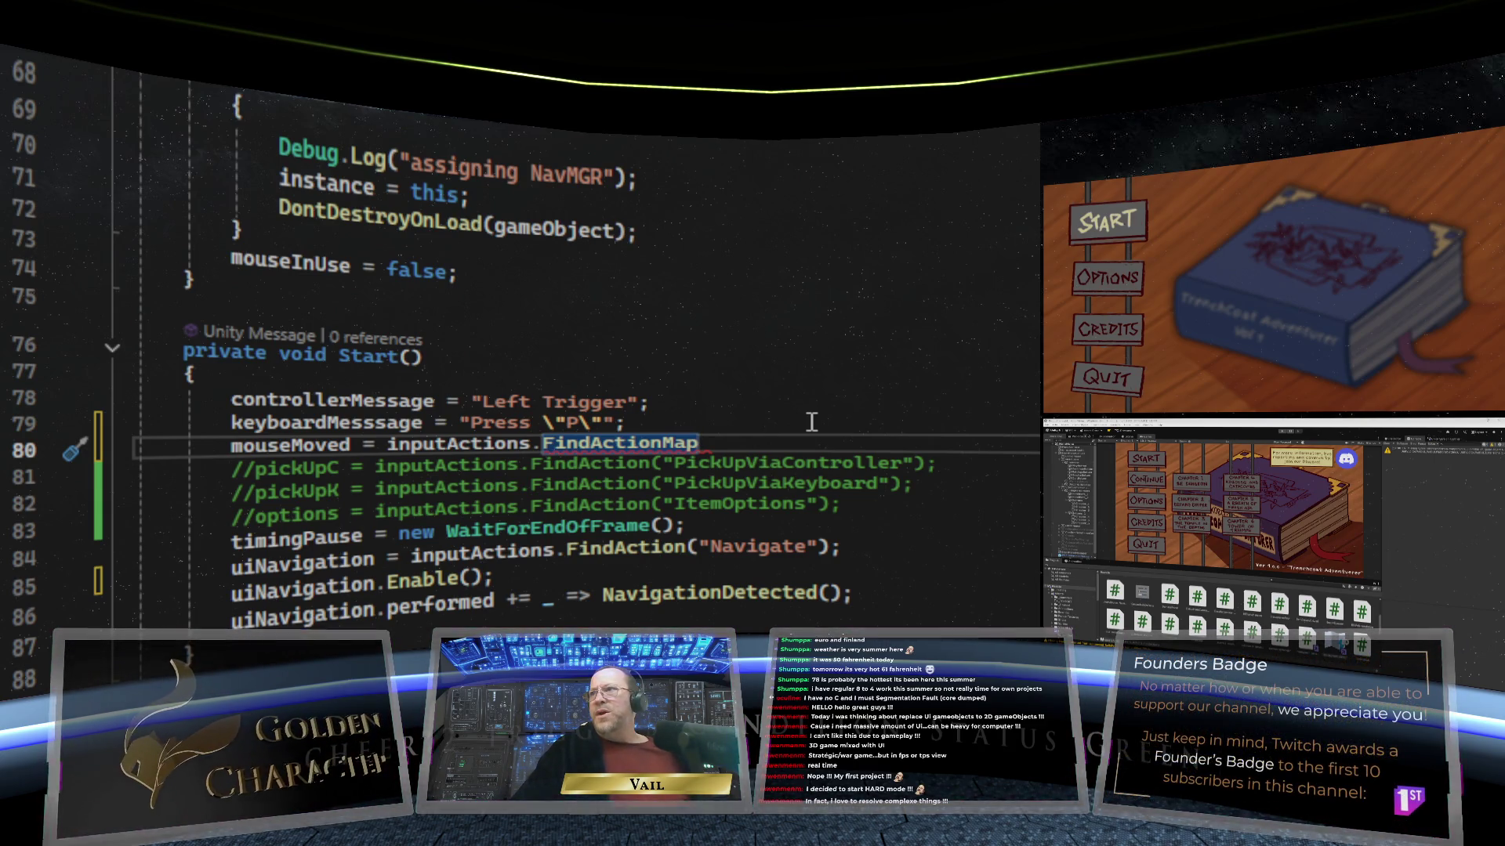
key(BackSpace)
key(BackSpace)
key(BackSpace)
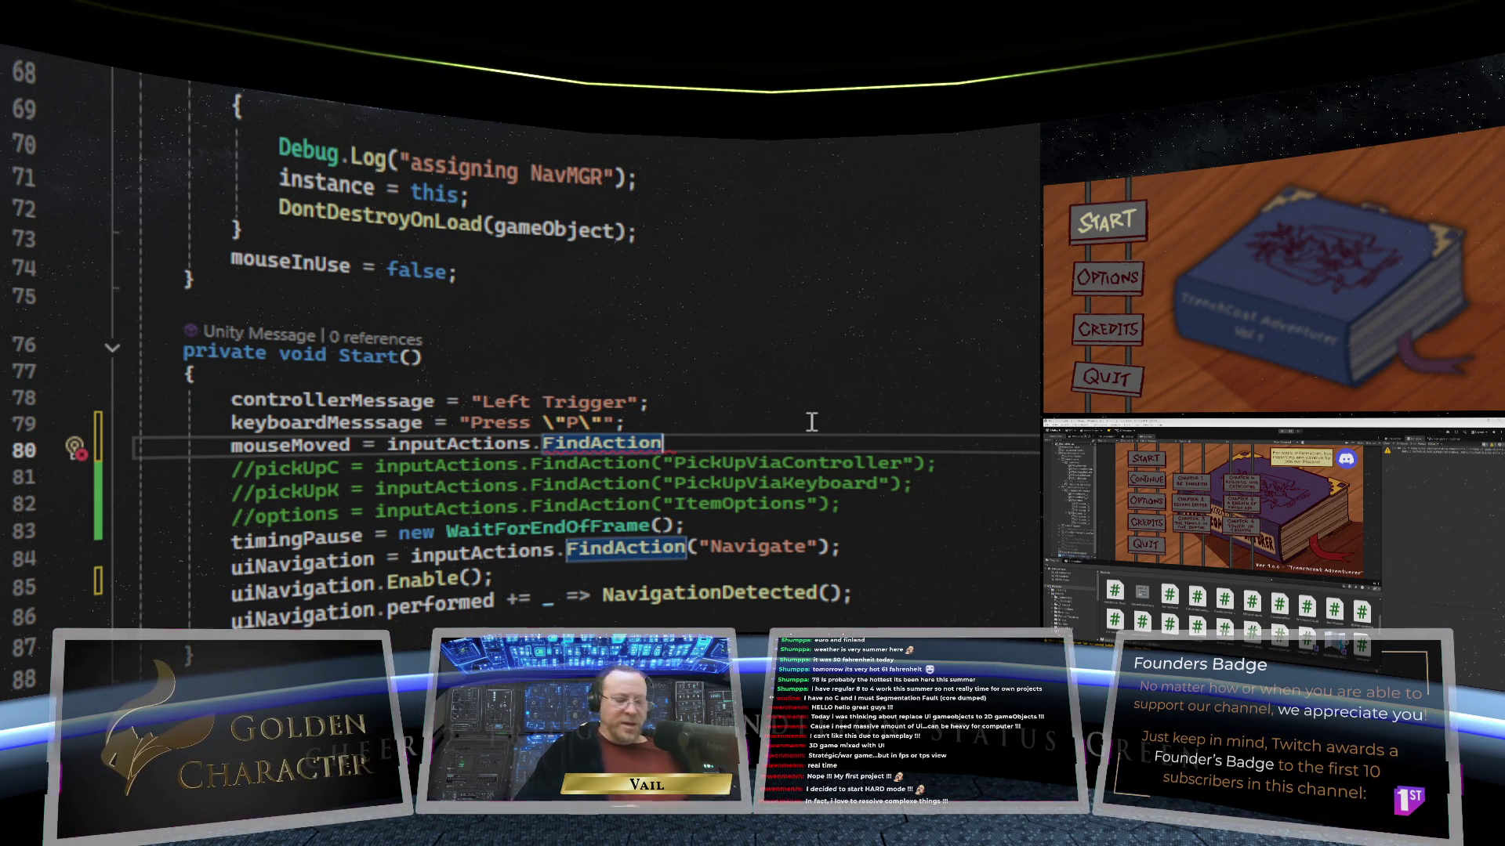
text((")
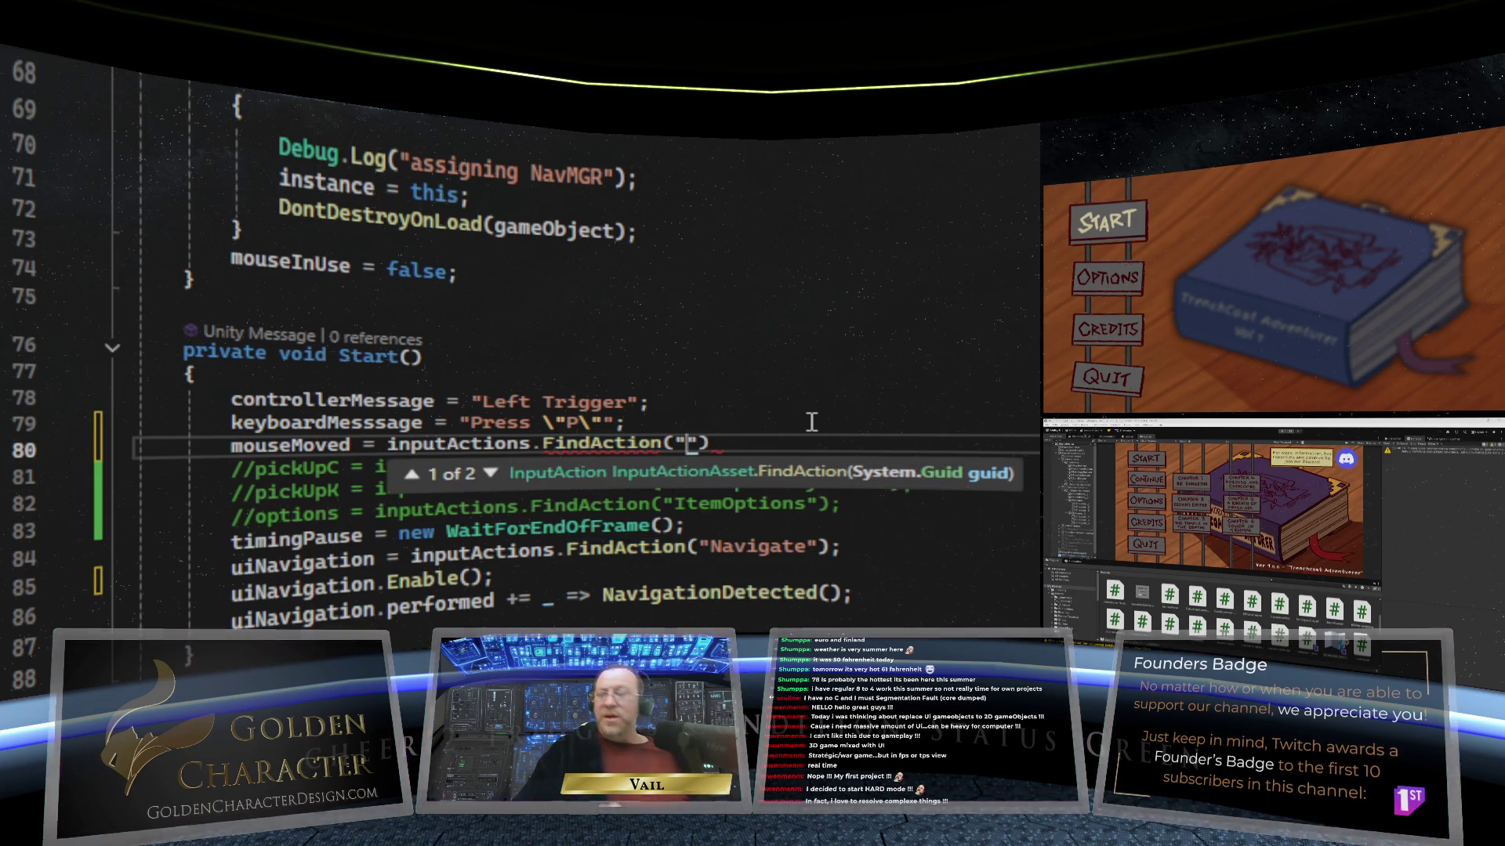
text(Mouse)
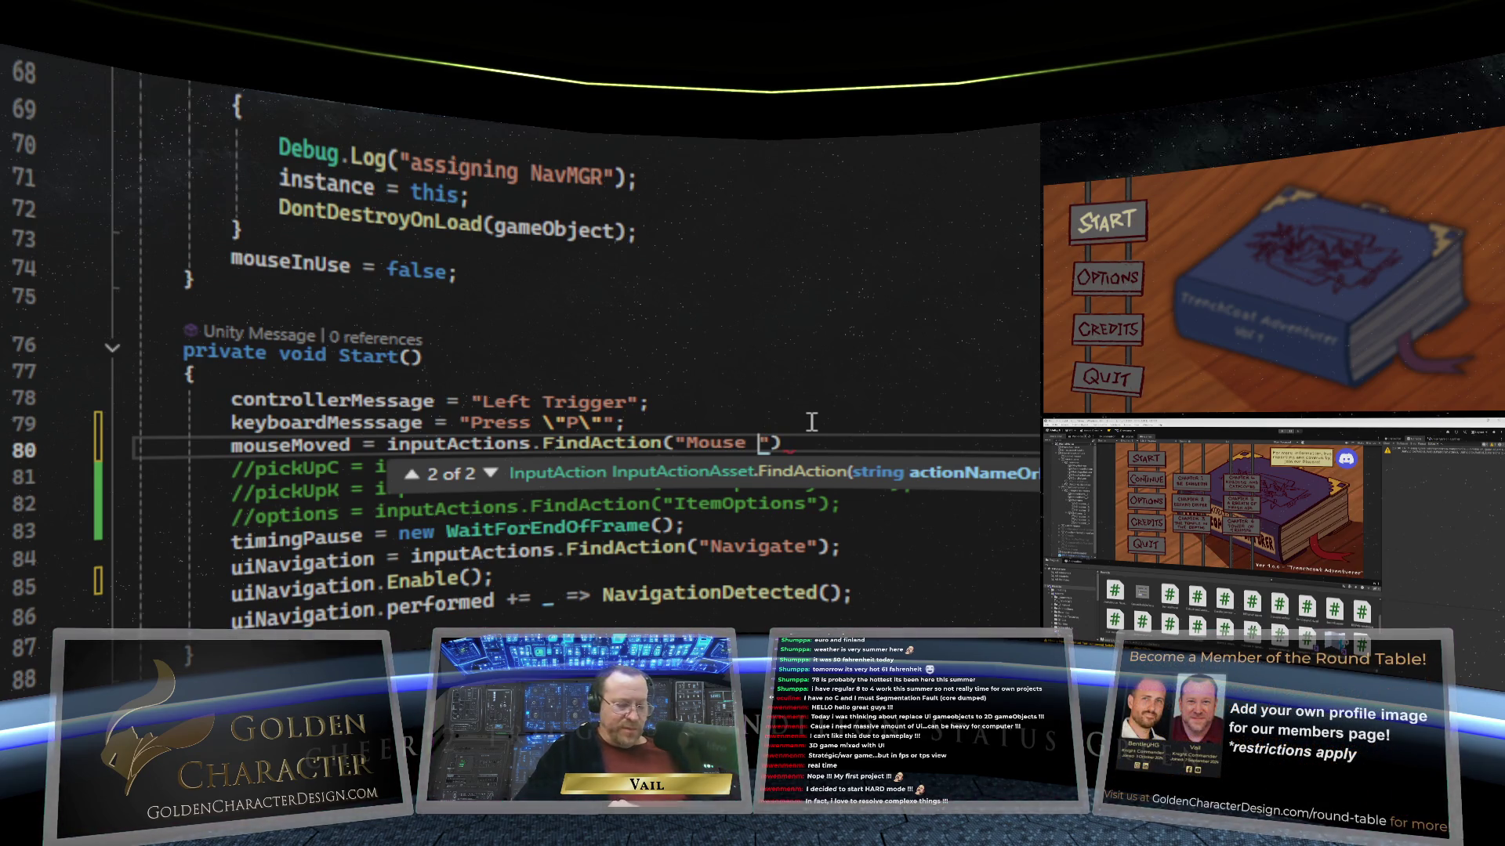
text( Mou)
text(ved)
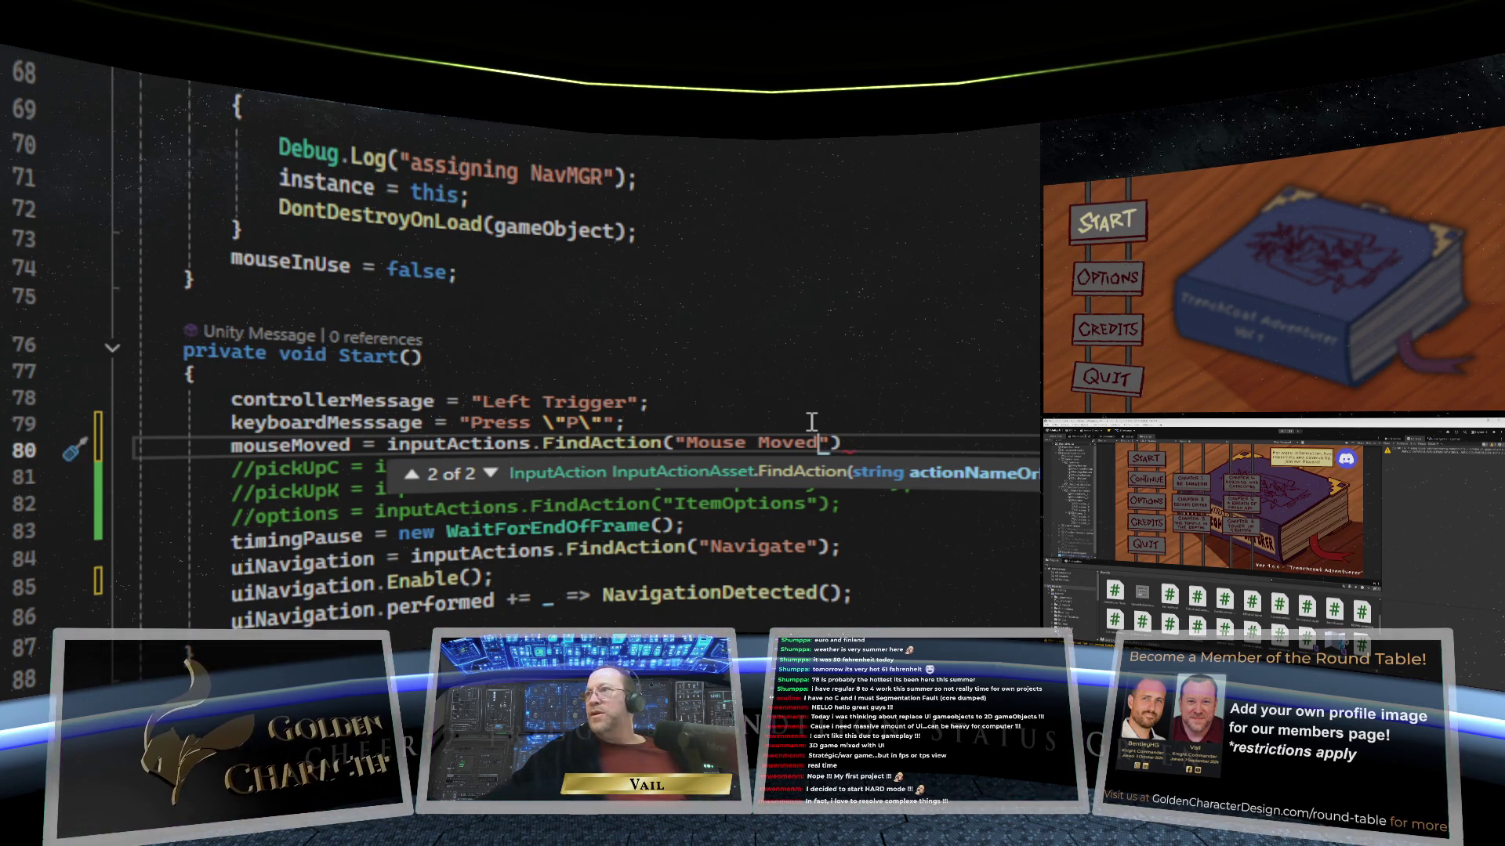
click(869, 442)
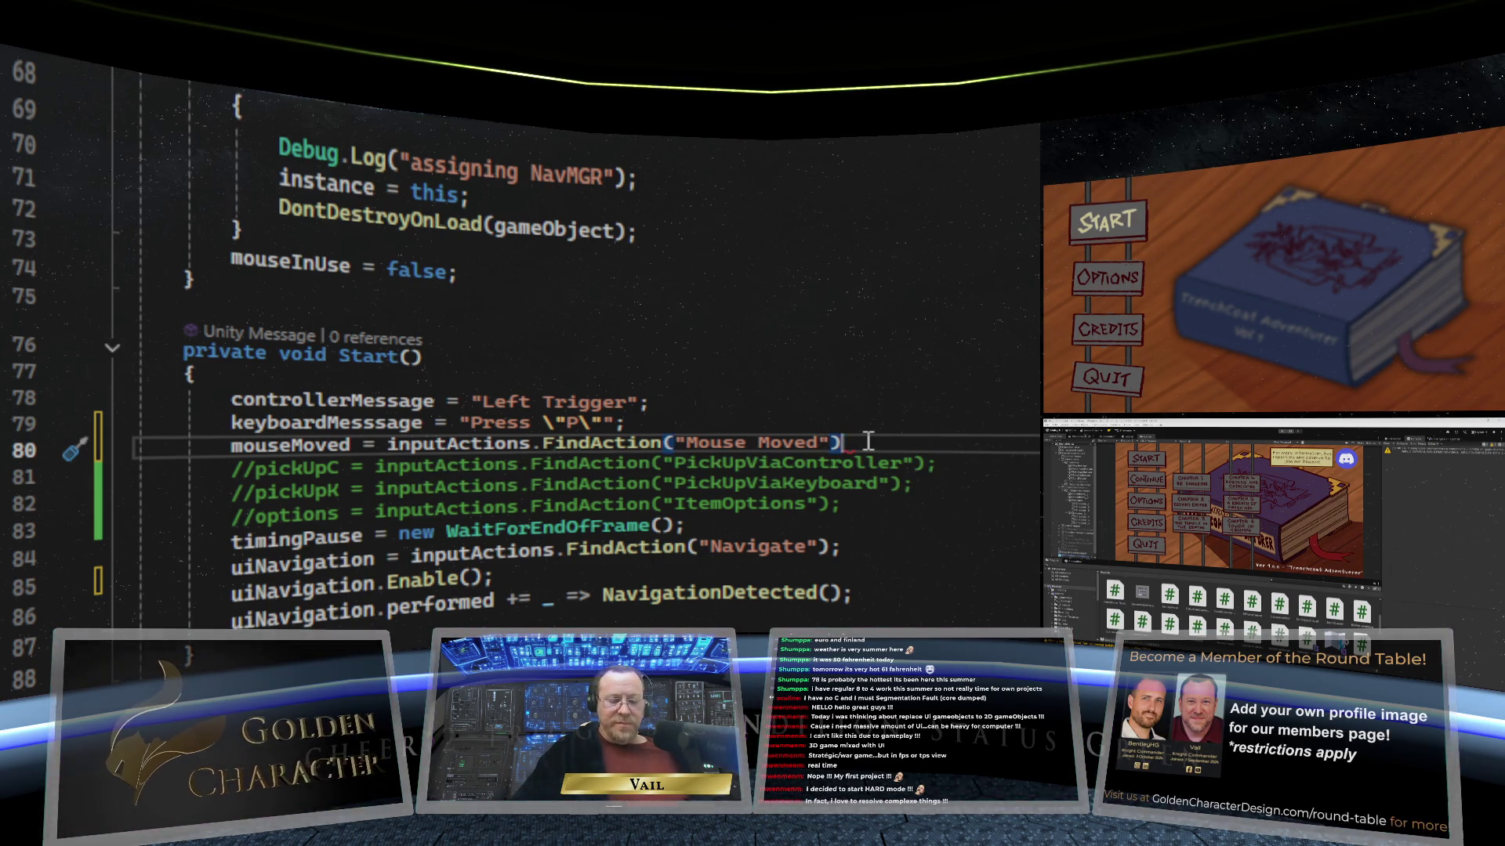
text(;)
click(906, 578)
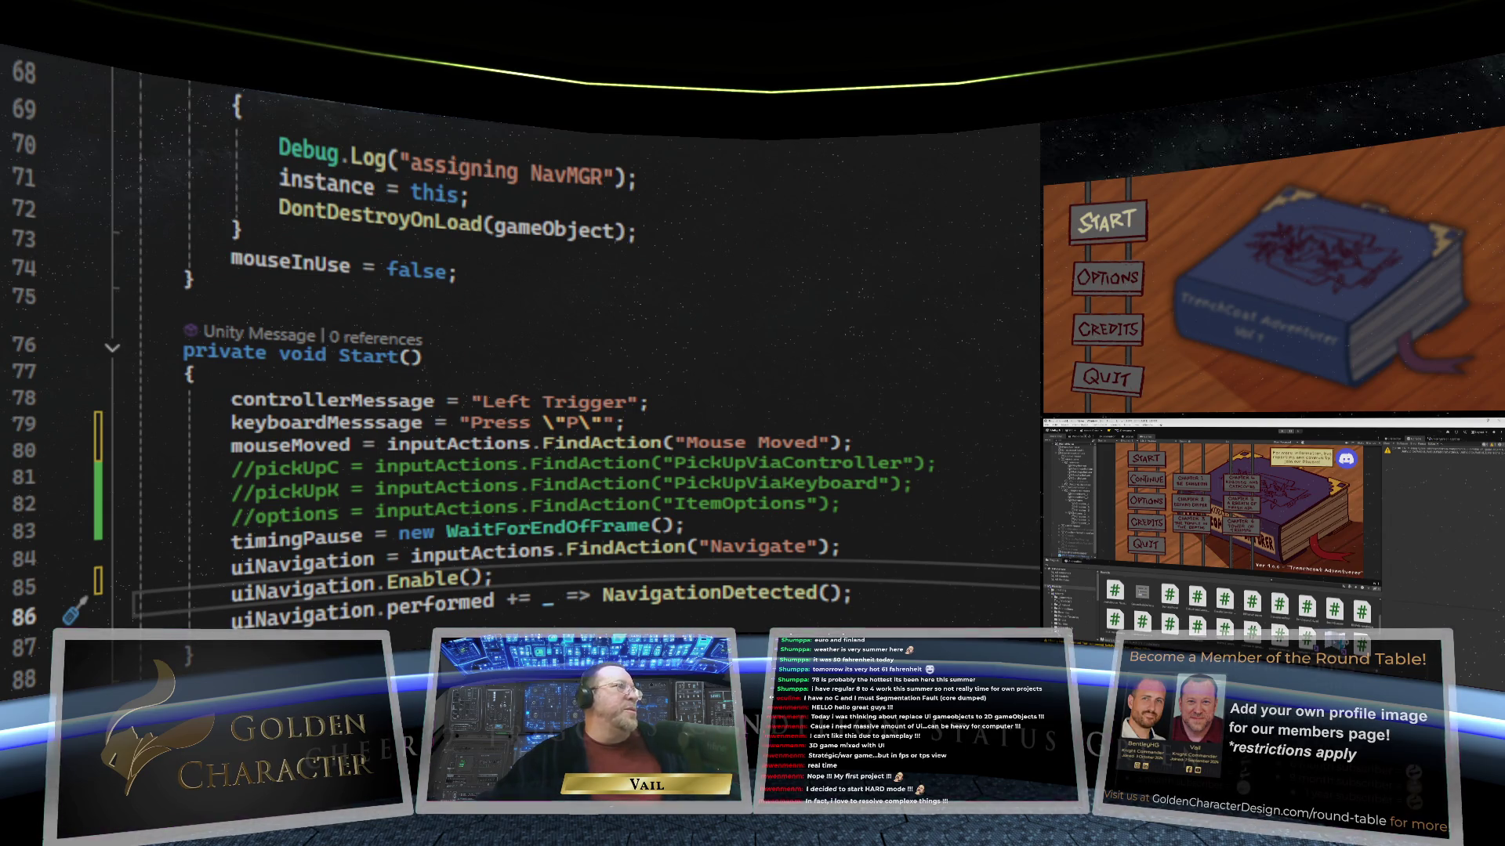
Step: Check the asset's action name and change the lookup string to "Mouse Movement"
double_click(1227, 521)
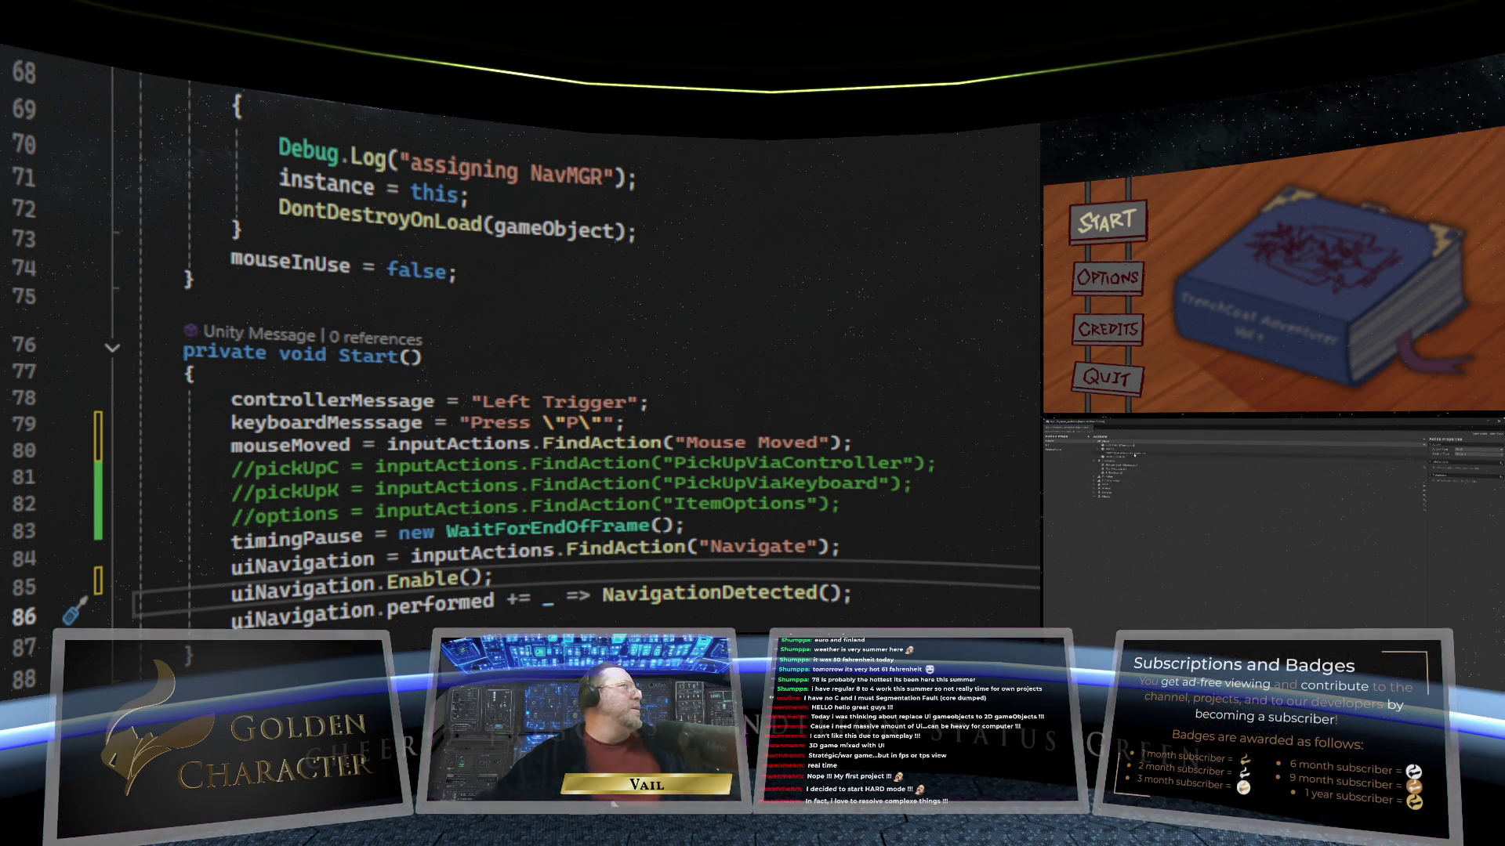
click(1100, 442)
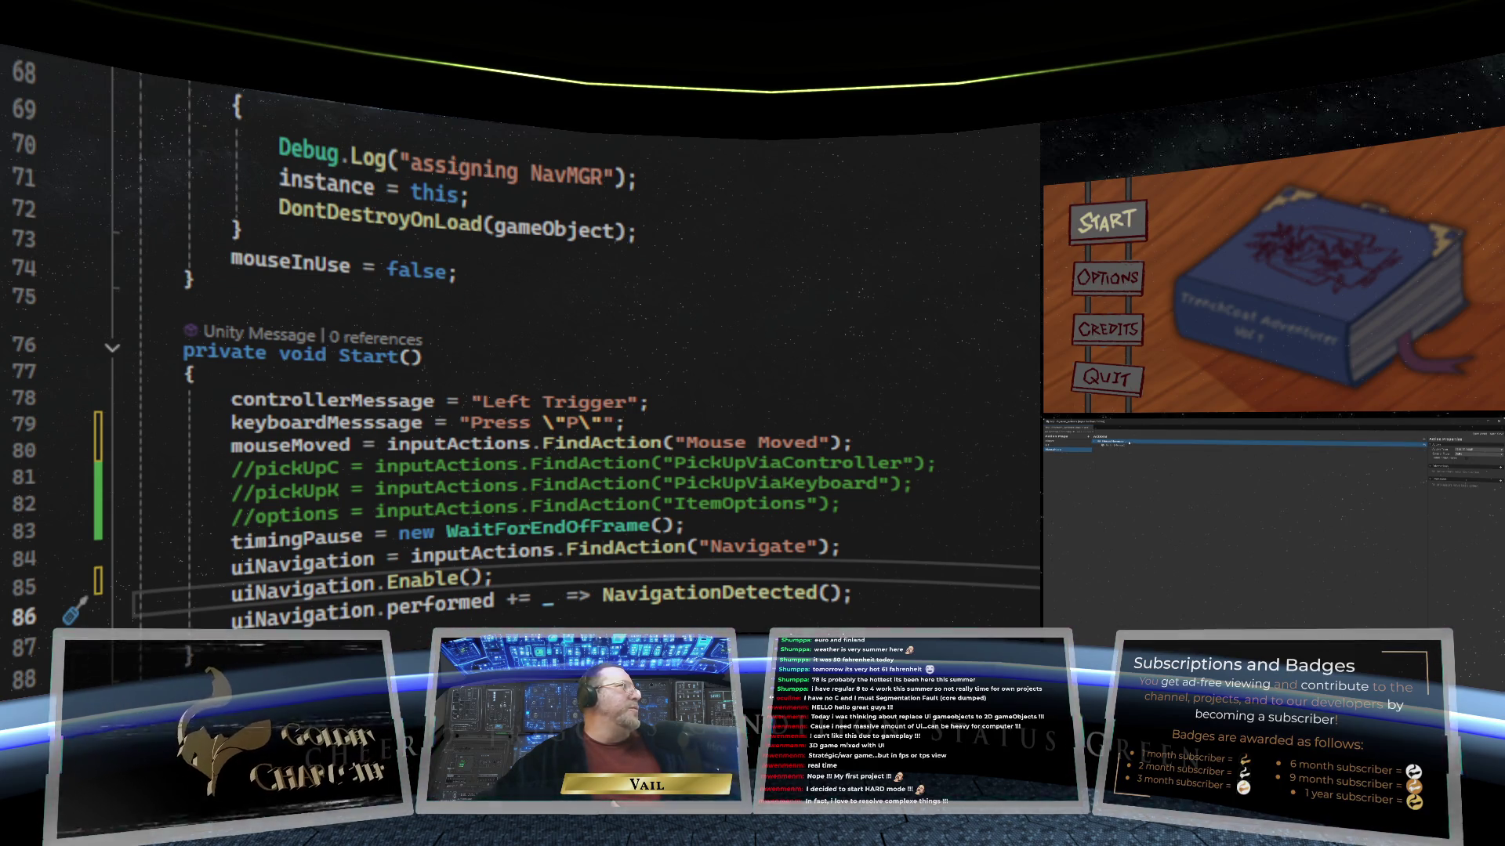
click(808, 444)
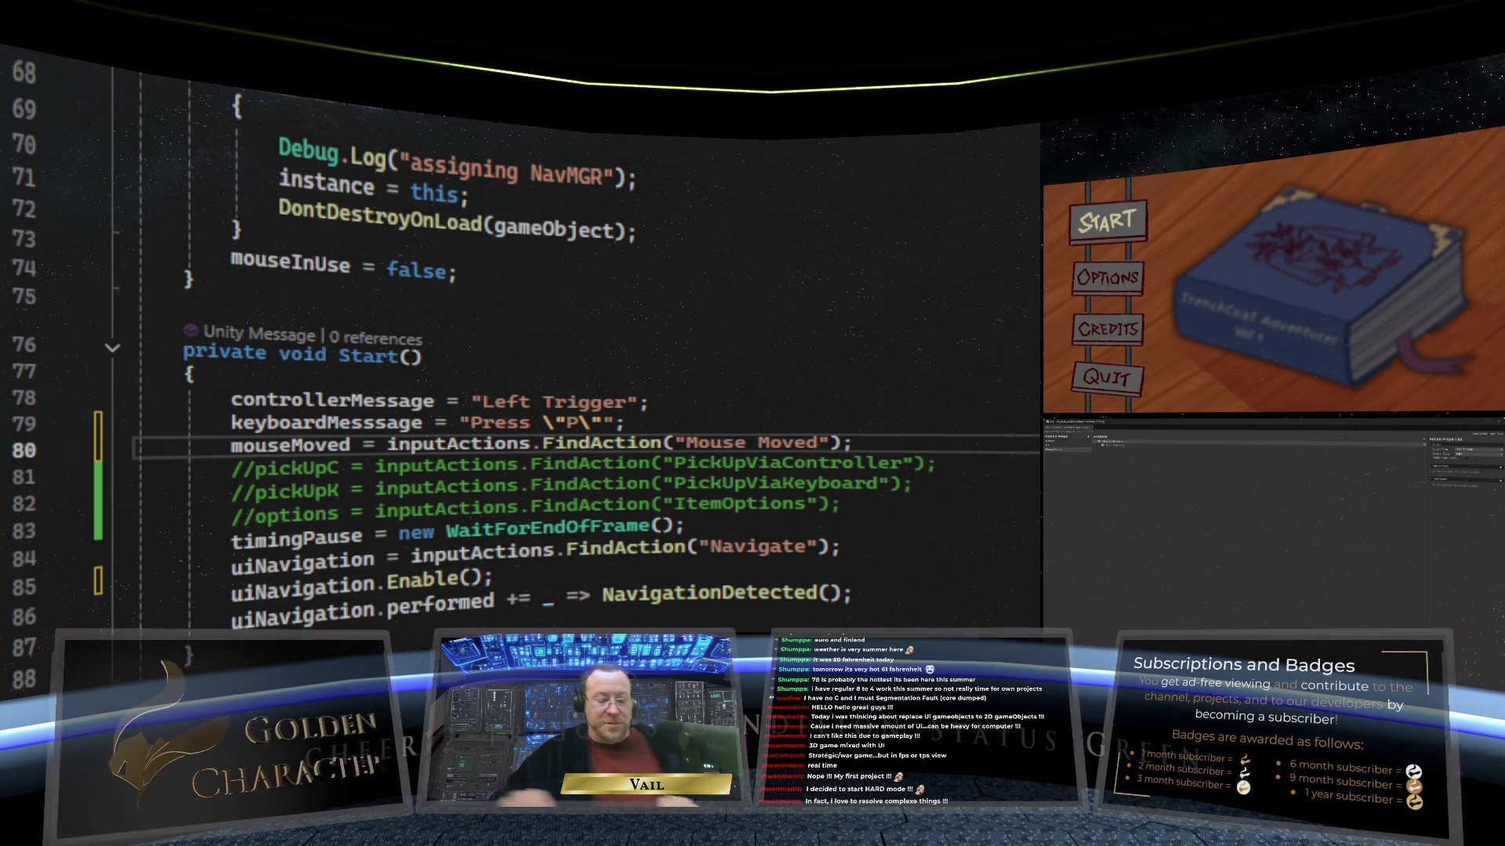
text(ment)
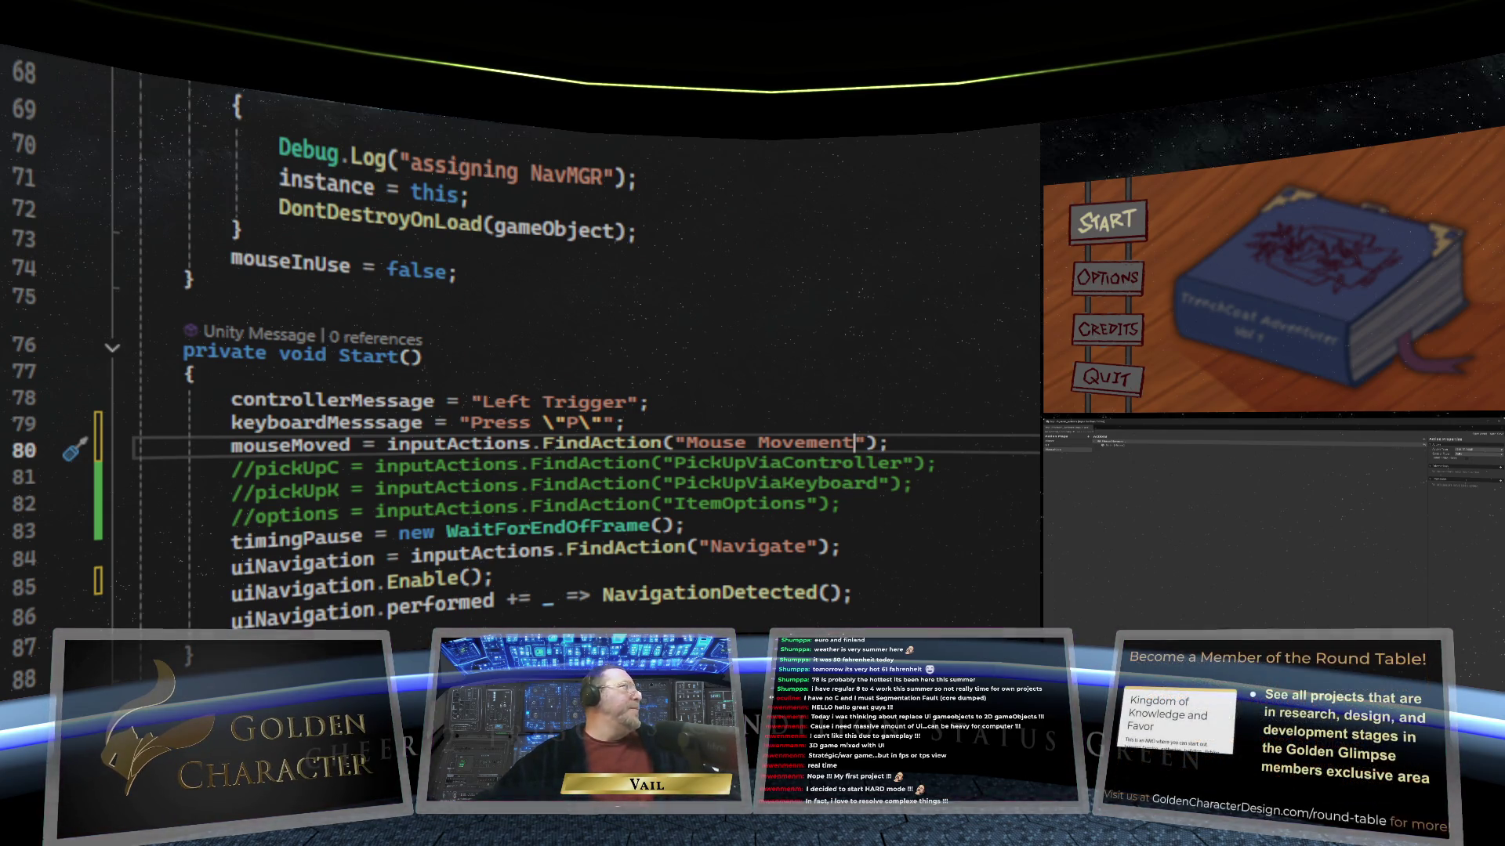
click(1116, 443)
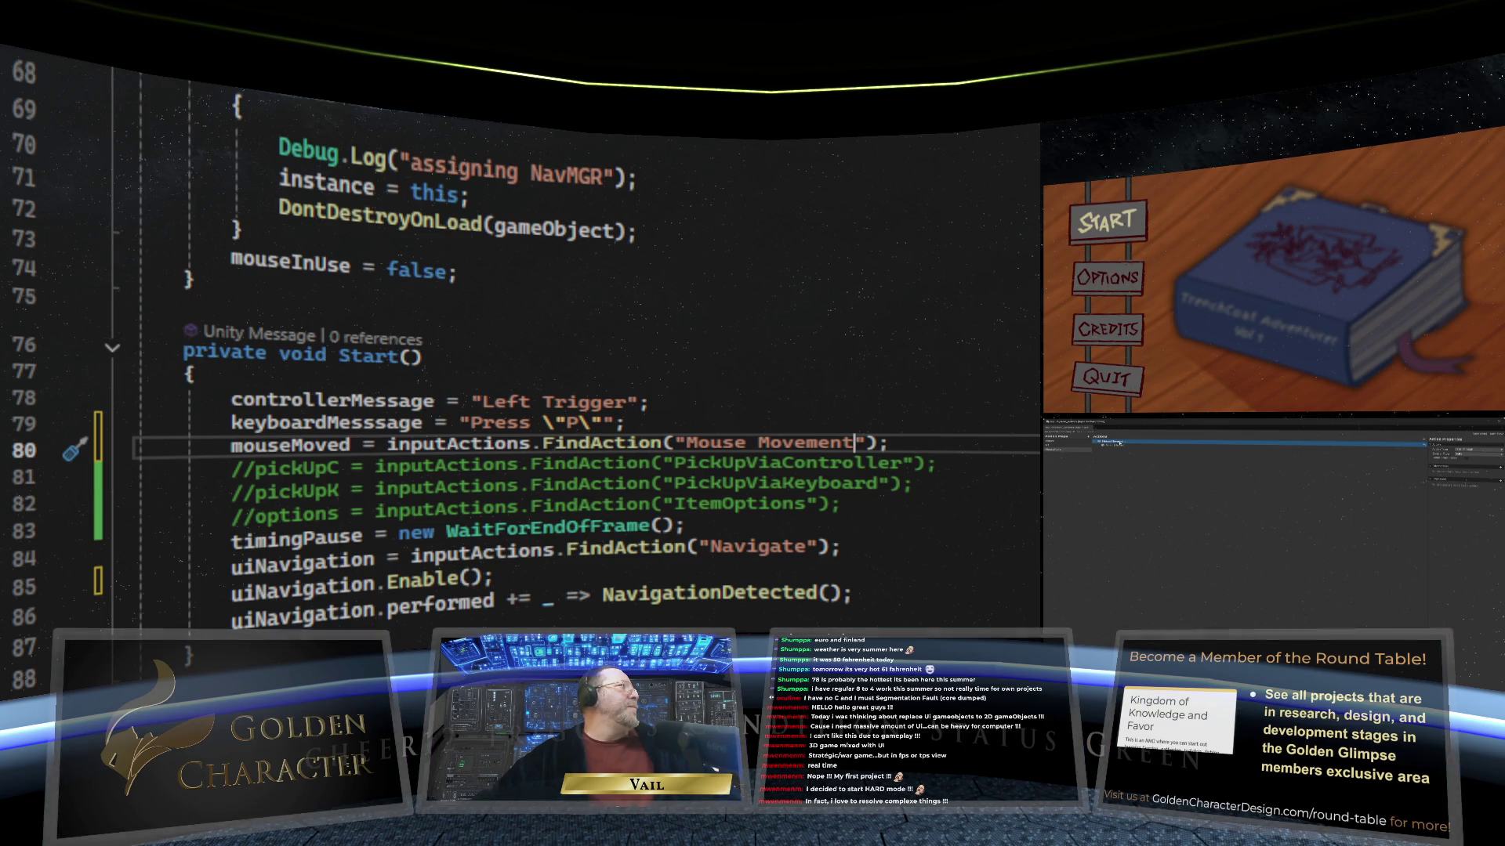
right_click(1116, 444)
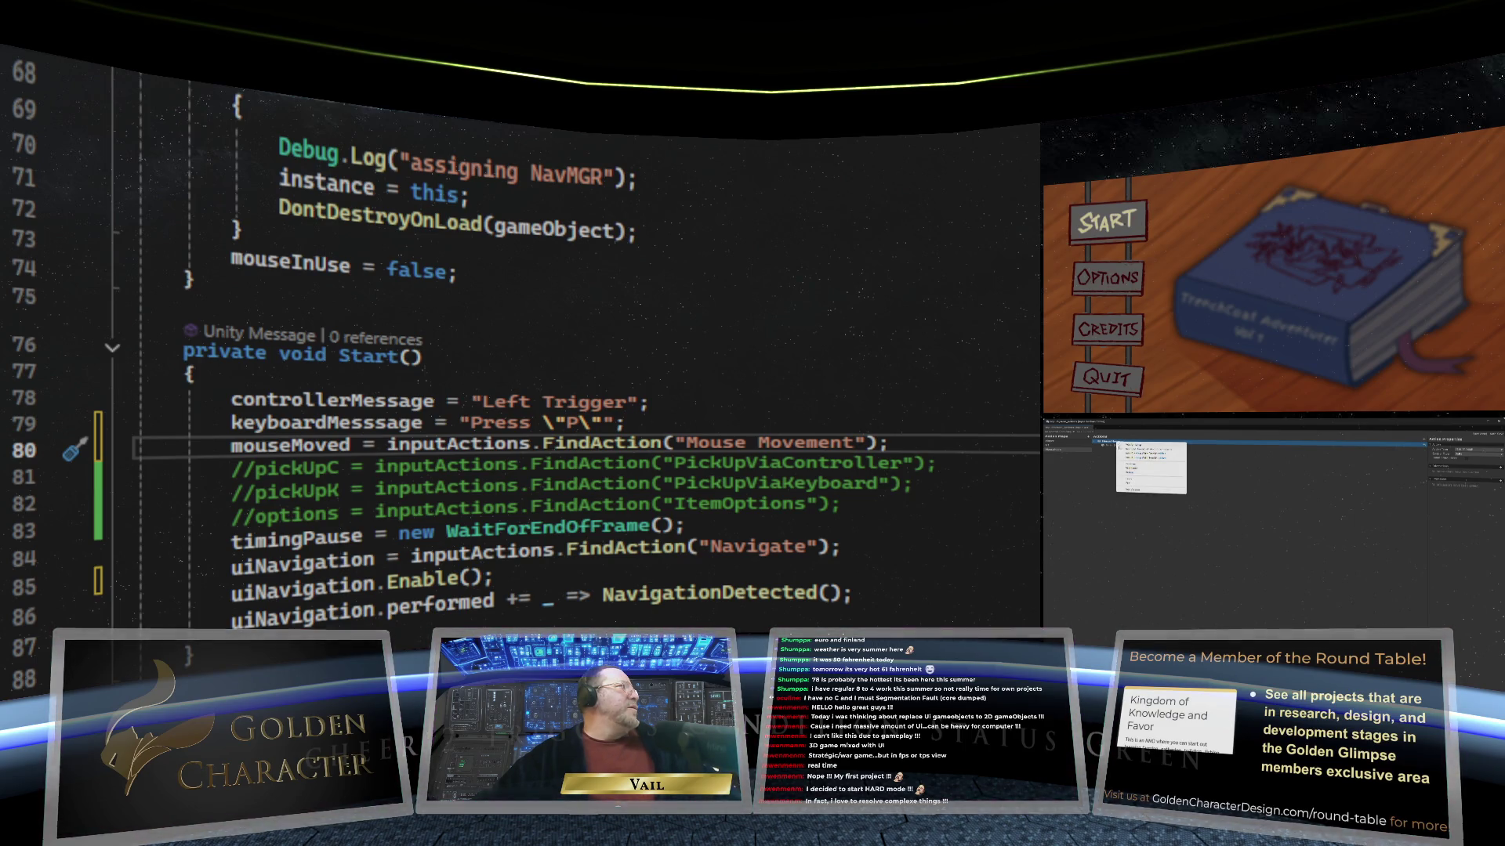
click(1128, 448)
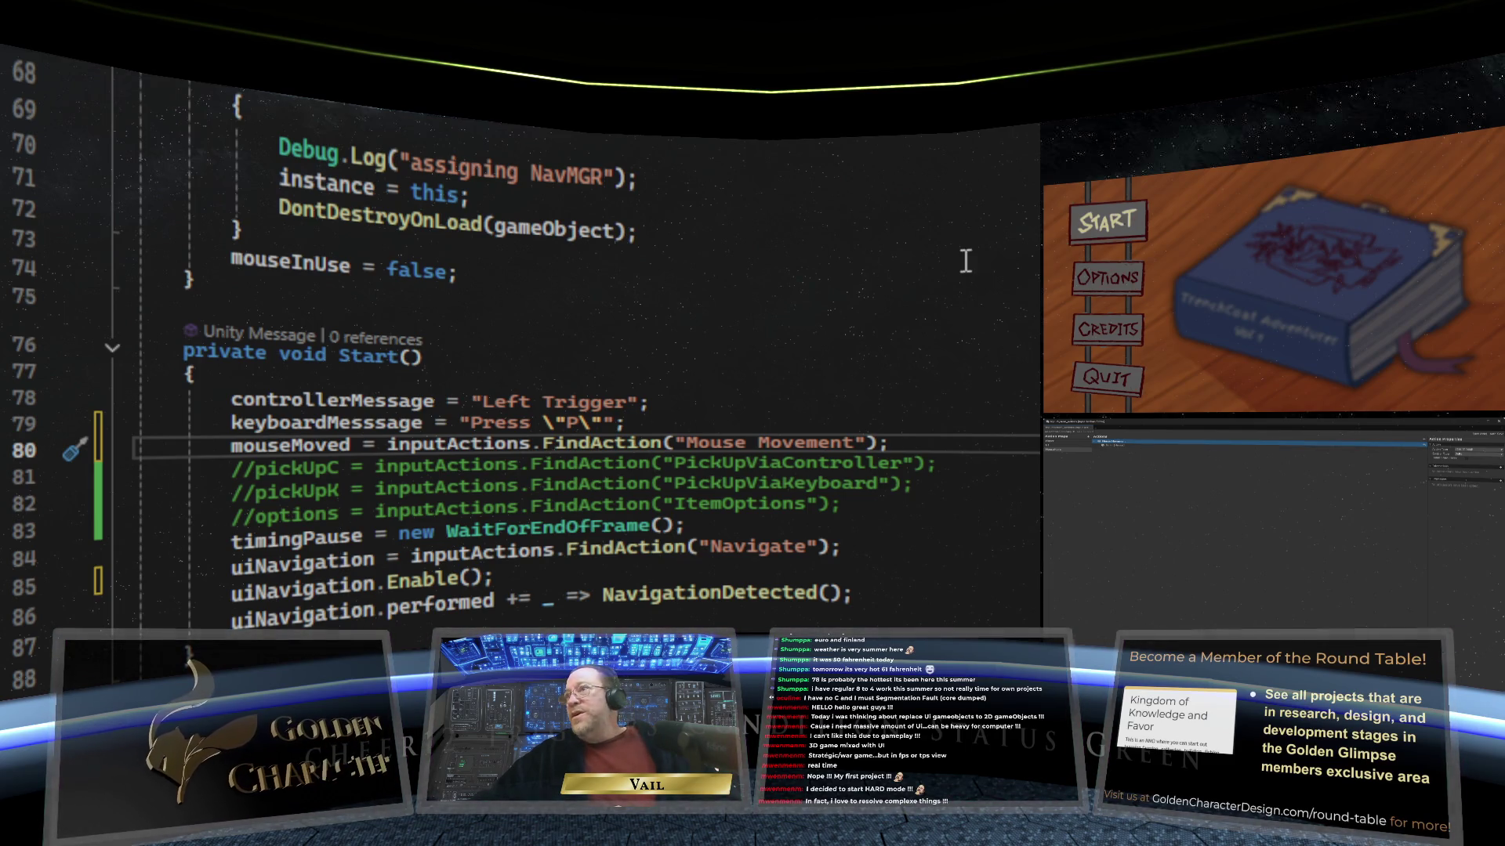
click(925, 558)
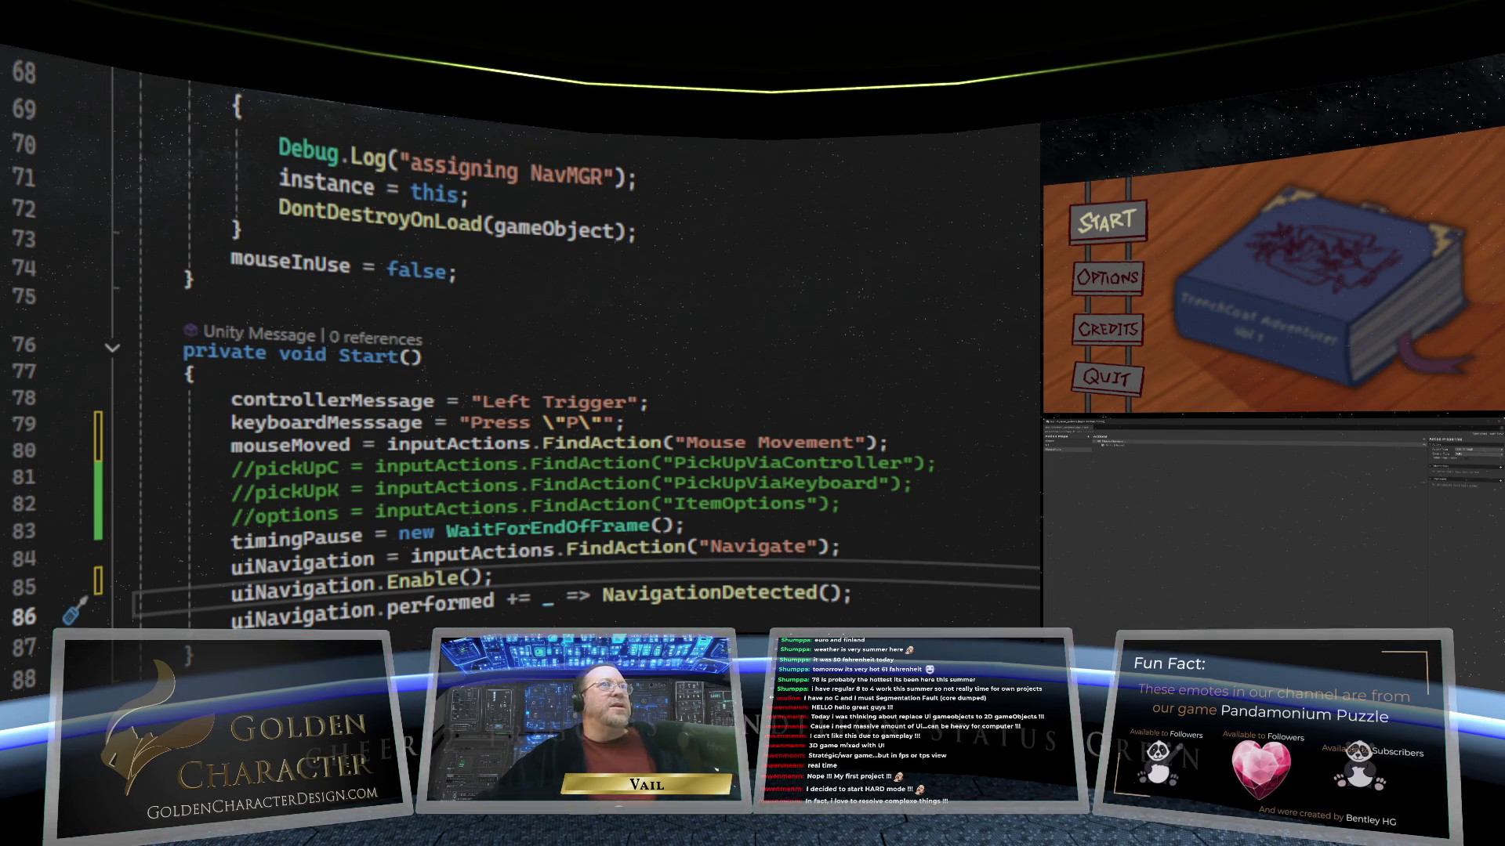
click(1498, 420)
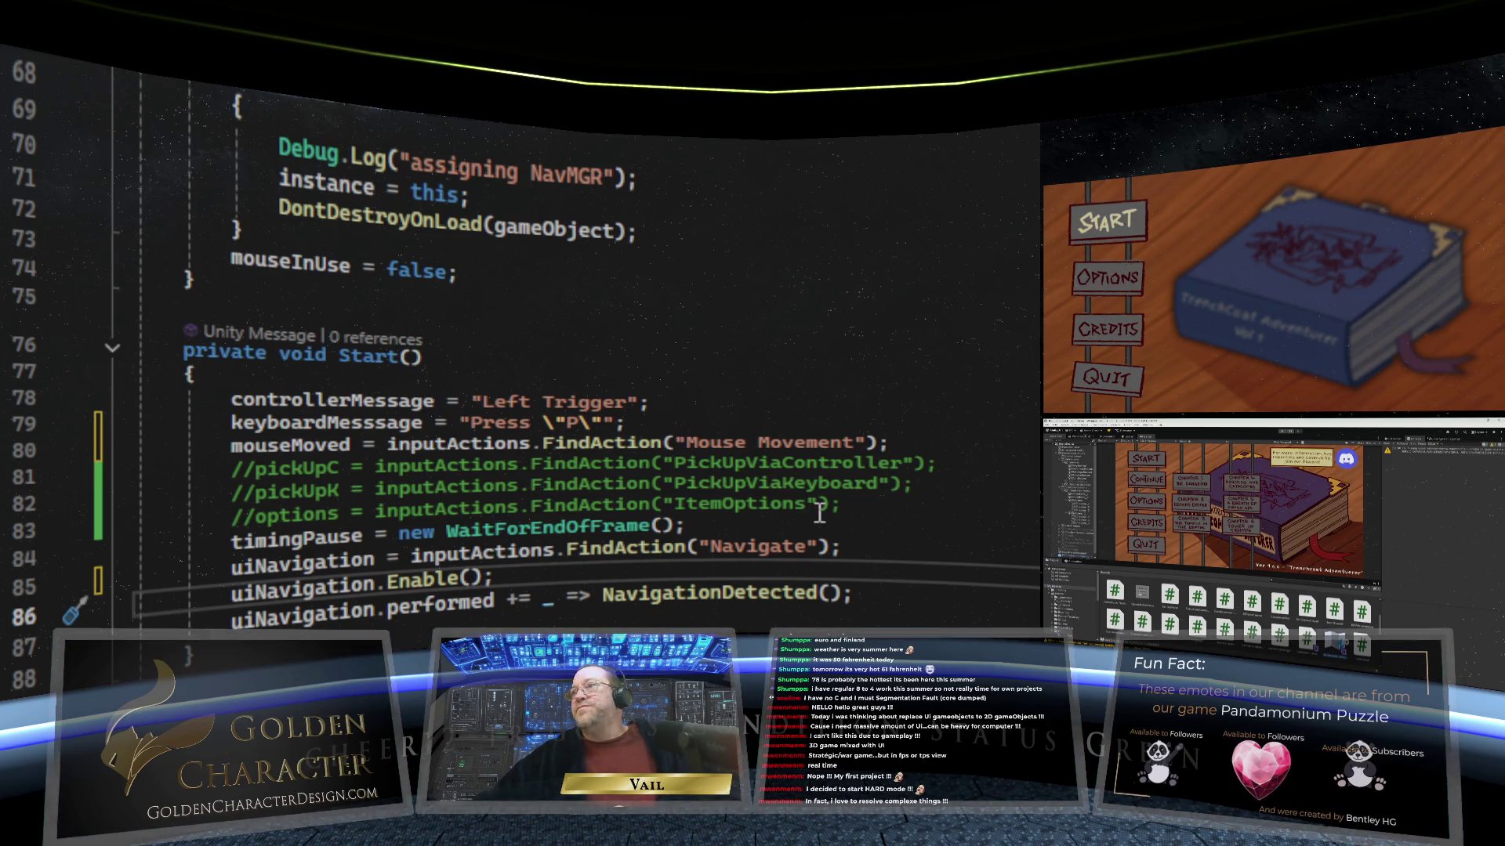
Step: Scroll down NavigationMGR to the MouseActionDetected() and NavigationDetected() methods
scroll(819, 513, down, 2)
scroll(745, 510, up, 1)
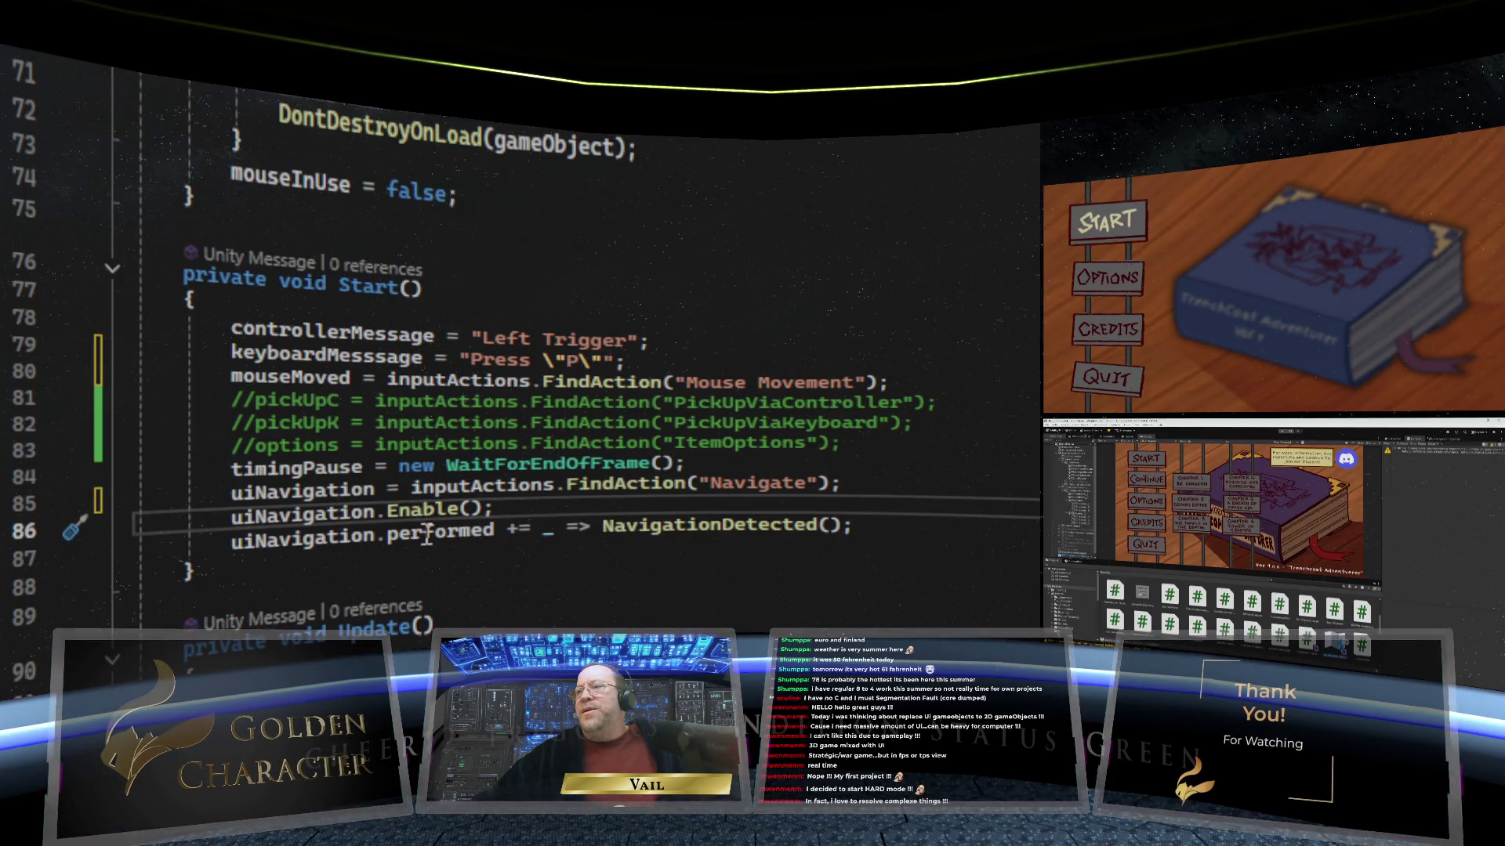
scroll(365, 542, down, 1)
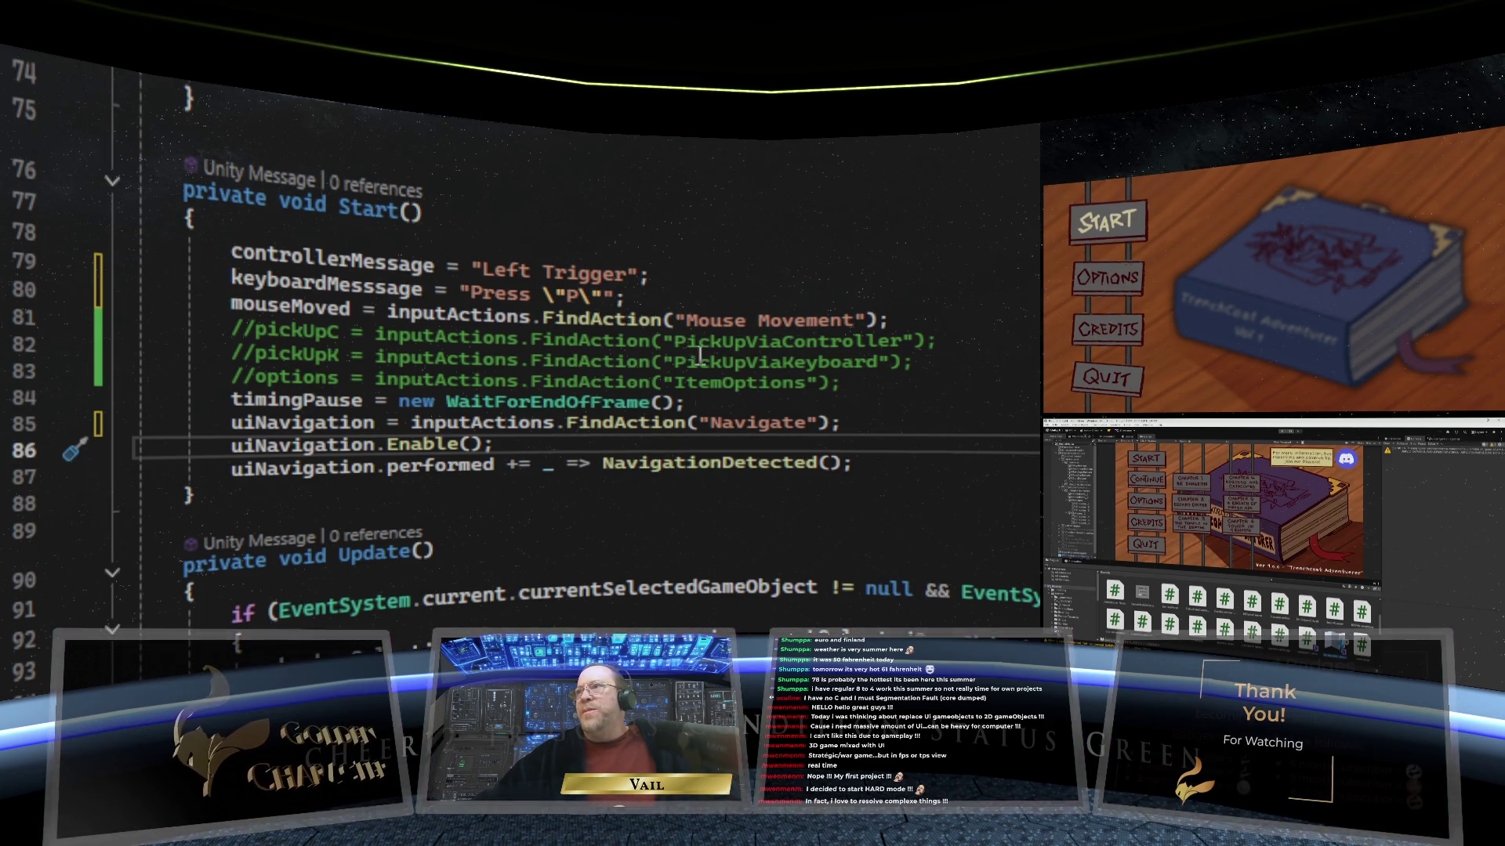
scroll(656, 464, down, 5)
scroll(653, 468, down, 20)
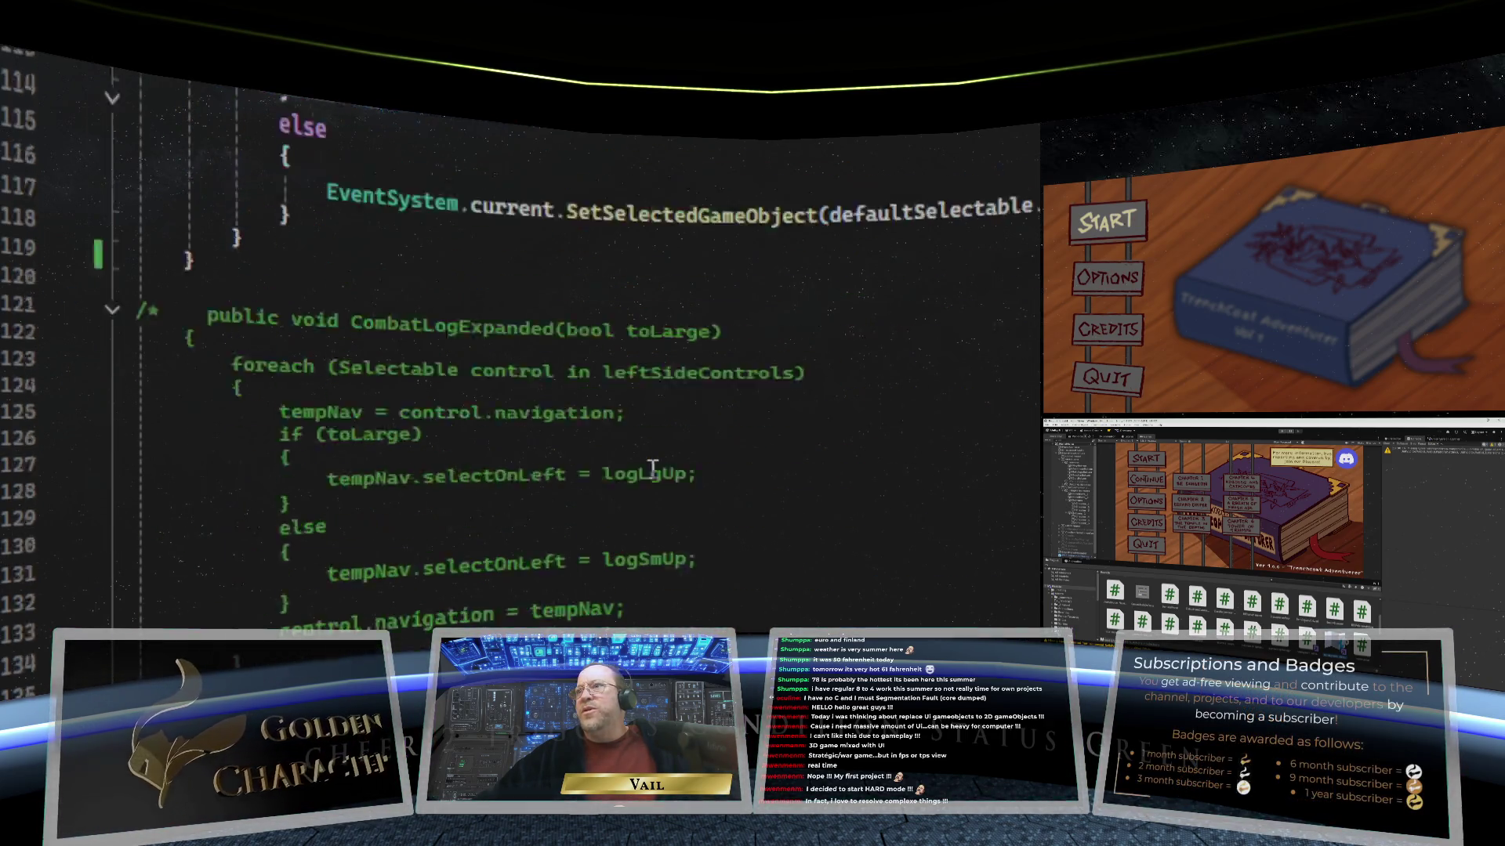
scroll(653, 469, down, 20)
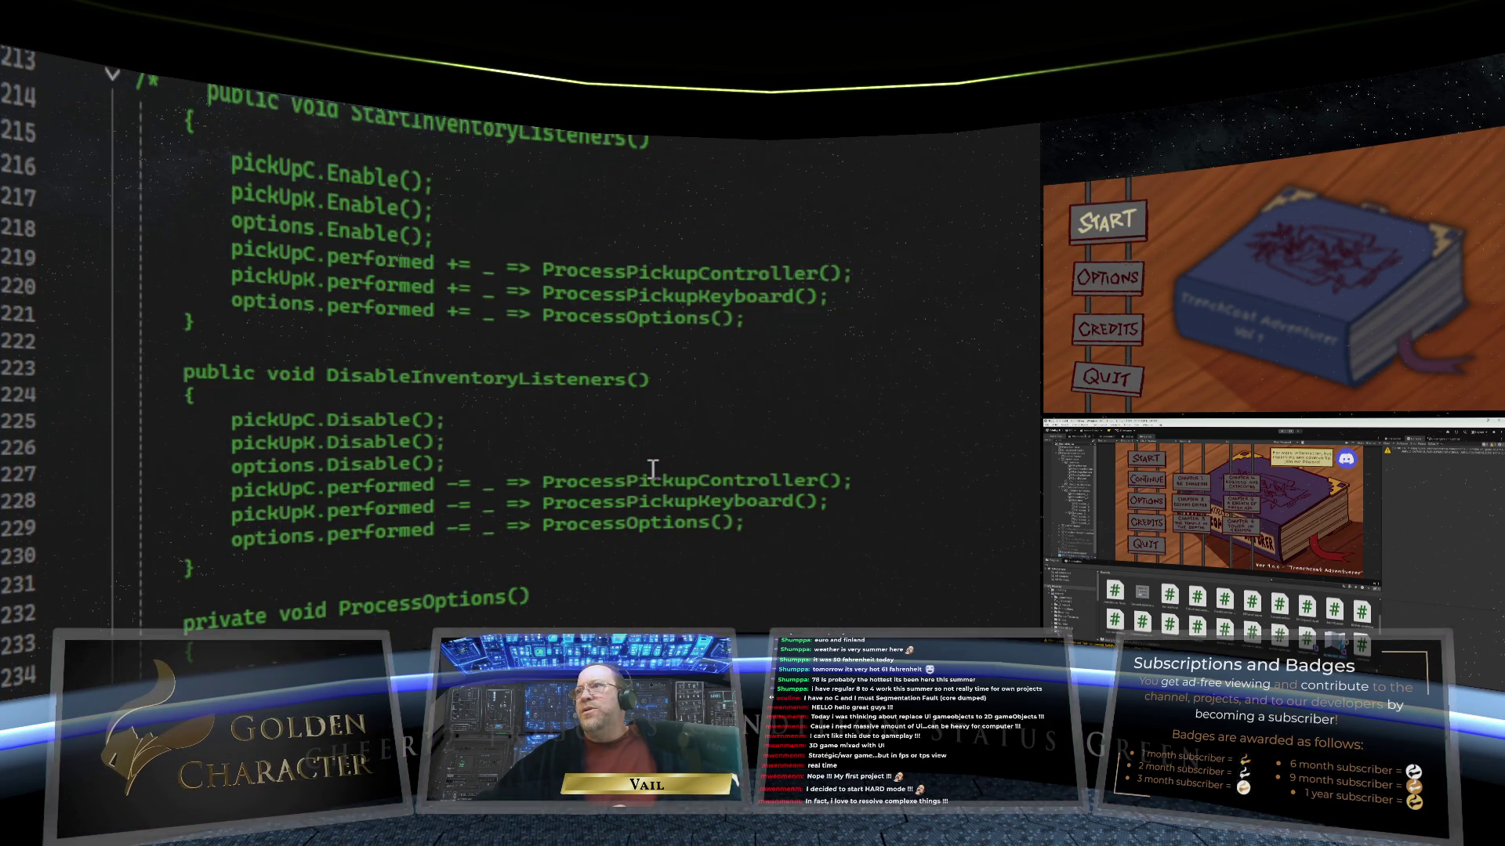
scroll(653, 469, down, 4)
scroll(652, 469, down, 14)
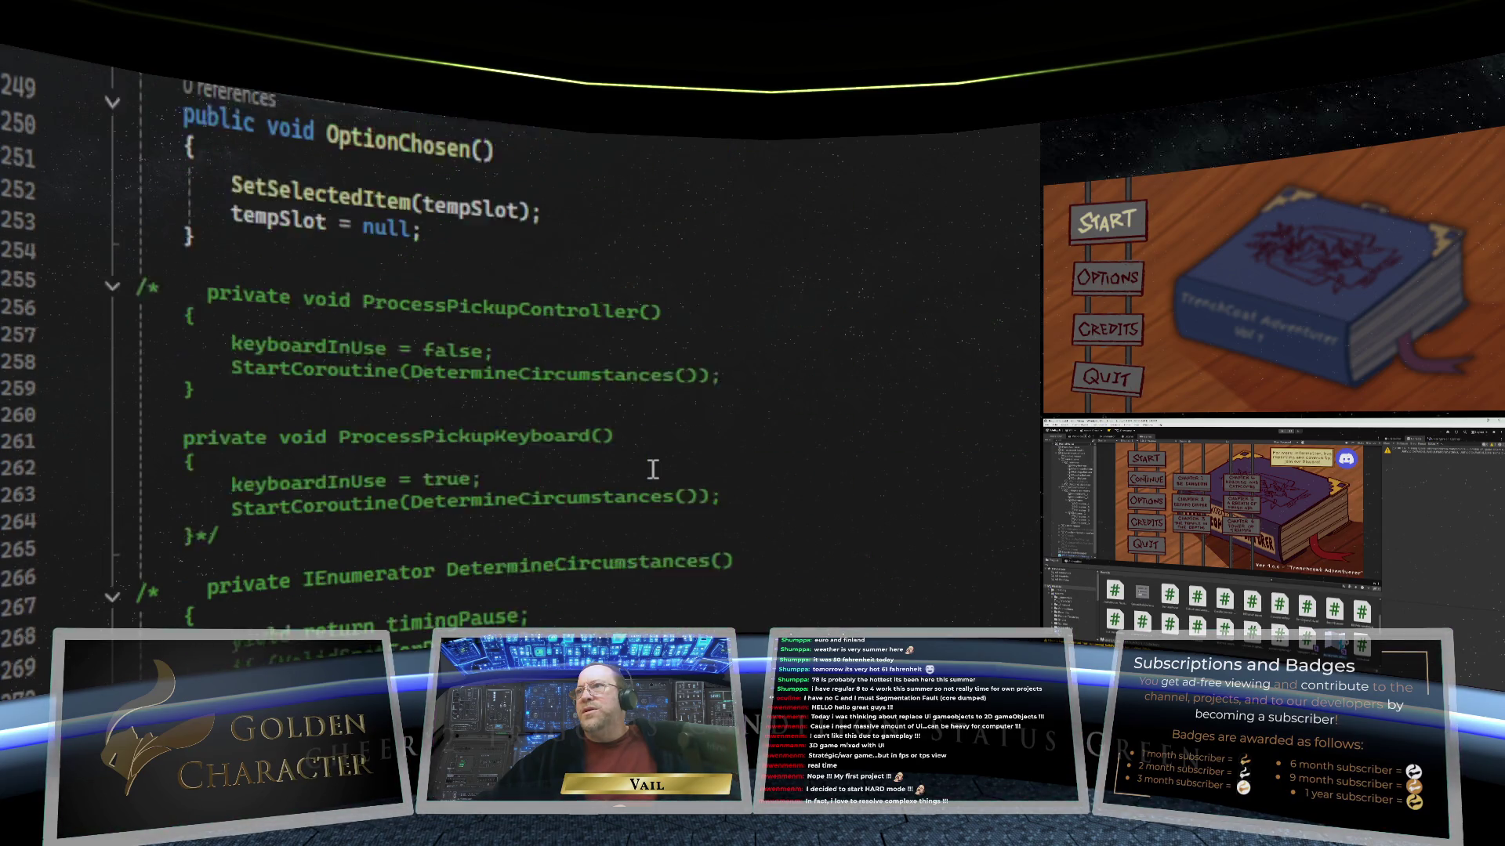
scroll(653, 469, down, 7)
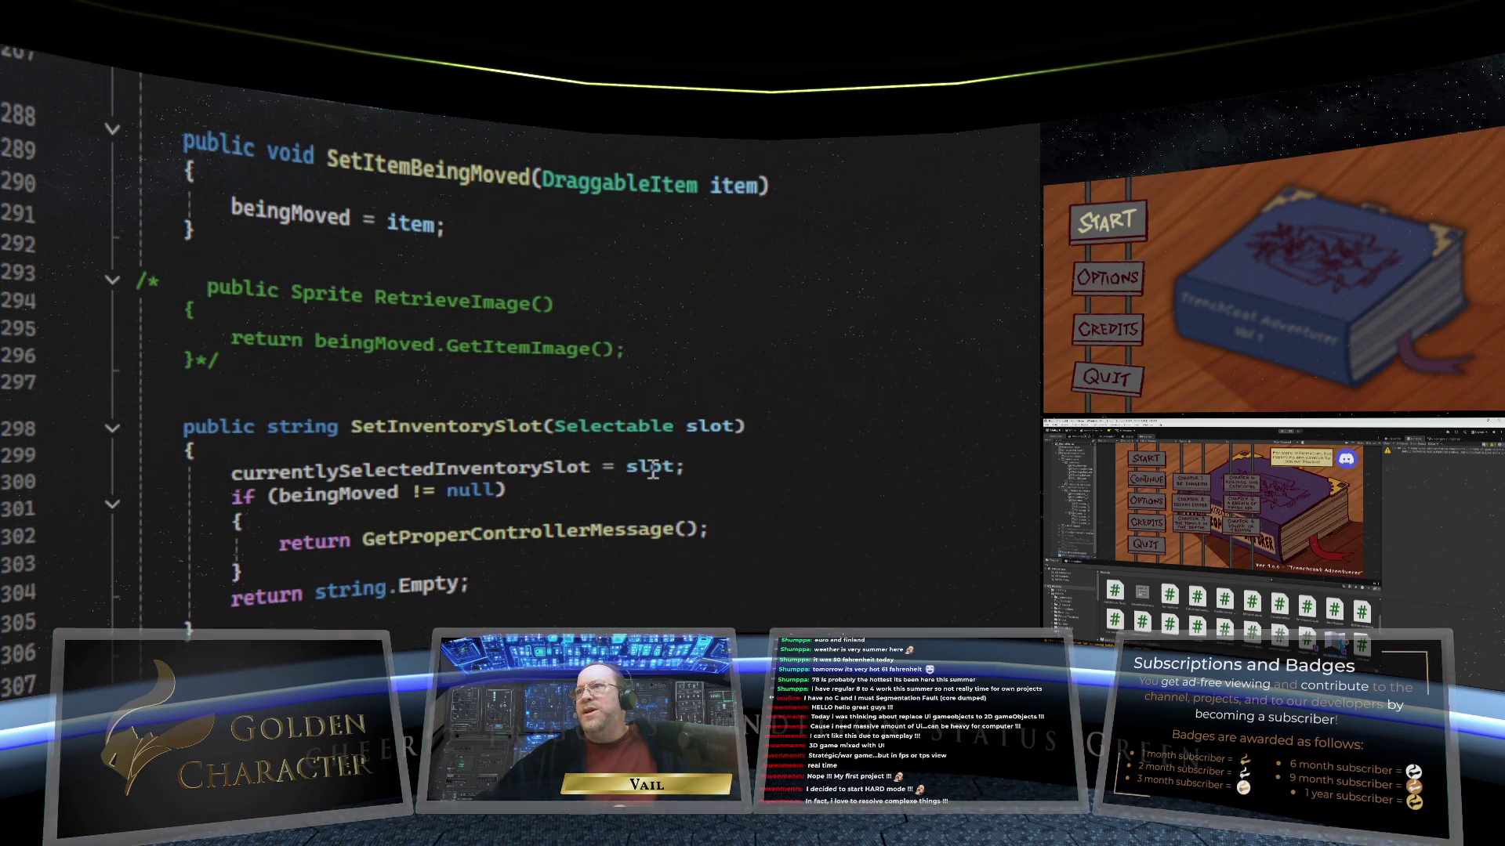
scroll(652, 468, down, 13)
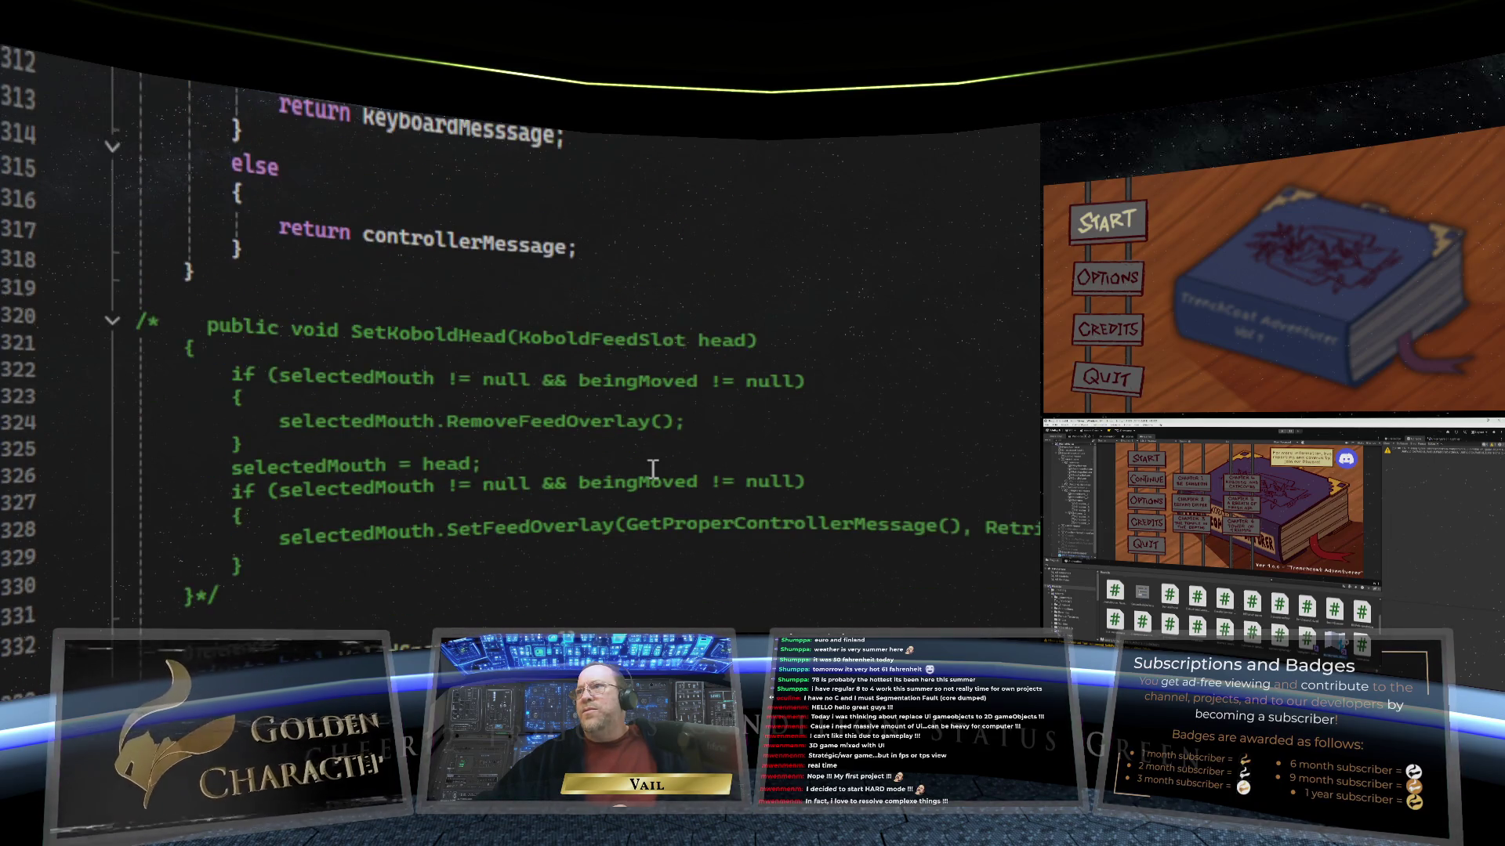
scroll(653, 468, down, 4)
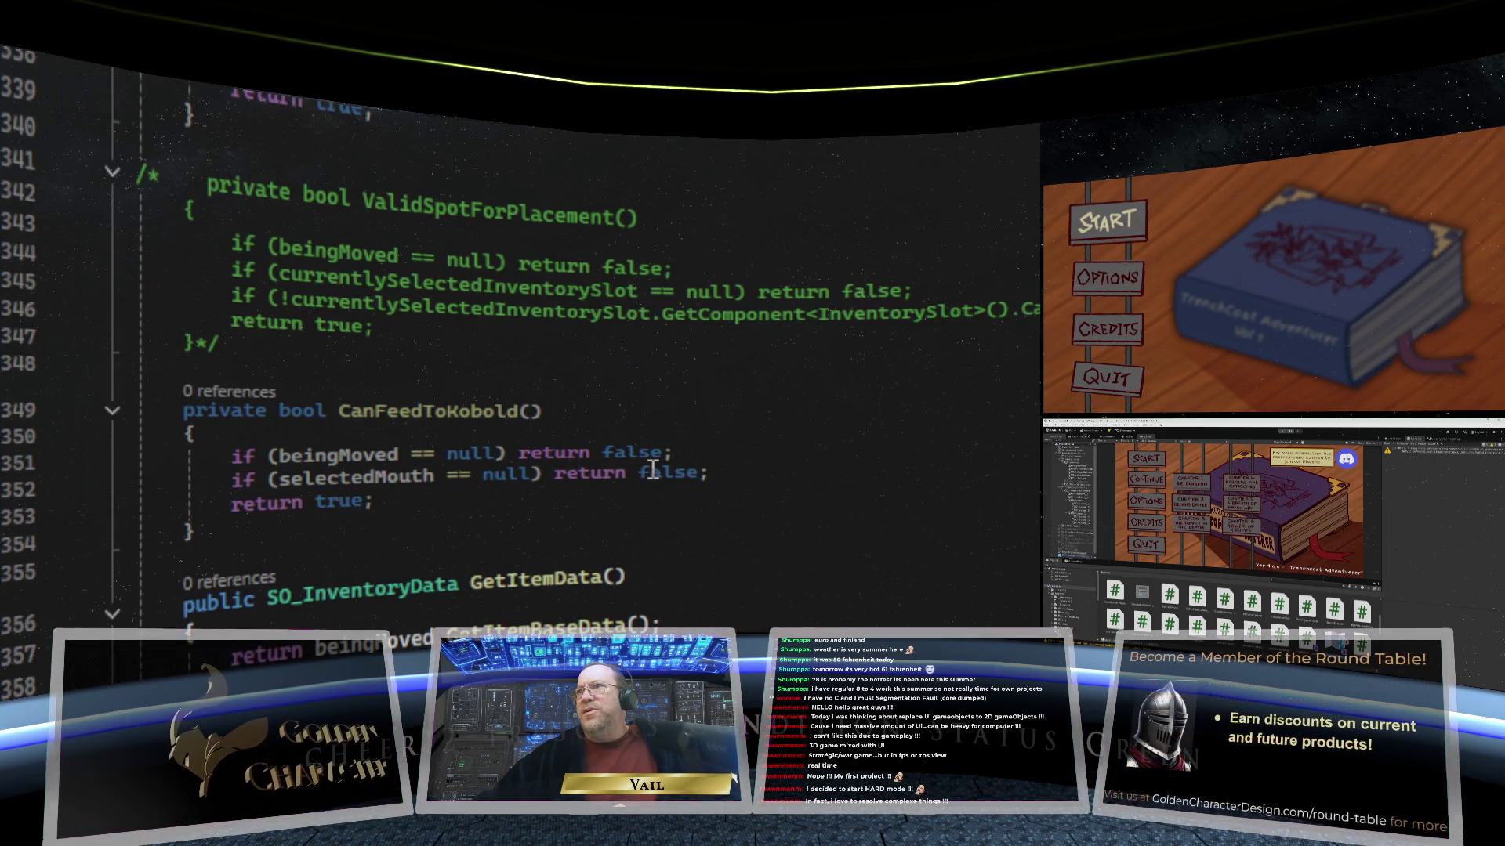
scroll(653, 468, down, 4)
scroll(653, 469, down, 2)
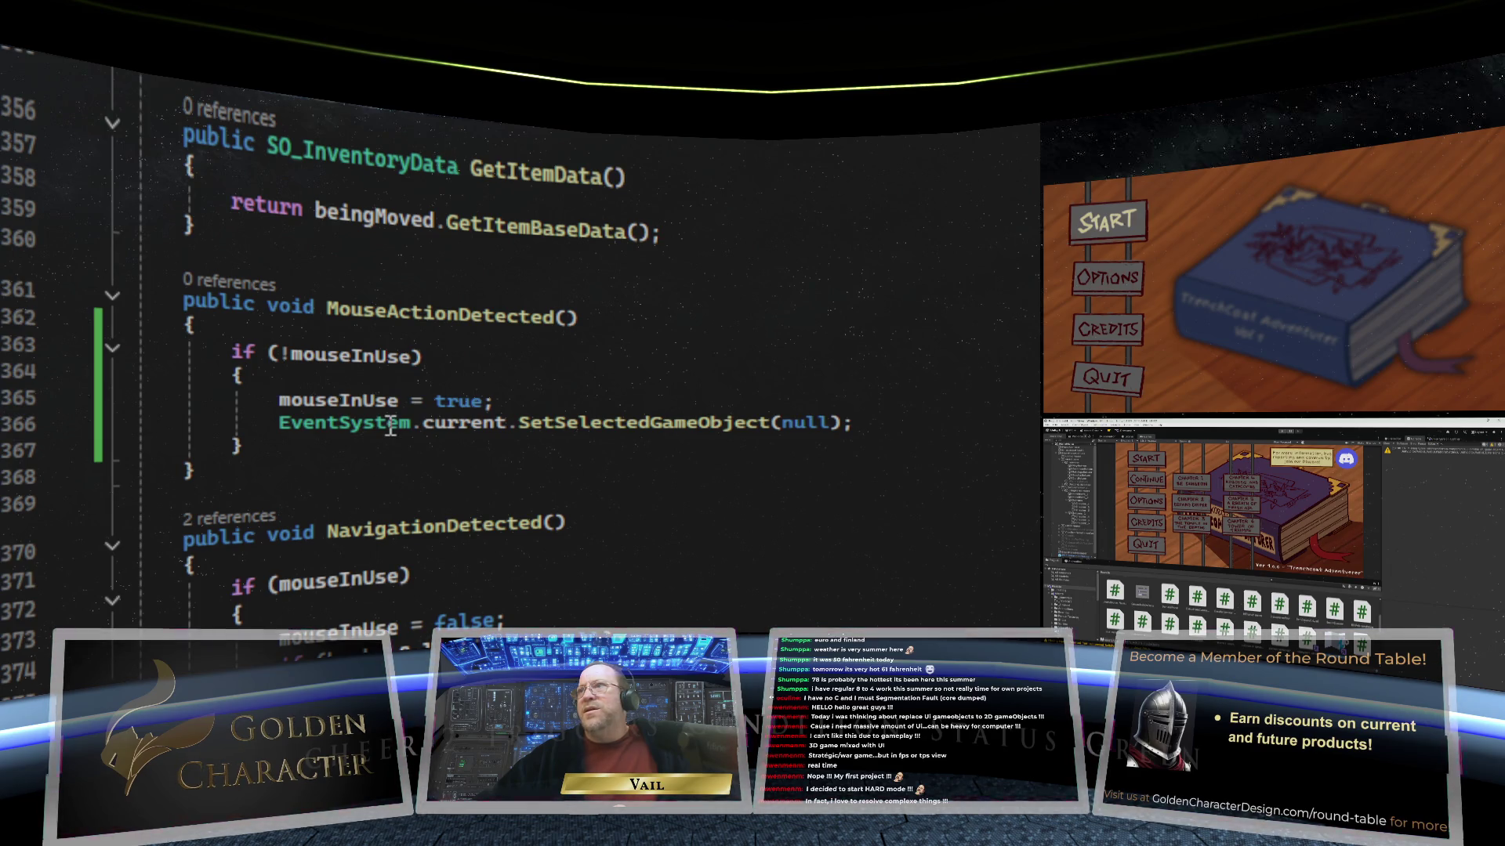
mouse_move(390, 427)
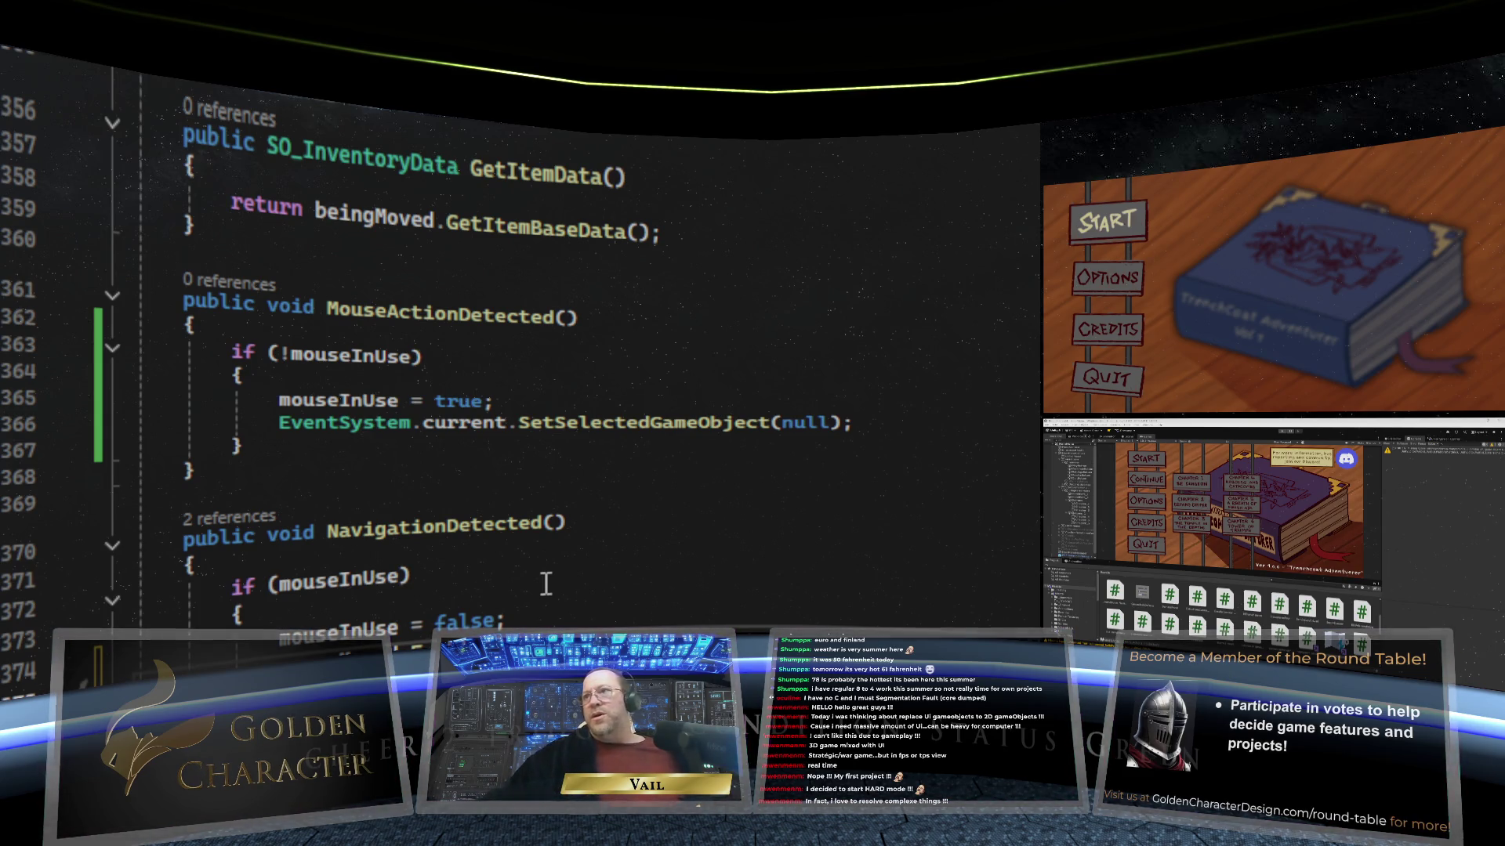
scroll(539, 590, down, 1)
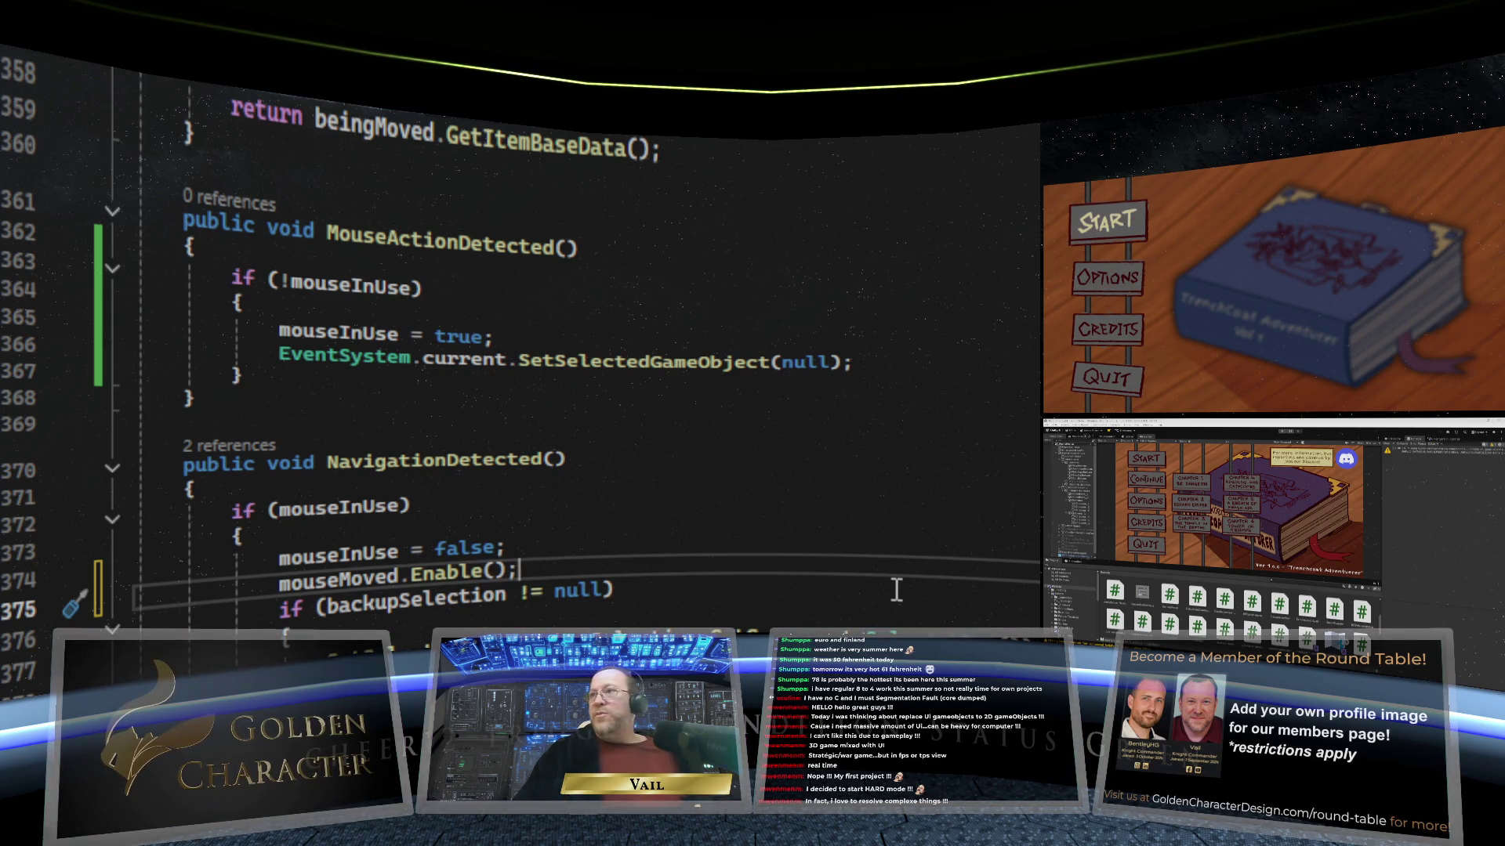
Step: Add mouseMoved.performed += _ => MouseActionDetected(); below mouseMoved.Enable() in NavigationDetected
key(Return)
text(mouseMoved.performed += _ =>)
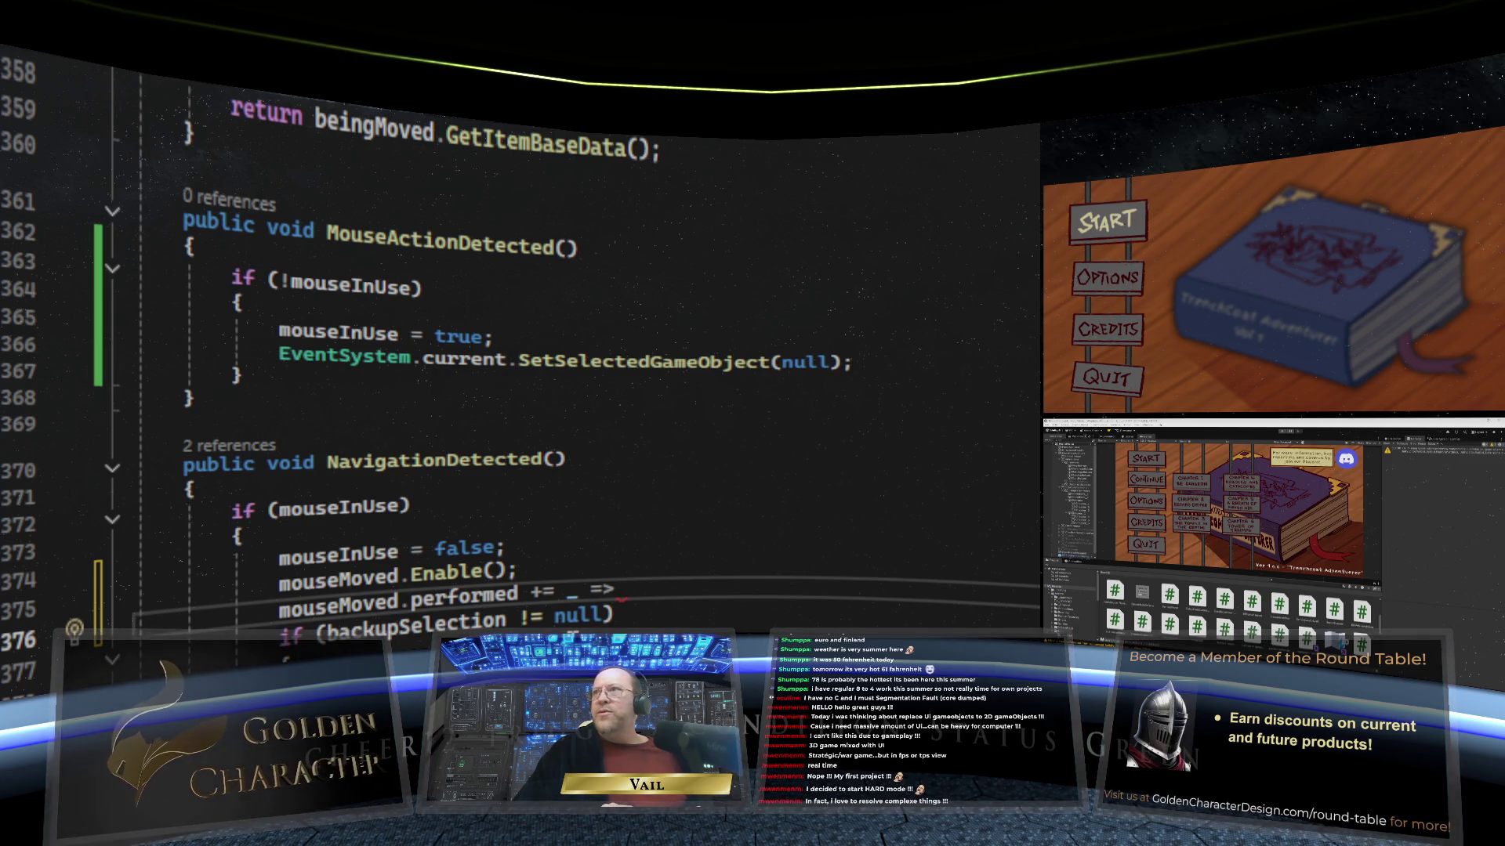
text(MouseA)
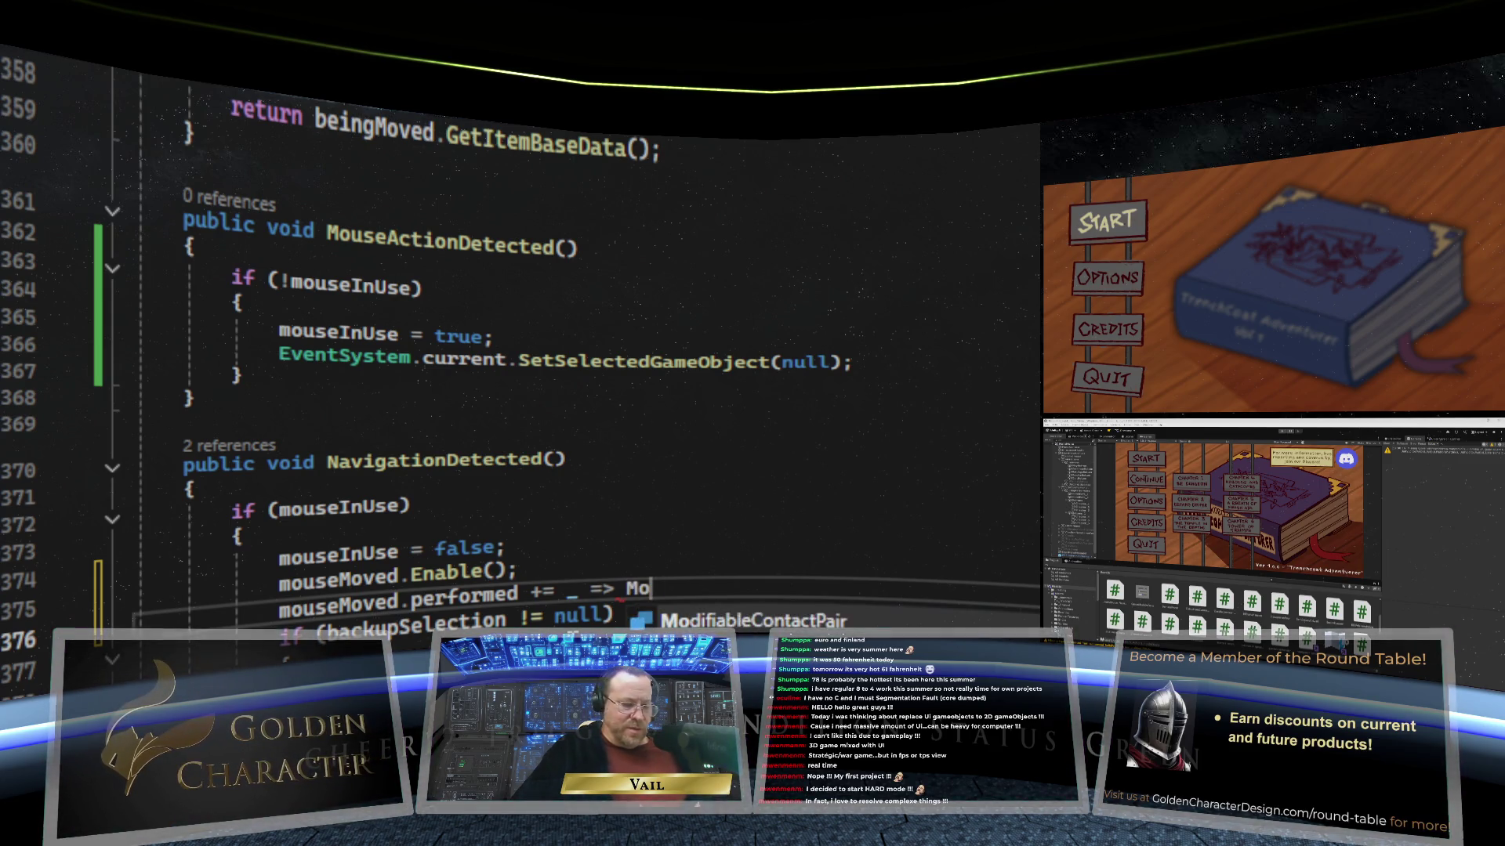
text(ction)
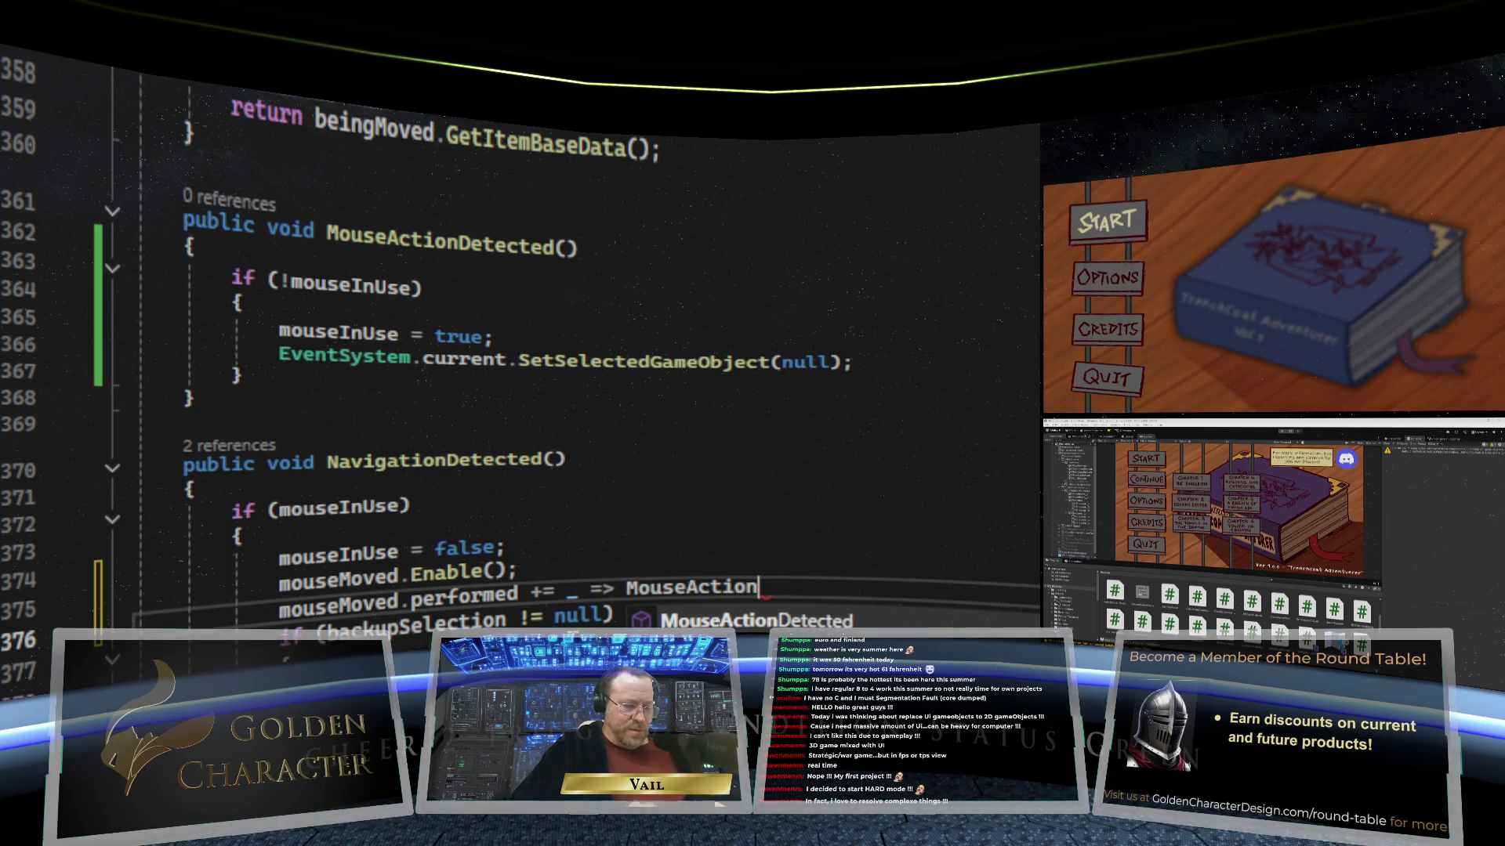
text(Detected)
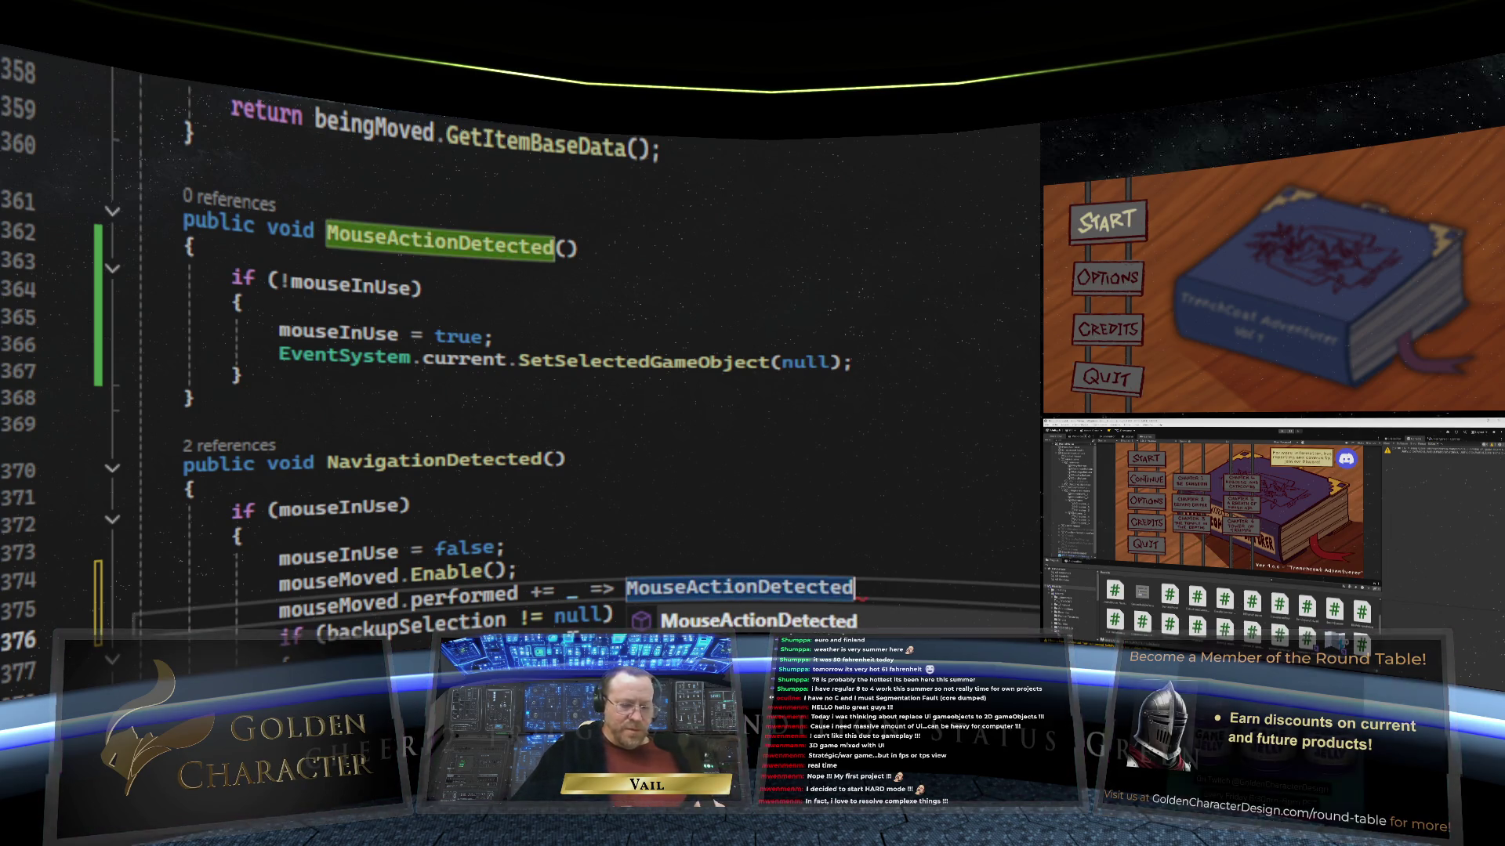
text(())
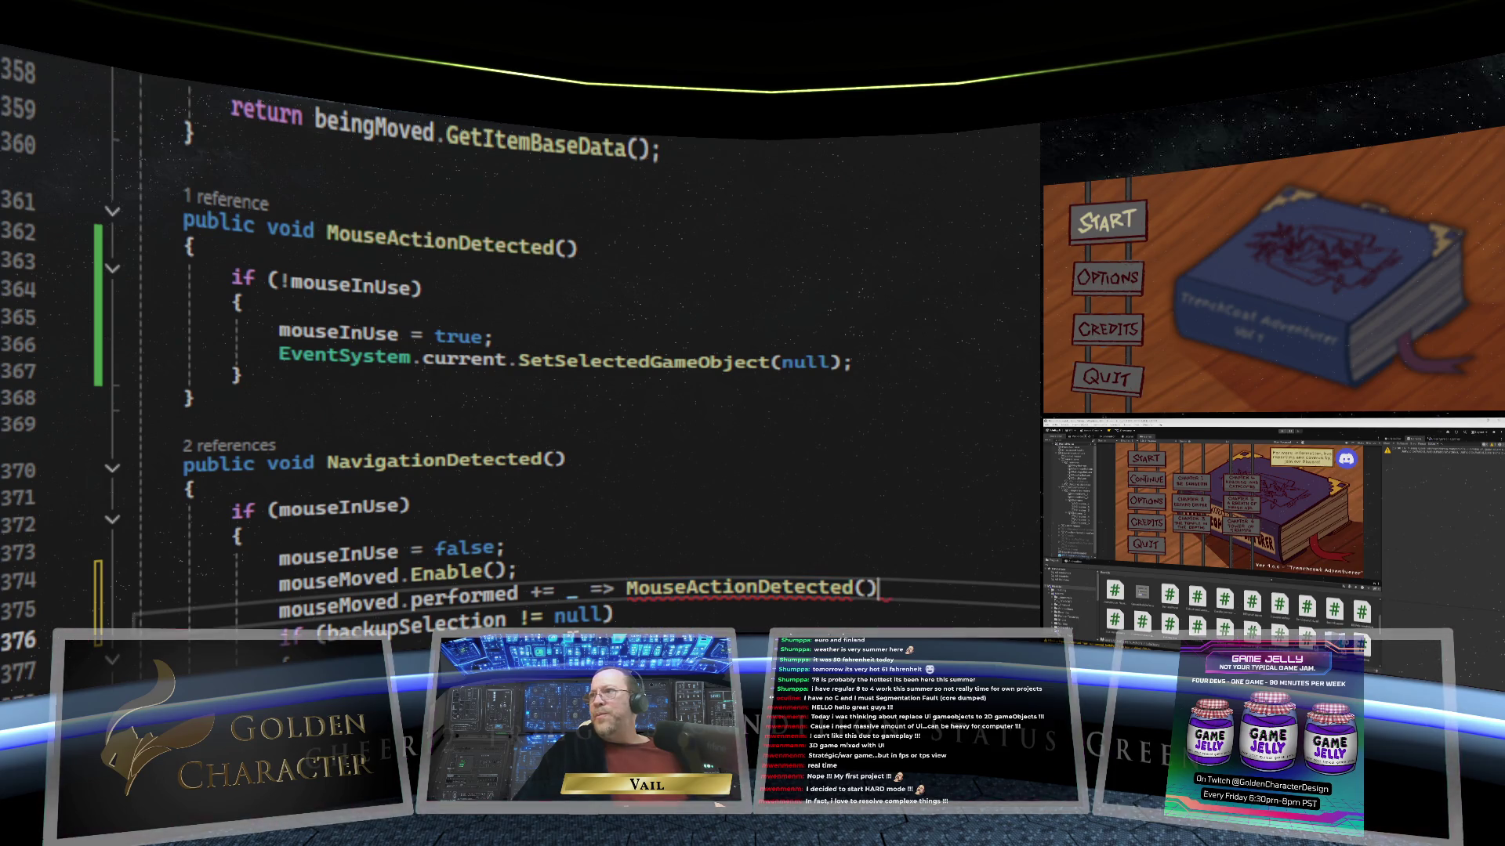
text(;)
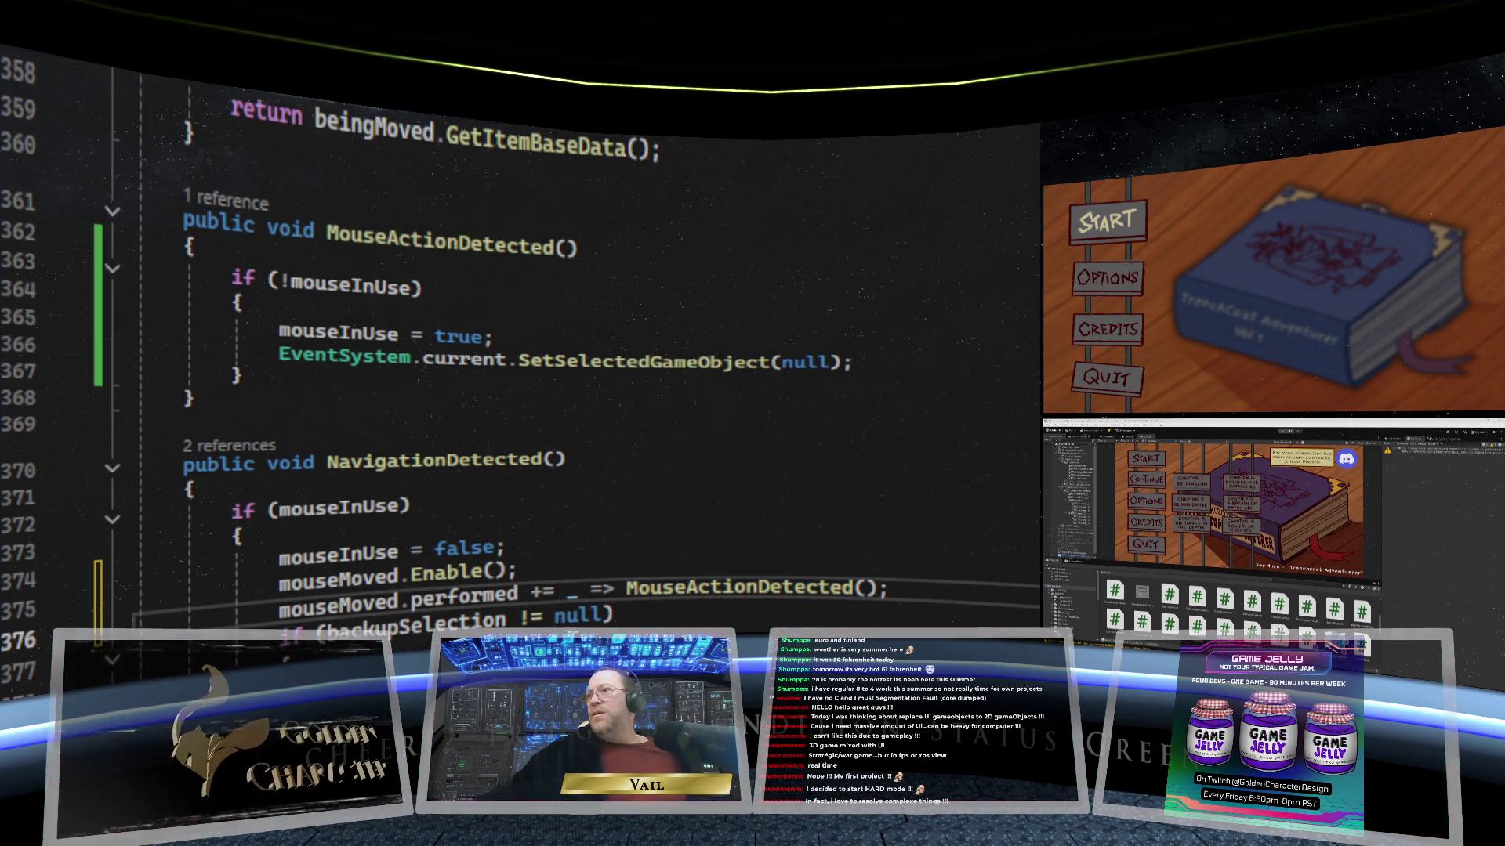
click(751, 613)
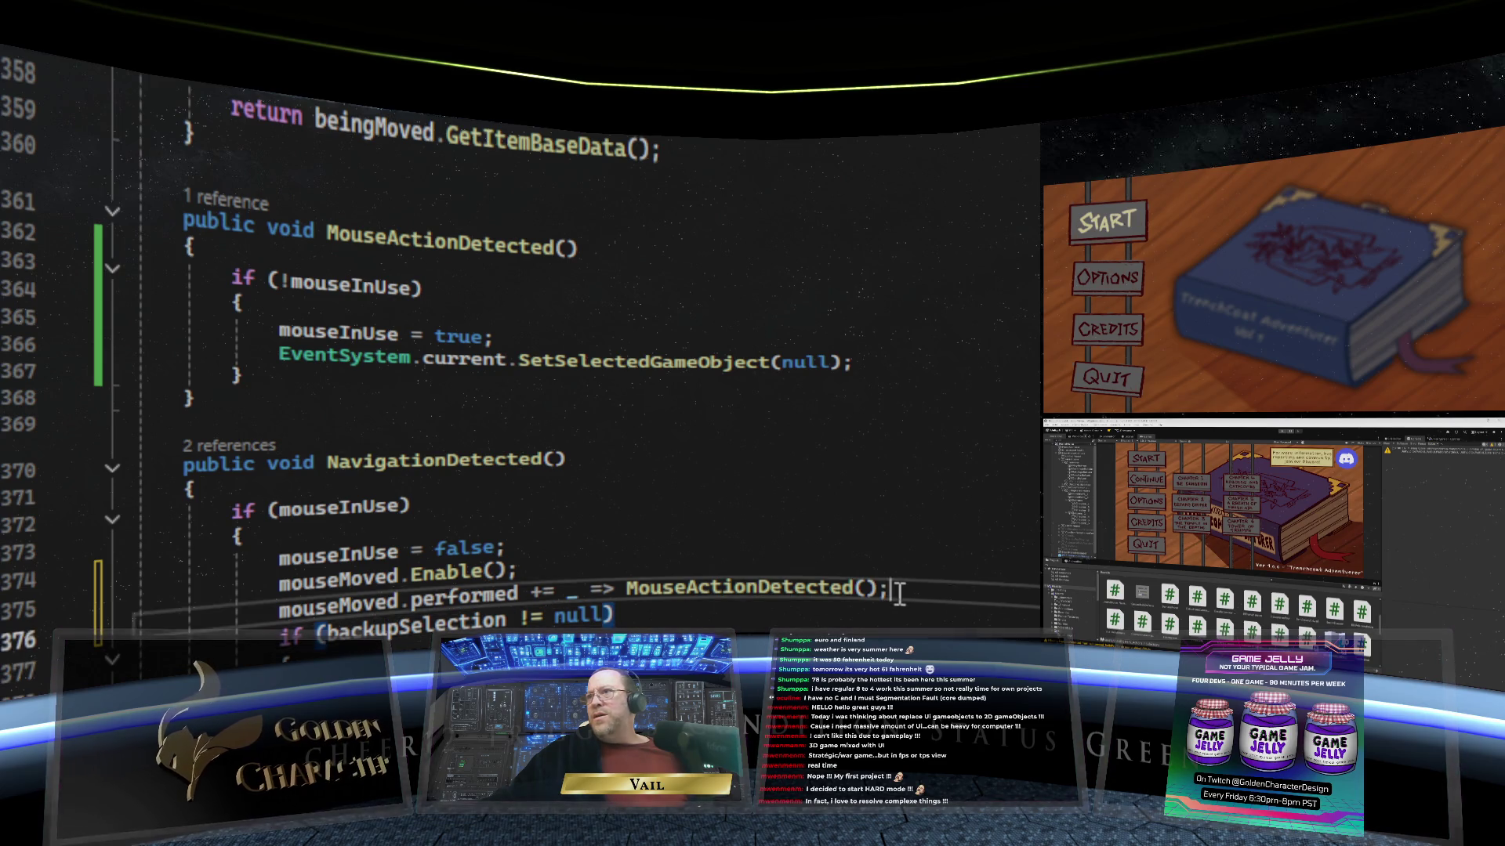
Step: Copy the mouseMoved lines and open a new line inside MouseActionDetected for them
click(114, 621)
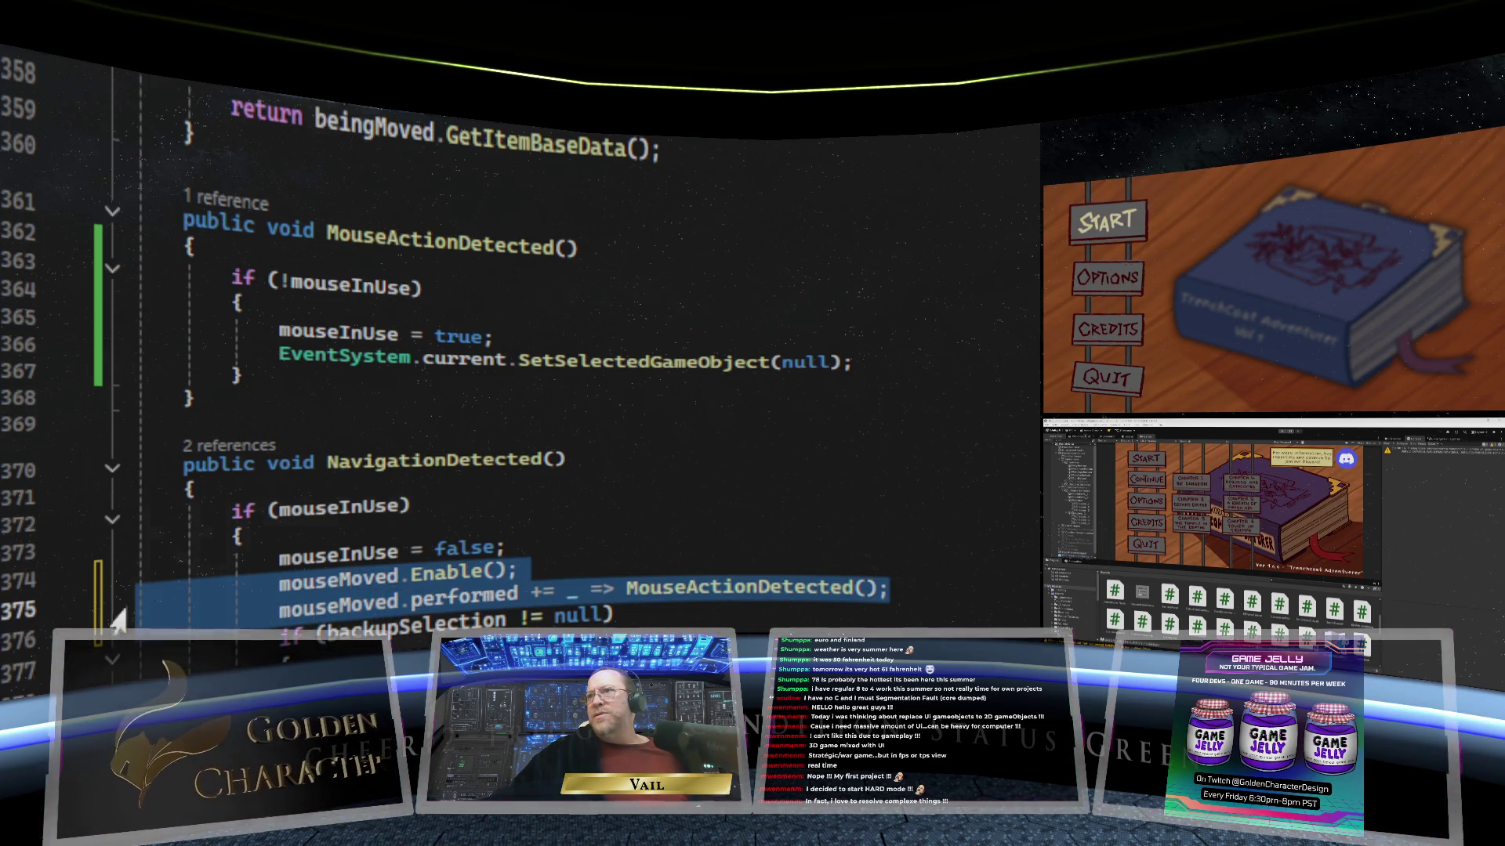
right_click(177, 595)
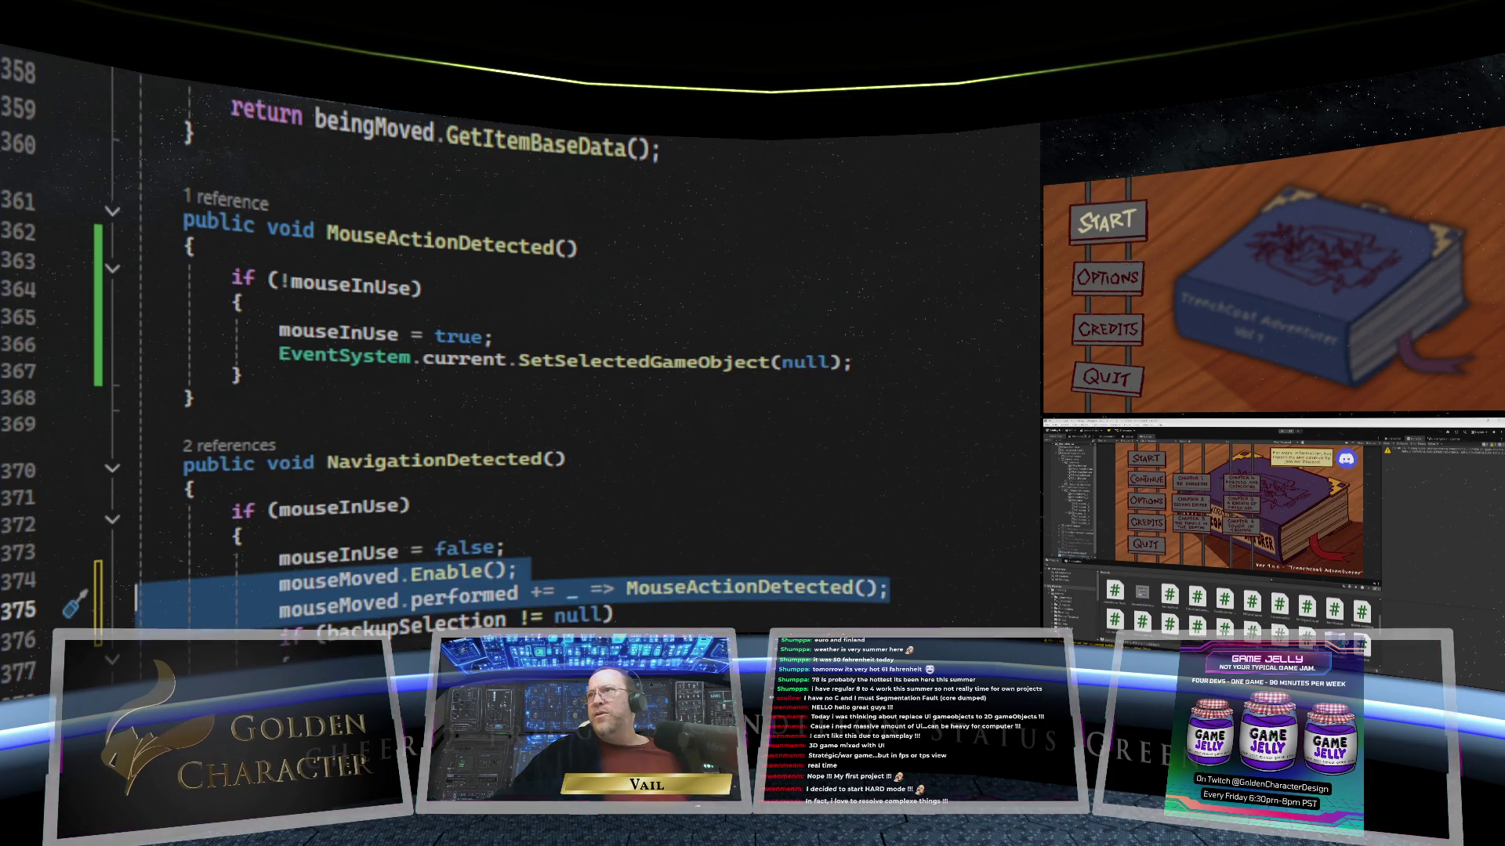
key(Escape)
click(507, 337)
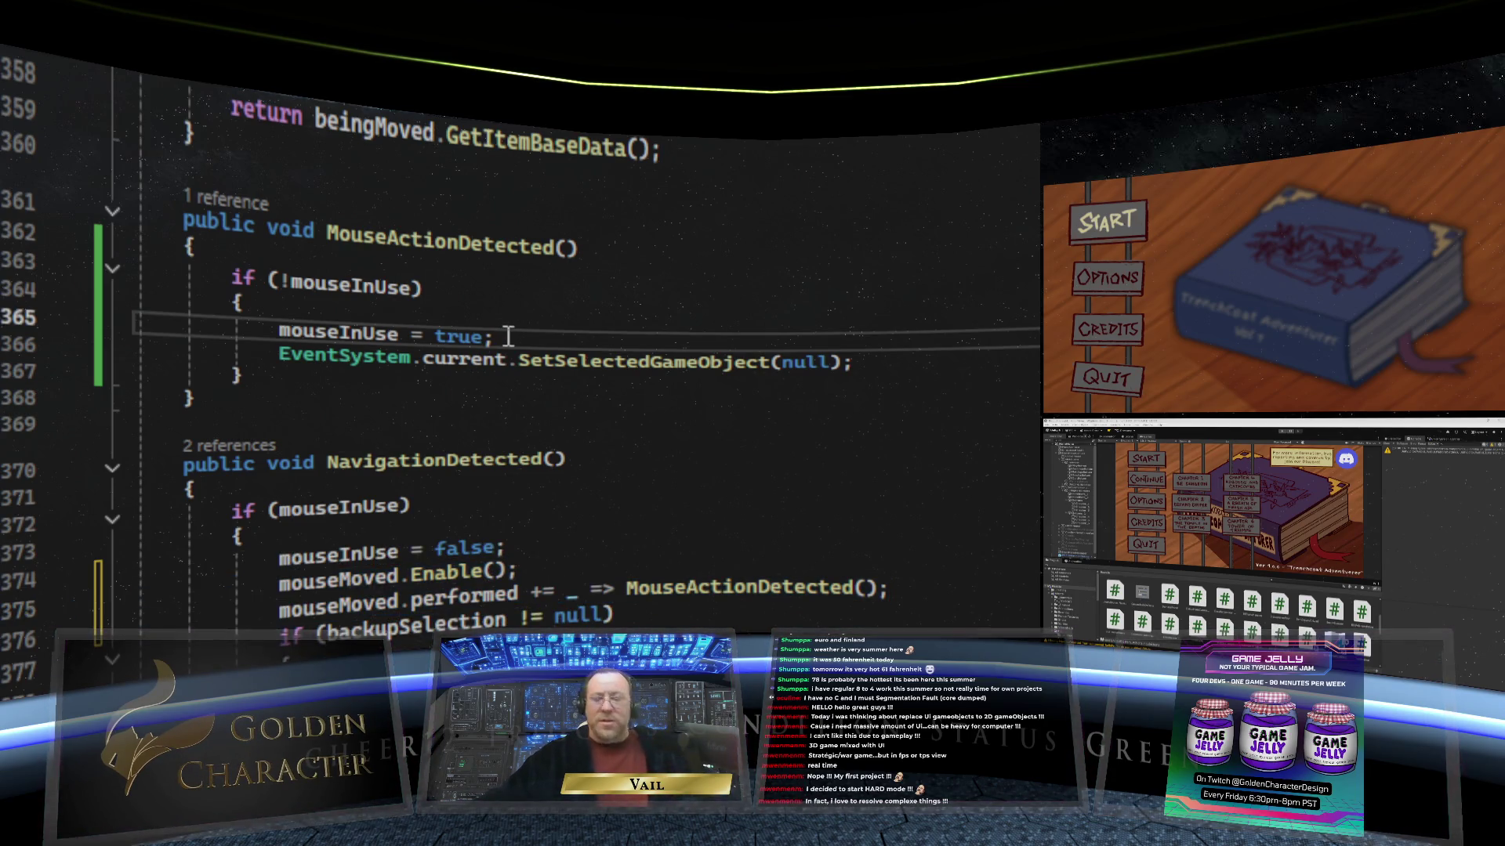
key(Return)
right_click(417, 355)
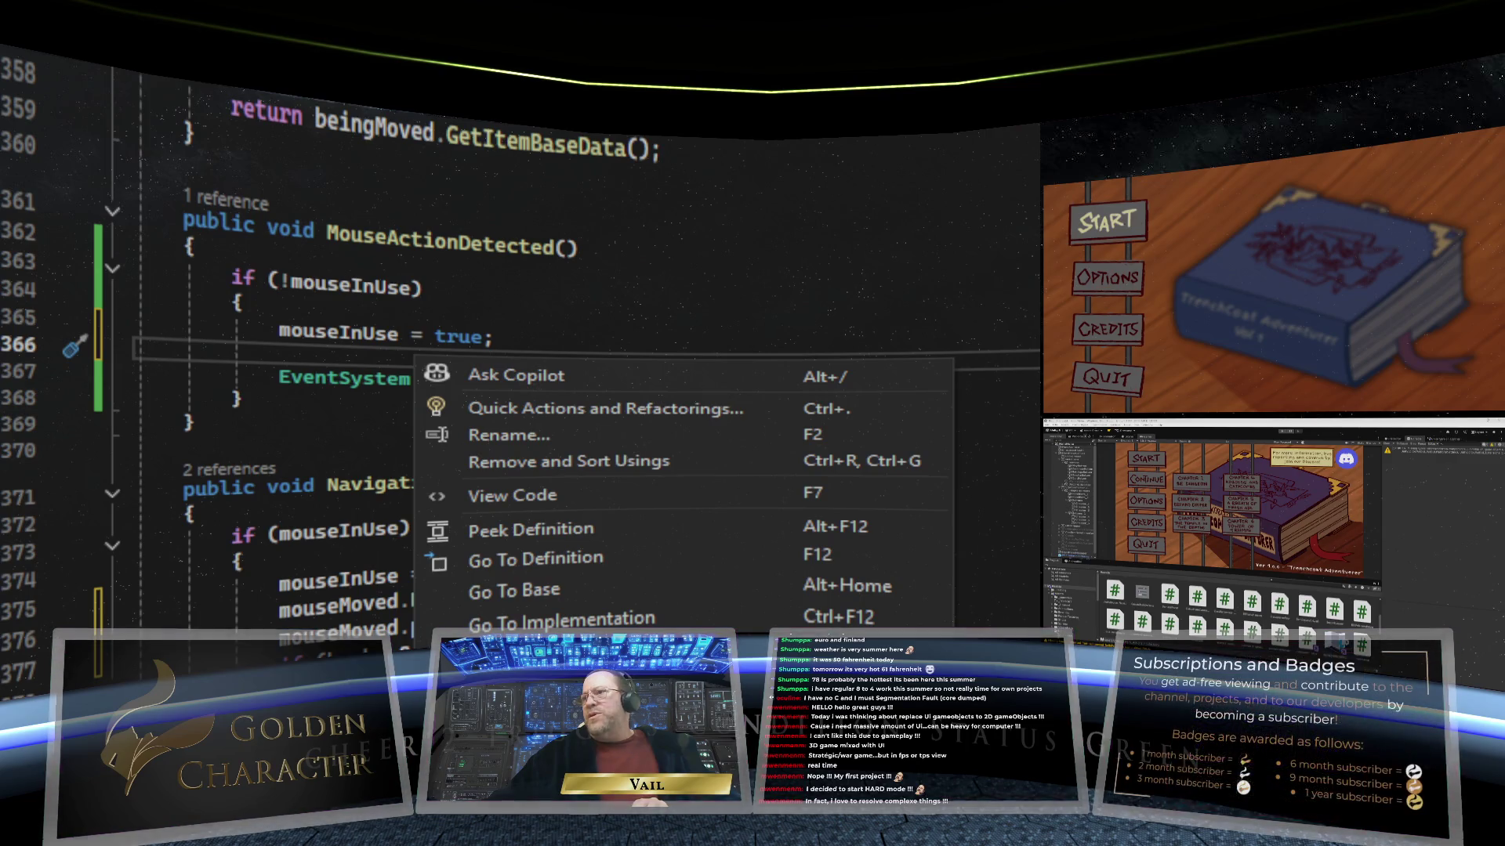
Step: Paste the mouseMoved lines into MouseActionDetected, changing Enable to Disable and += to -=
text(mouseMoved.Enable(); mouseMoved.performed += _ => MouseActionDetected();)
double_click(429, 359)
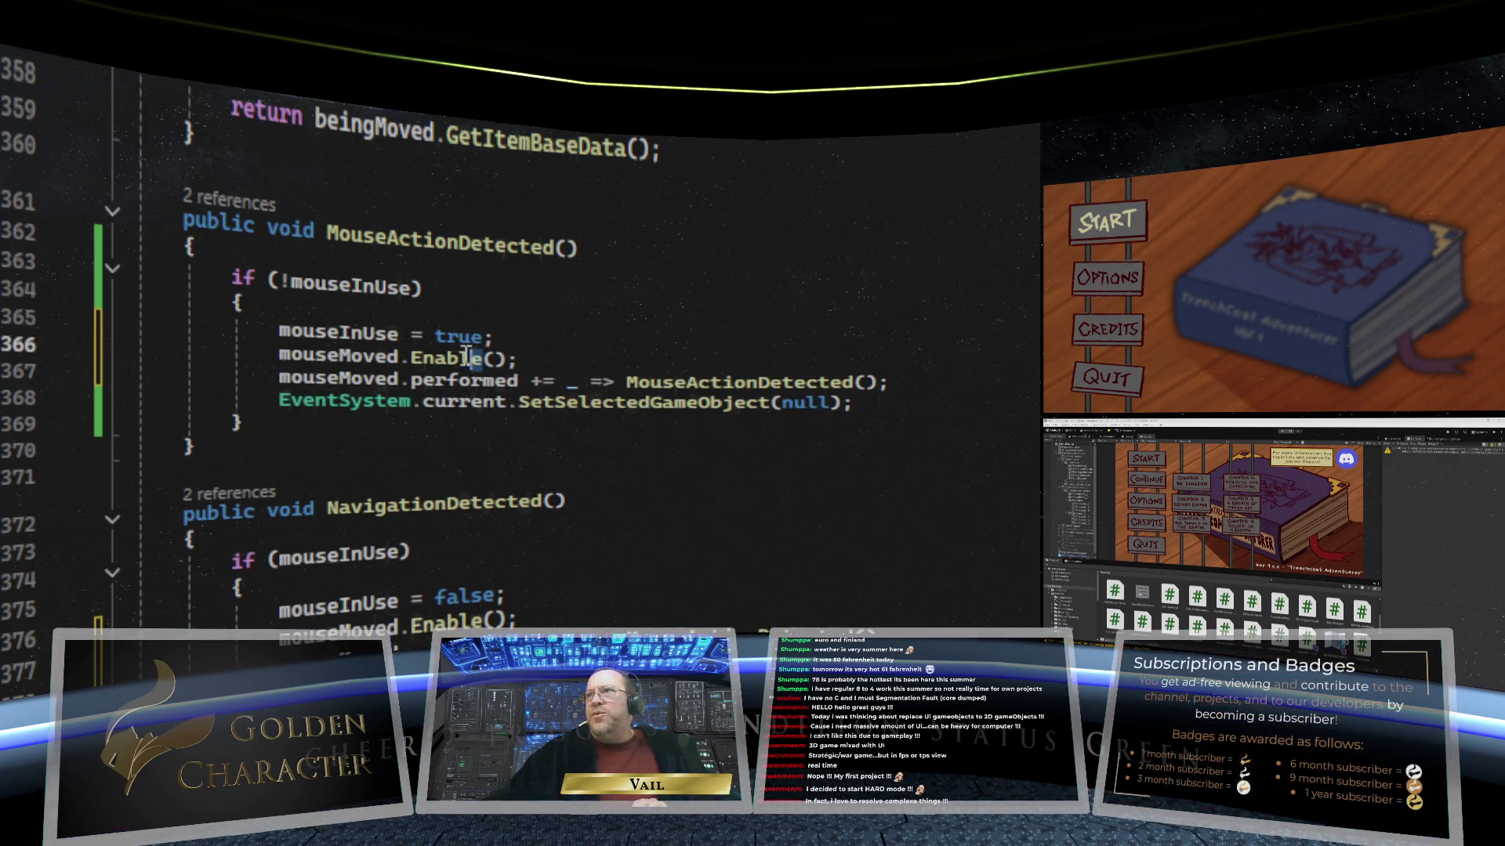
text(Diab)
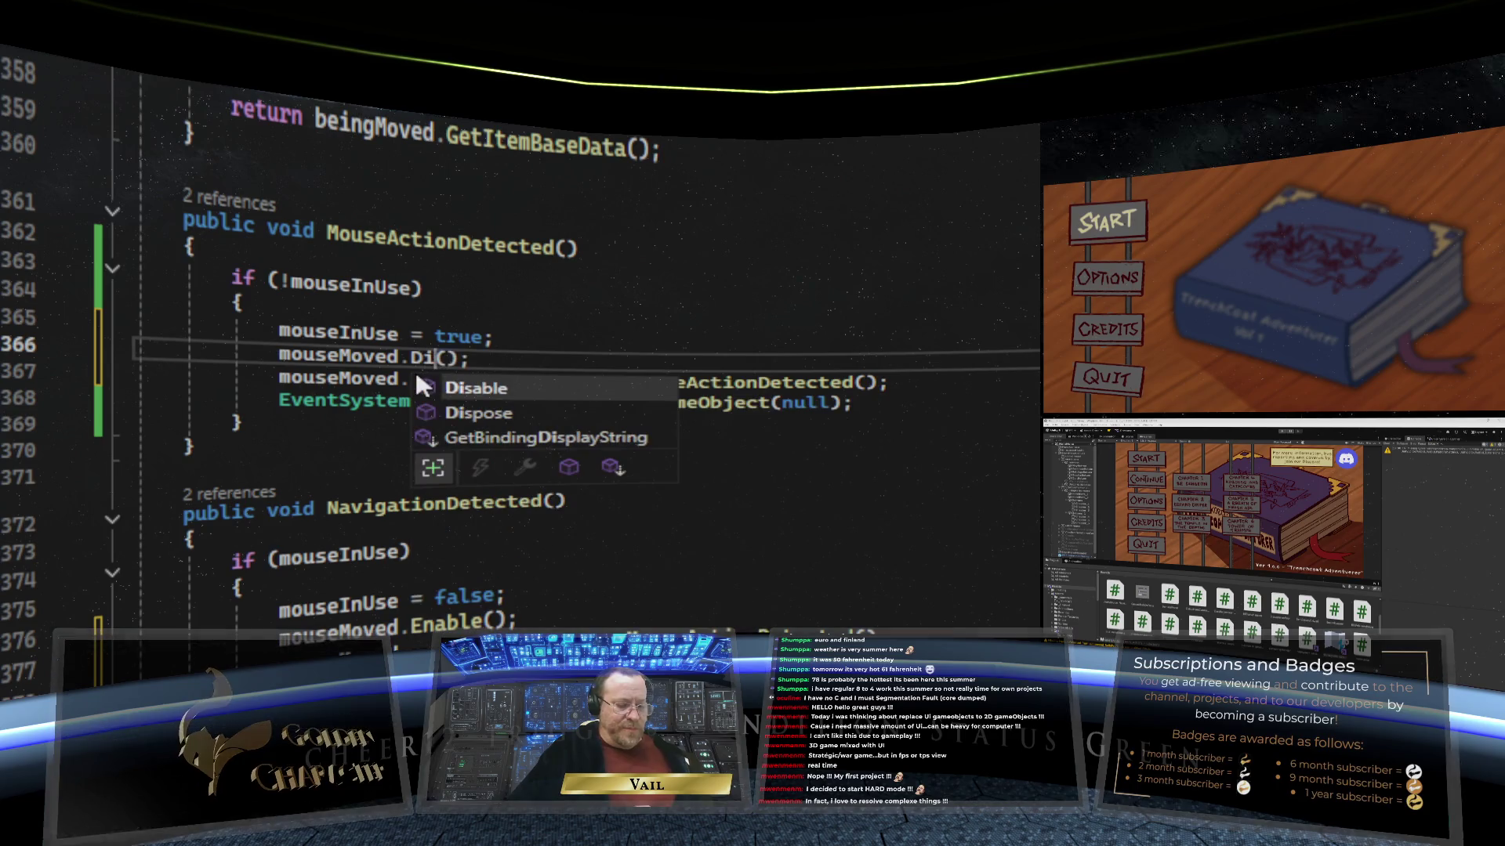
text(le)
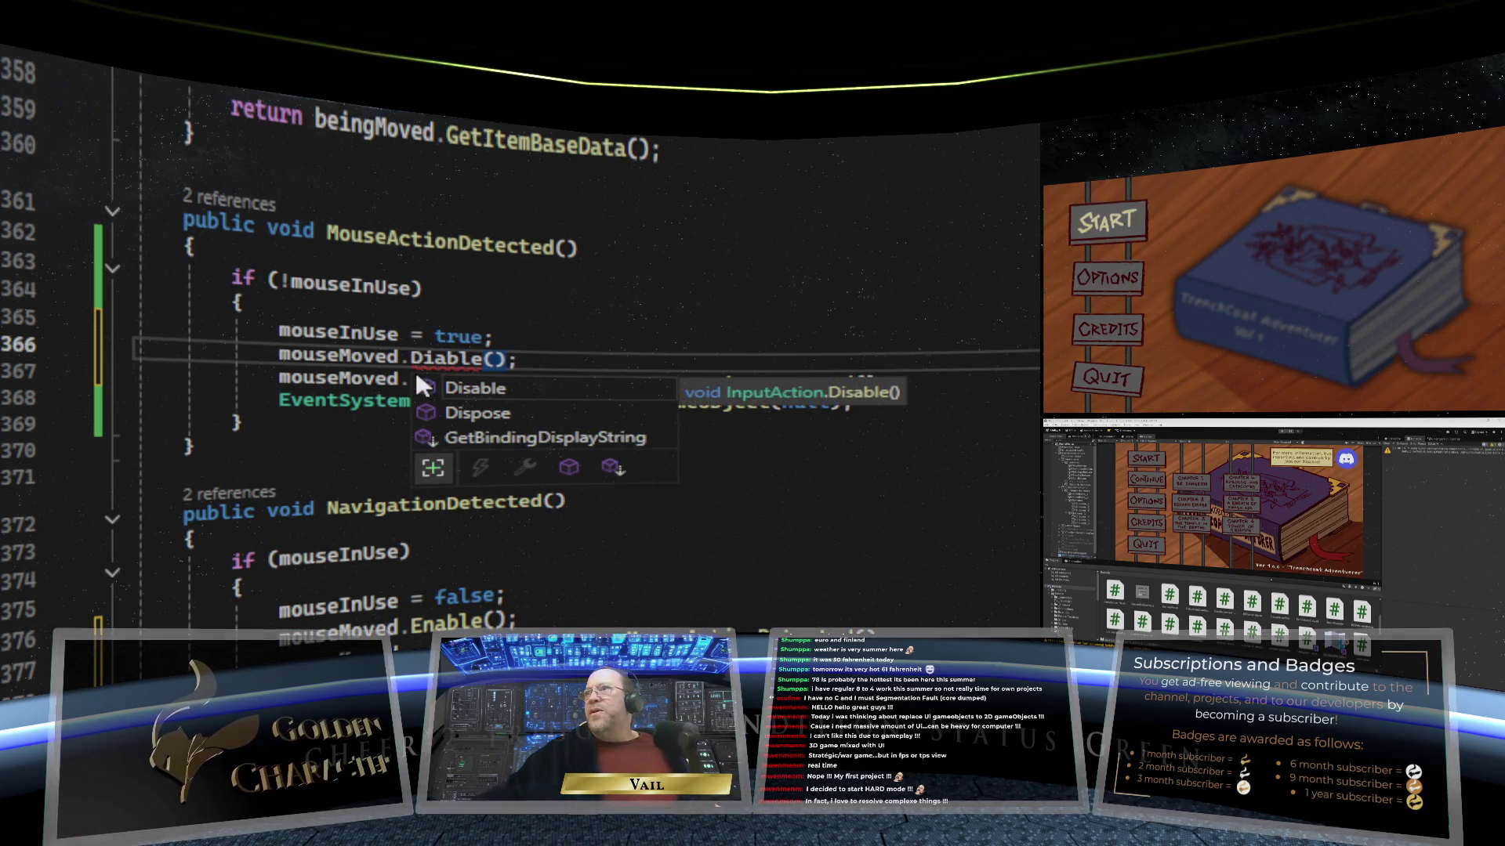
click(437, 359)
text(s)
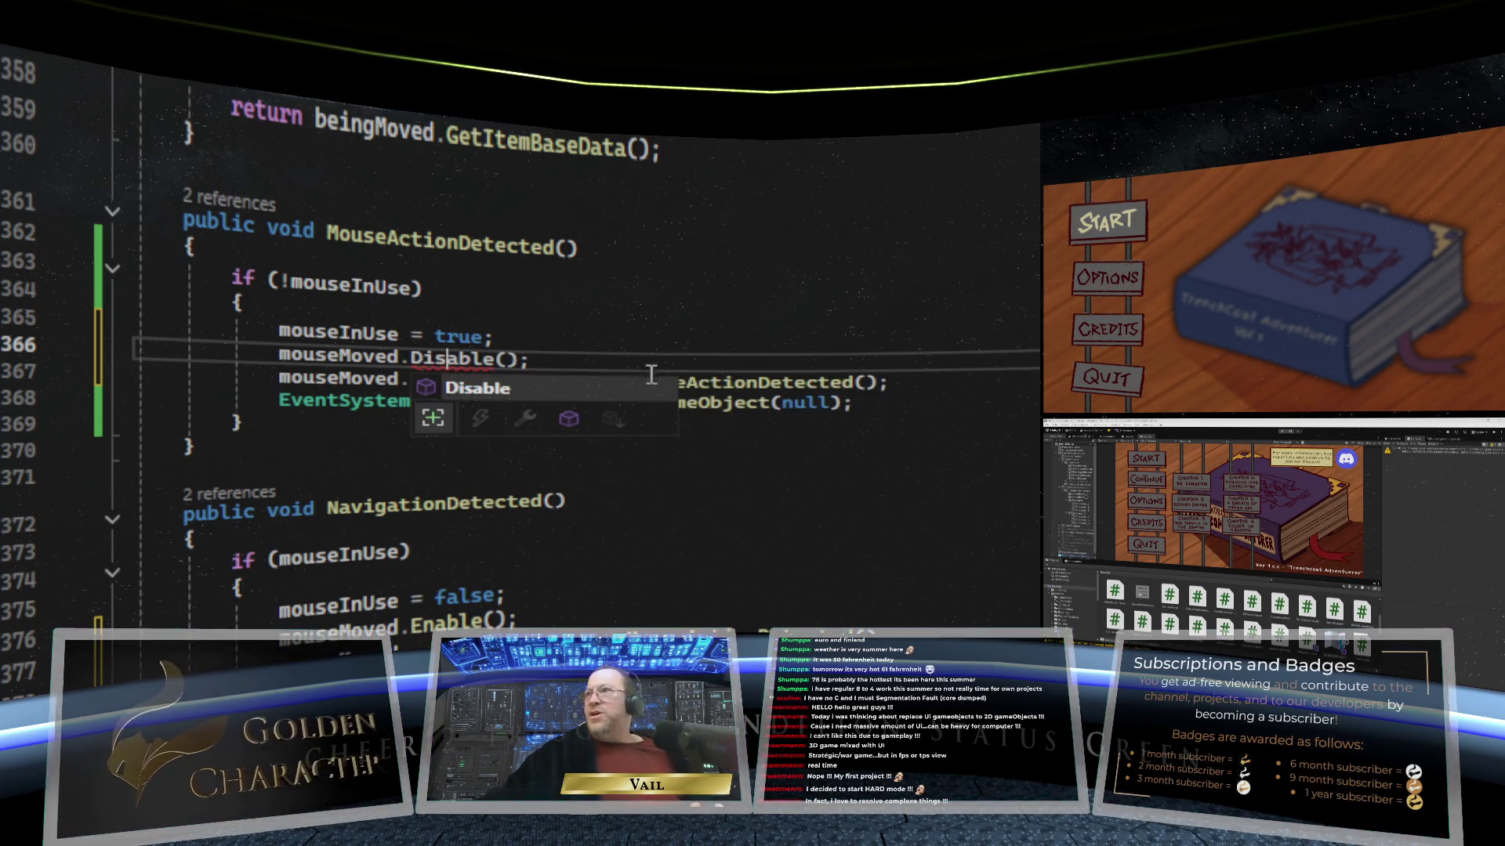
click(645, 337)
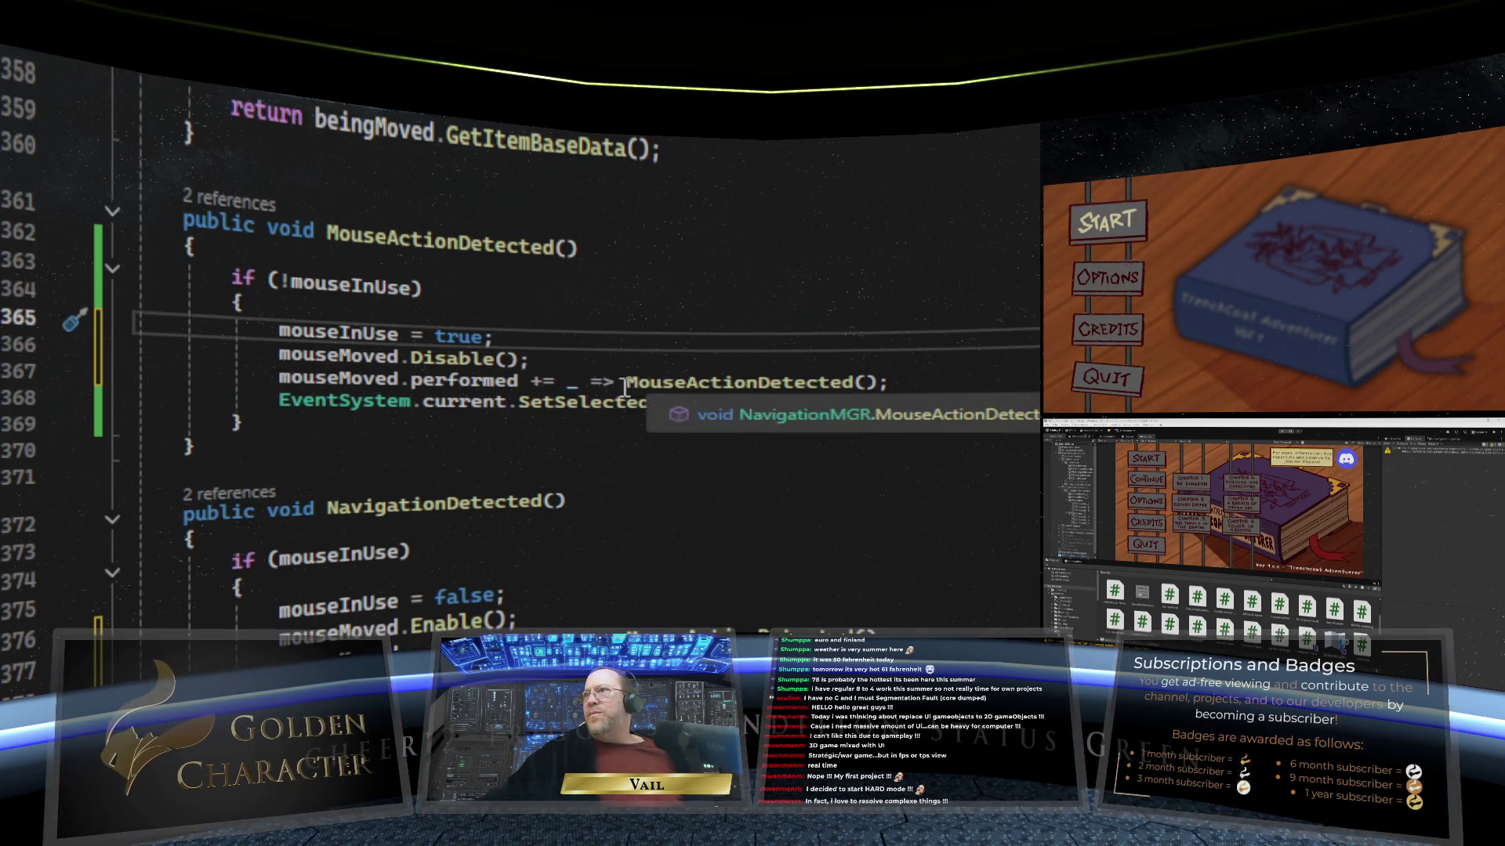
click(541, 382)
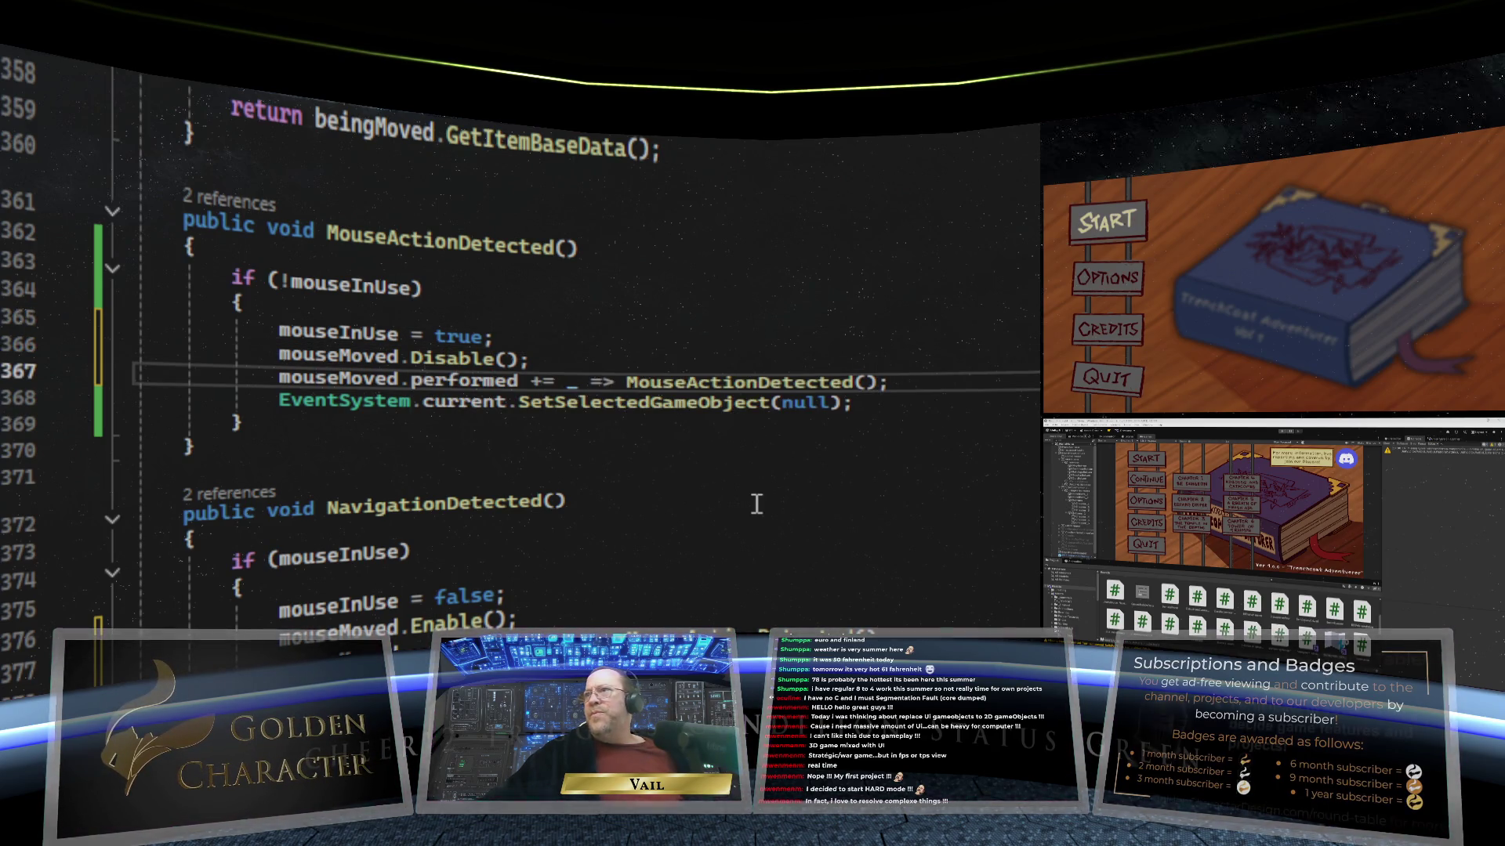
key(BackSpace)
text(-)
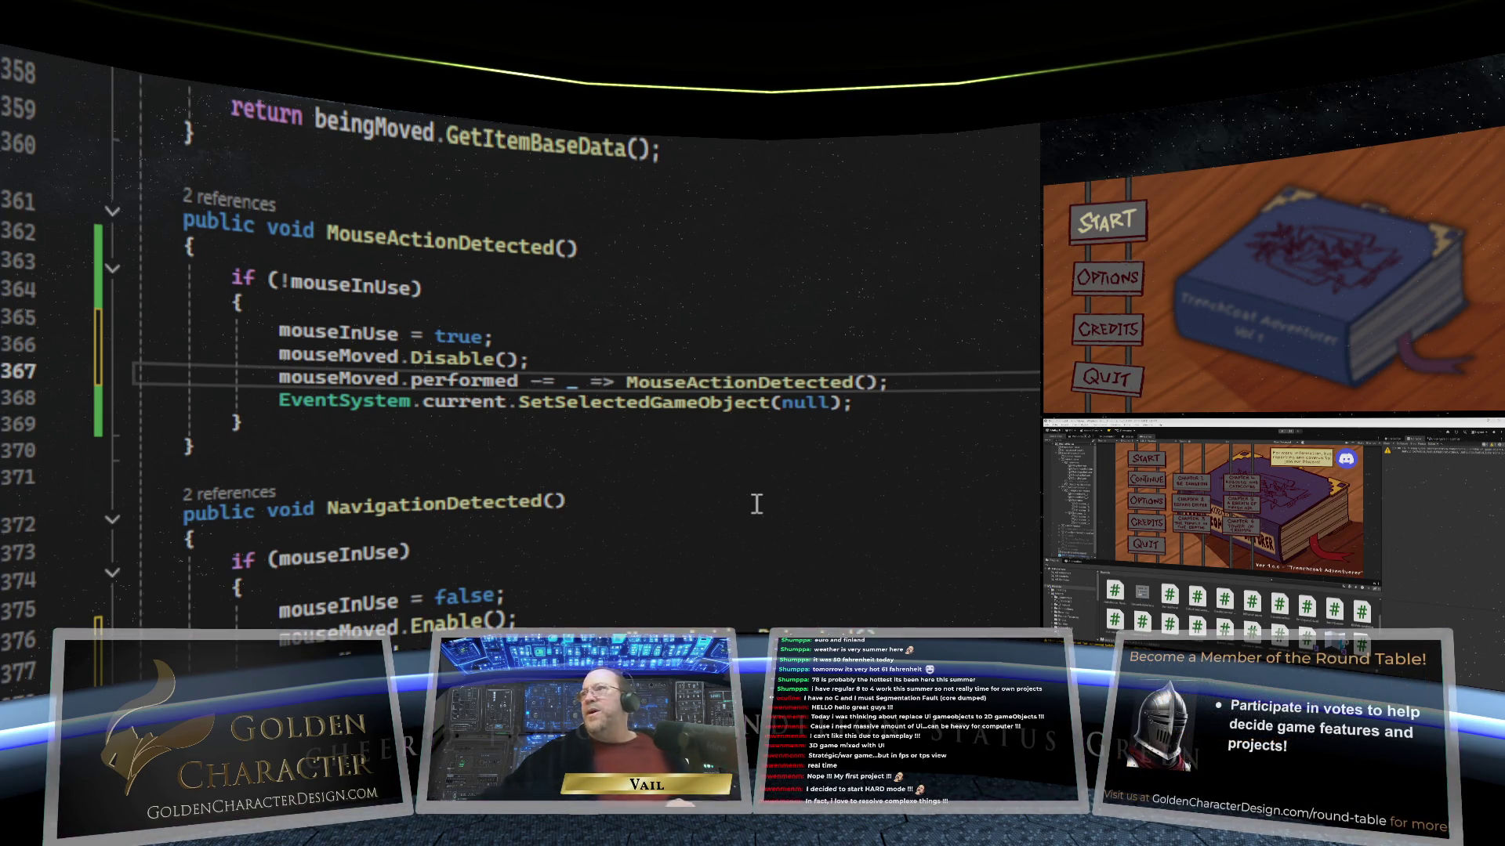
click(757, 504)
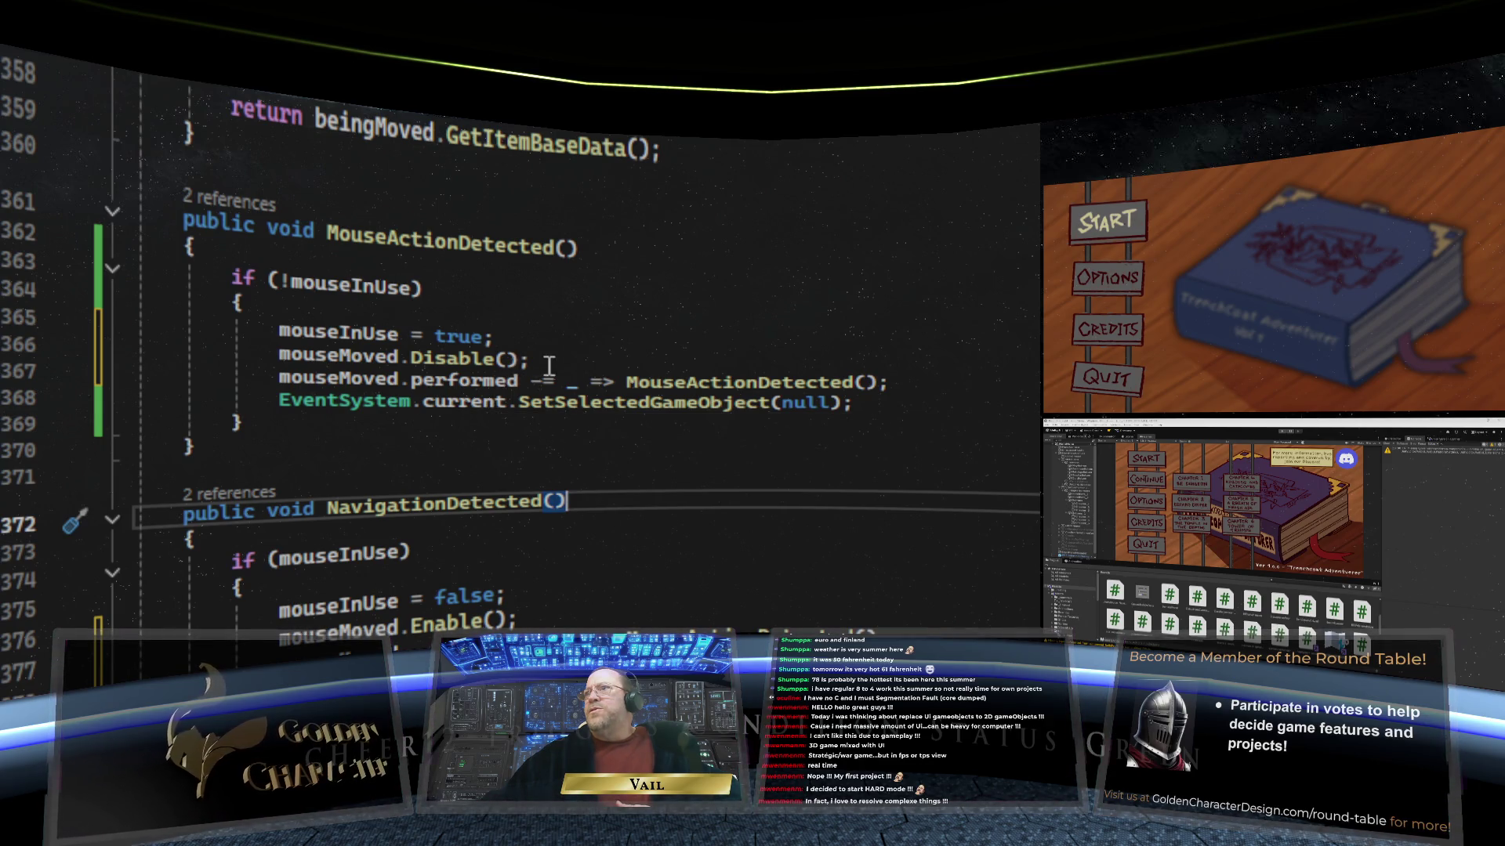
Step: Move mouseMoved.Disable(); below the performed -= unsubscribe line
drag(535, 363, 281, 358)
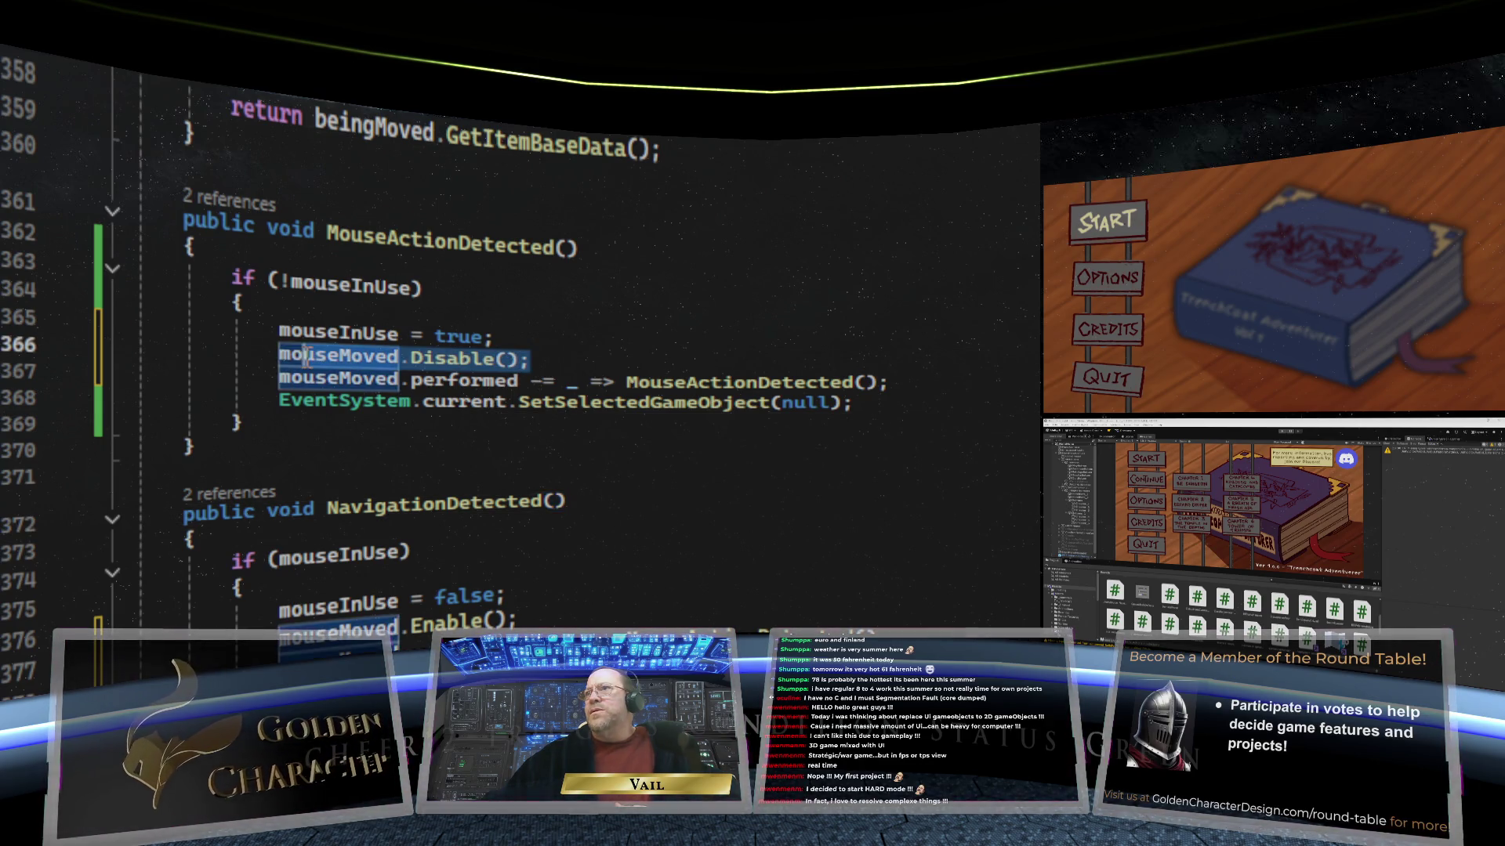
right_click(324, 354)
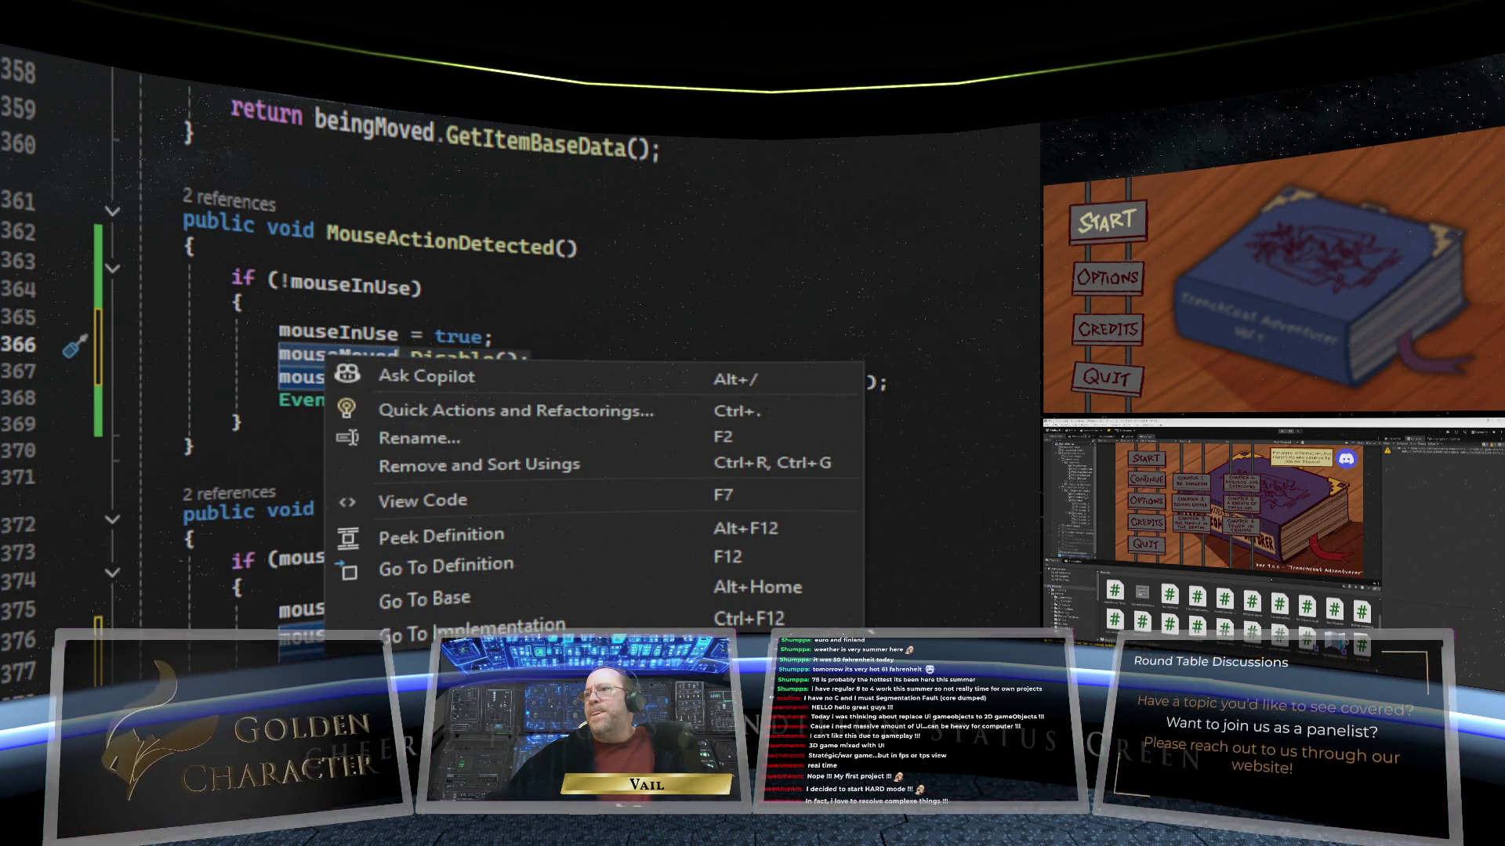
key(Delete)
key(BackSpace)
key(BackSpace)
key(BackSpace)
key(BackSpace)
key(BackSpace)
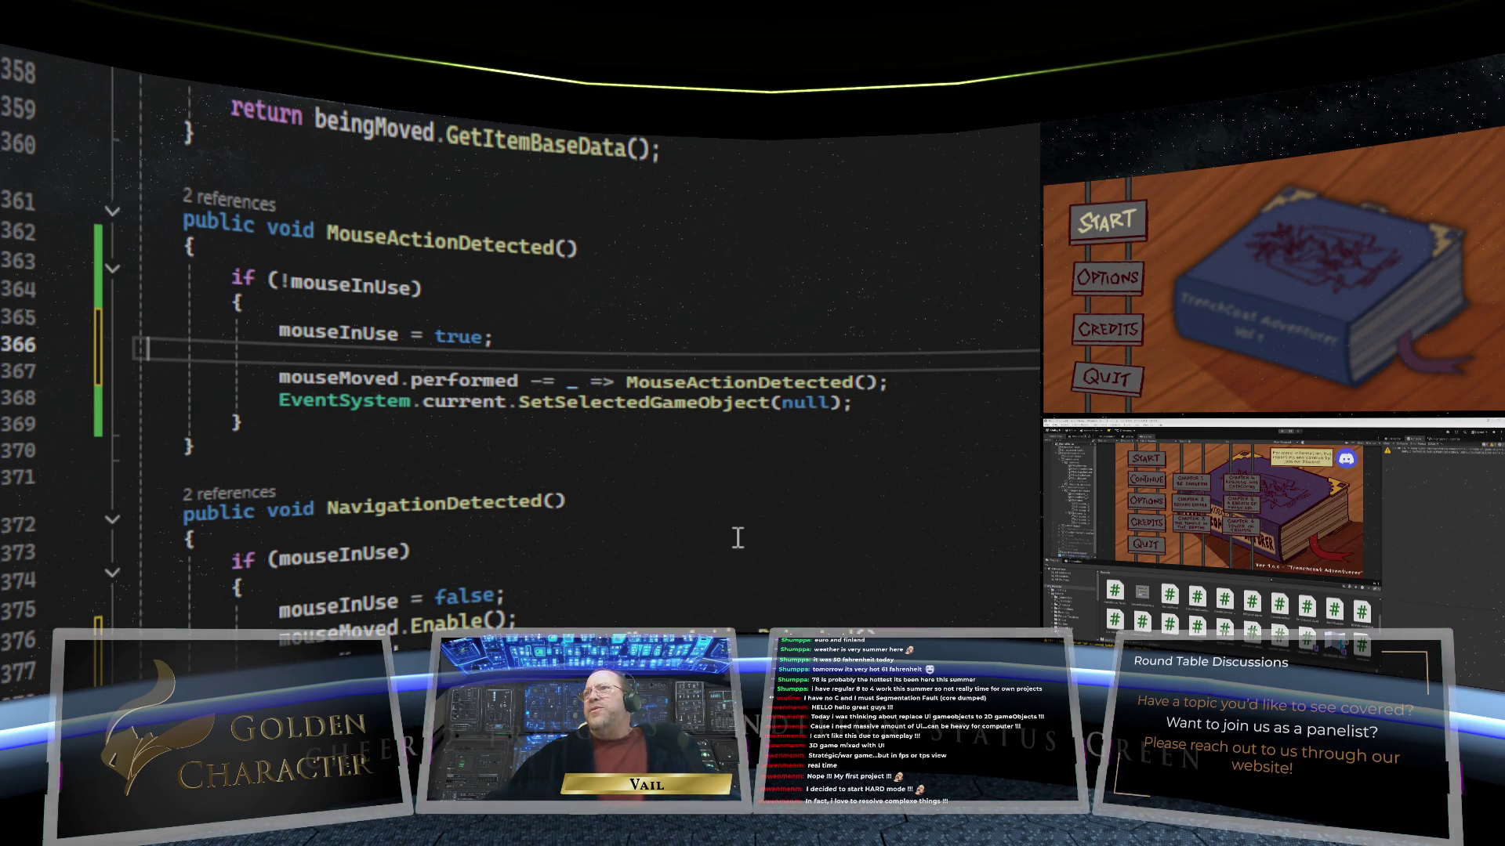
key(BackSpace)
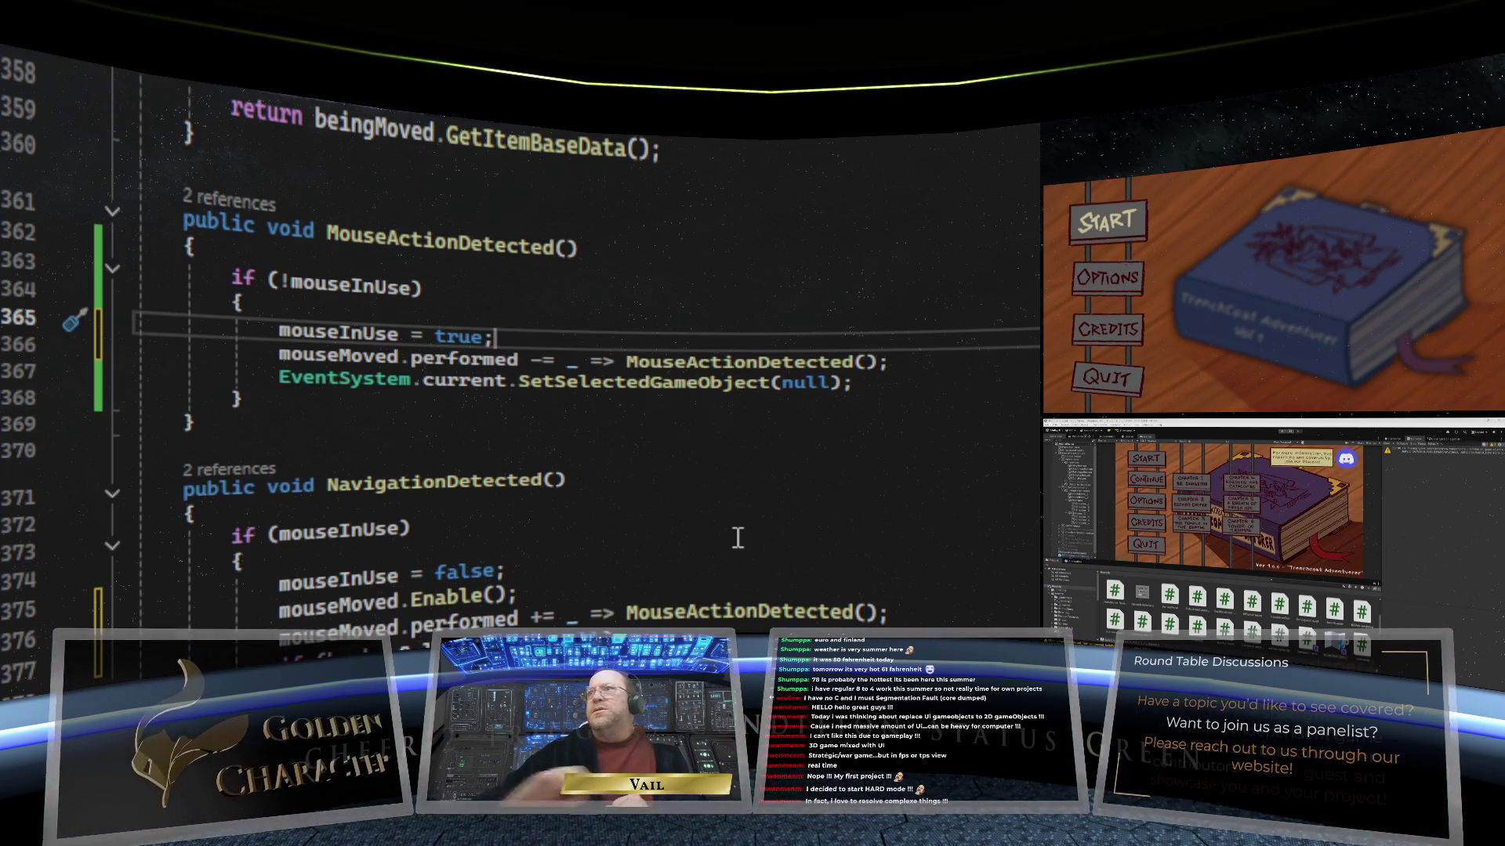
click(901, 363)
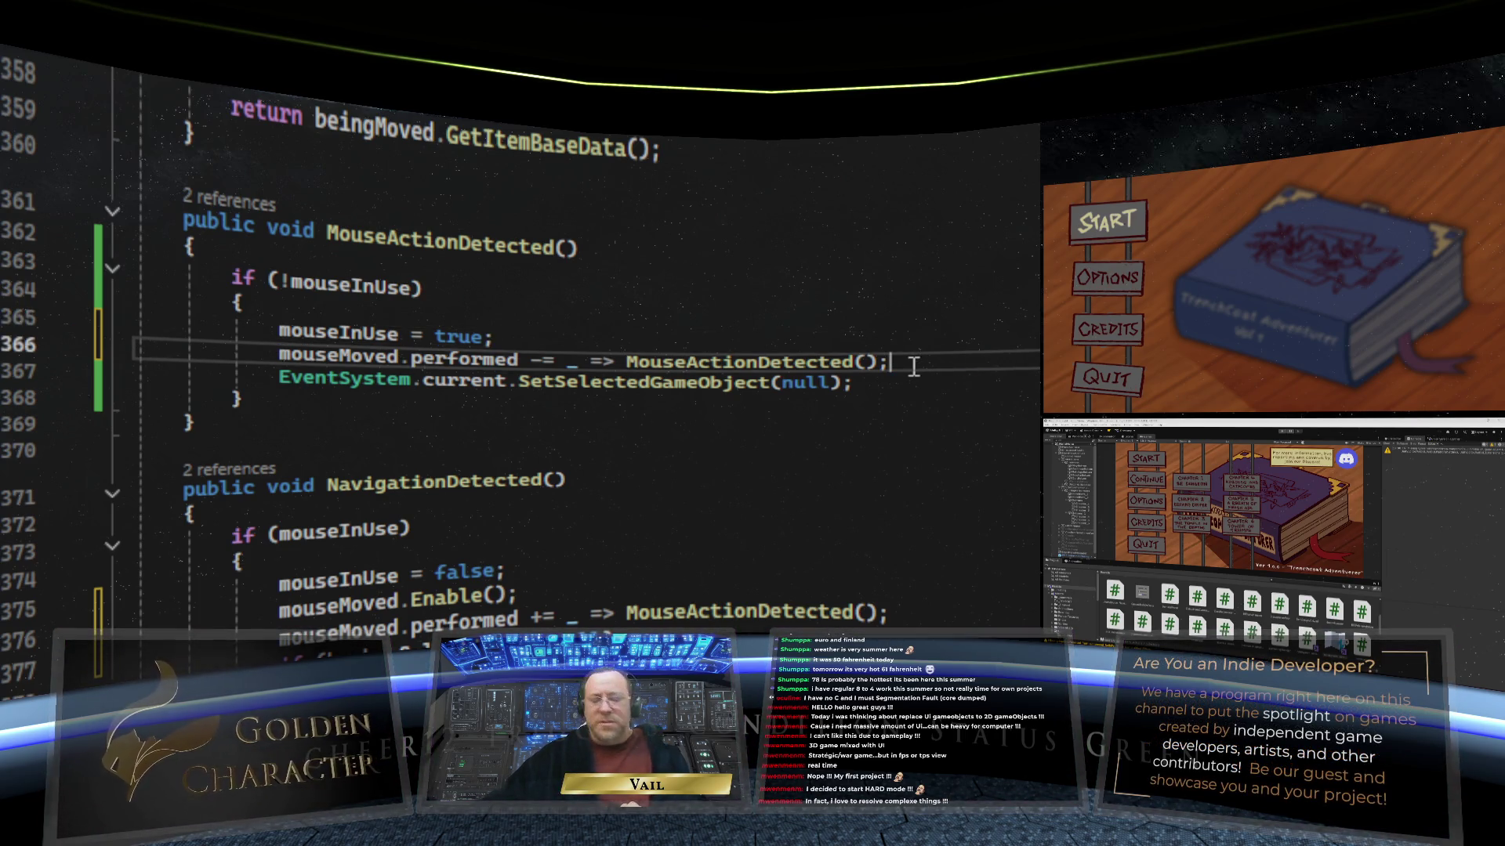
key(Return)
right_click(298, 381)
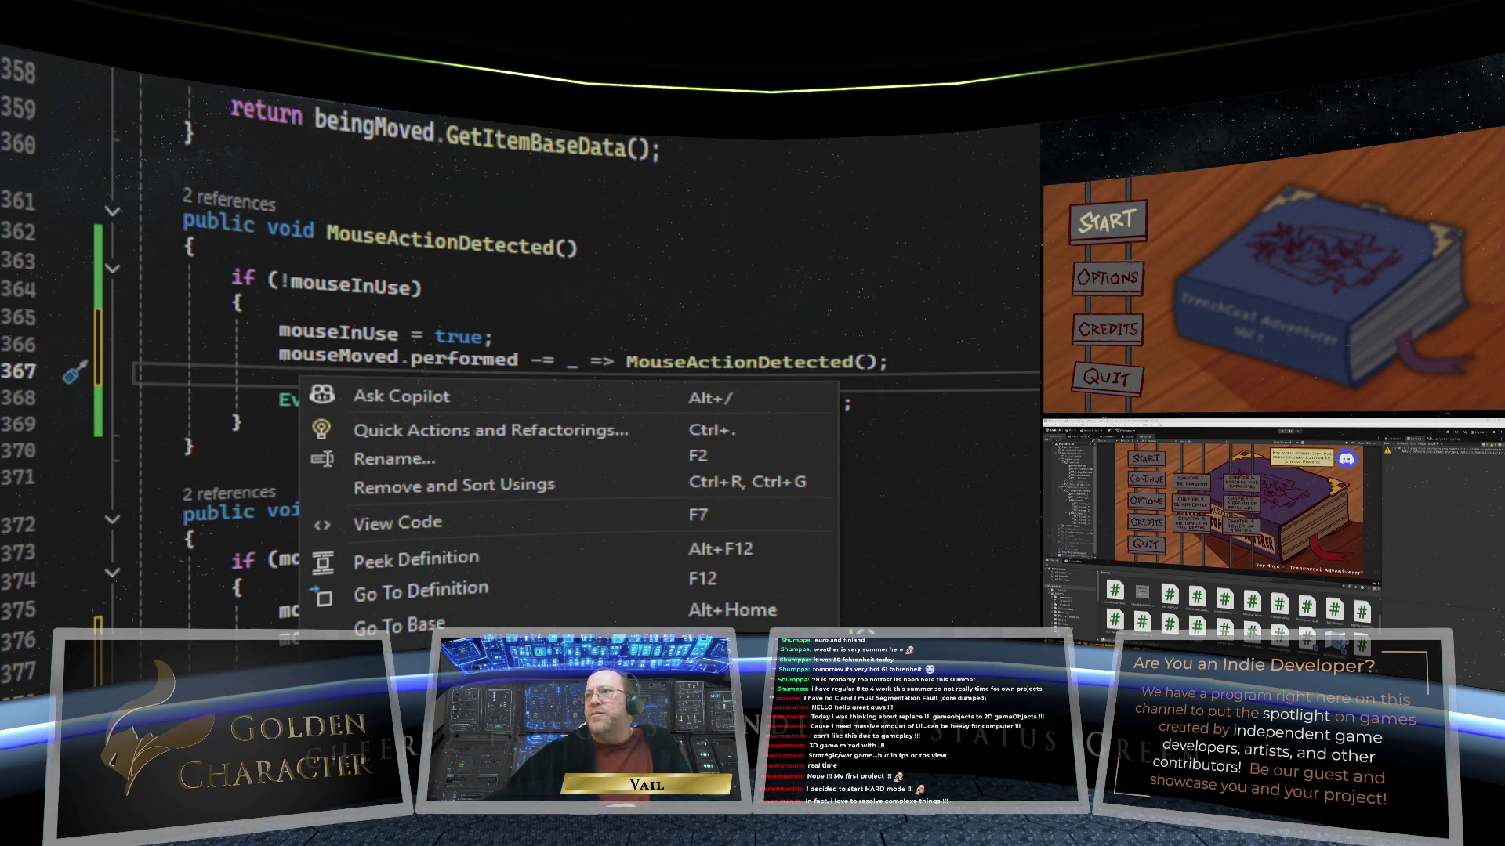
key(Escape)
key(Tab)
click(637, 463)
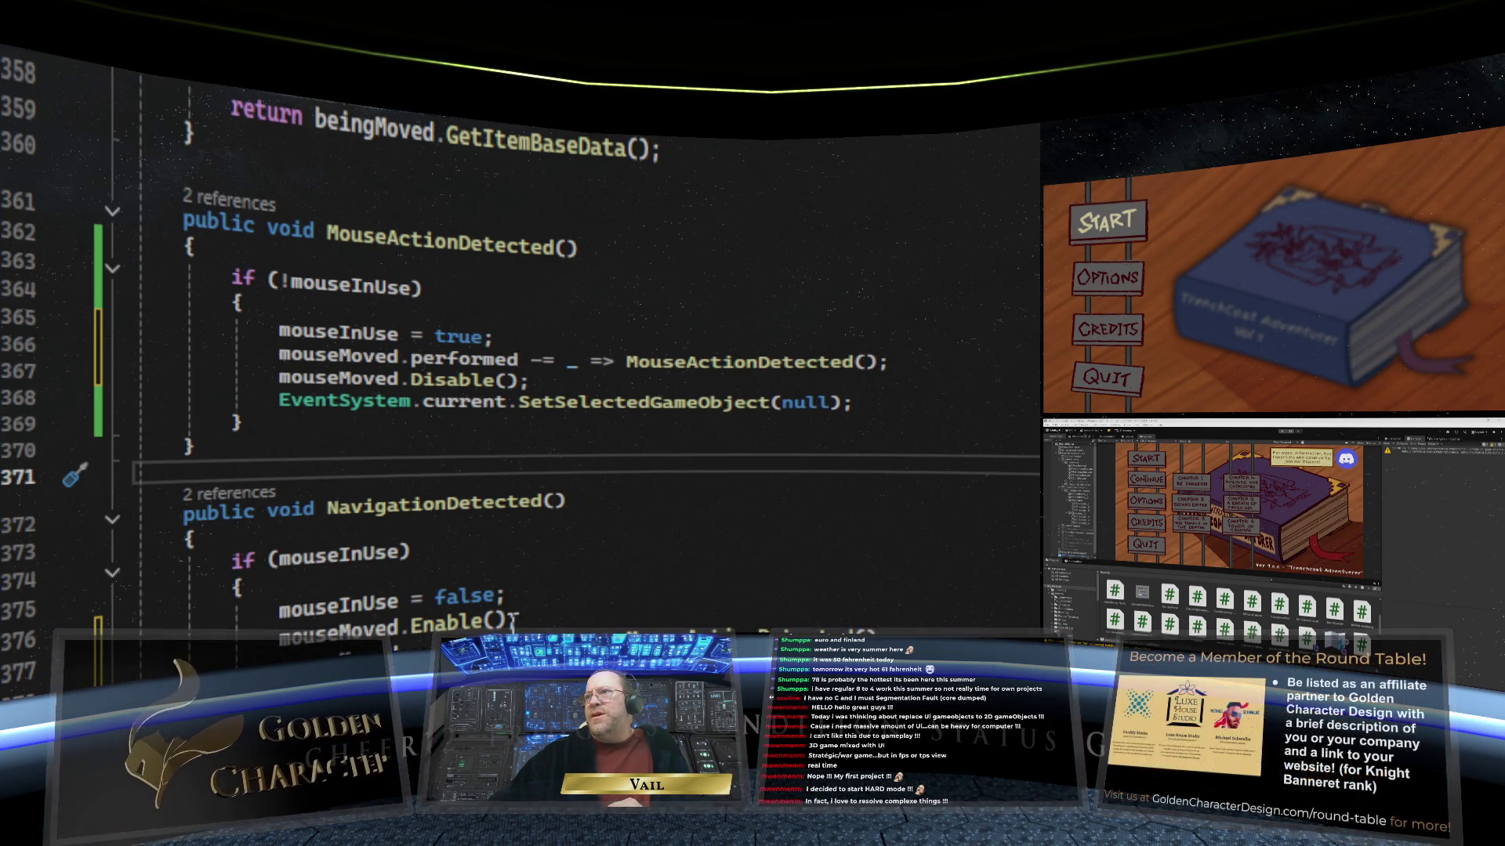
click(131, 665)
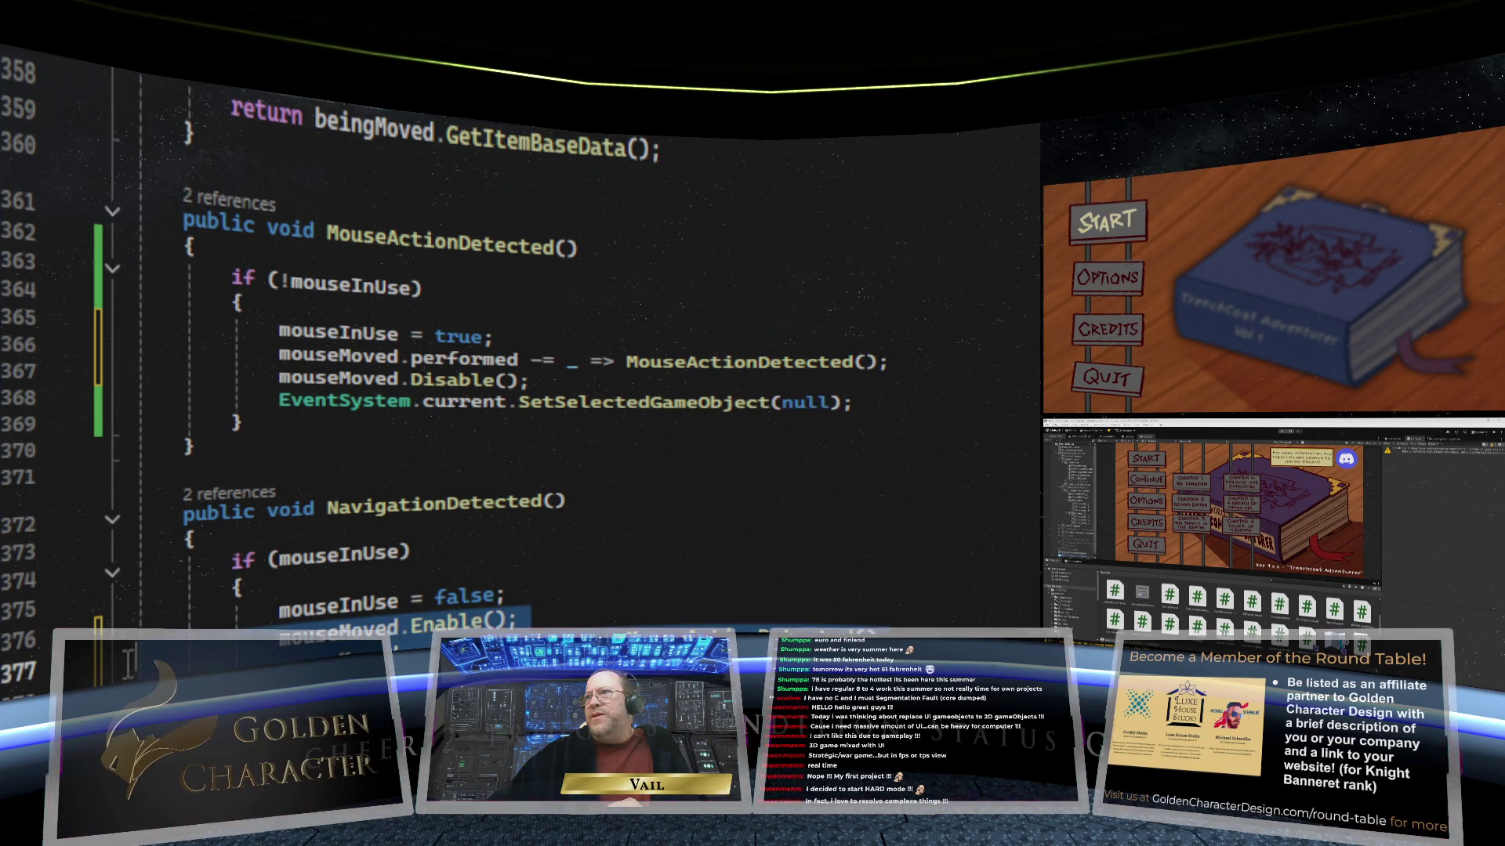
key(shift+F10)
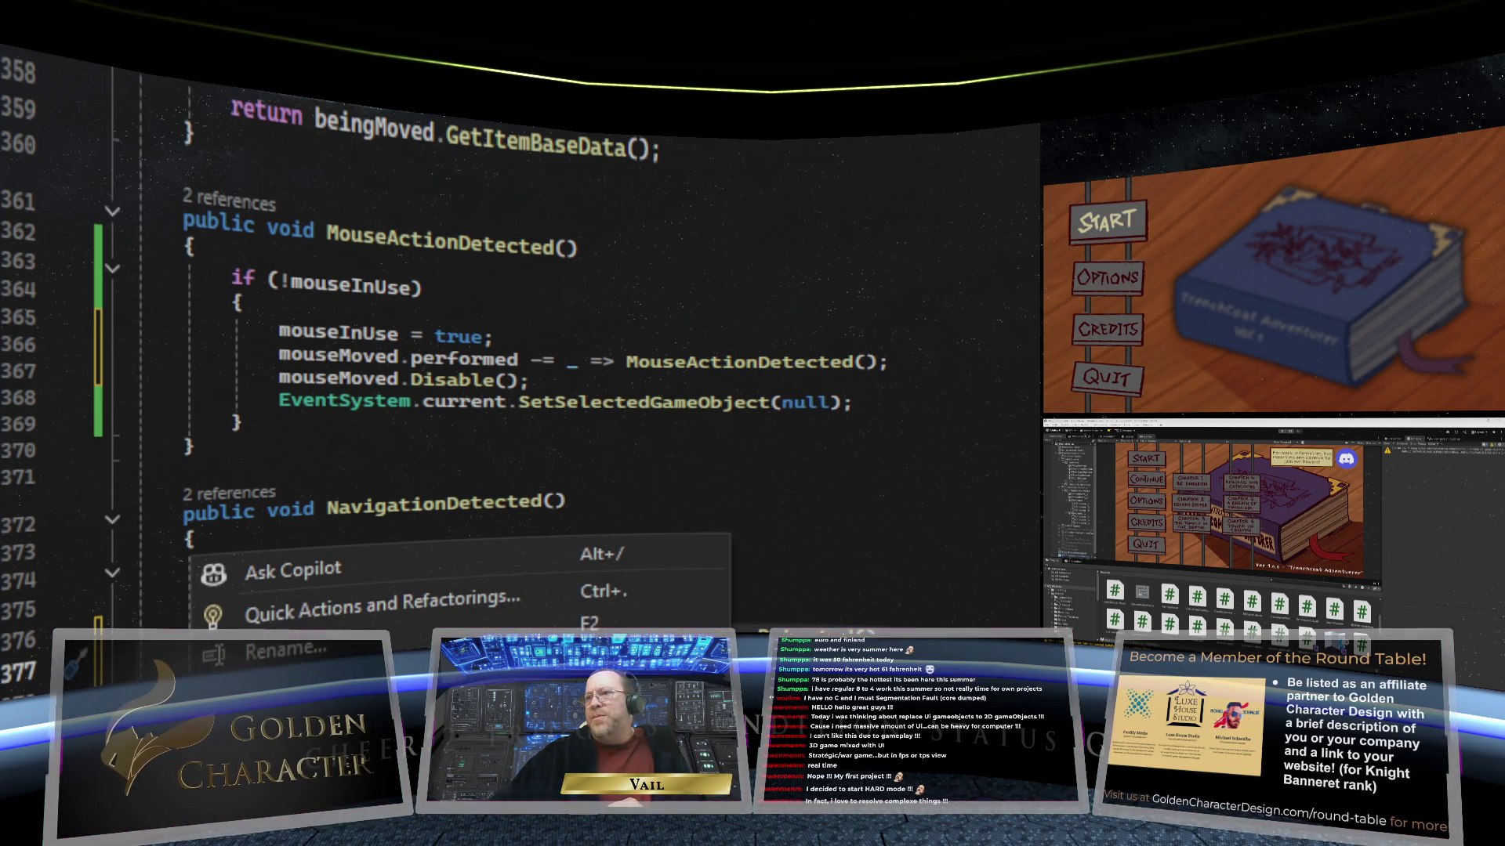
Step: Paste mouseMoved.Enable() and the performed += MouseActionDetected subscription after the Mouse Movement lookup in Start()
key(Escape)
scroll(509, 353, up, 20)
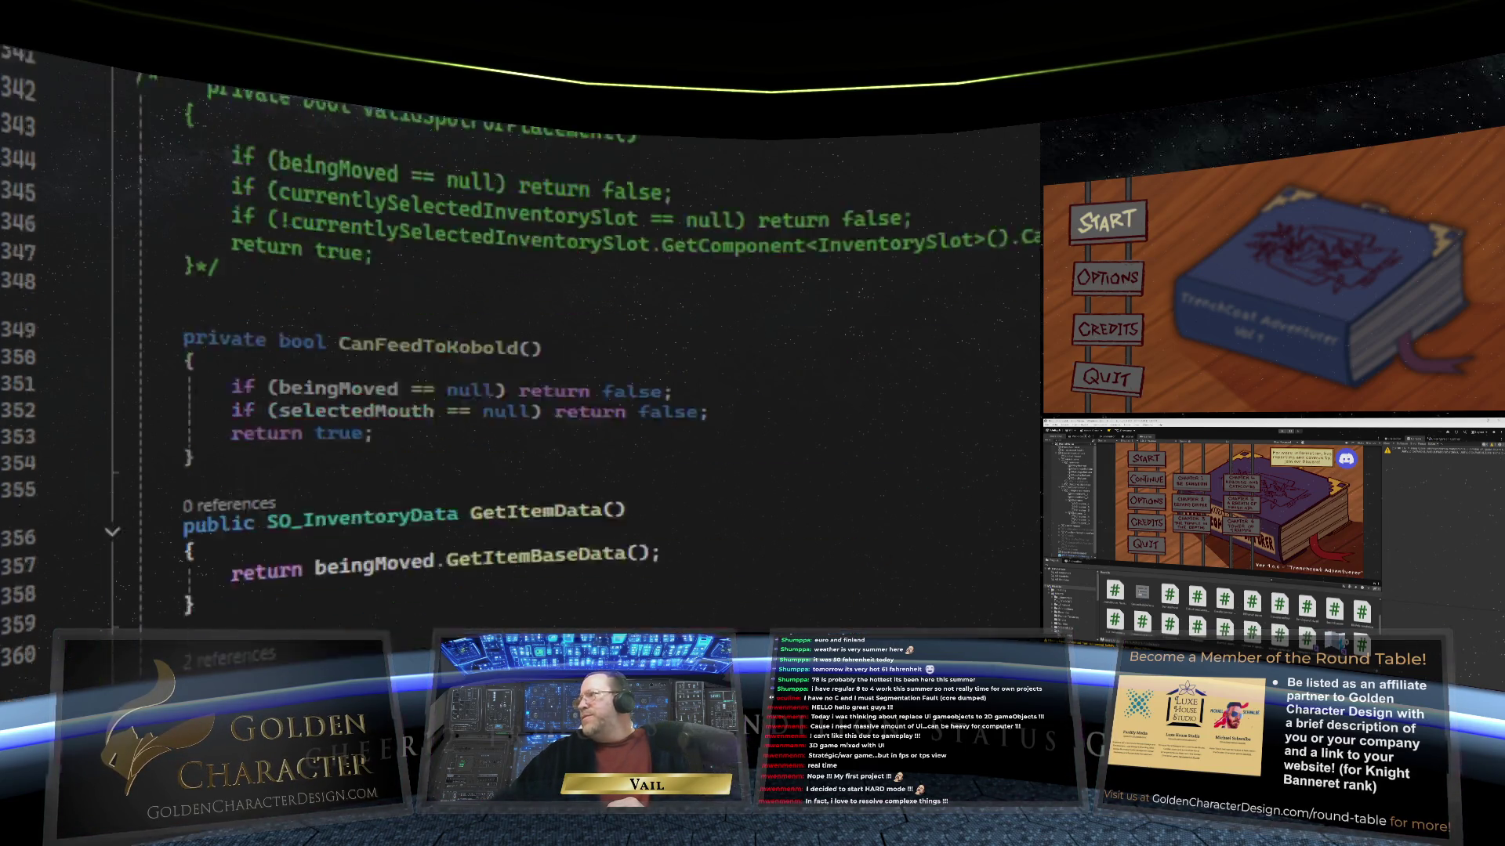
scroll(509, 352, down, 10)
scroll(509, 352, down, 3)
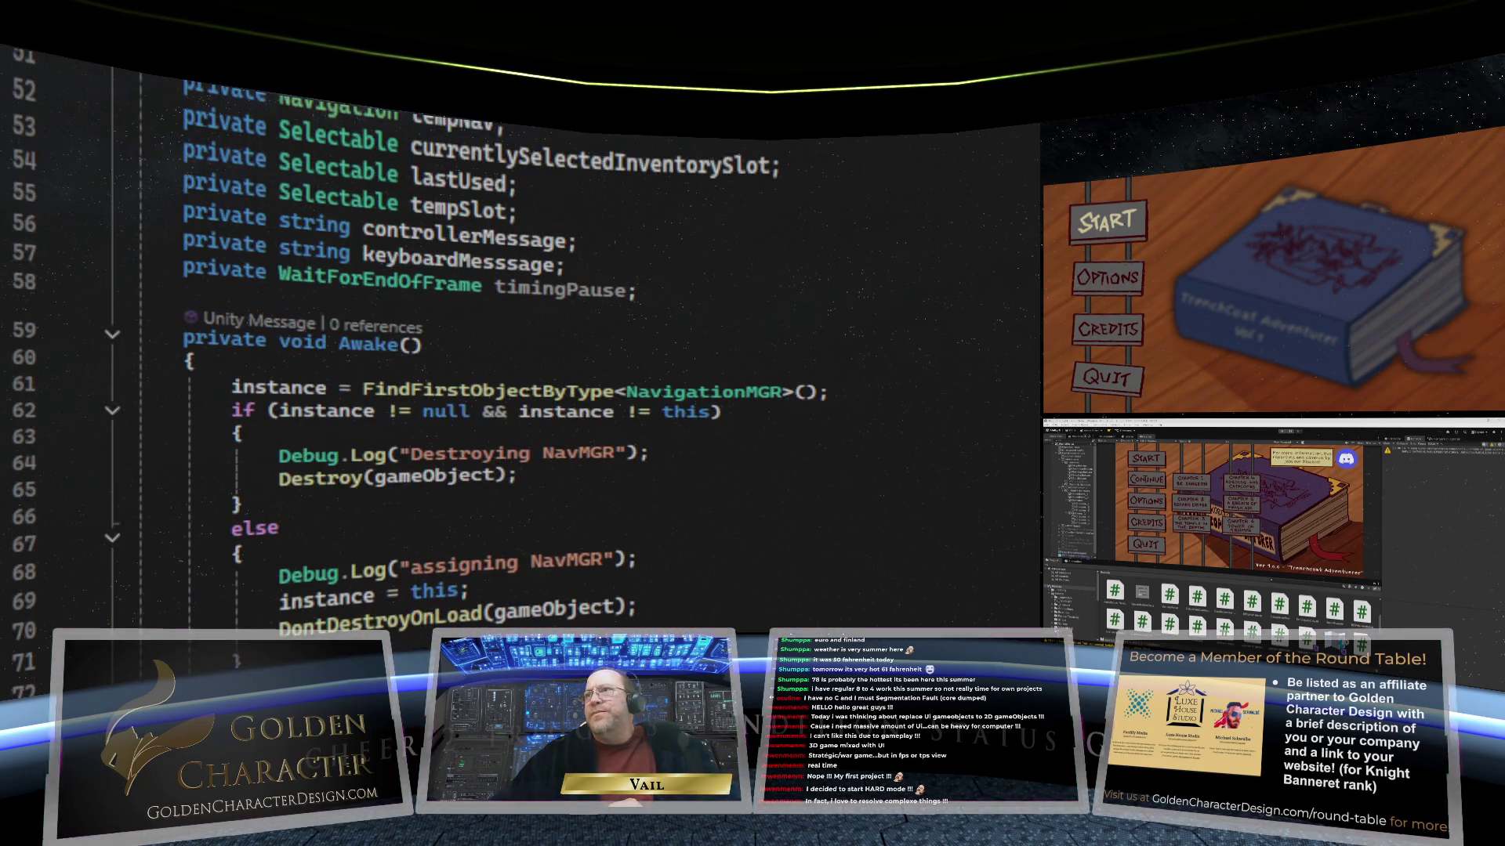
scroll(751, 523, down, 7)
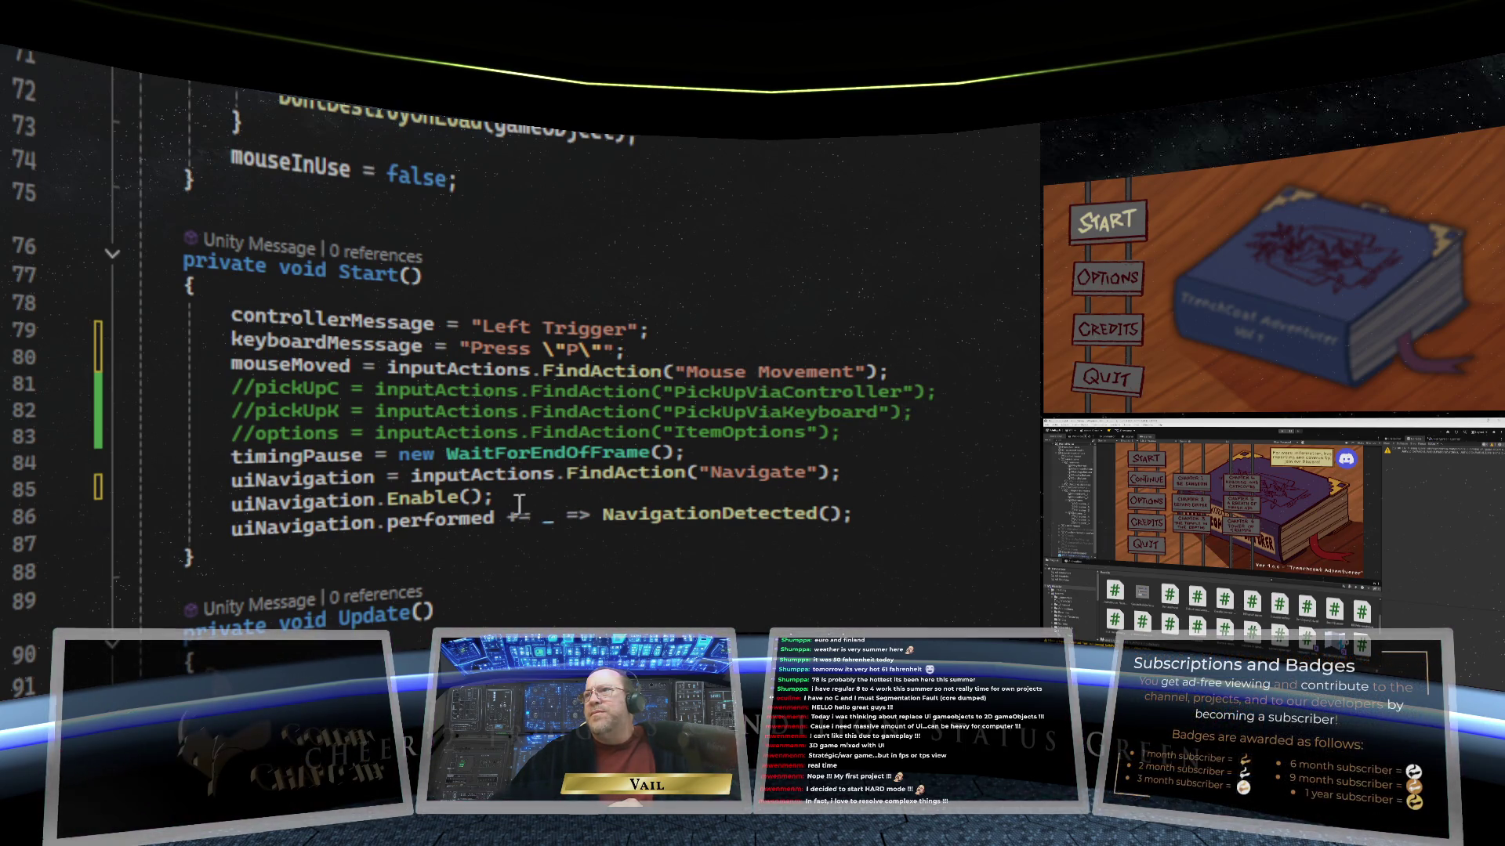
click(896, 370)
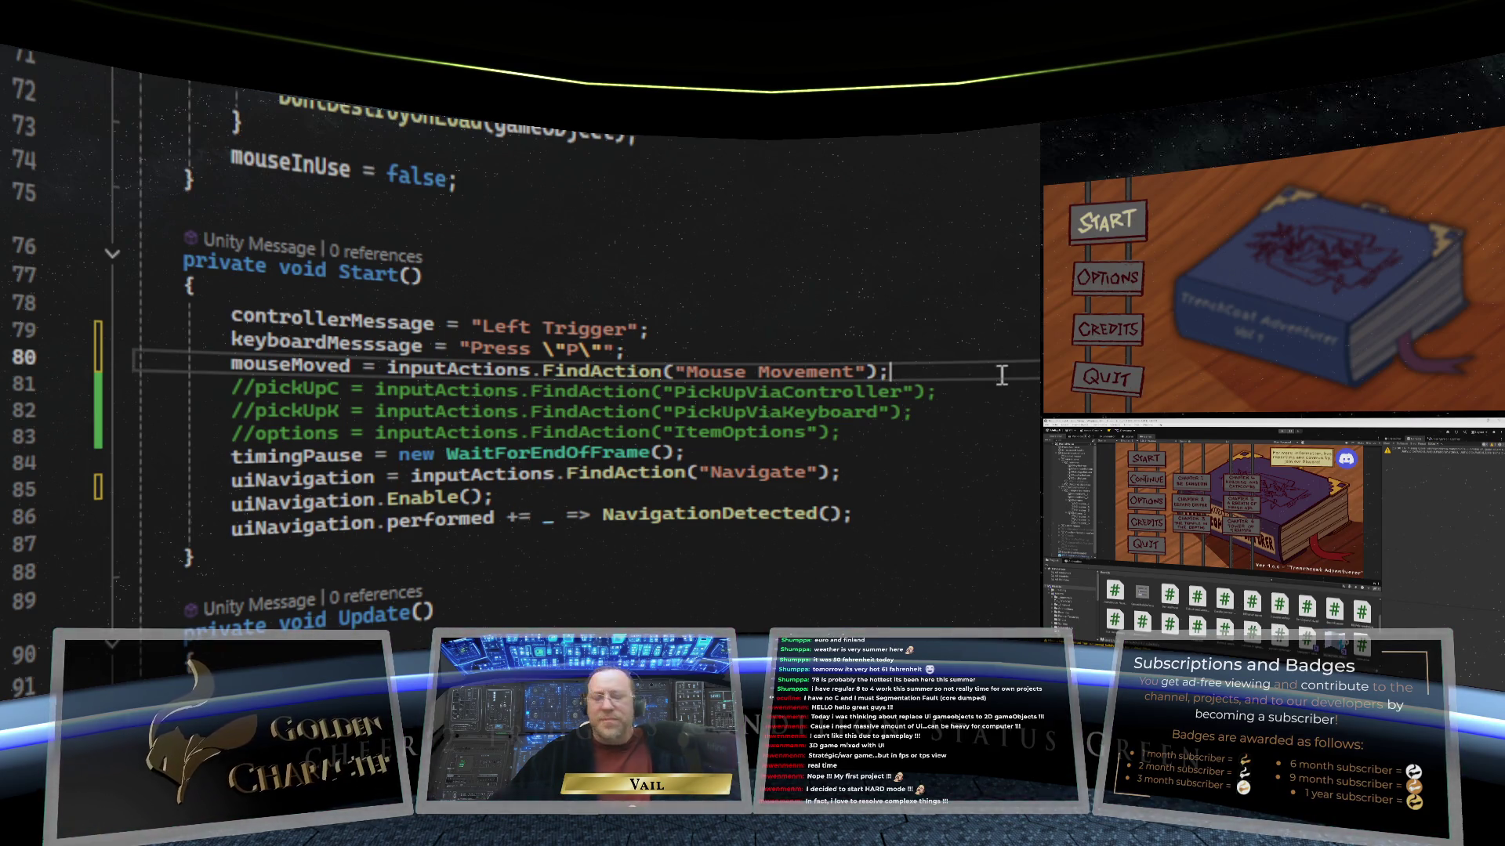
key(Return)
right_click(274, 388)
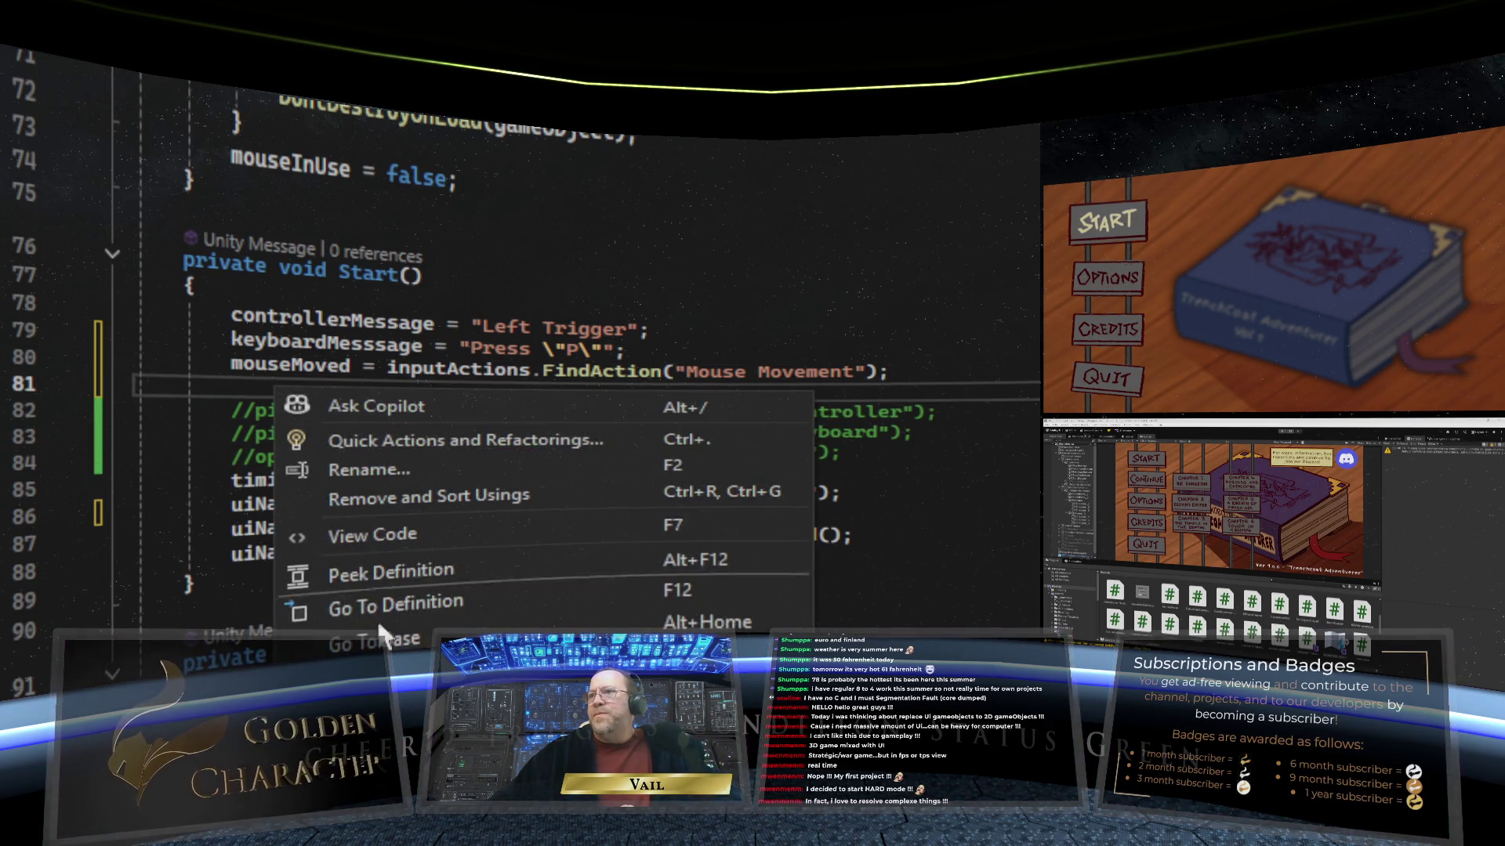
key(Escape)
text(mouseMoved.Enable(); mouseMoved.performed += _ => MouseActionDetected();)
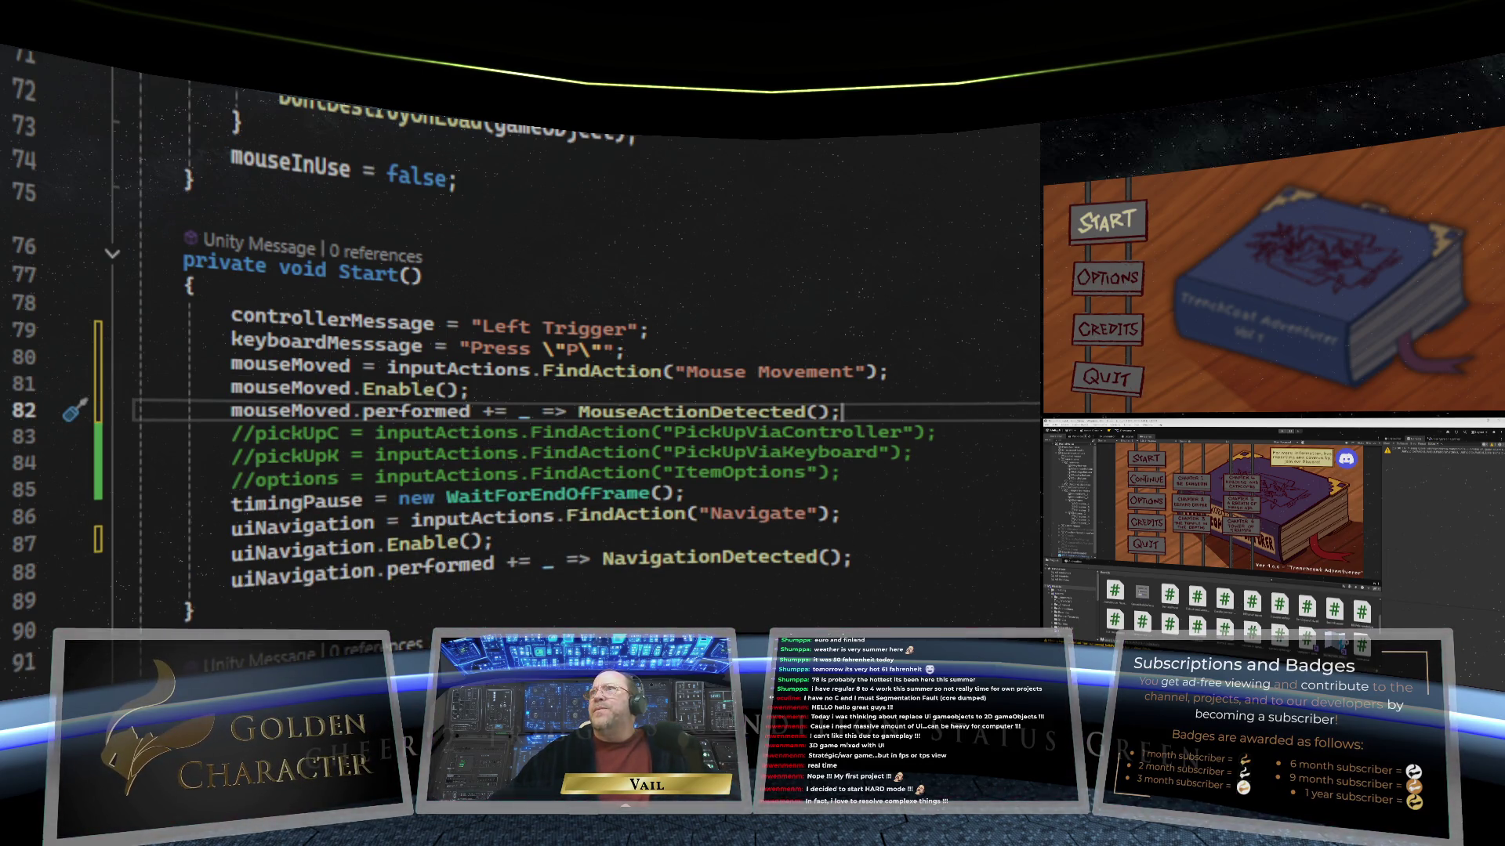
scroll(924, 330, up, 3)
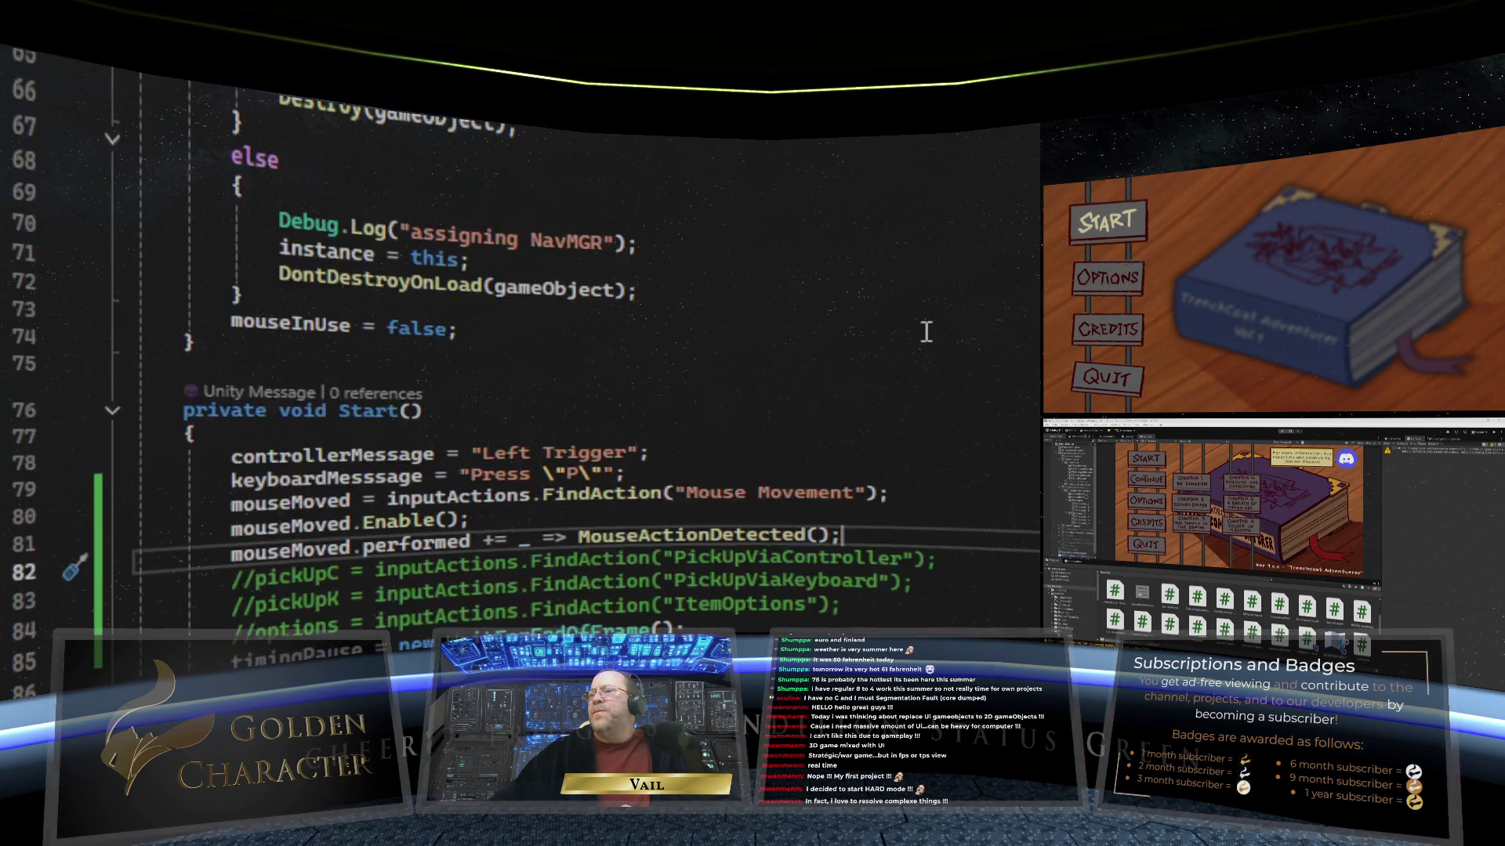
scroll(926, 332, down, 2)
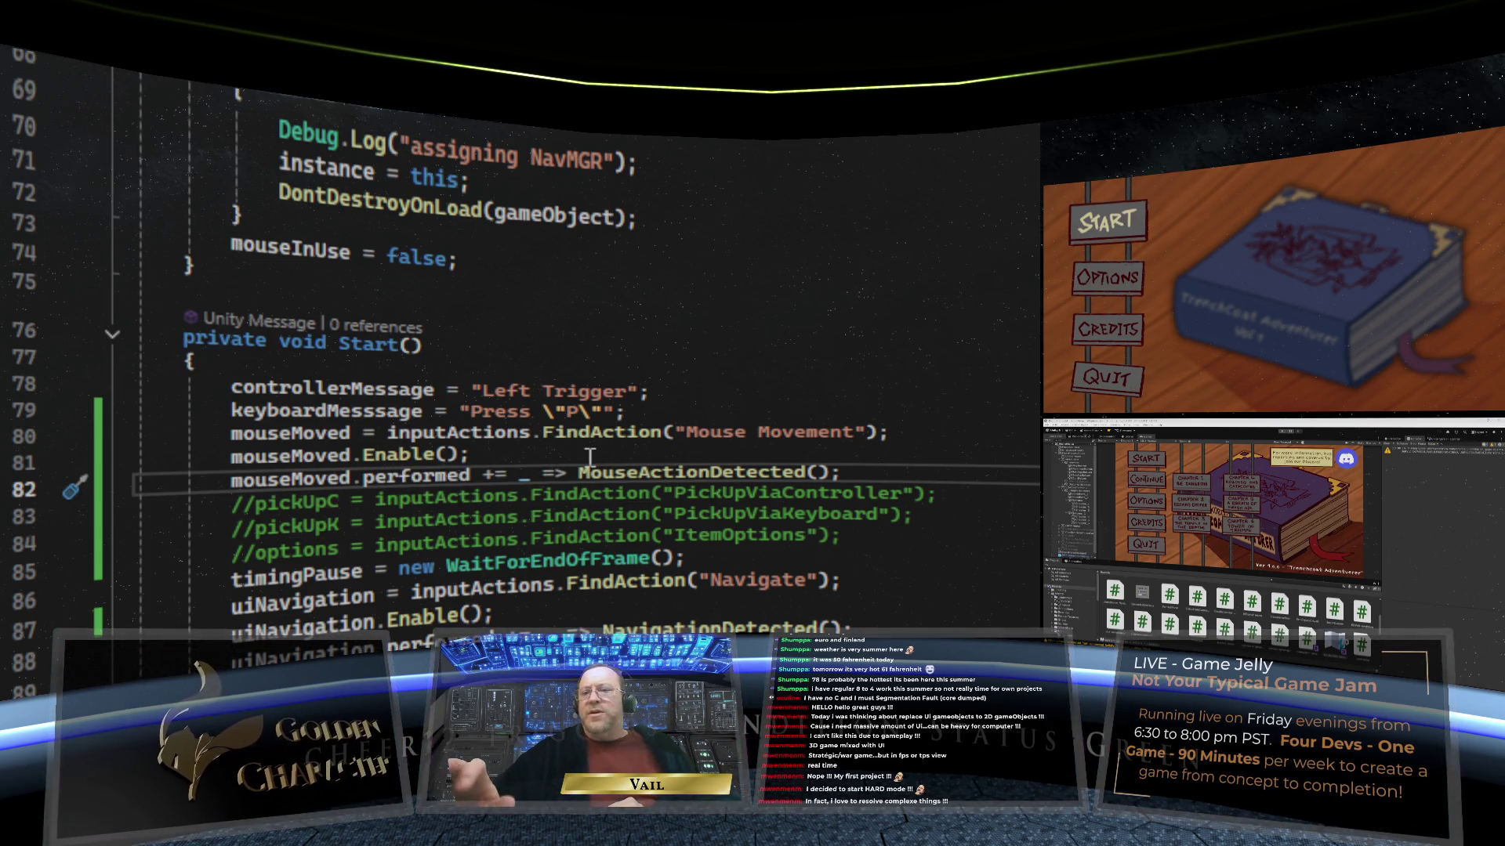
Step: Switch from Visual Studio back to the Unity editor
key(alt+Tab)
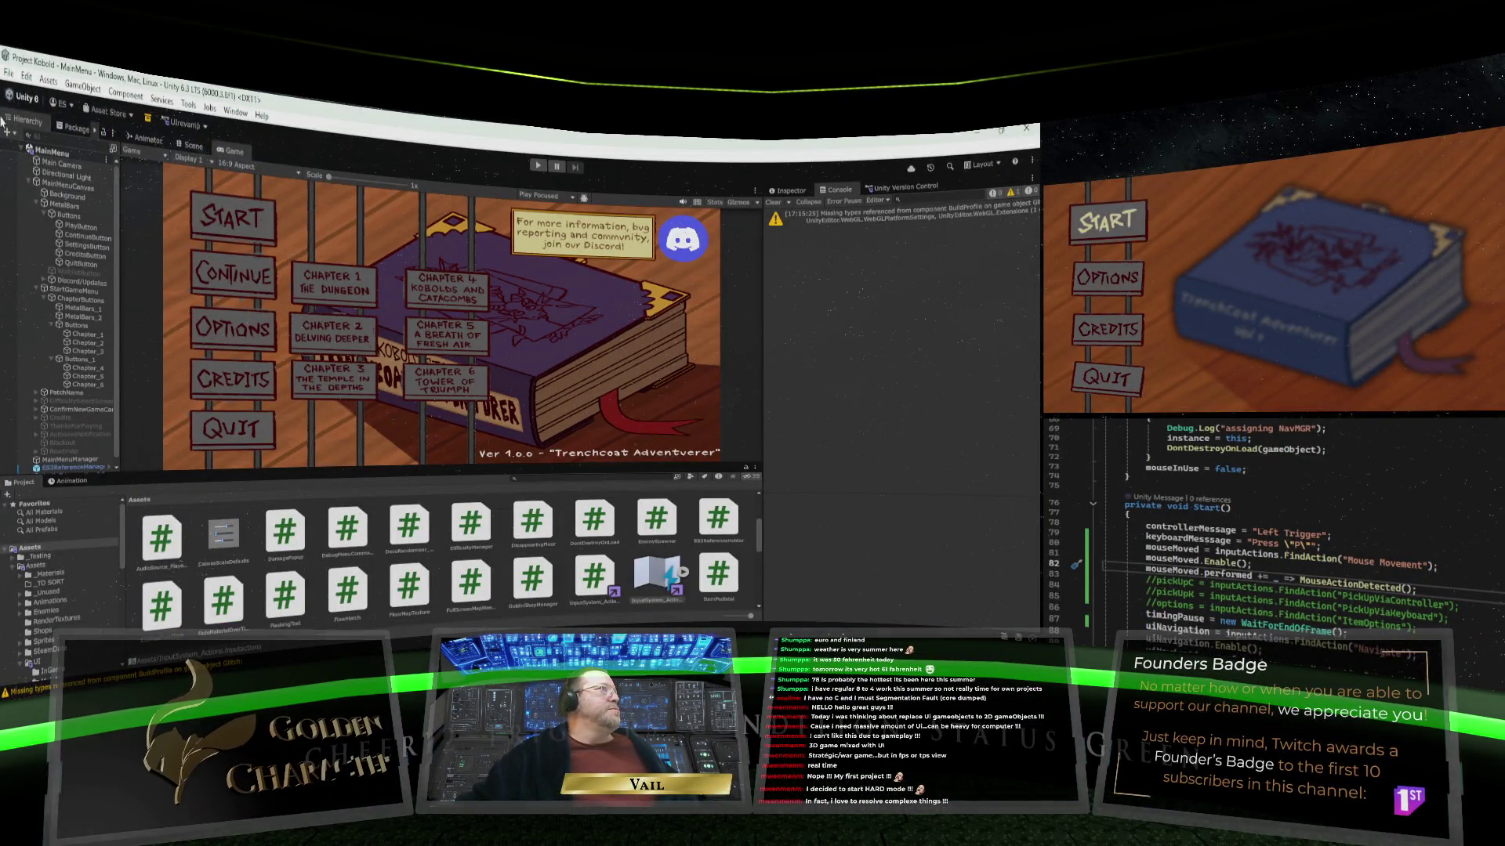
Step: Make the Game view taller and wider, then run the game in Play mode
drag(400, 472, 405, 506)
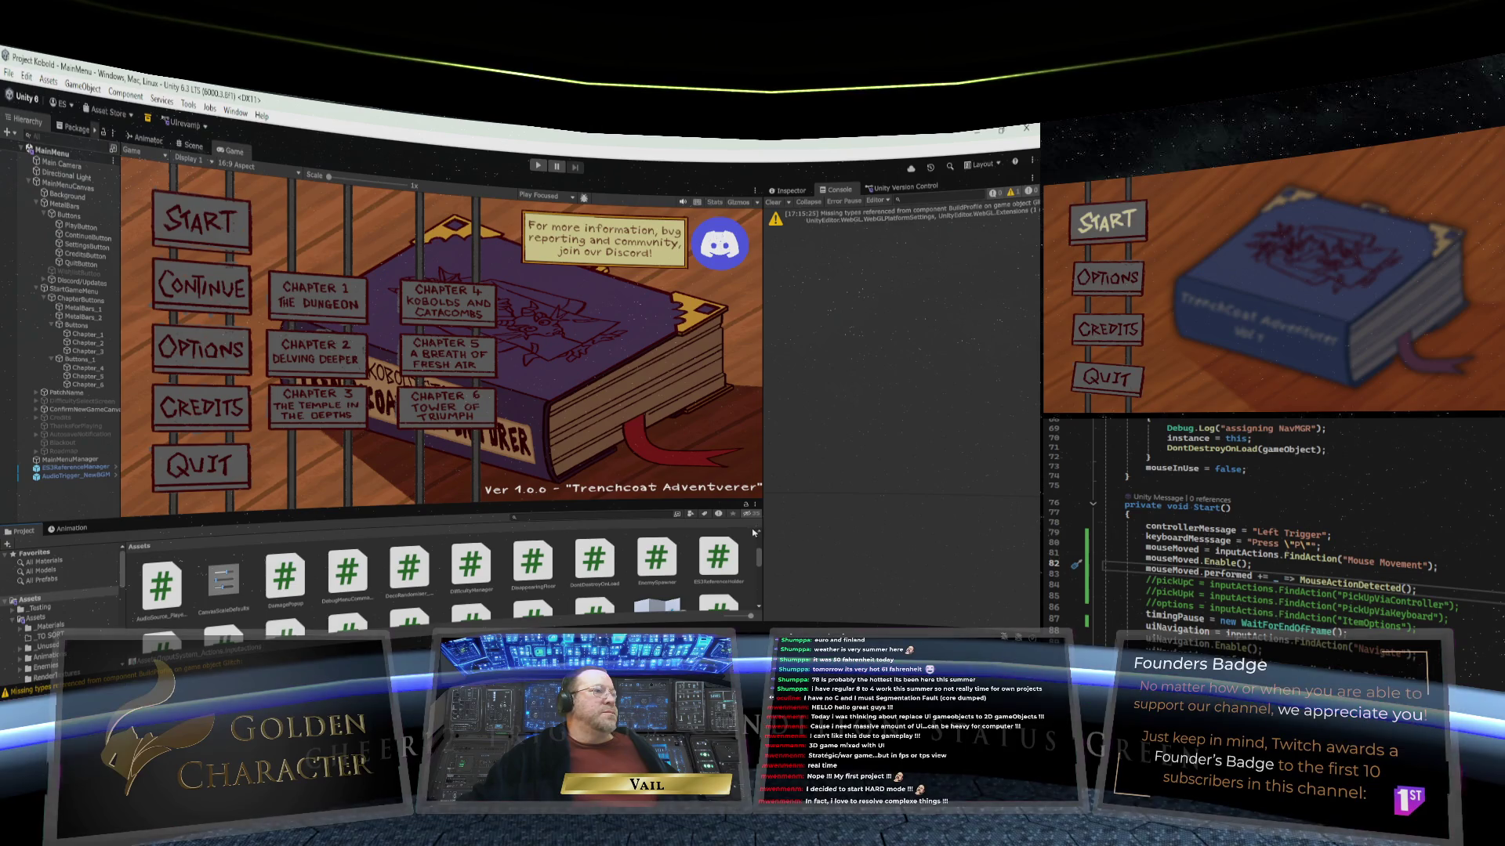
drag(762, 473, 815, 475)
drag(672, 502, 670, 527)
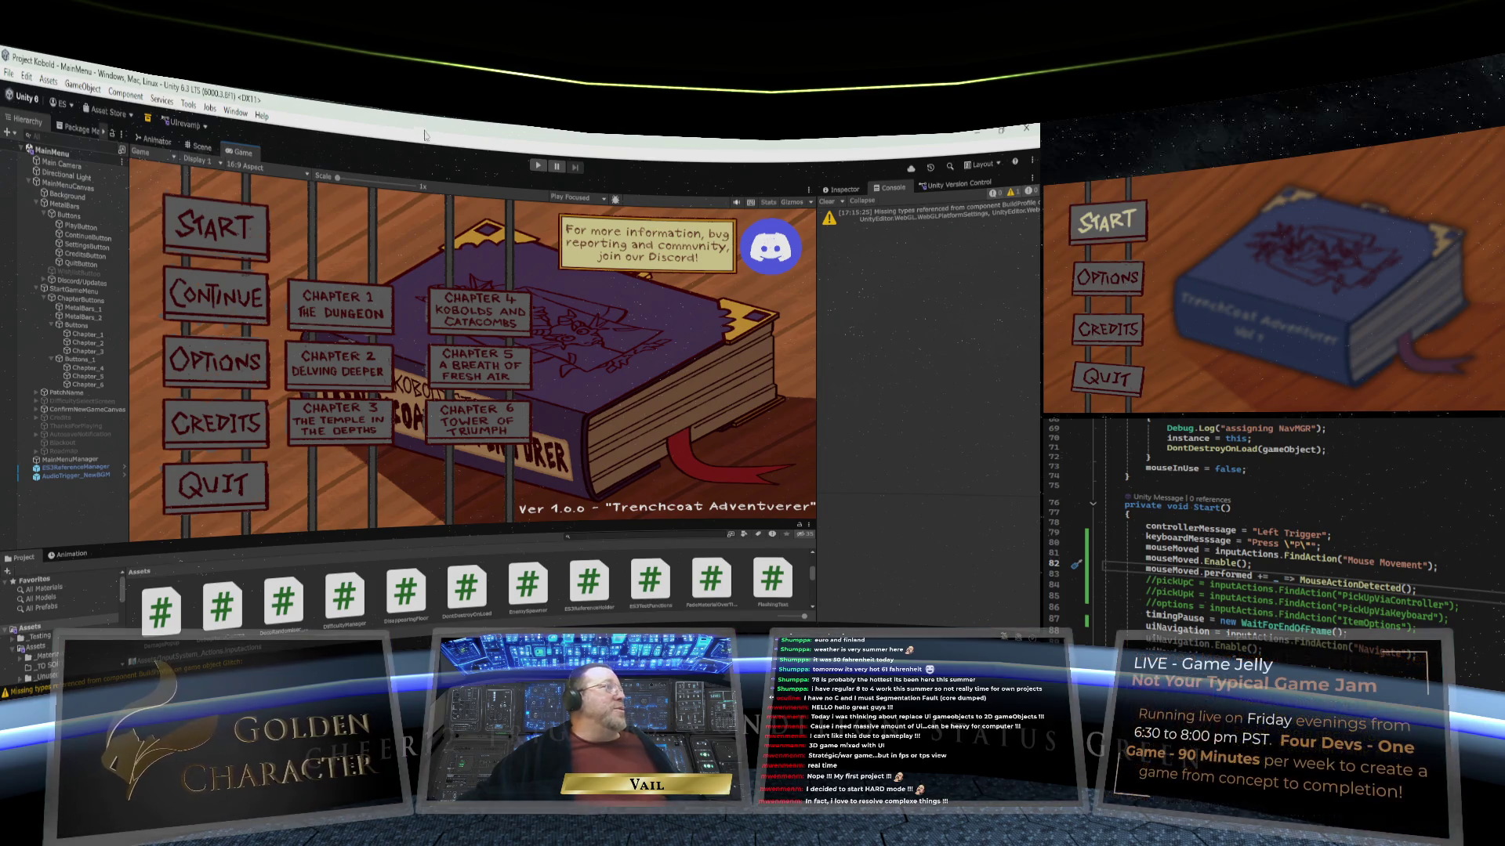
click(536, 166)
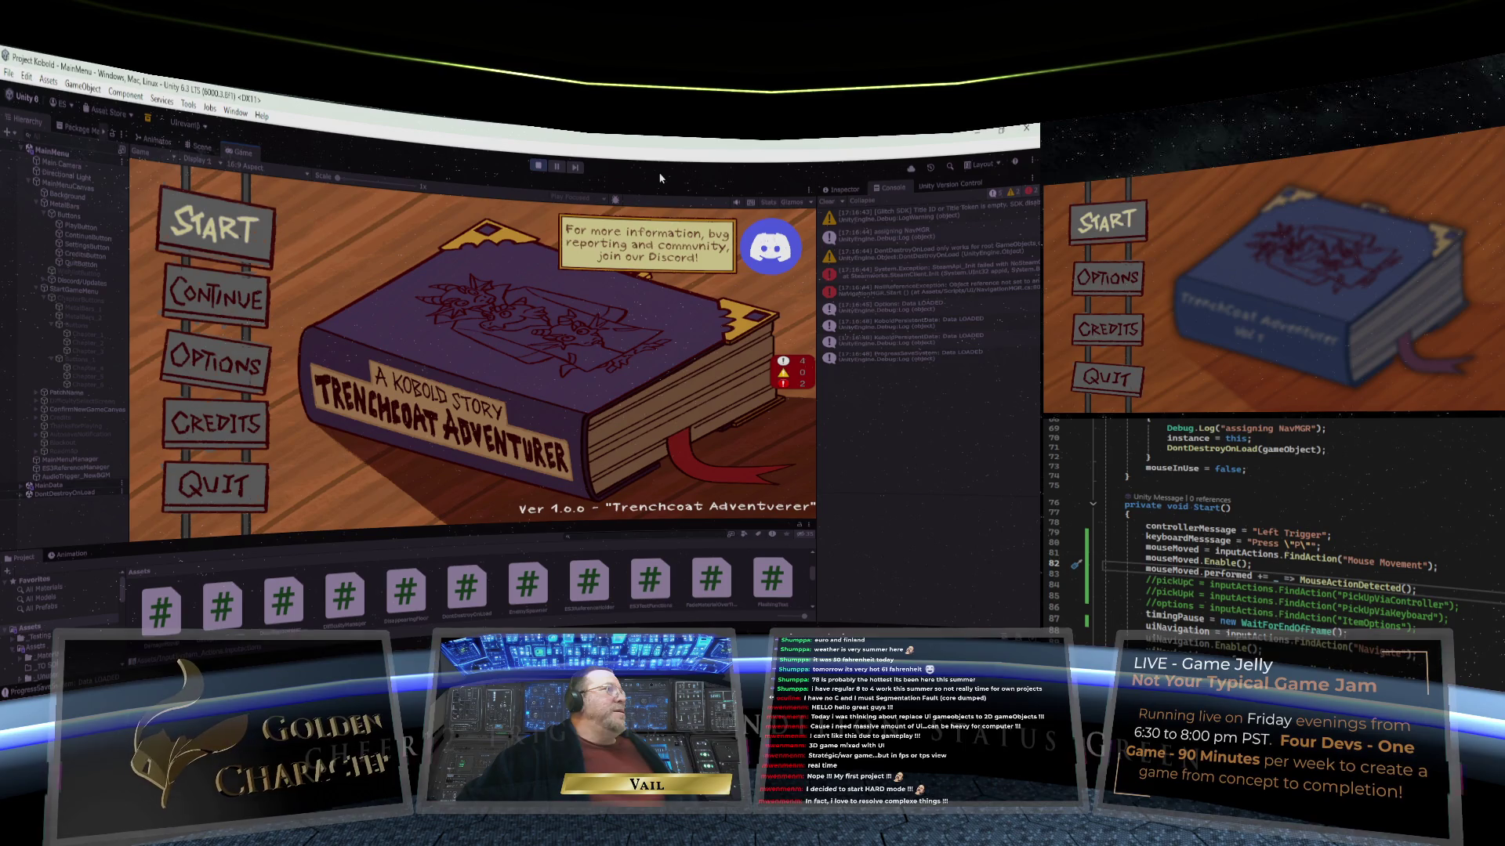
Step: Cycle the main menu selection between START and CONTINUE with the Up and Down arrow keys
key(Down)
key(Down)
key(Down)
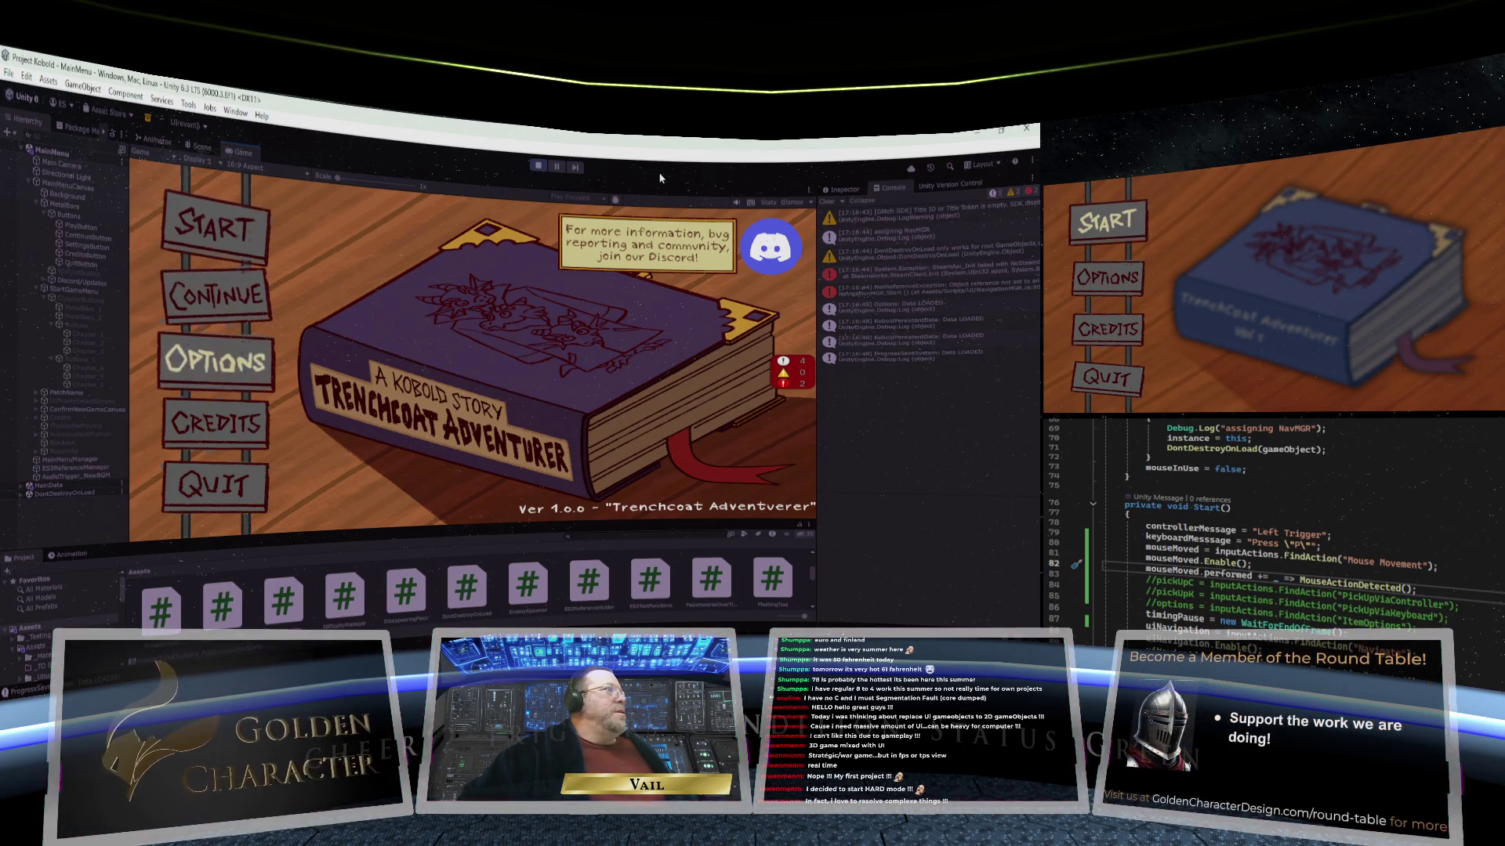
key(Up)
key(Up)
key(Up)
key(Up)
key(Up)
key(Up)
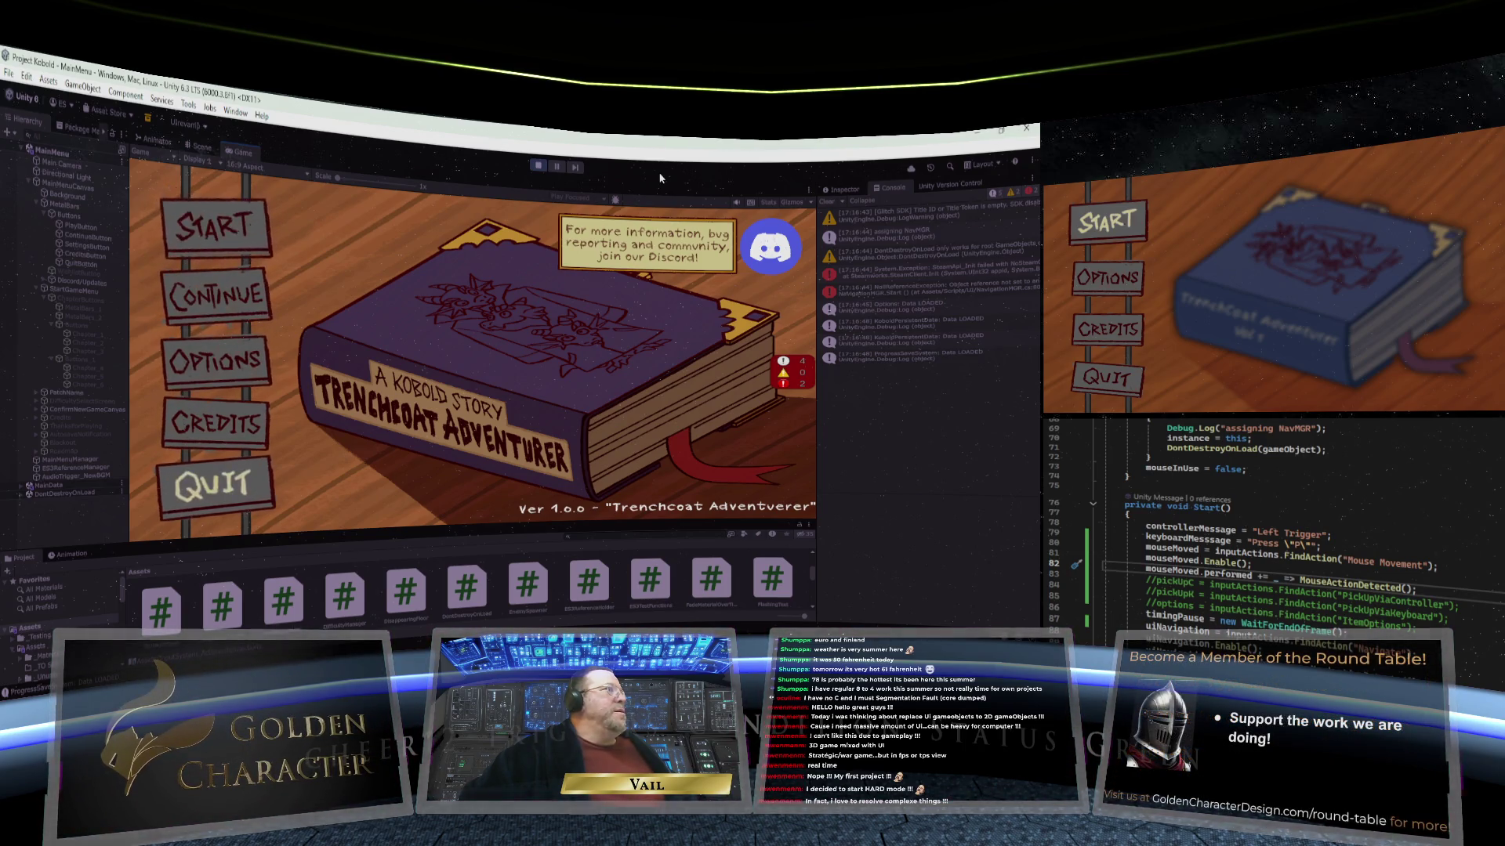
key(Down)
key(Down)
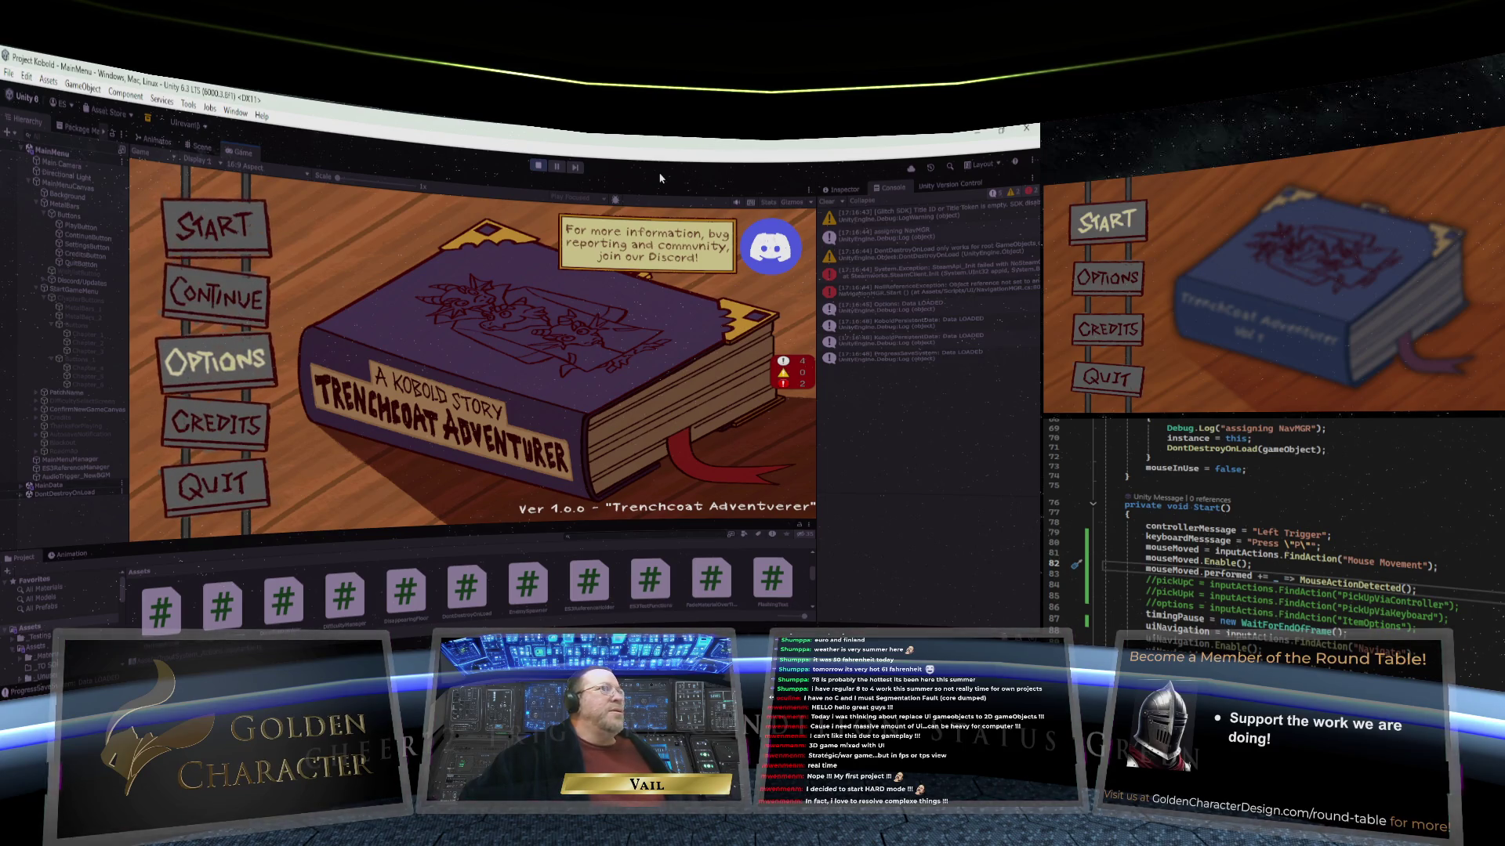
key(Up)
key(Up)
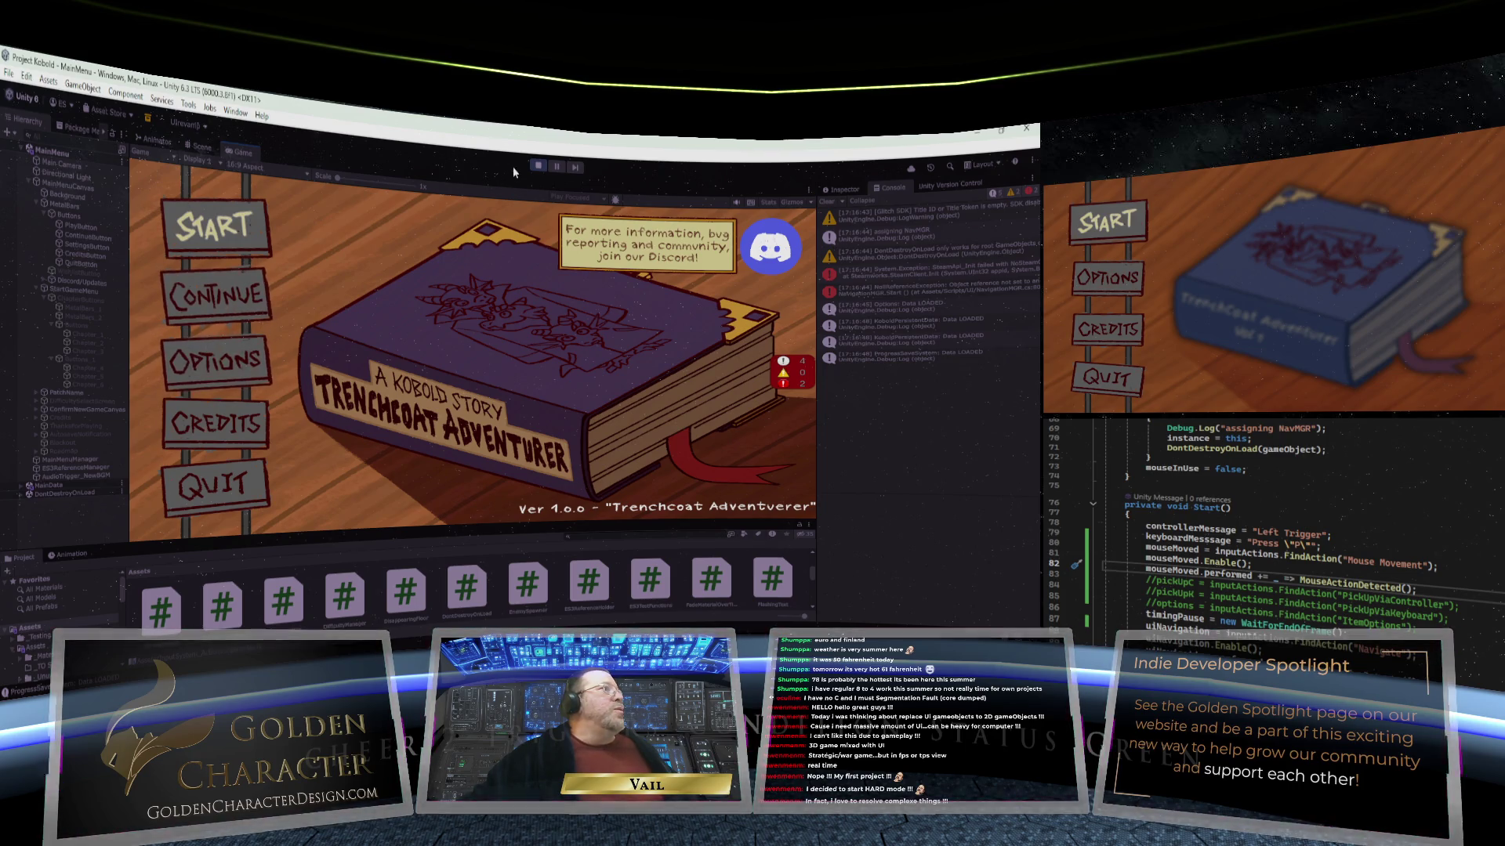
Step: Open chapter select via START, arrow through the chapter buttons, then stop Play mode
click(216, 227)
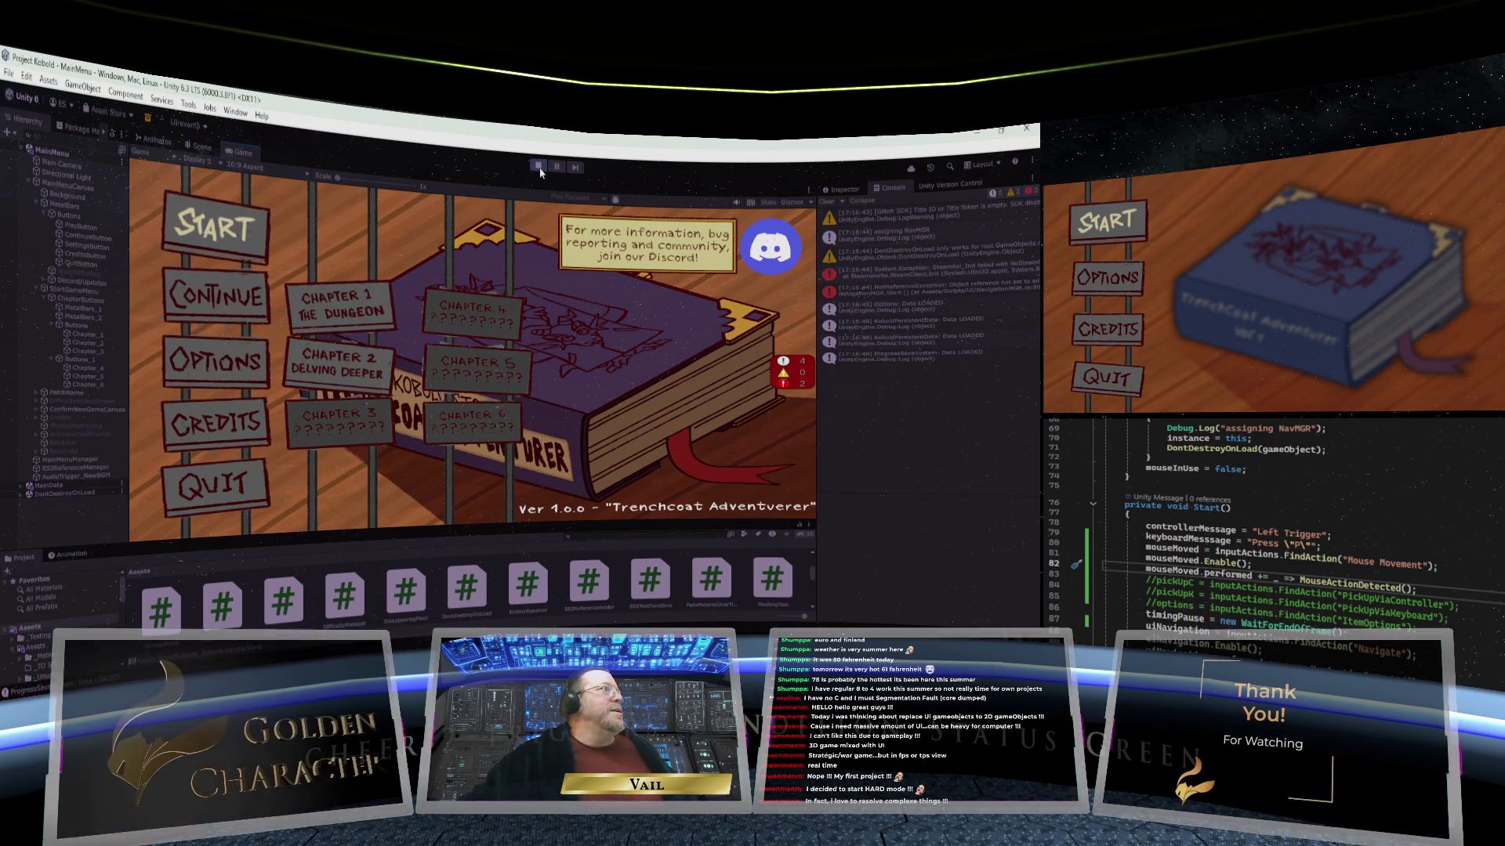
key(Down)
key(Down)
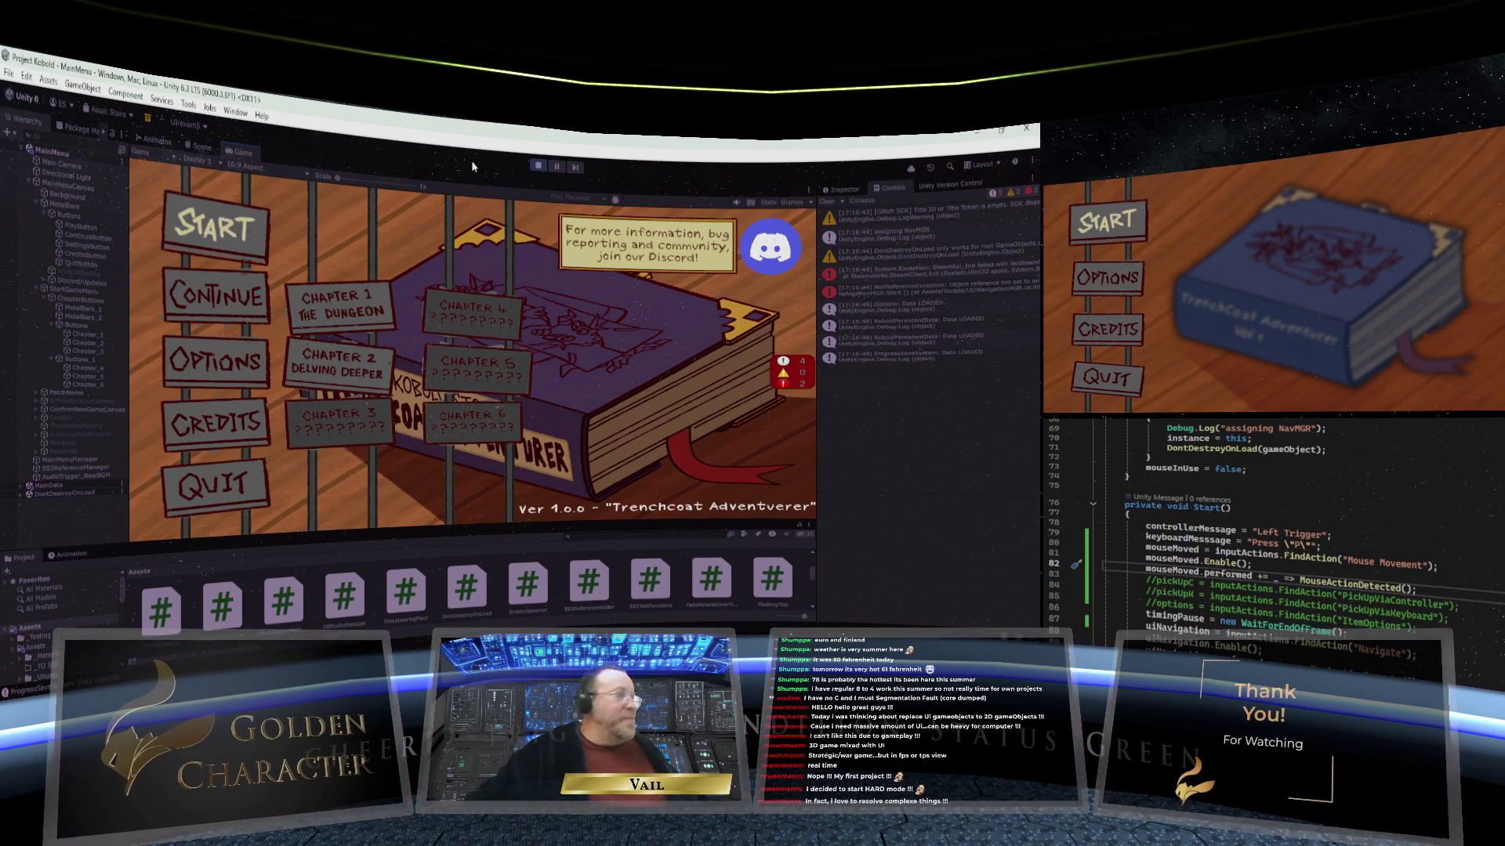
key(Up)
key(Right)
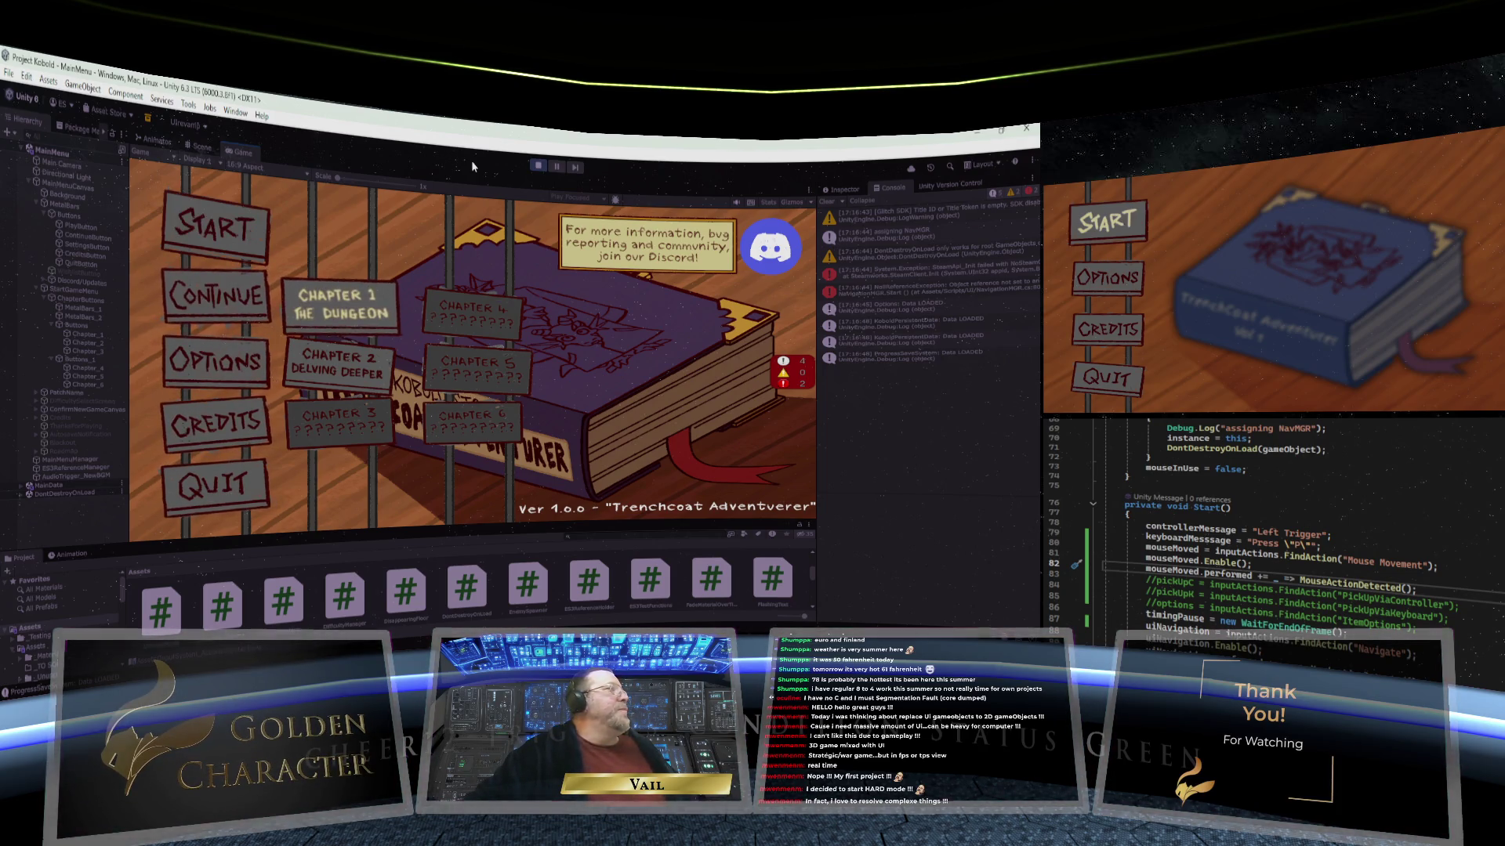
key(Down)
key(Left)
key(Up)
key(Up)
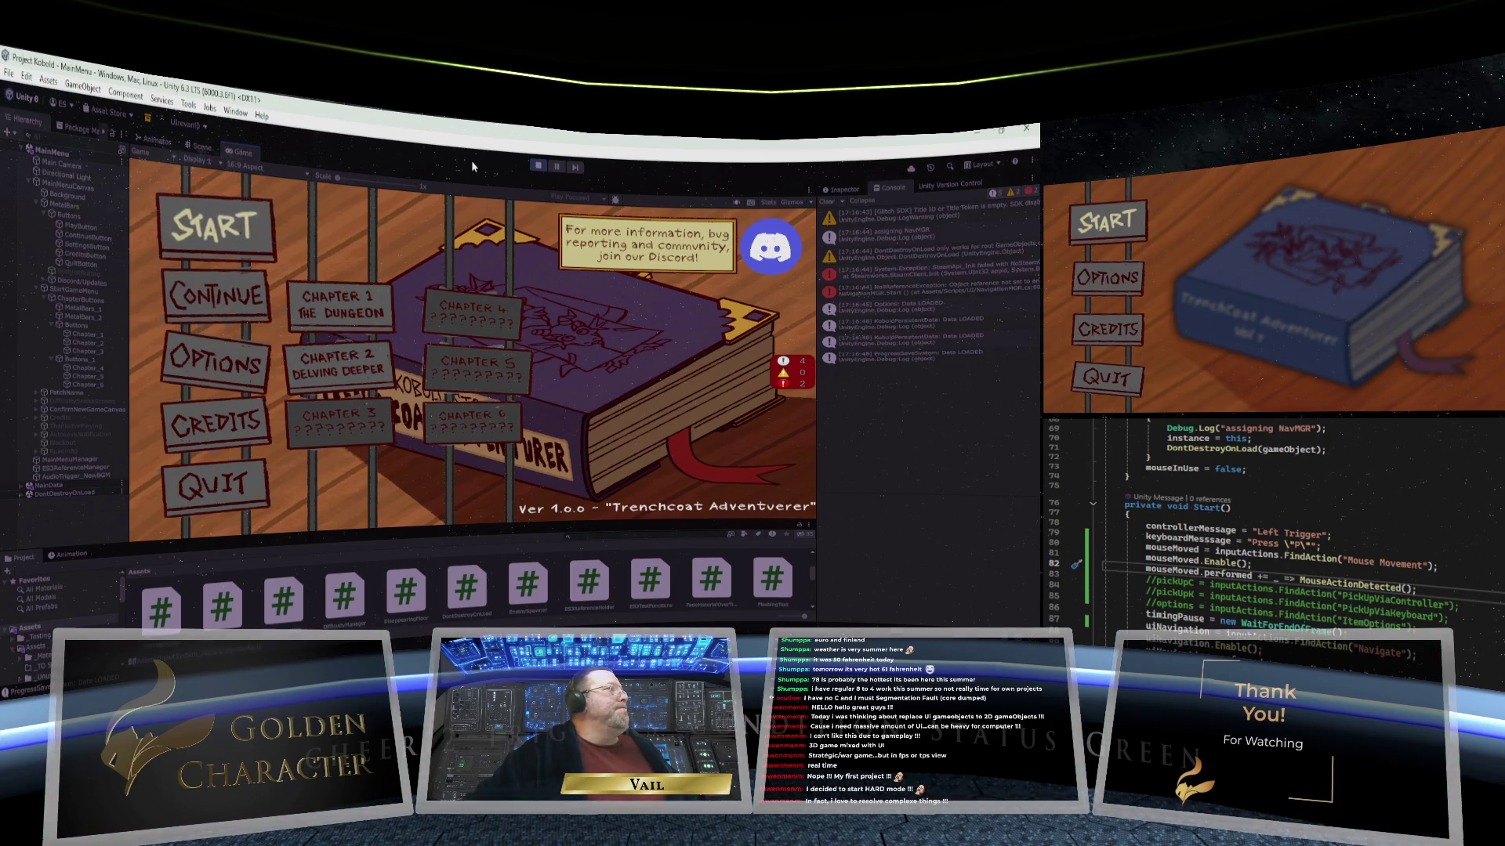
key(Down)
key(Down)
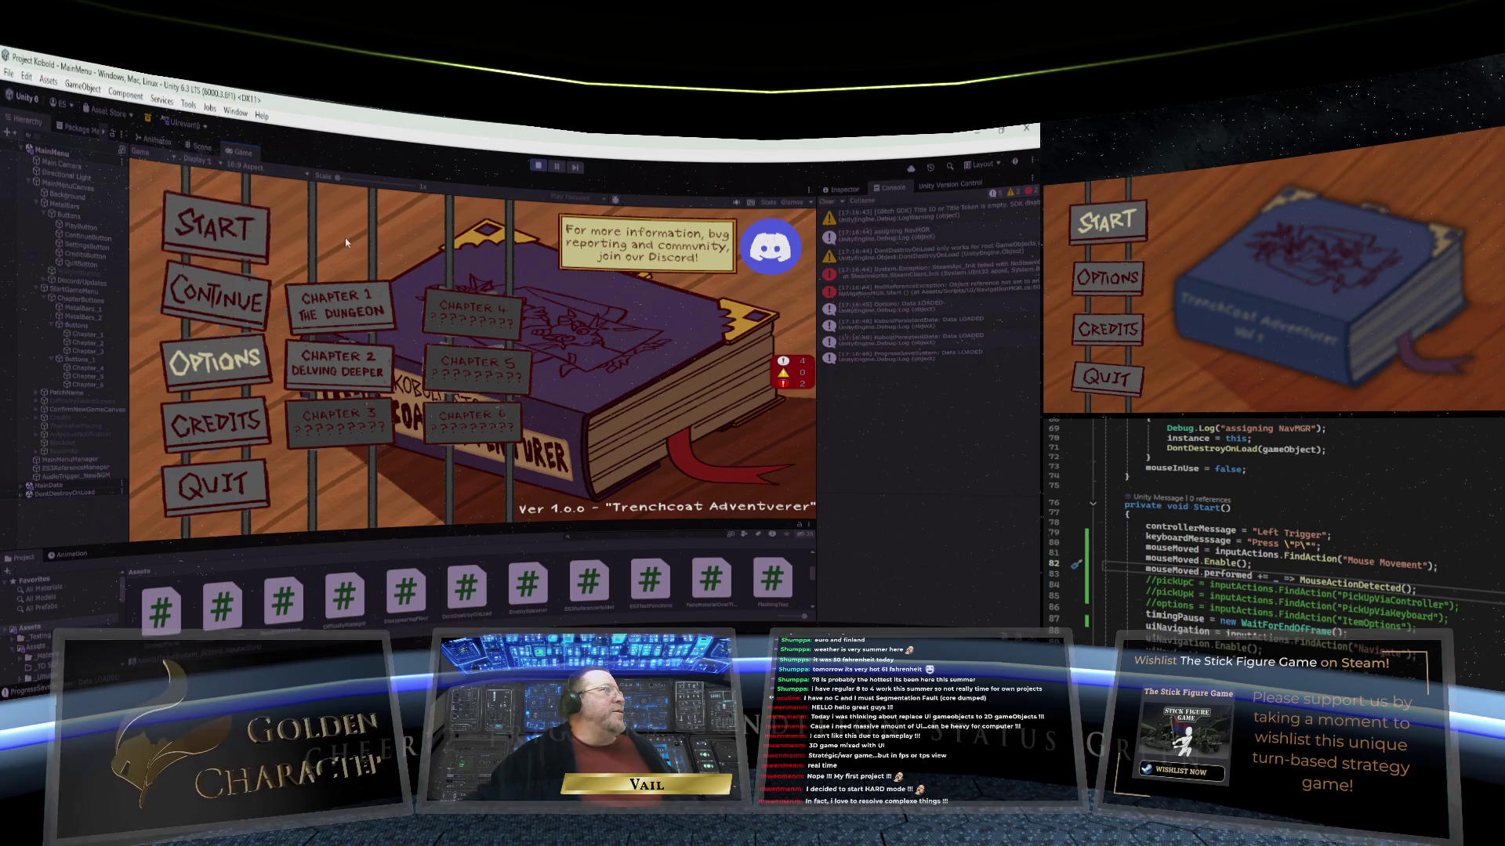
click(538, 166)
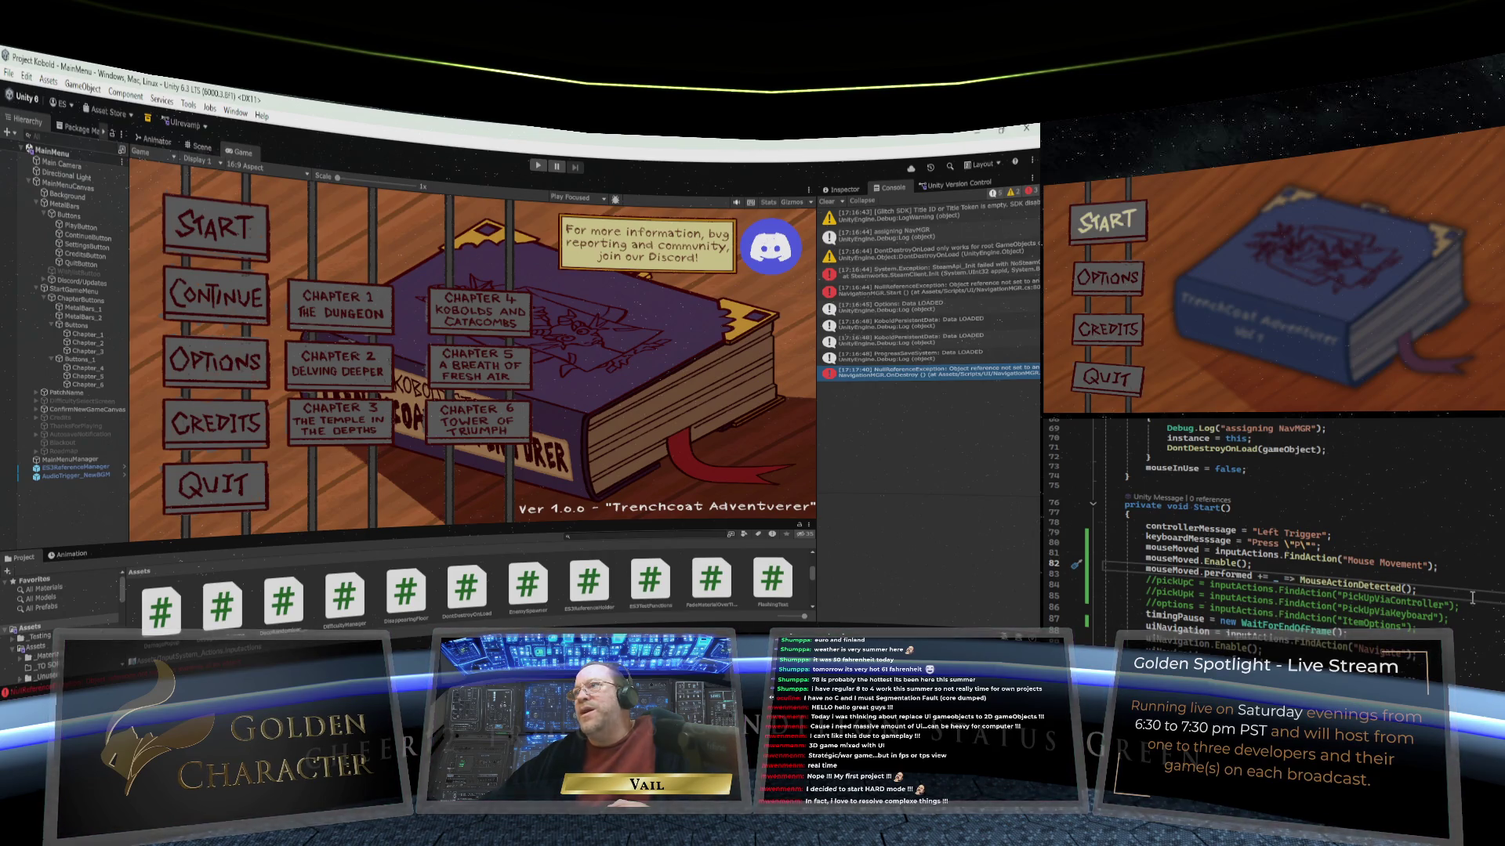
Step: Scroll NavigationMGR.cs to the MouseActionDetected and NavigationDetected methods near line 365
scroll(1493, 586, down, 20)
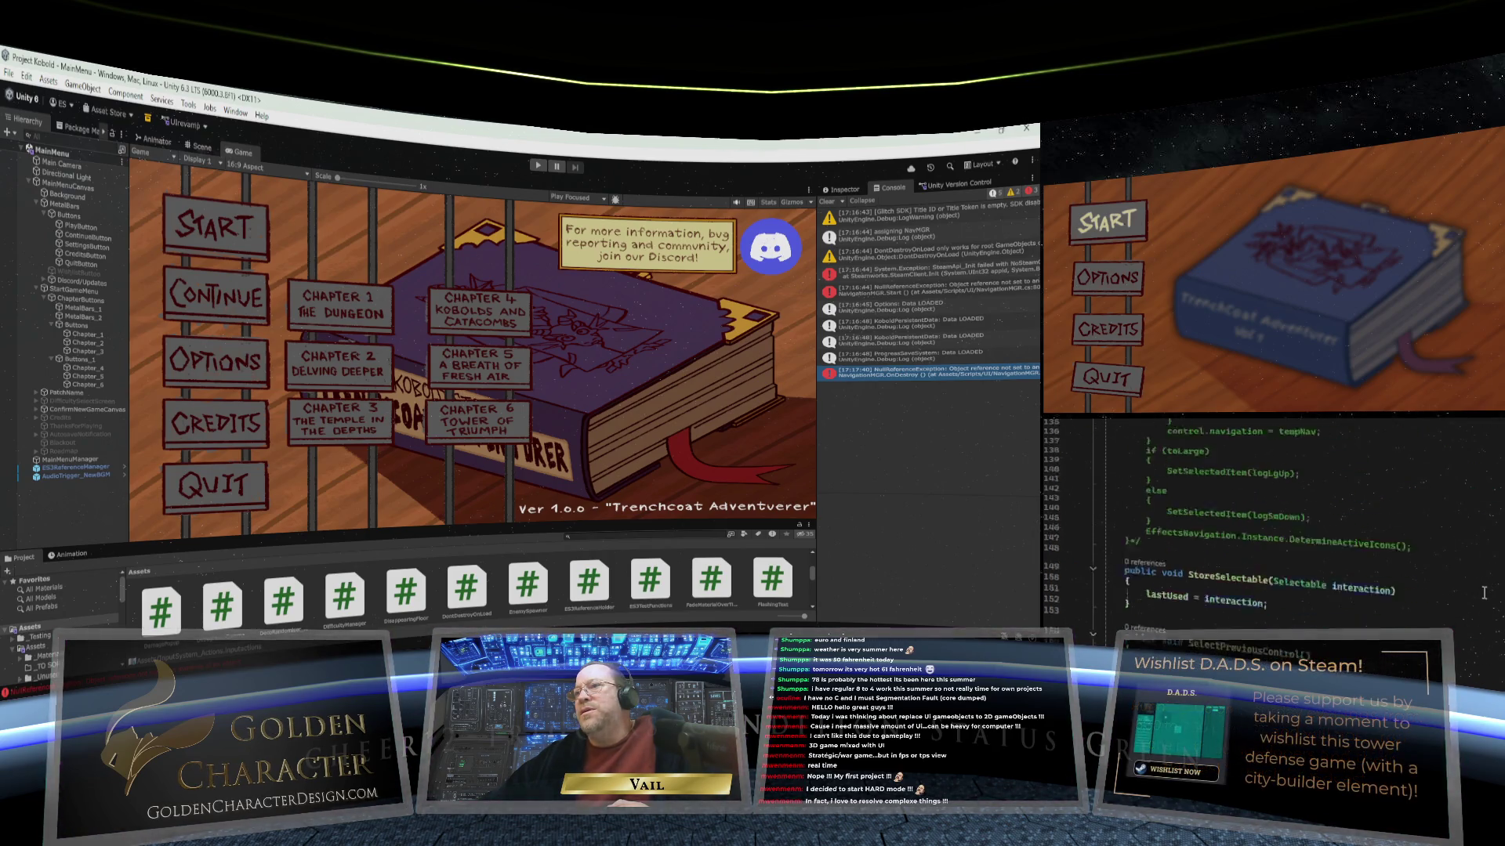
scroll(1484, 593, down, 2)
scroll(1483, 594, down, 18)
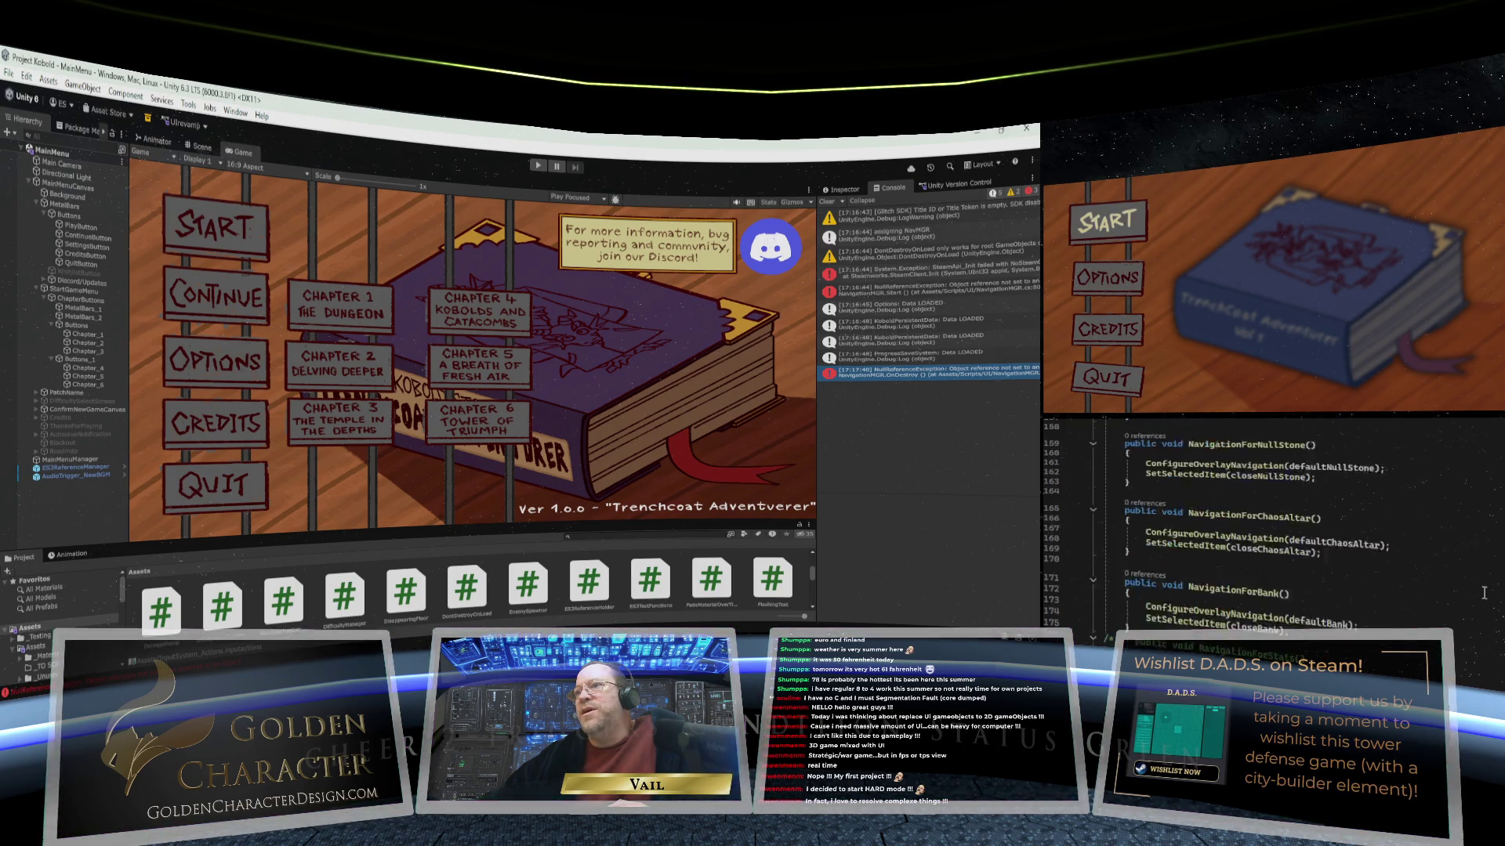
scroll(1483, 593, down, 20)
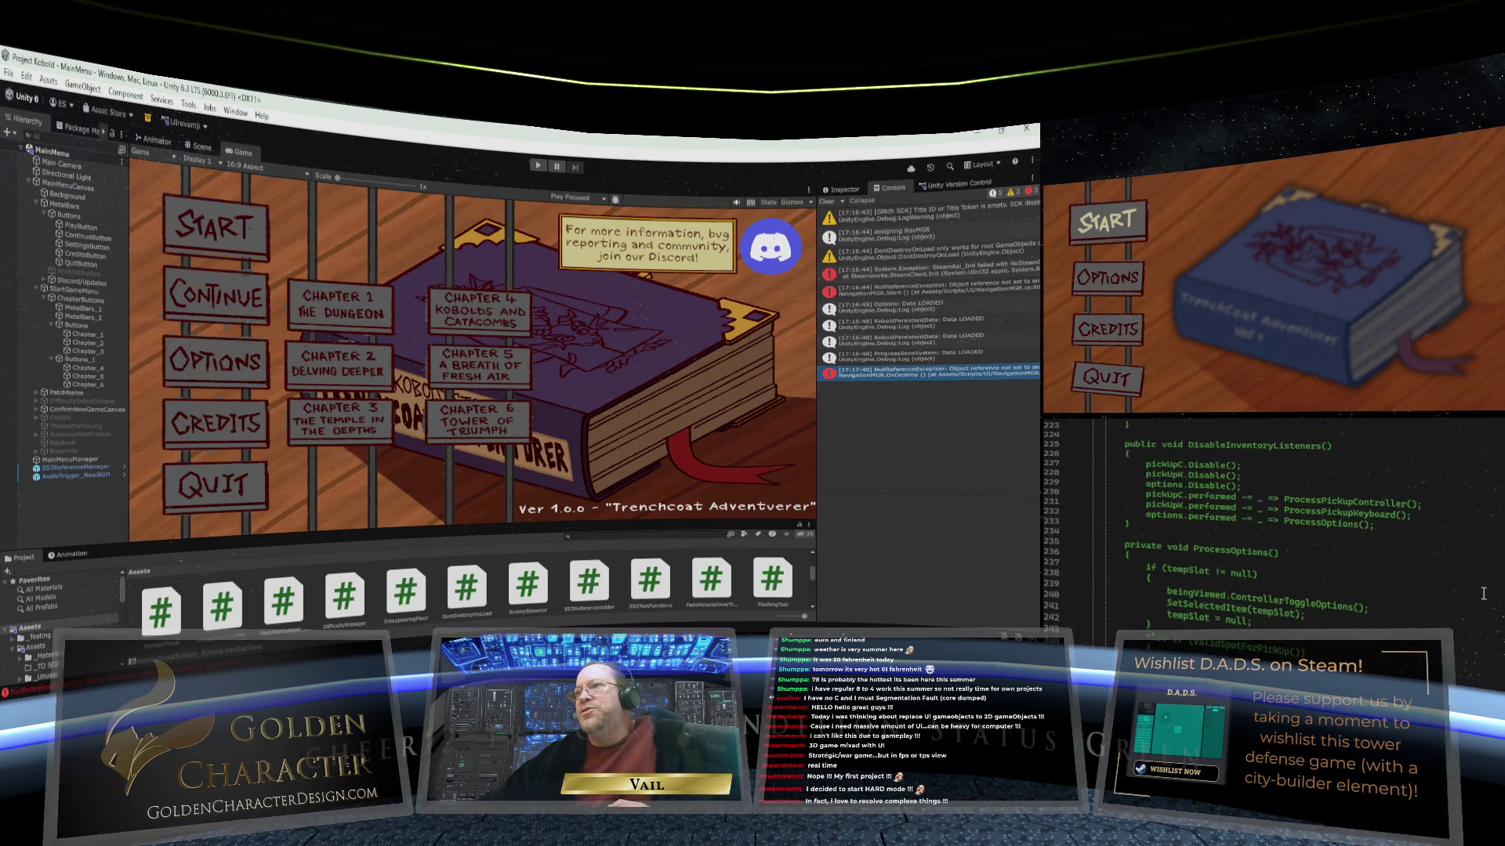
scroll(1484, 593, down, 14)
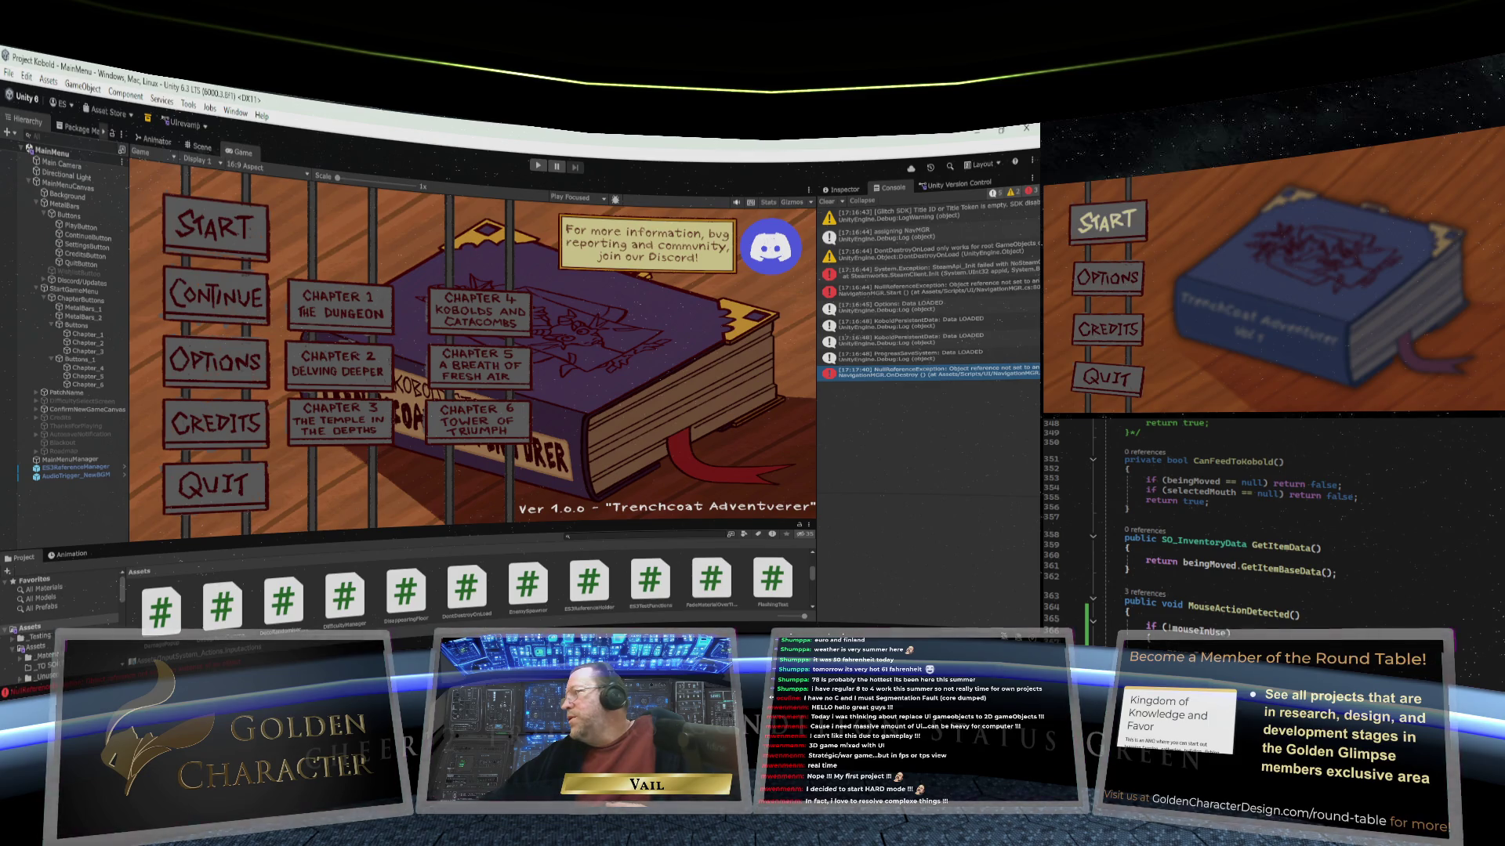
scroll(1270, 533, up, 1)
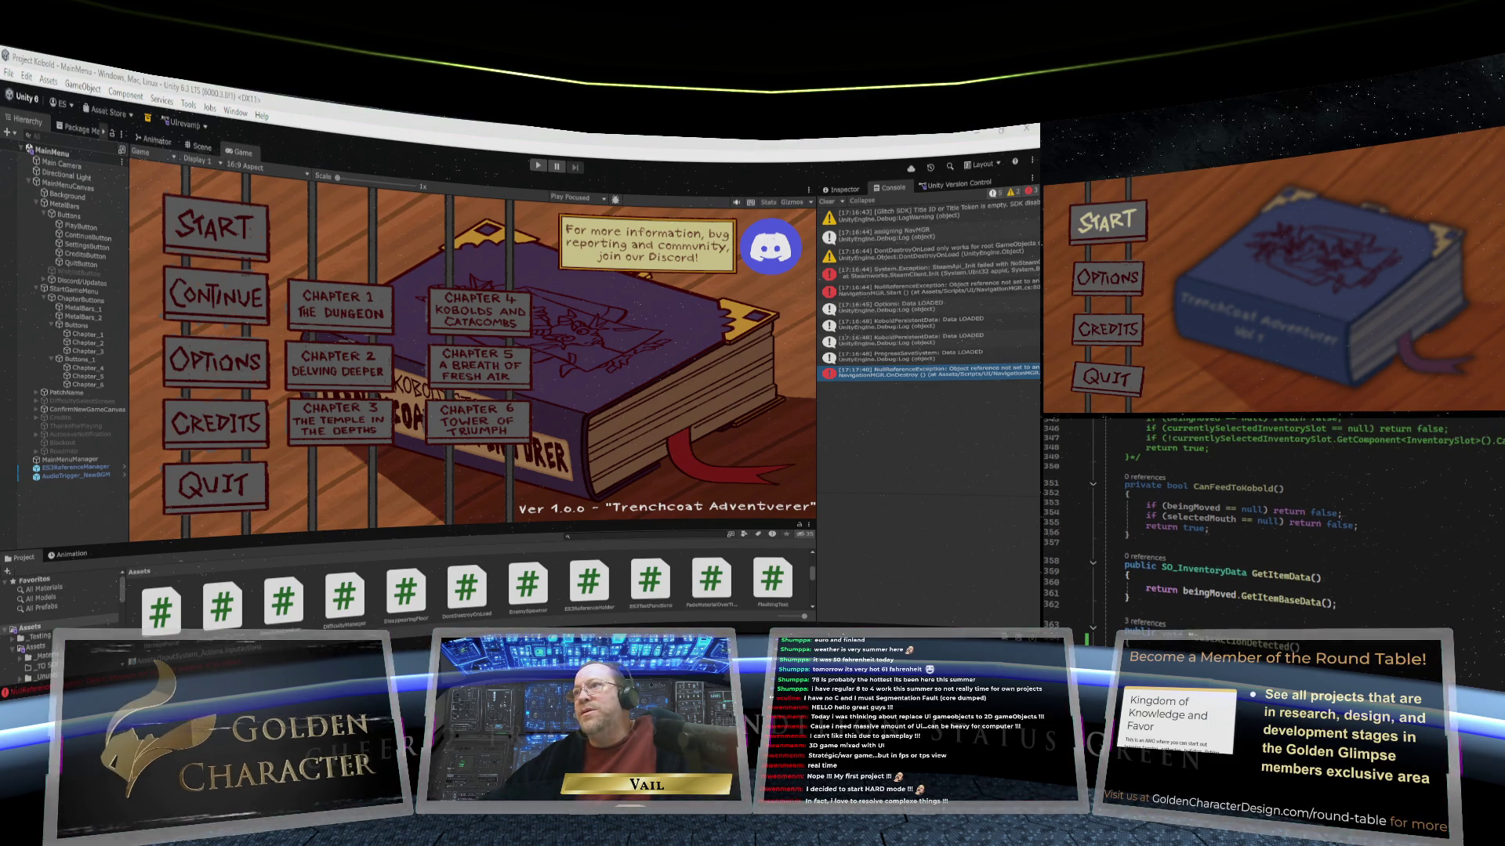
scroll(1270, 517, up, 10)
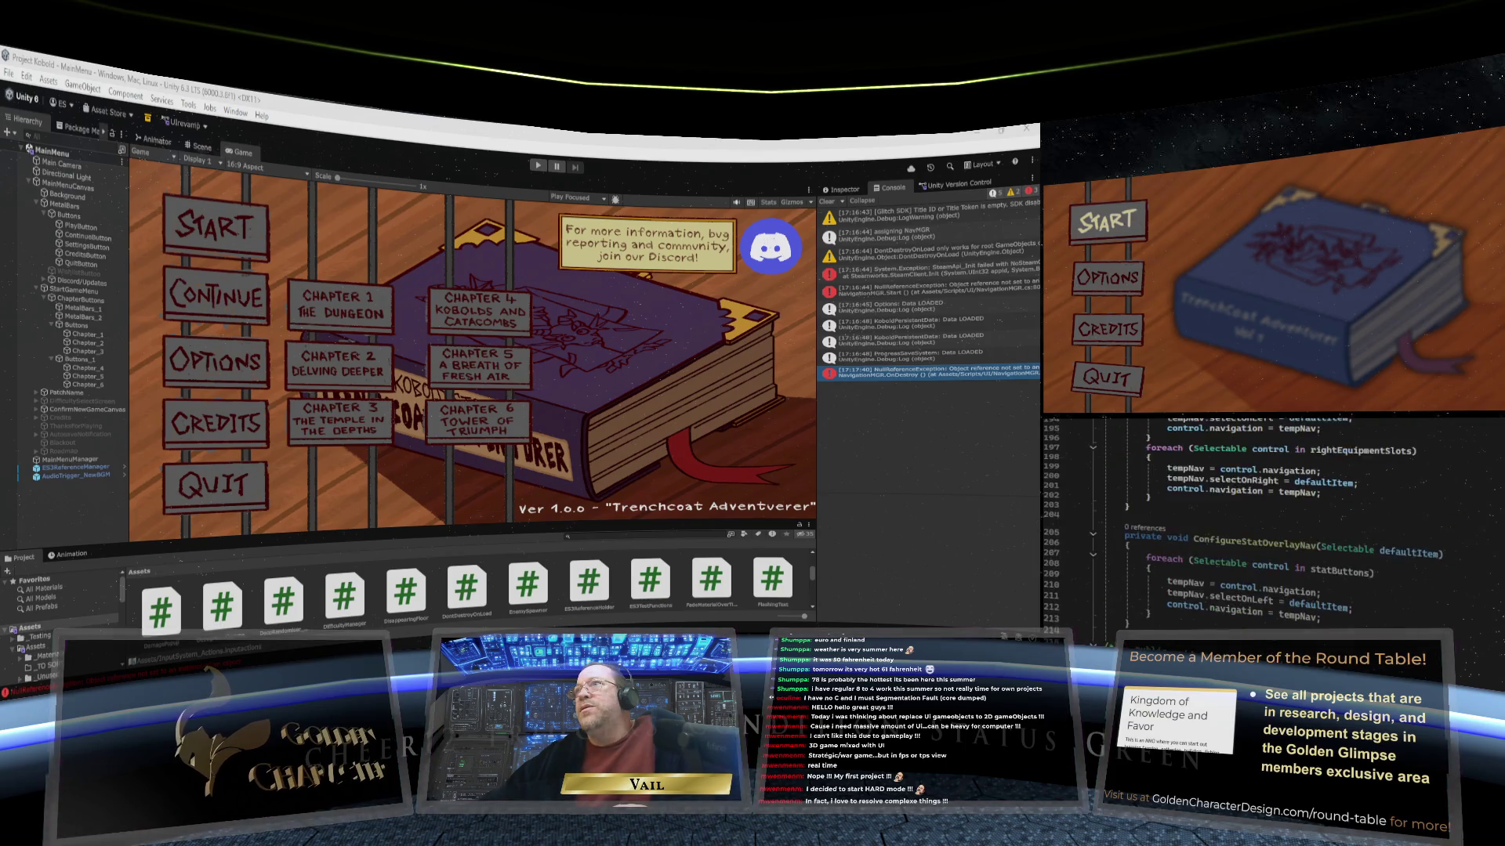
scroll(1269, 525, down, 12)
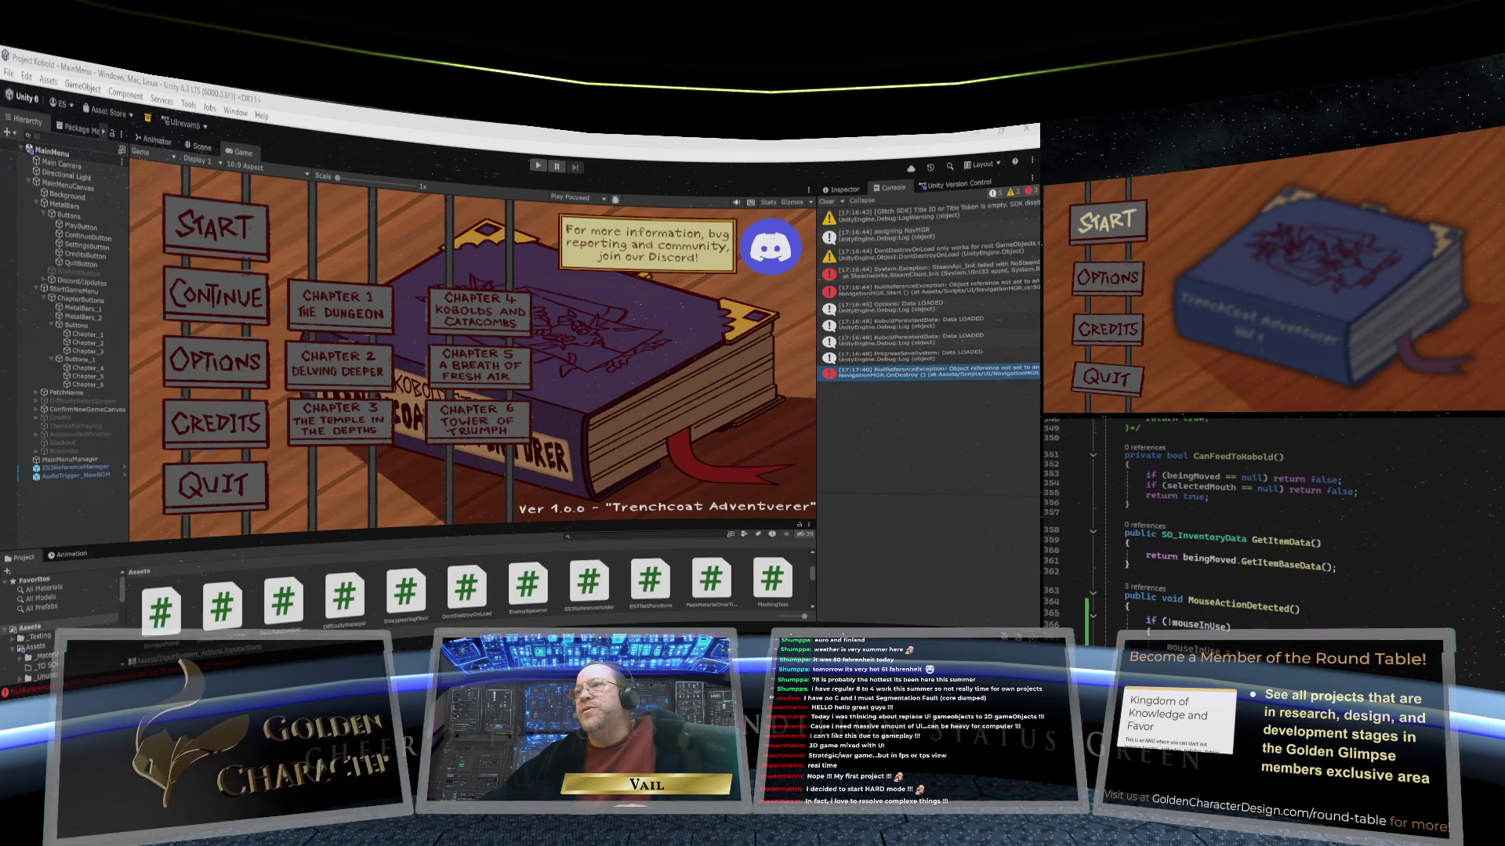
scroll(1269, 533, up, 20)
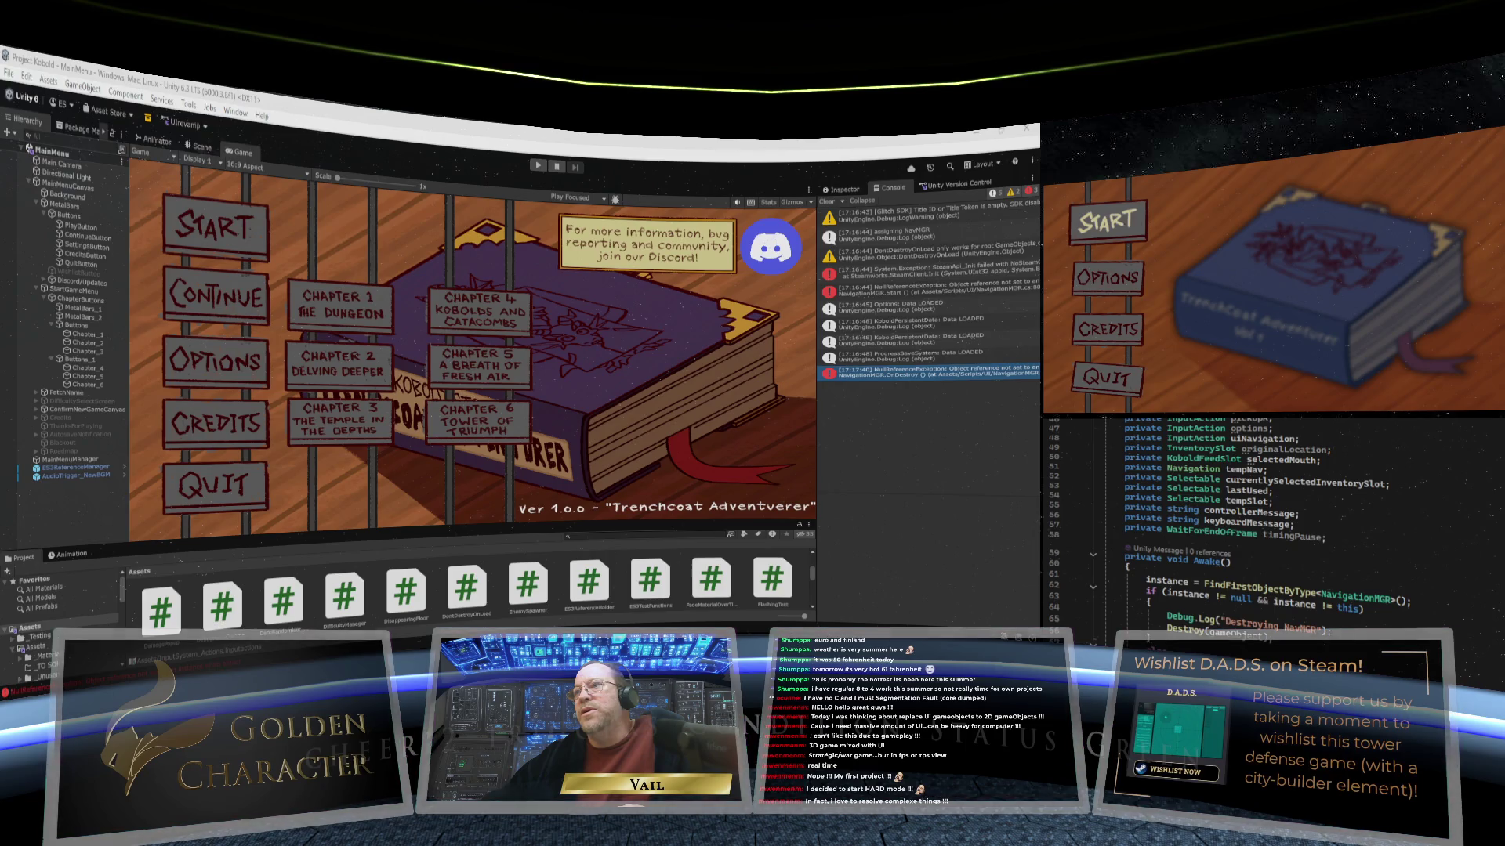
scroll(1270, 518, down, 15)
scroll(1270, 525, down, 20)
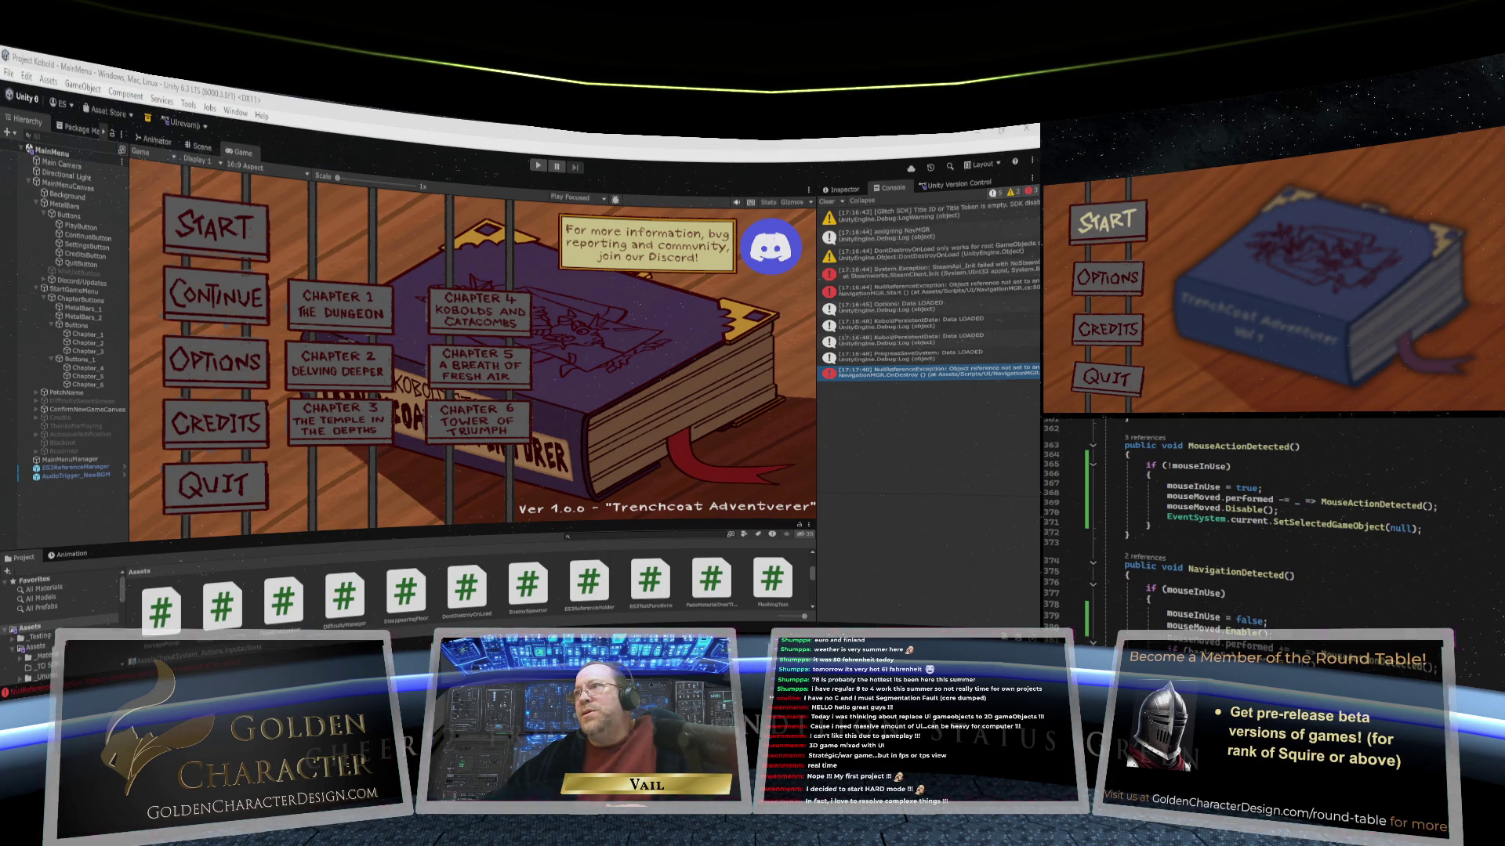
scroll(1254, 509, down, 3)
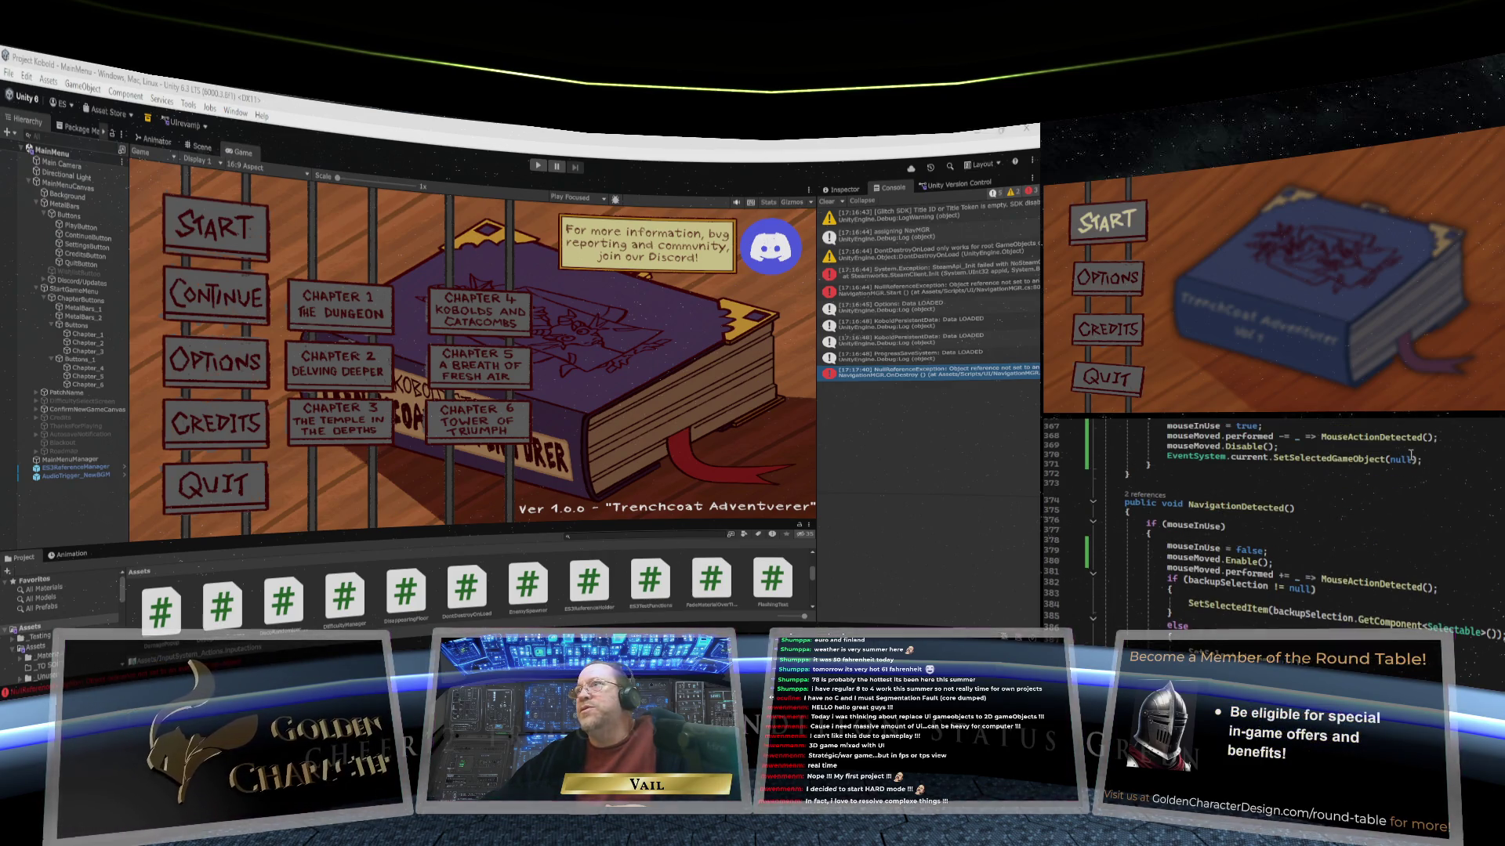
drag(1435, 438, 1170, 436)
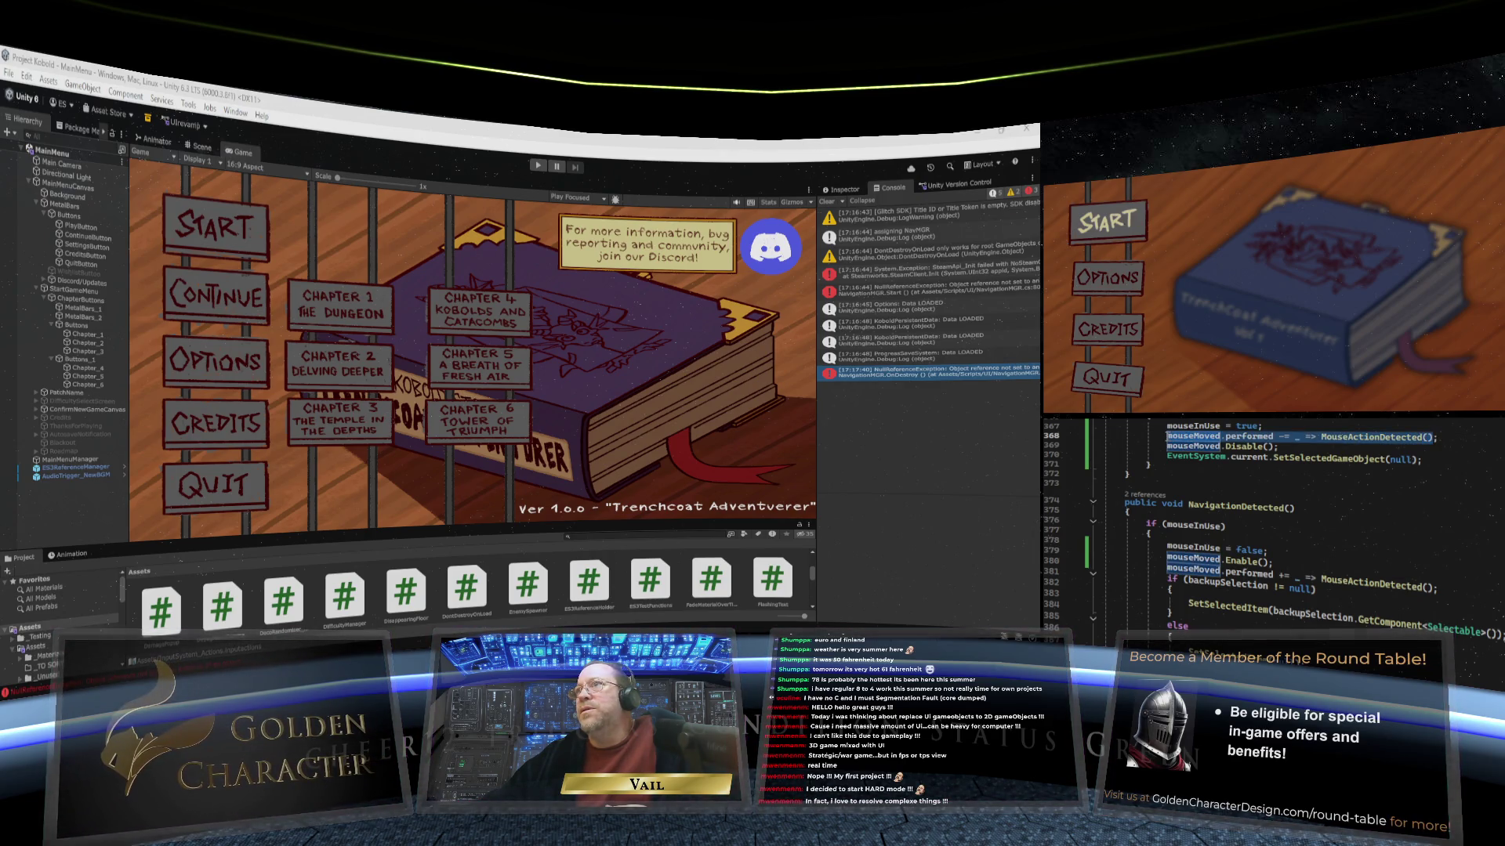
right_click(1227, 440)
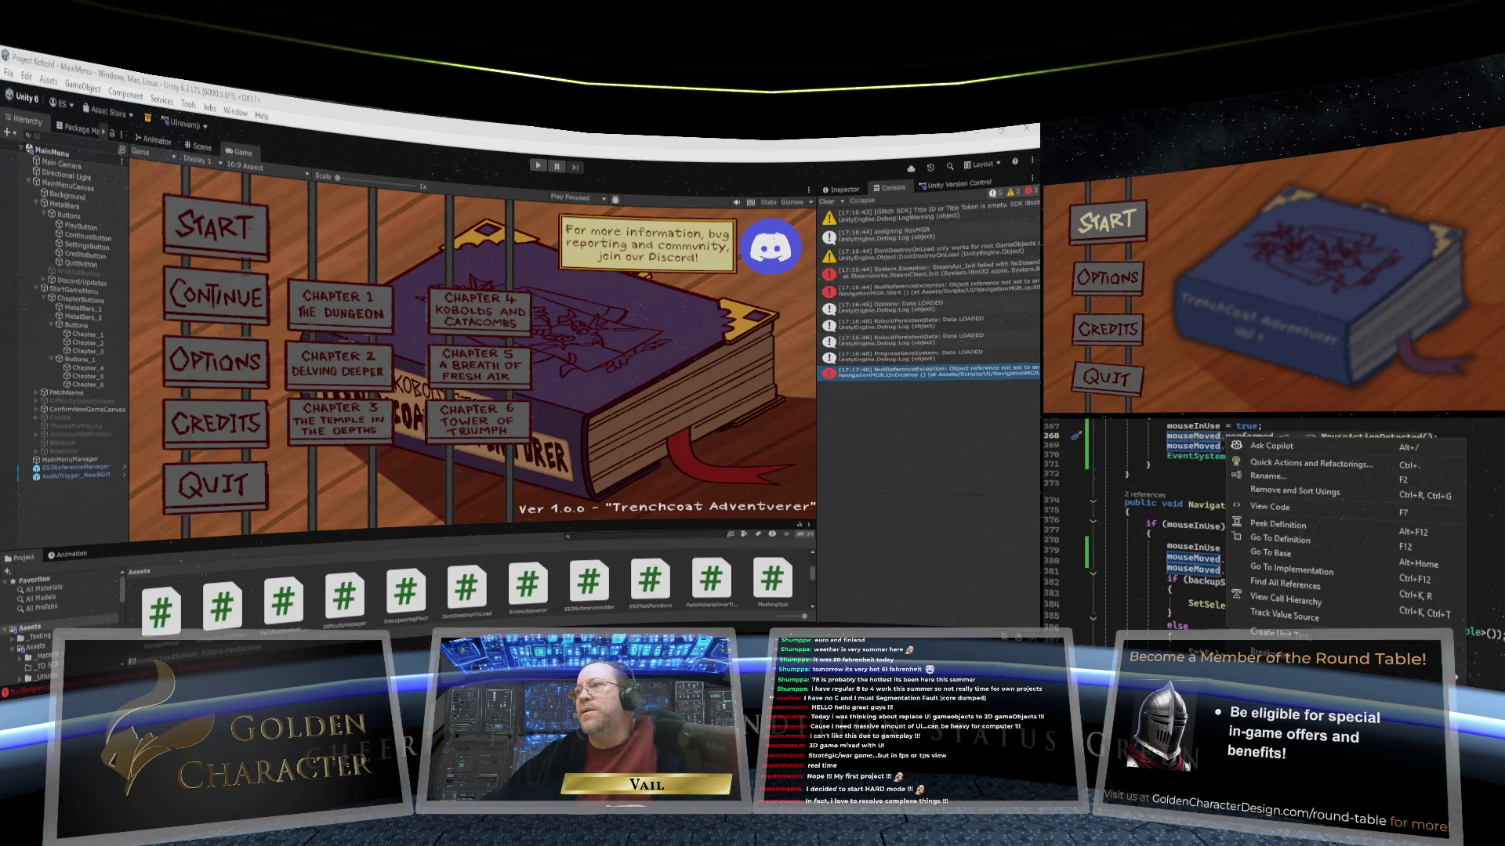
key(Escape)
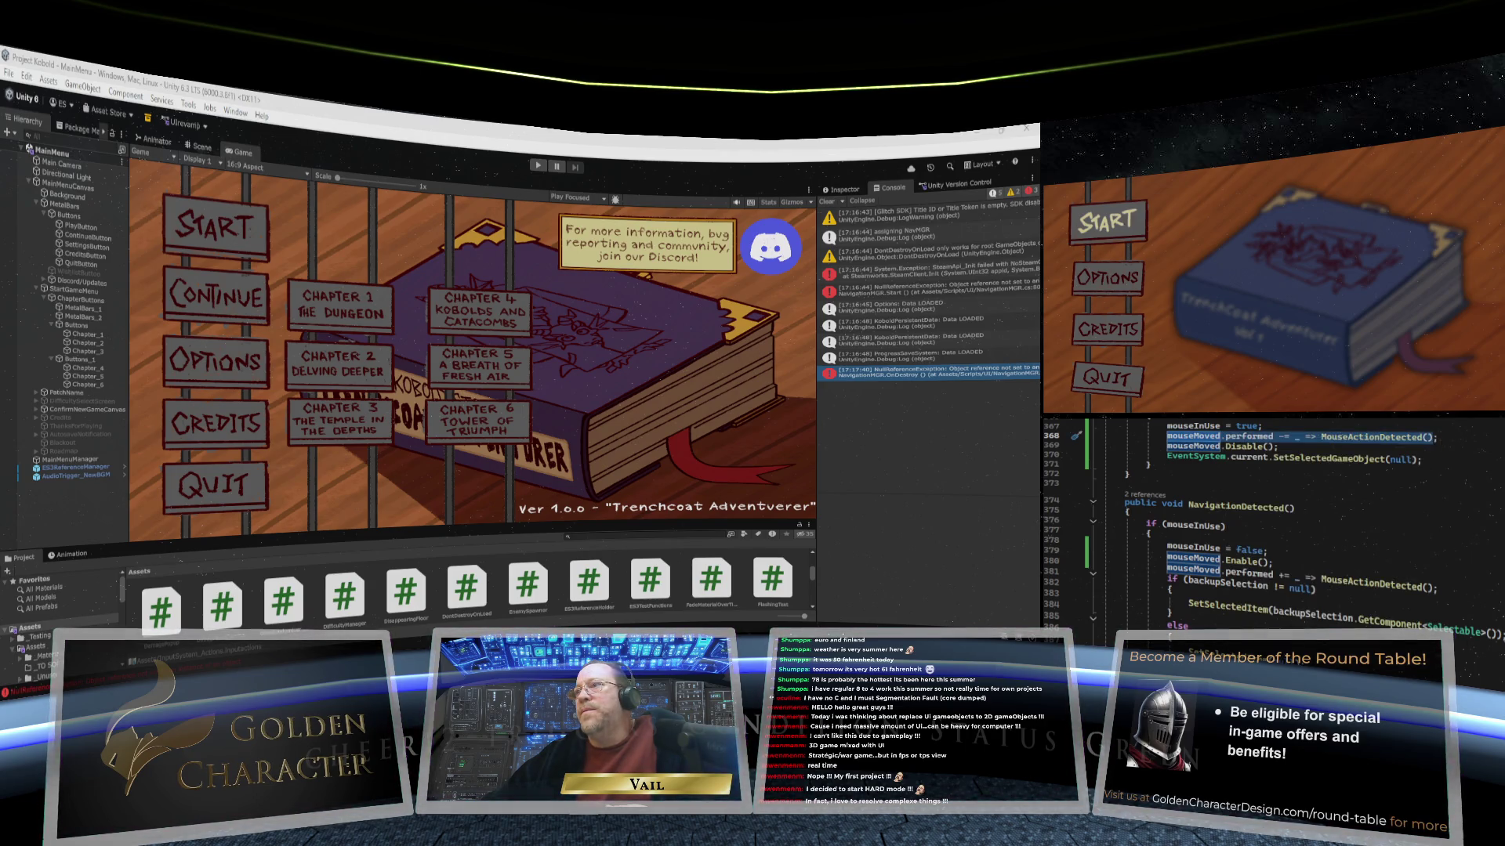
click(1227, 440)
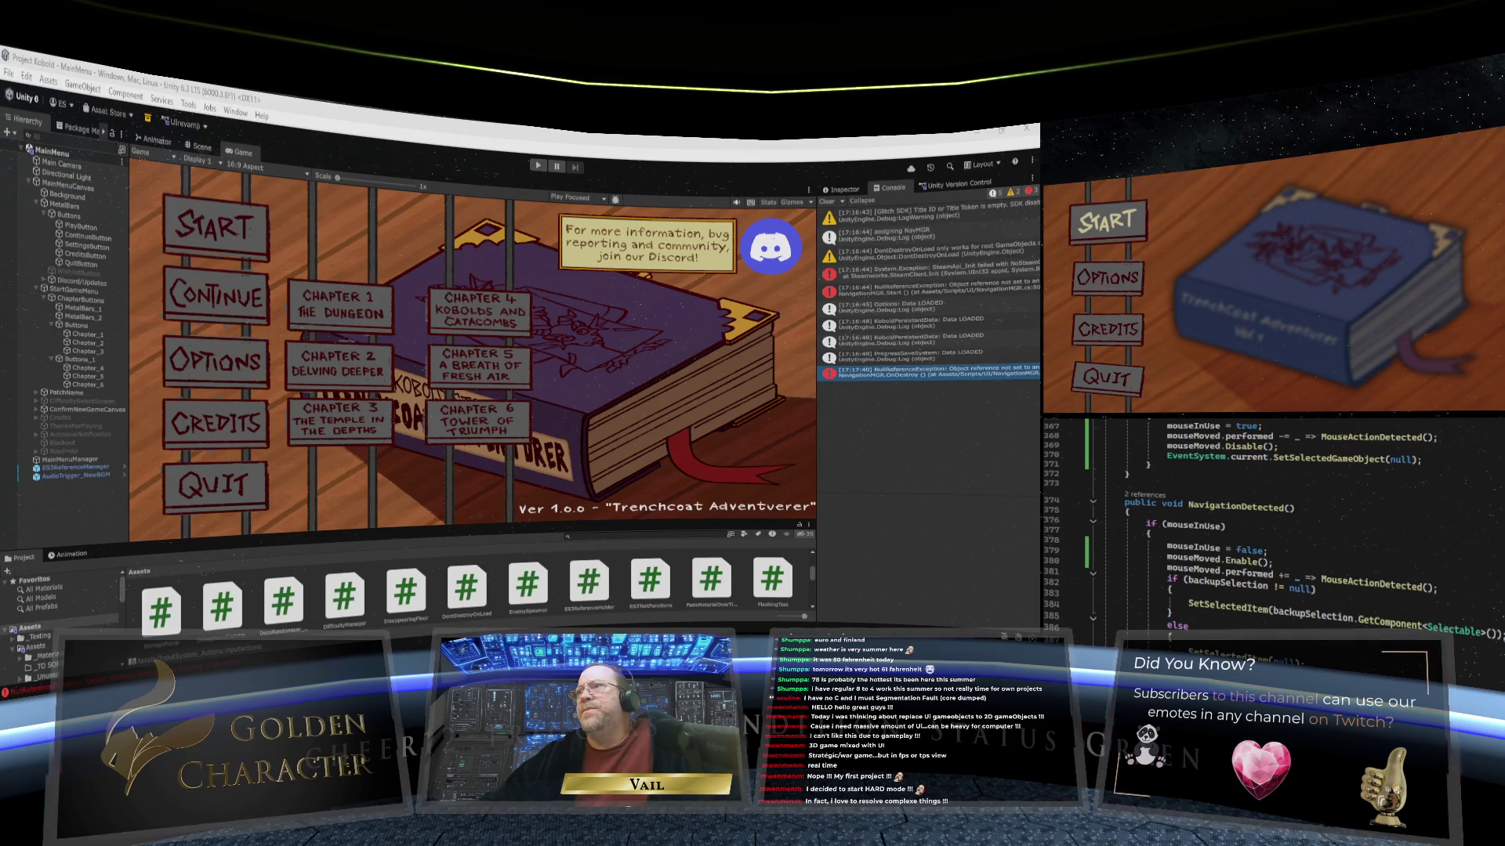
scroll(1239, 492, up, 1)
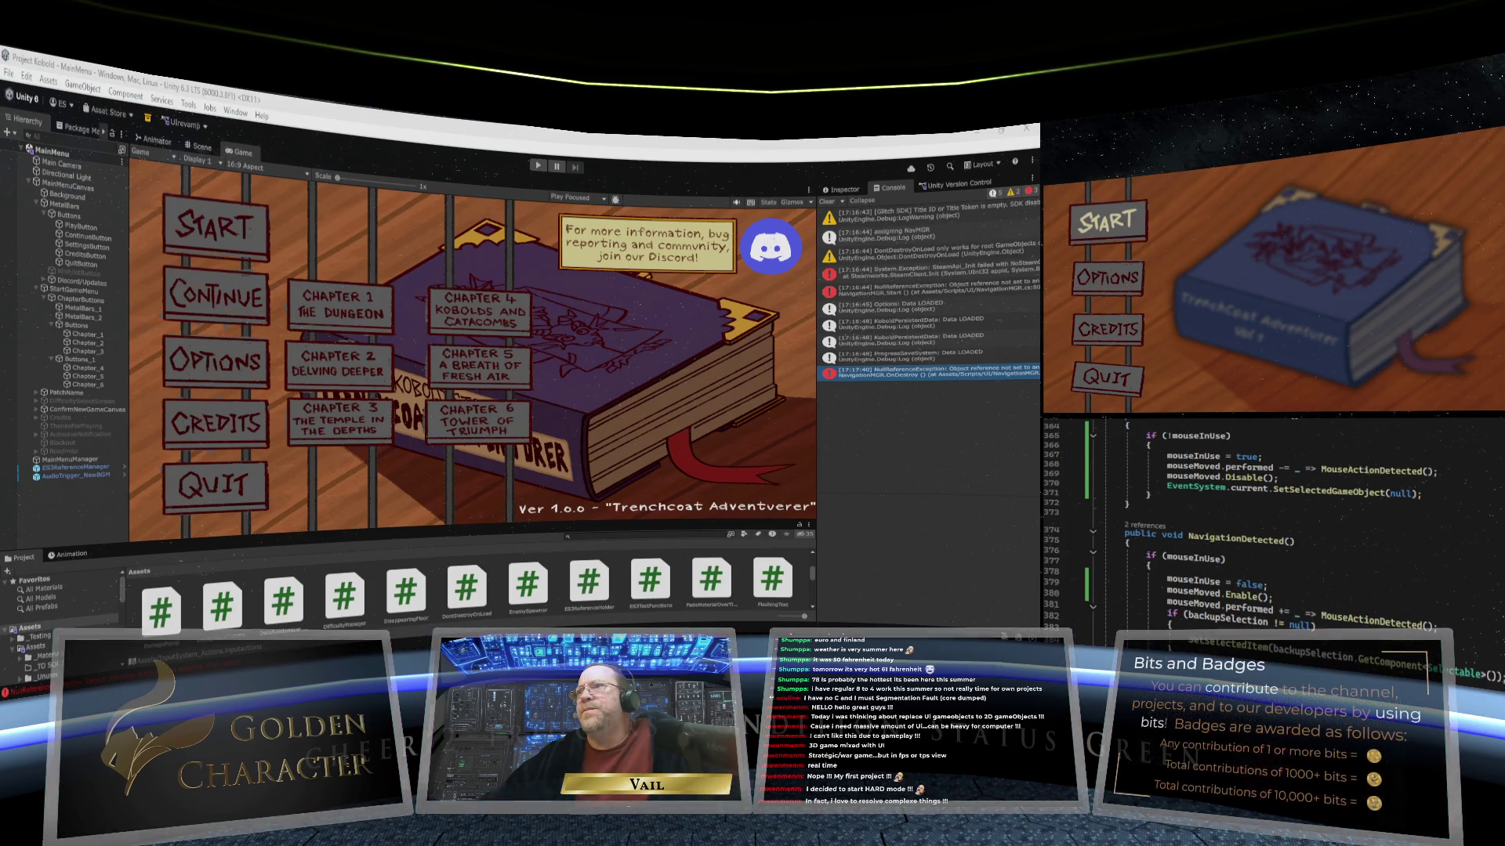
scroll(1238, 491, down, 1)
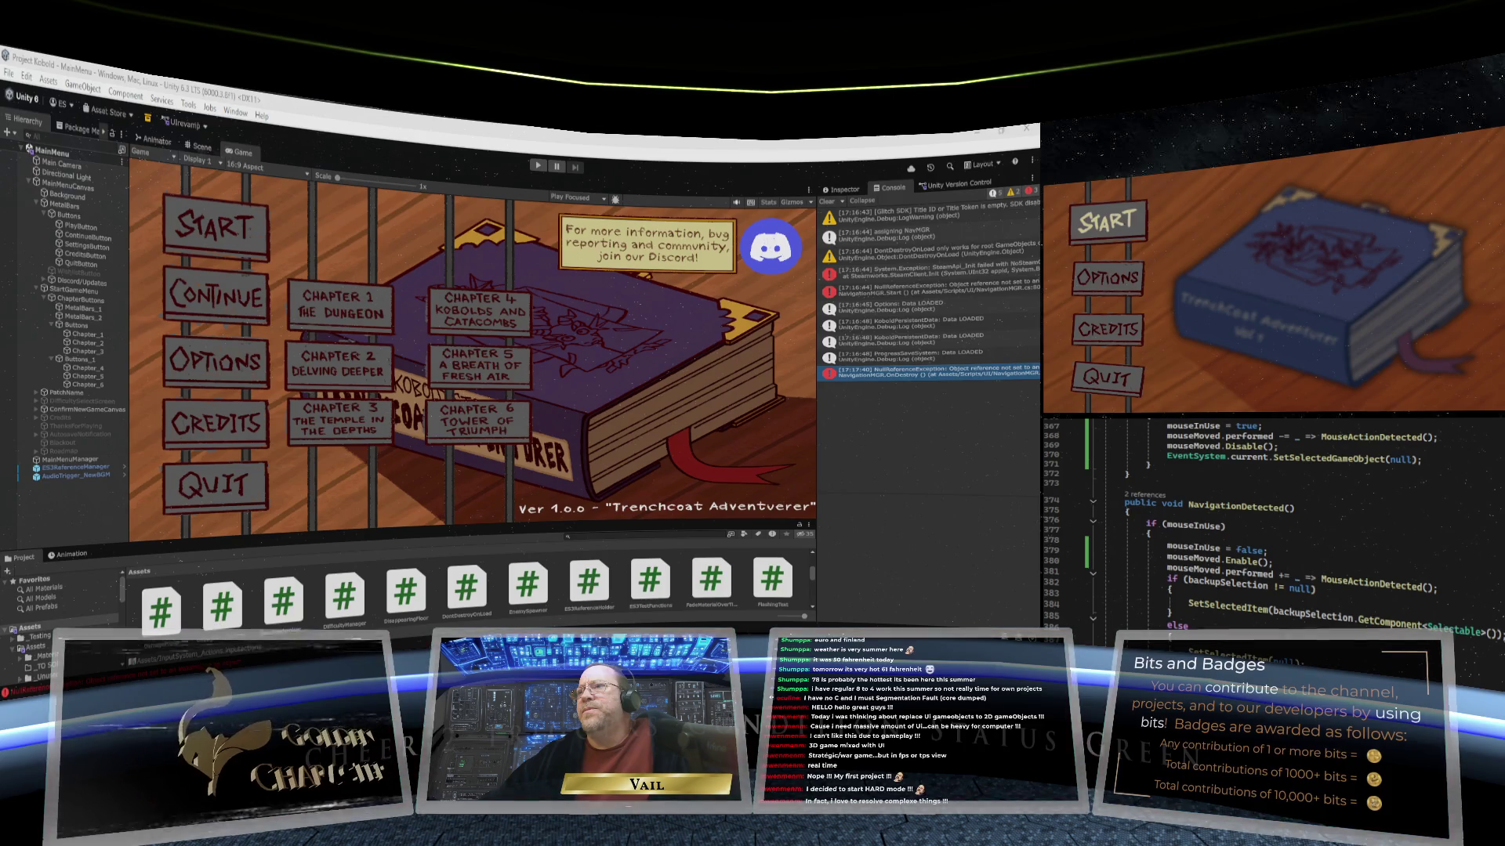
scroll(1239, 491, up, 3)
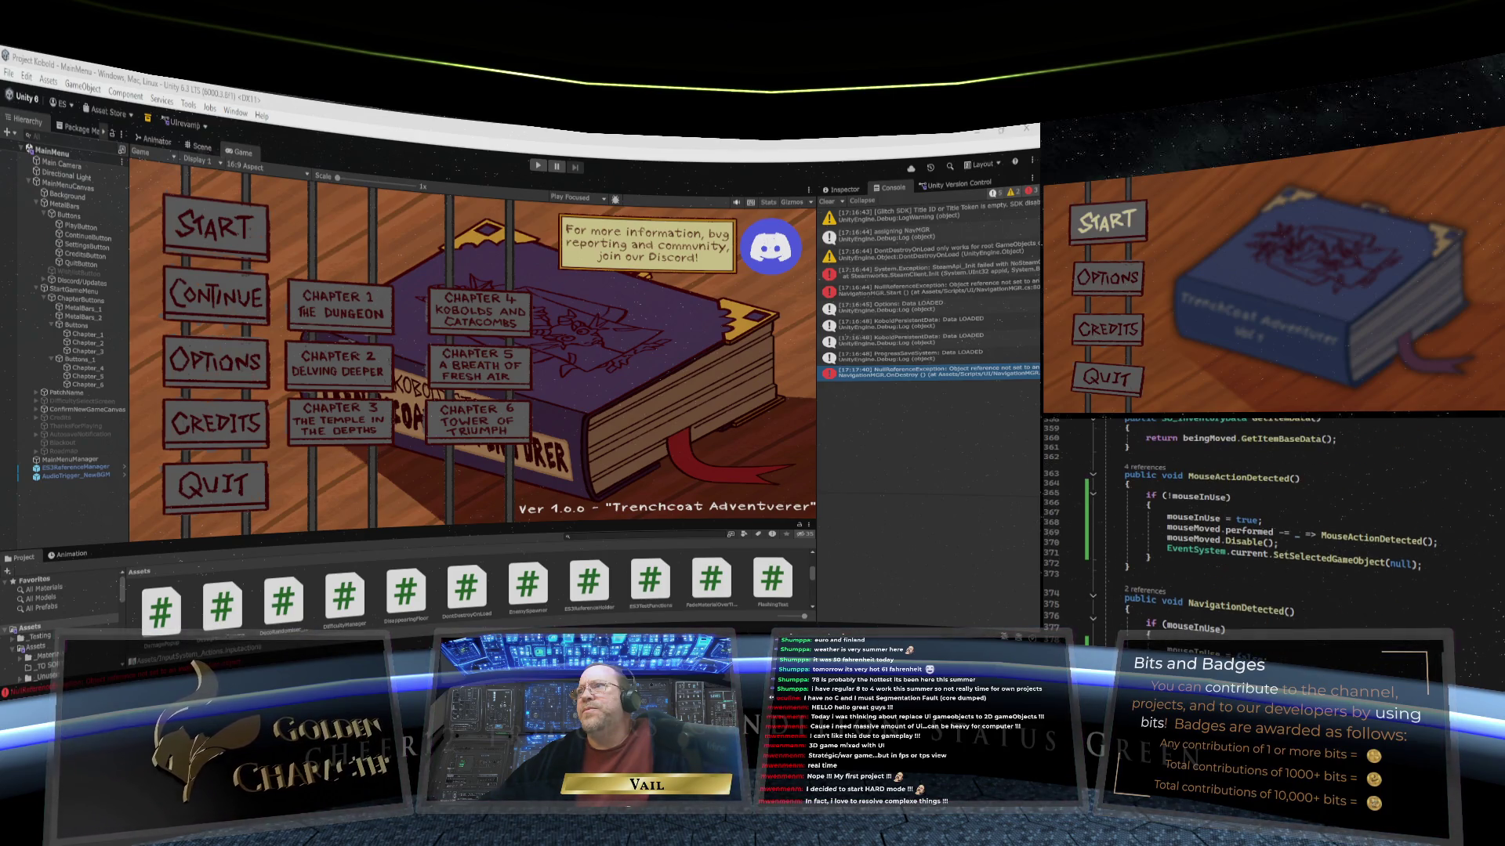
scroll(1238, 491, up, 2)
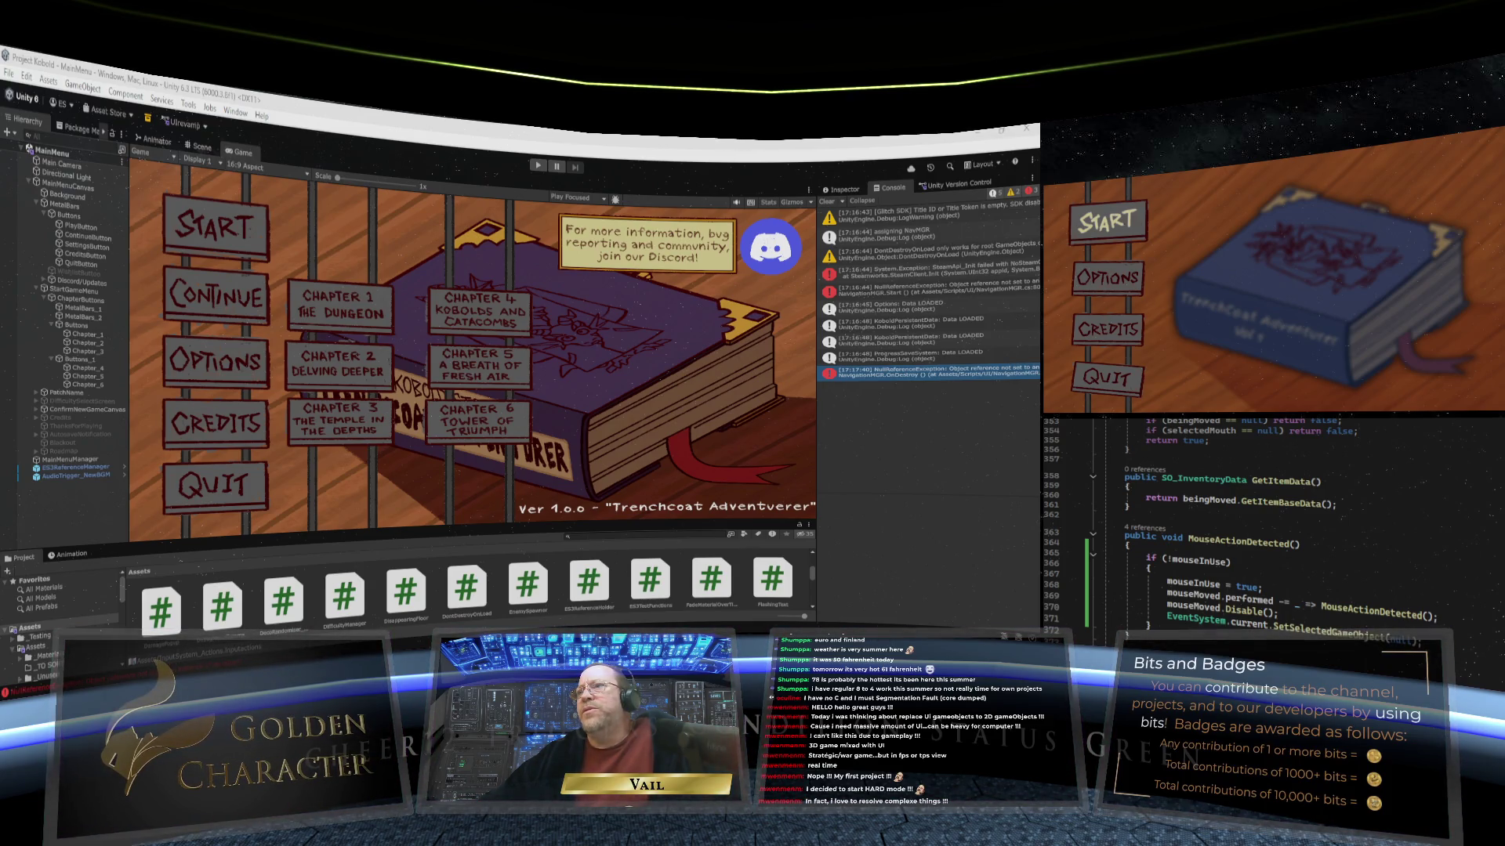
scroll(1238, 517, down, 1)
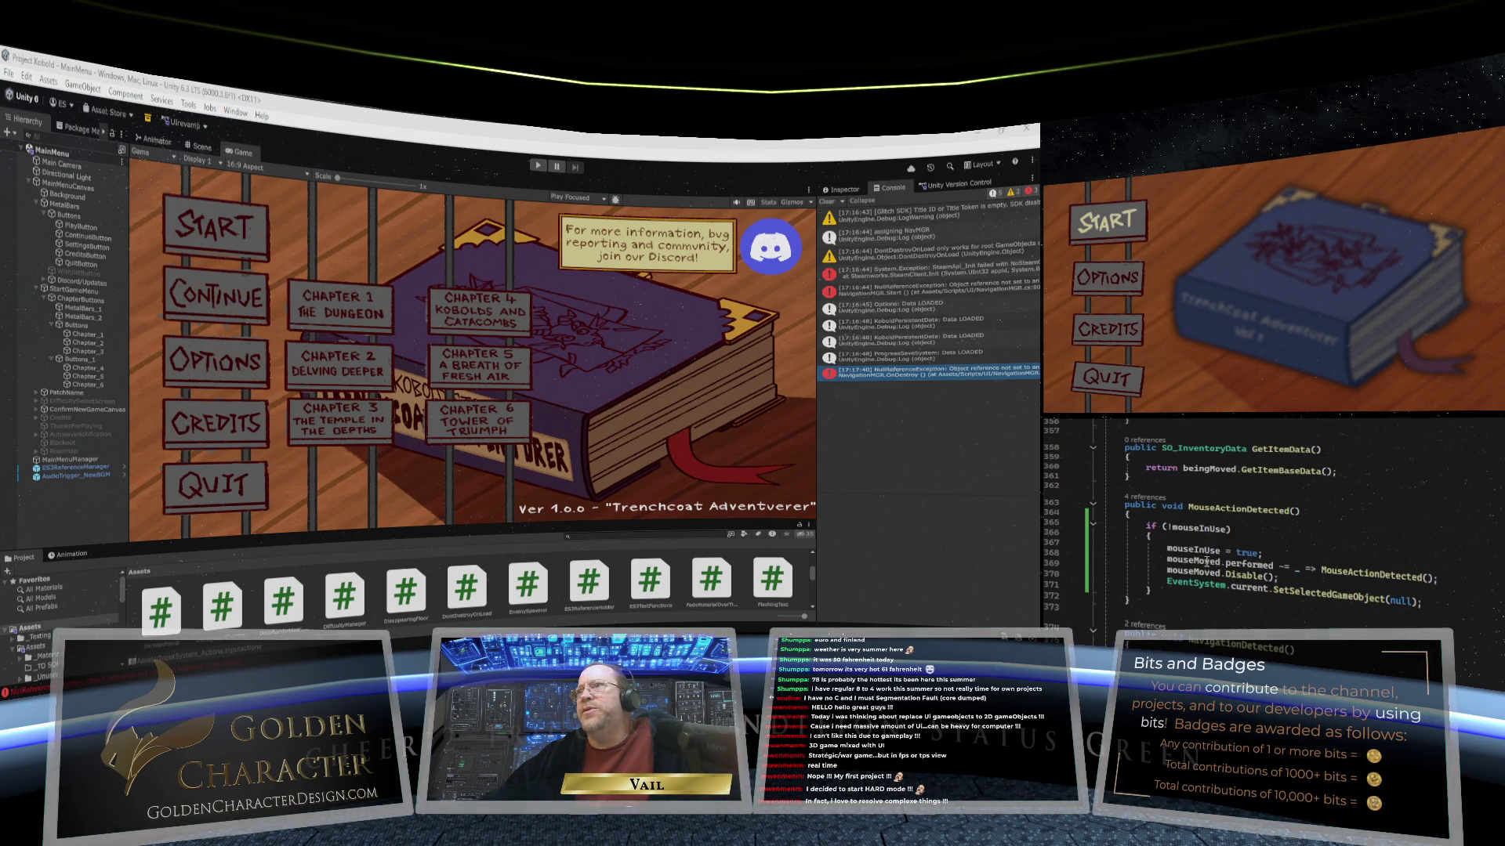
Step: Add Debug.Log("....mouse action detected...."); inside the mouseInUse check, ending with a semicolon
click(1202, 539)
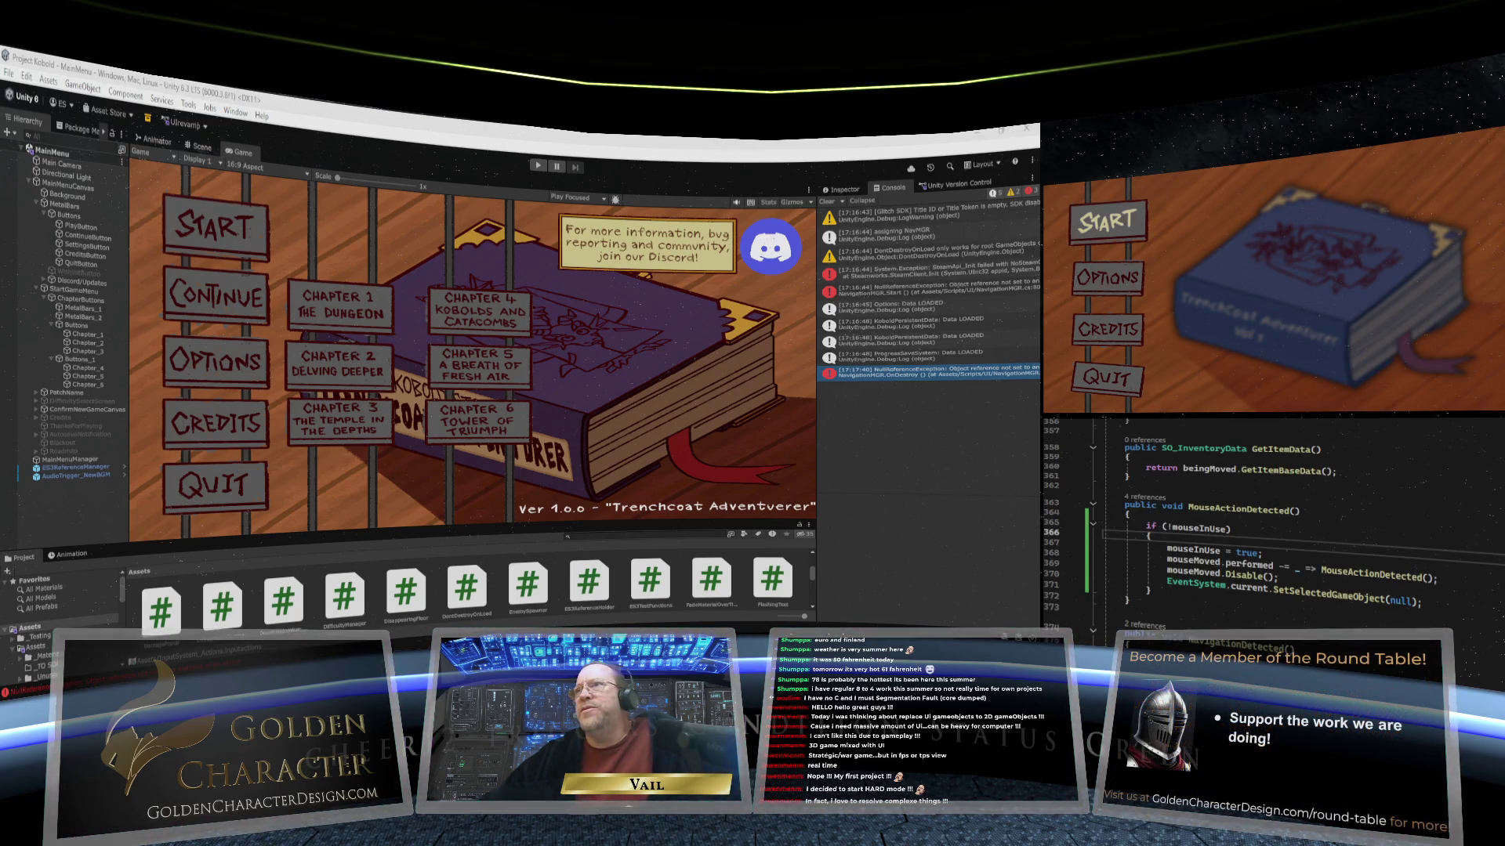
key(Return)
text(De)
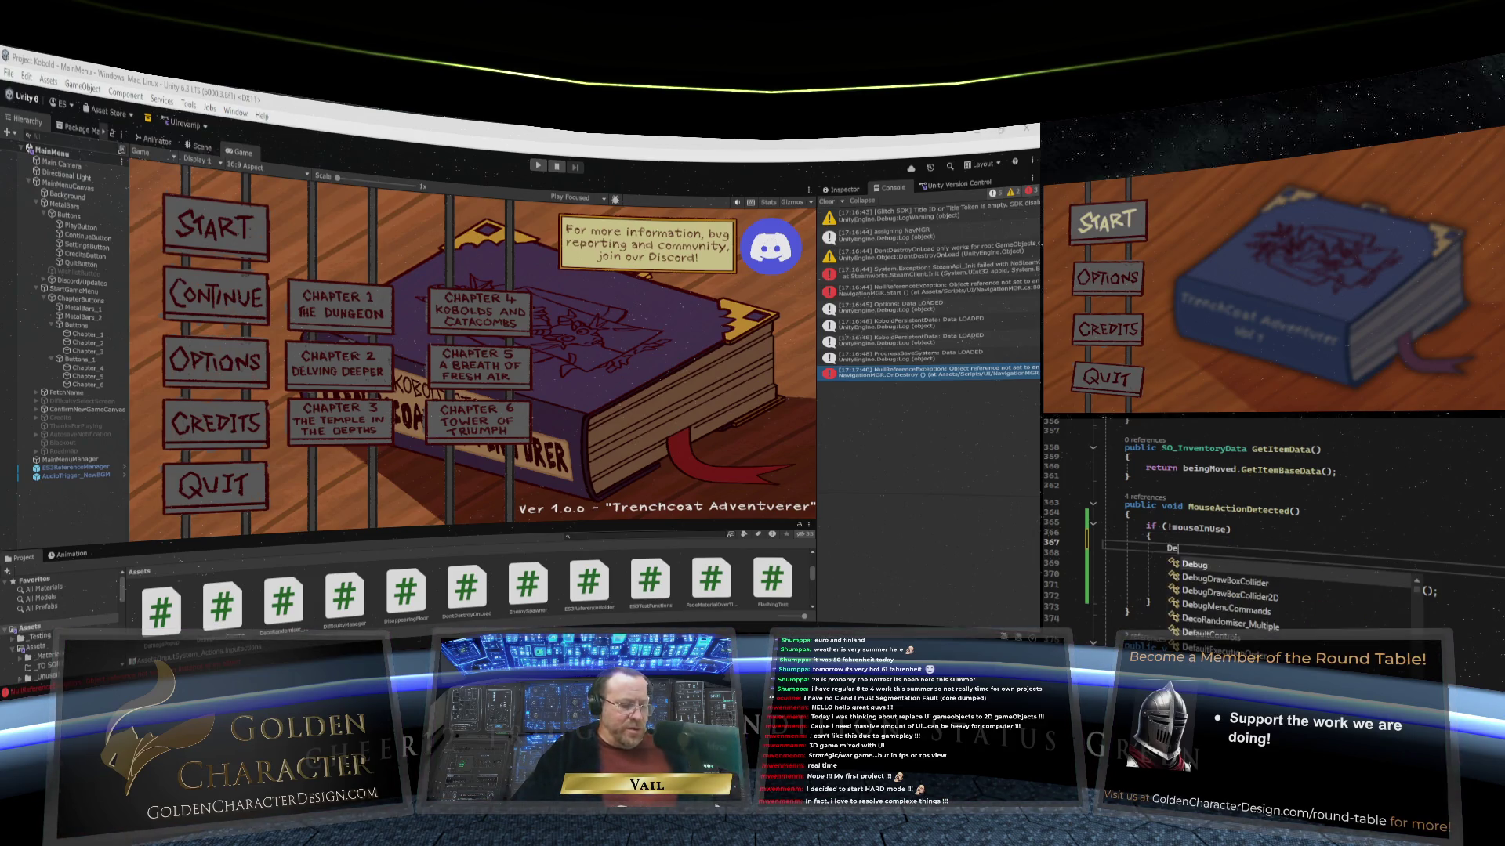
text(bug.Log)
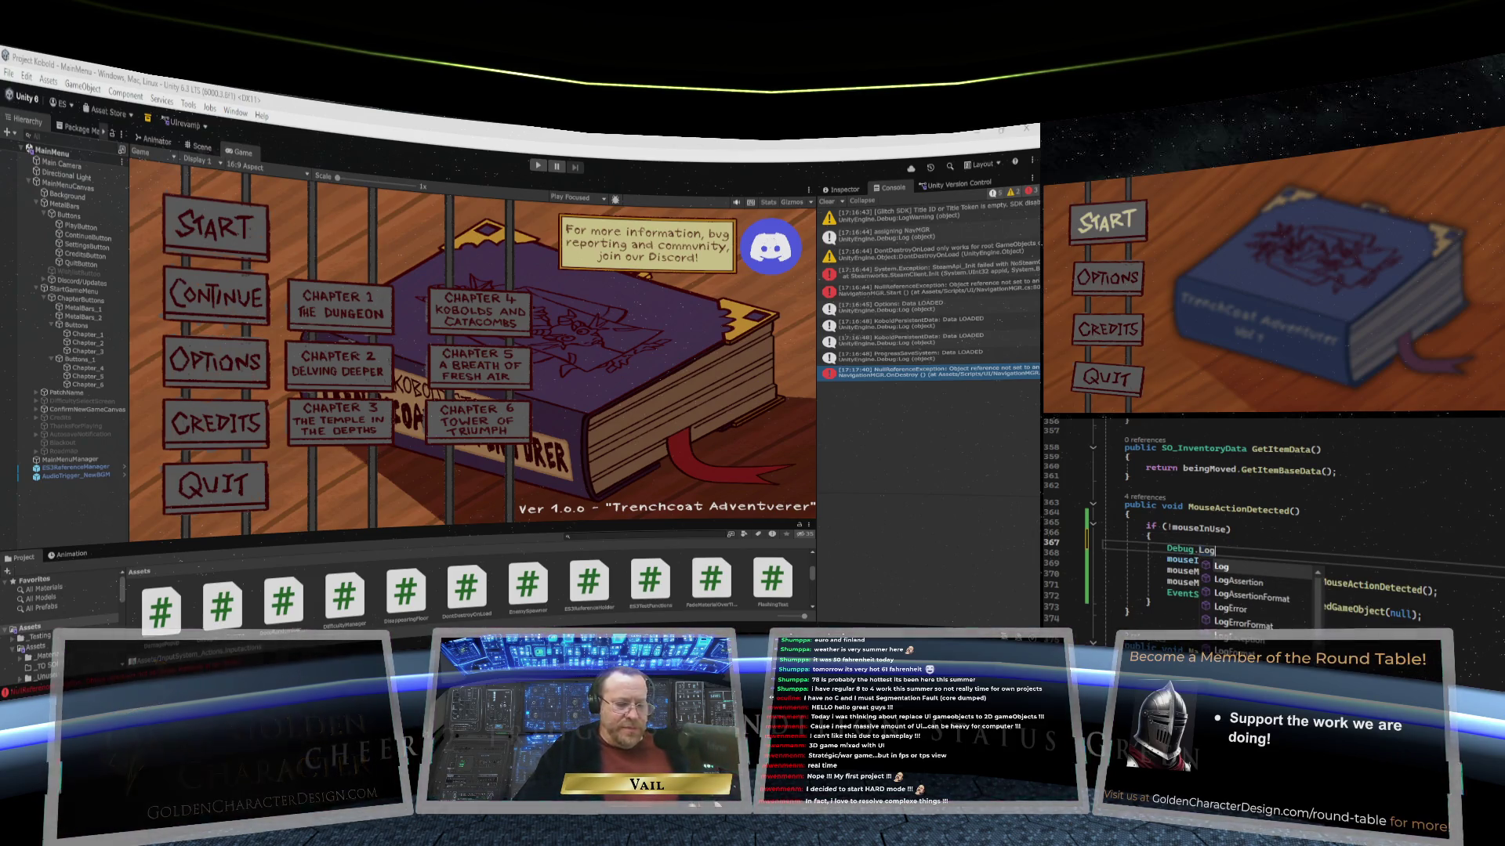
text((")
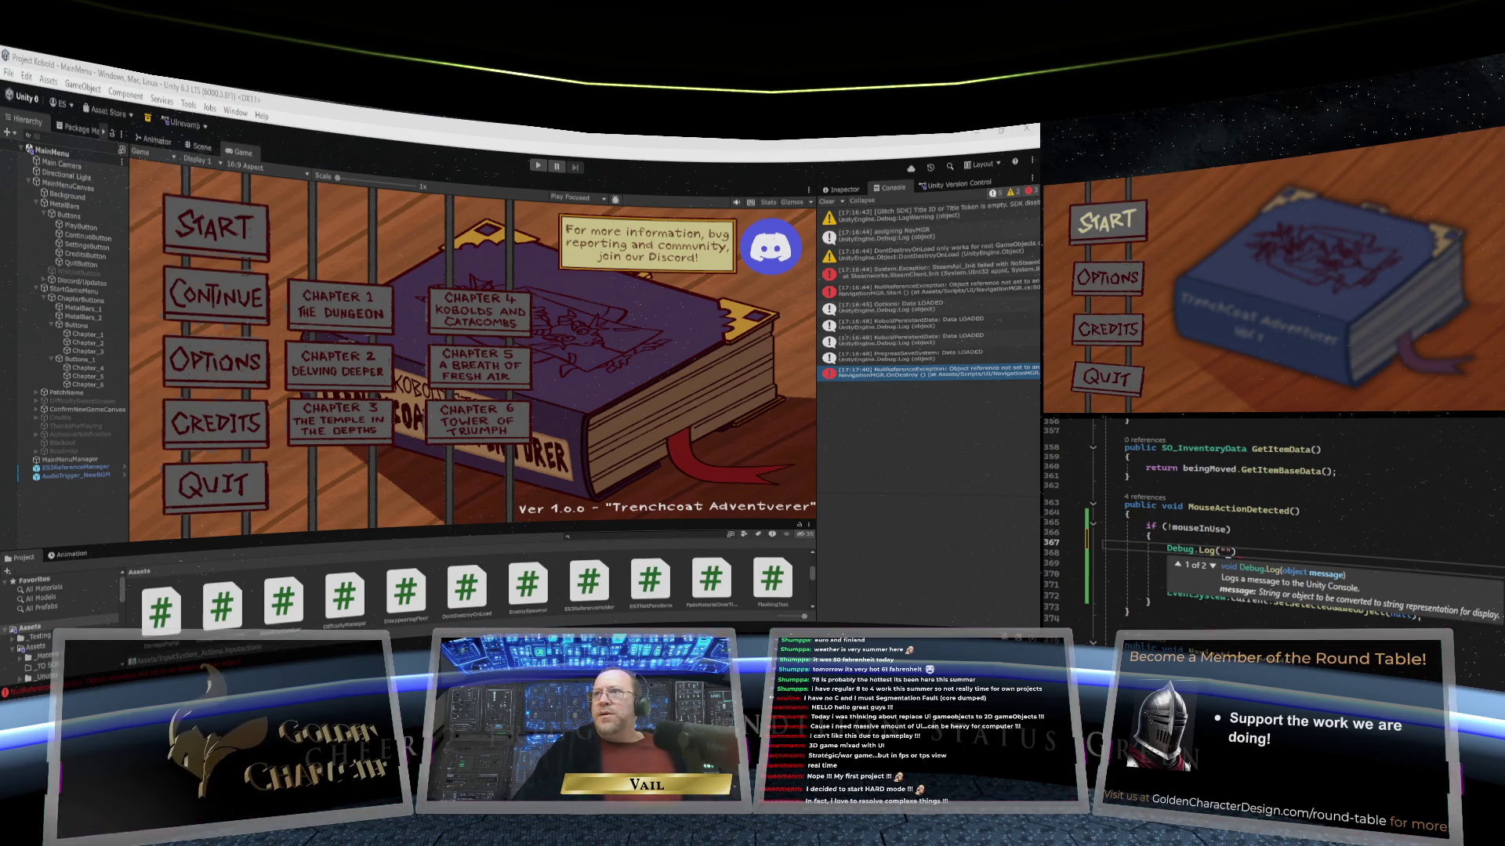
text(mouseA)
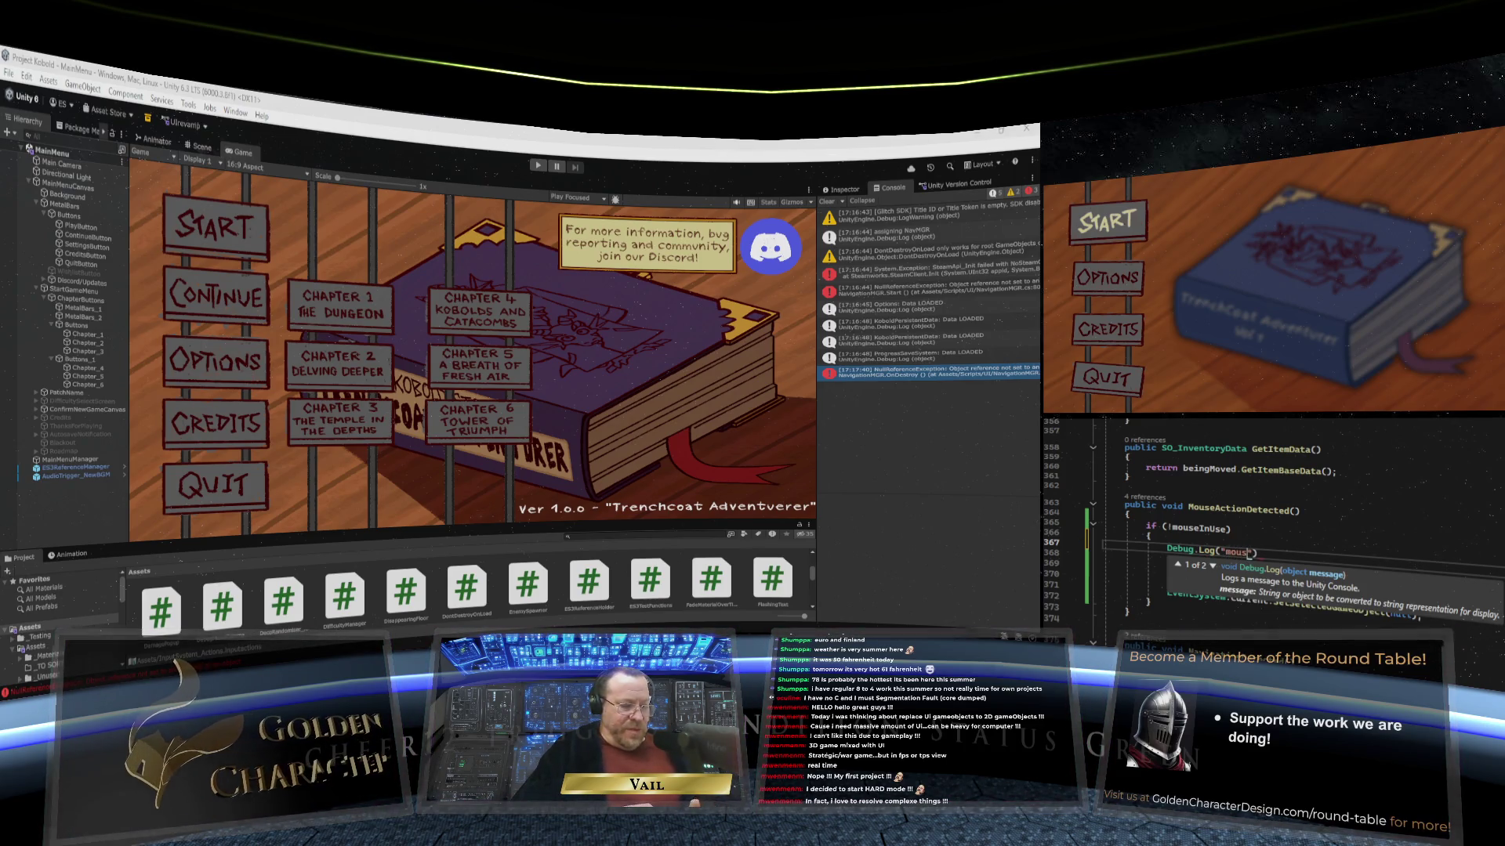
text(ction)
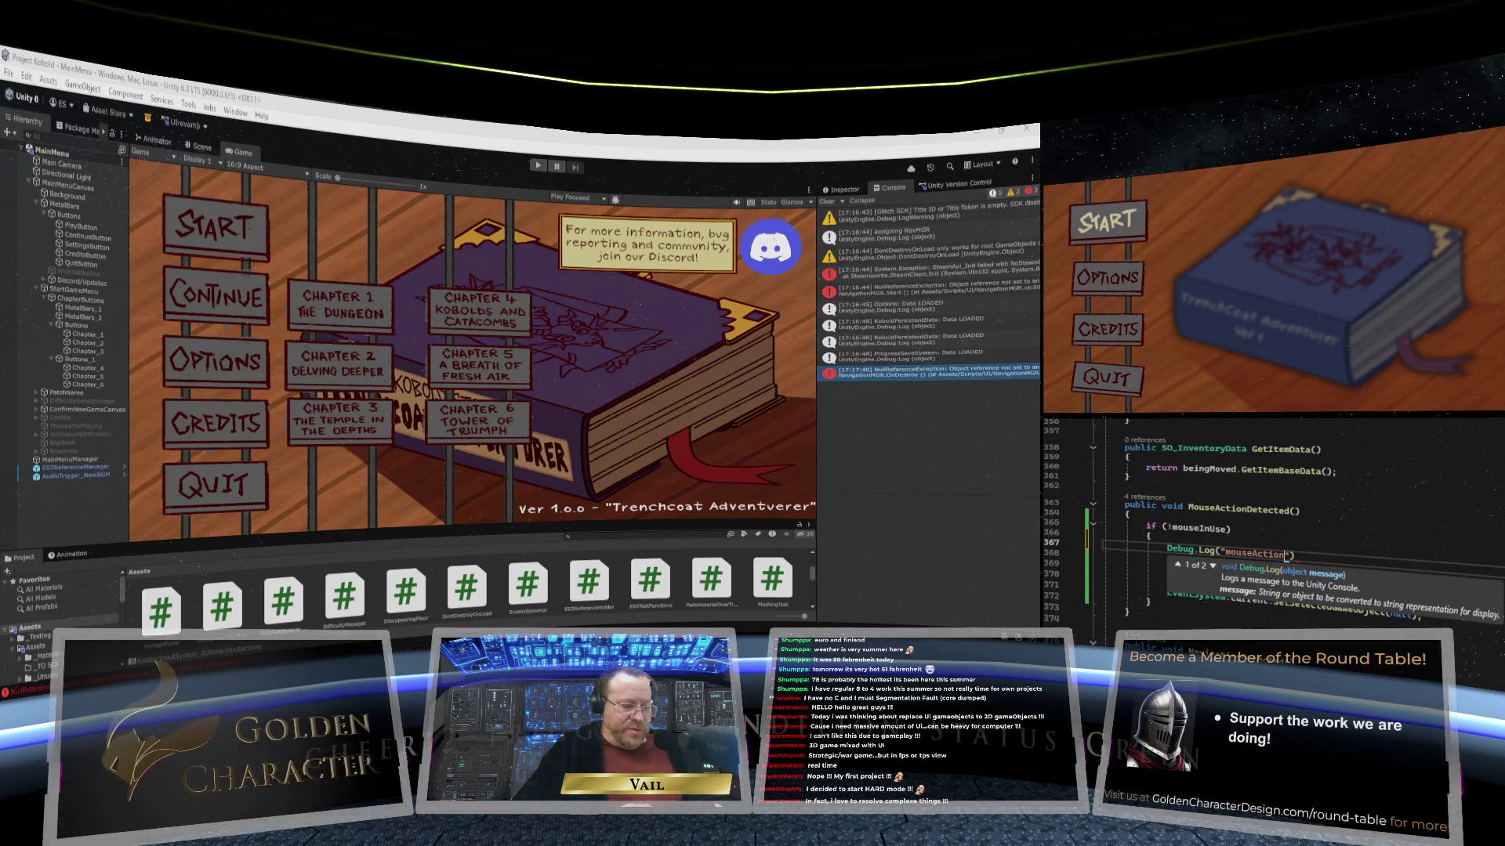
key(BackSpace)
key(BackSpace)
key(BackSpace)
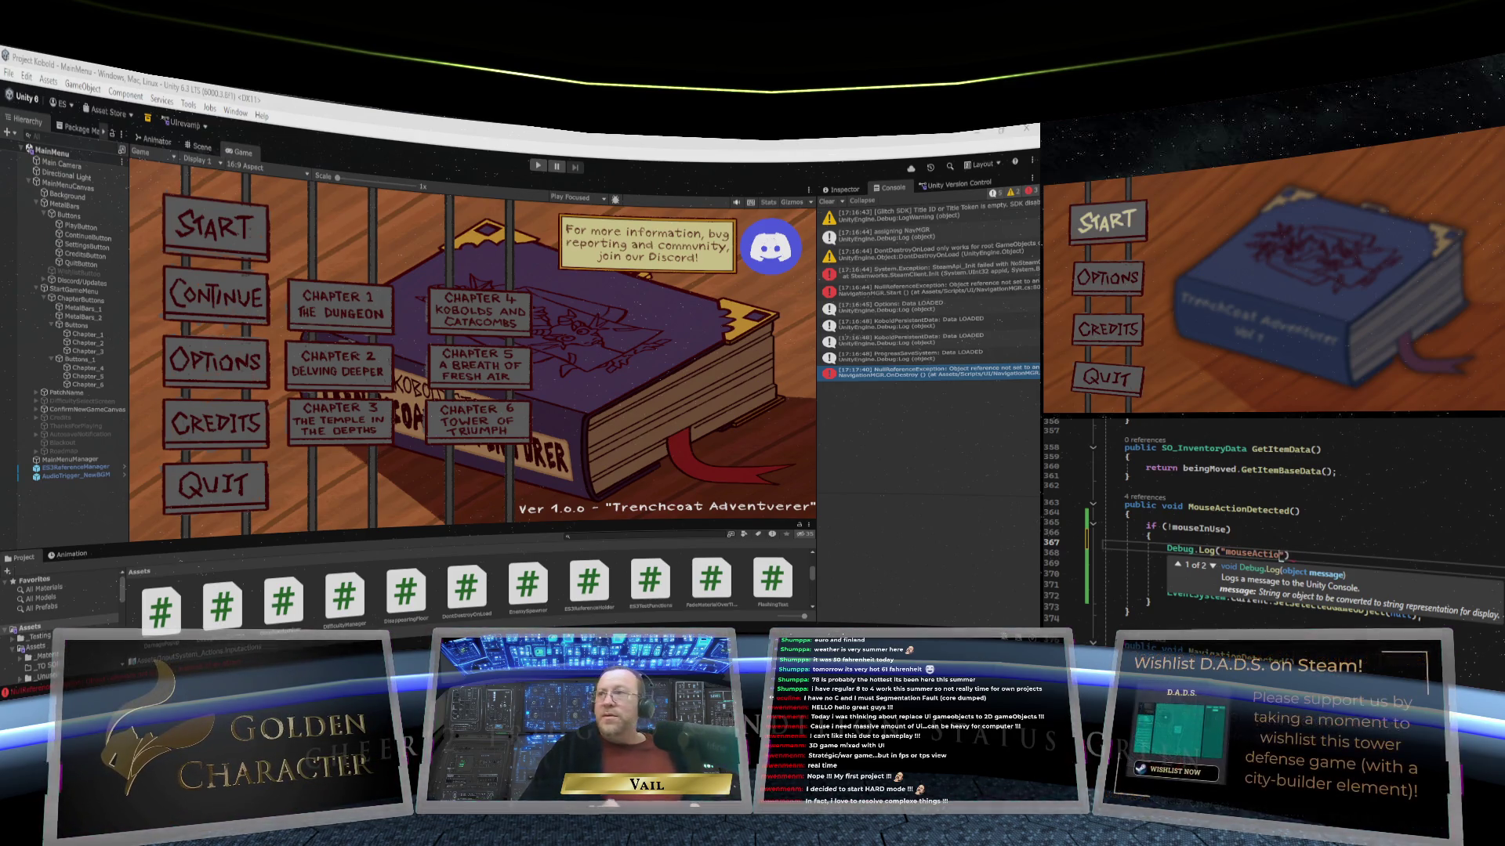
text(action det)
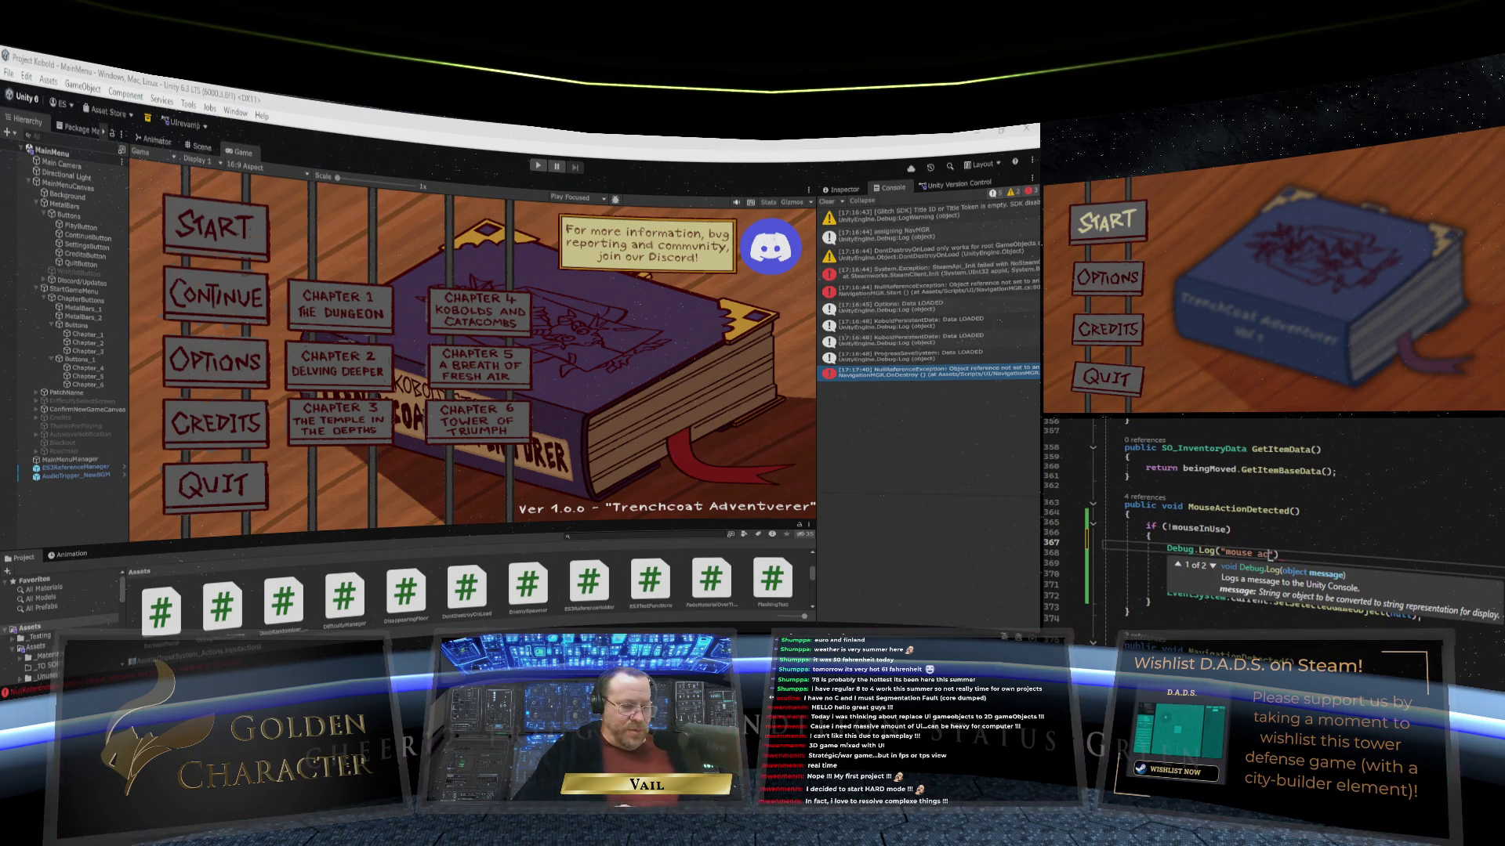
text(ected...)
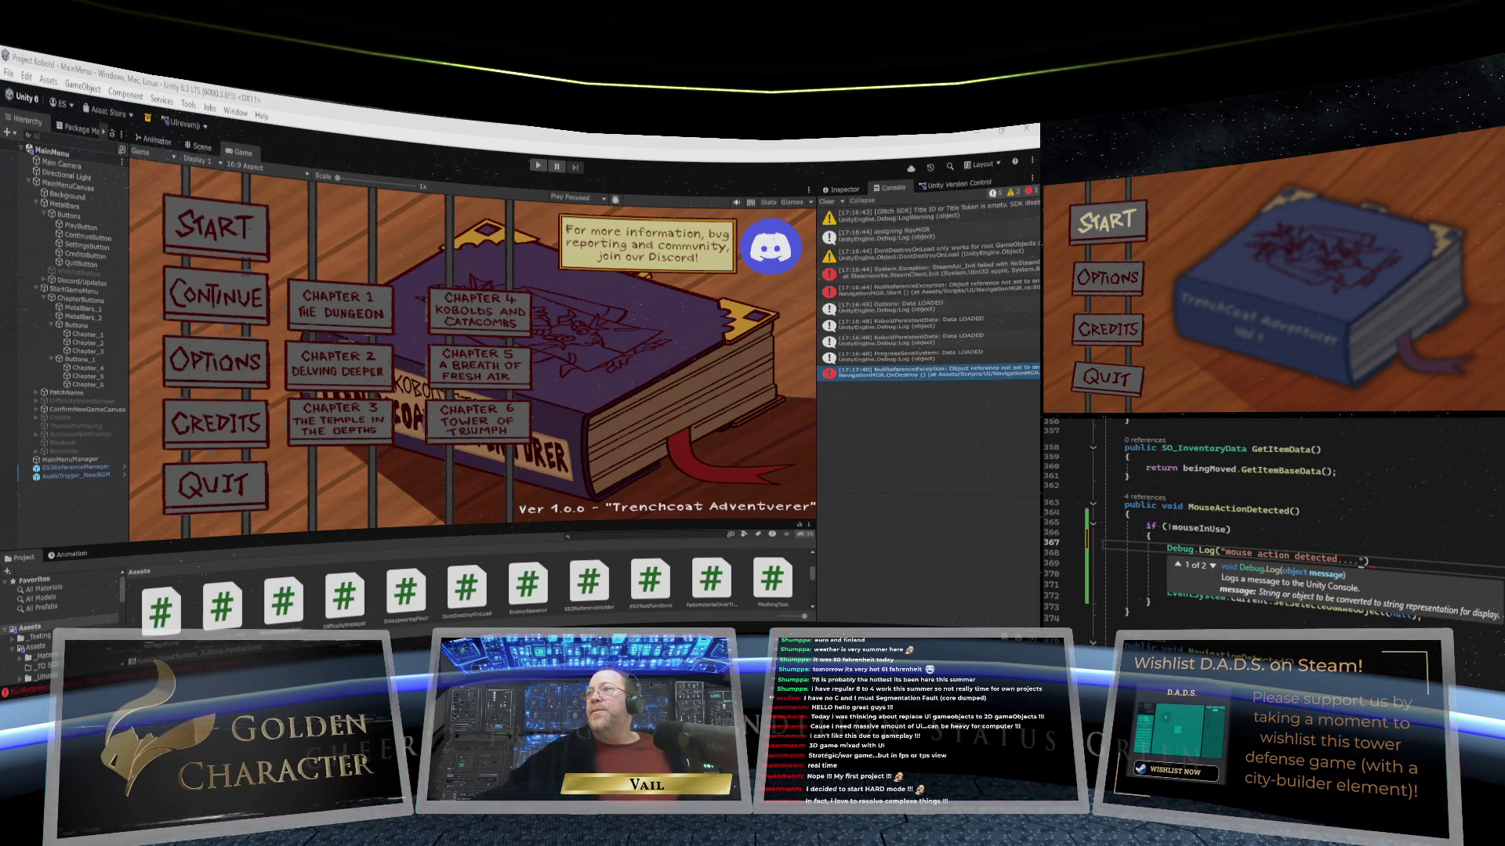
click(1227, 549)
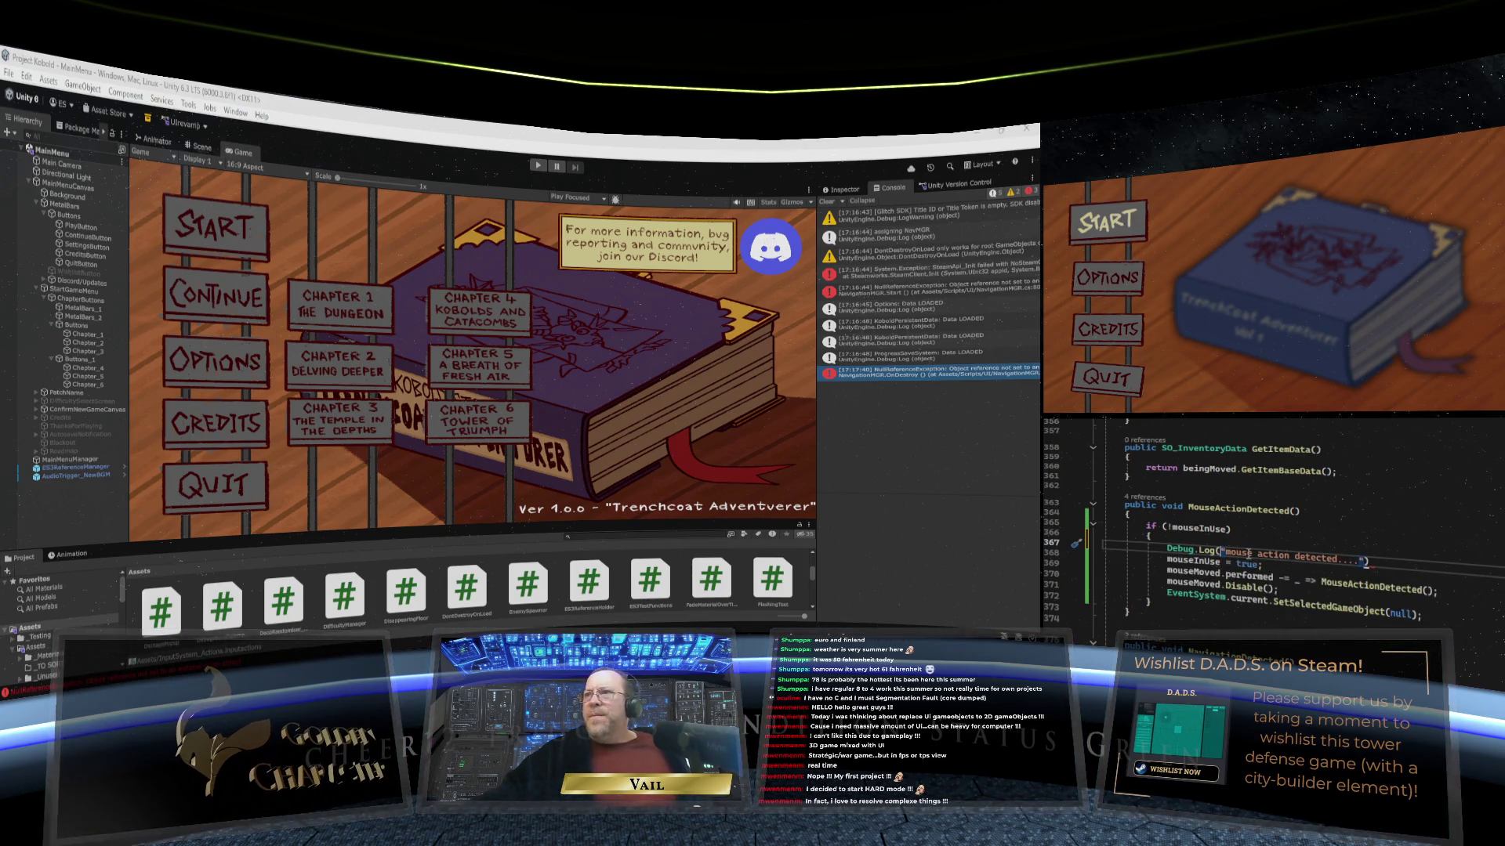
text(...)
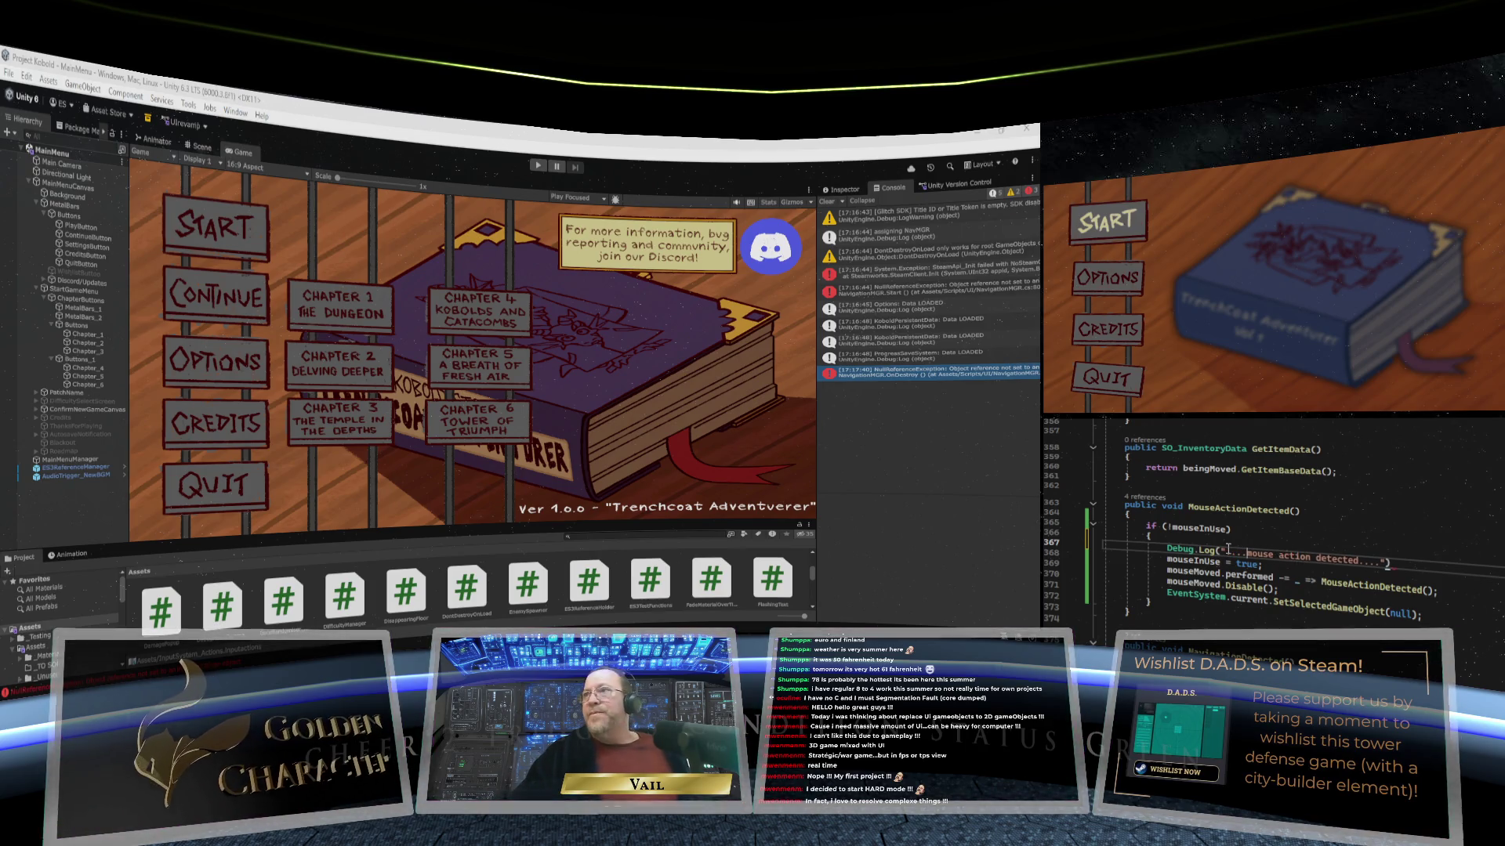
click(1388, 566)
key(Up)
text(;)
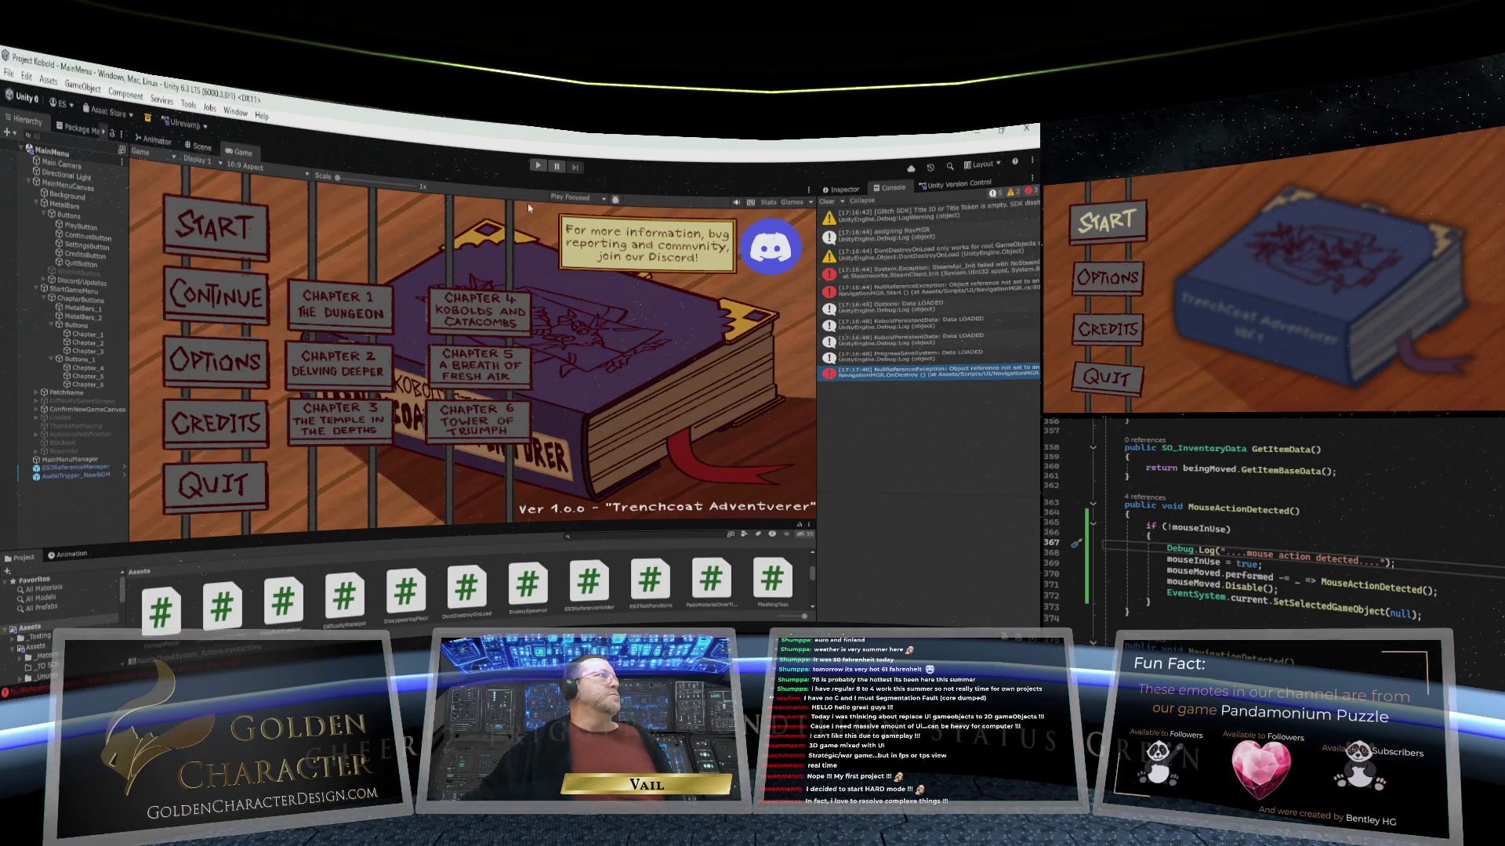
Step: Enter Play mode to test mouse input on the title menu
click(536, 167)
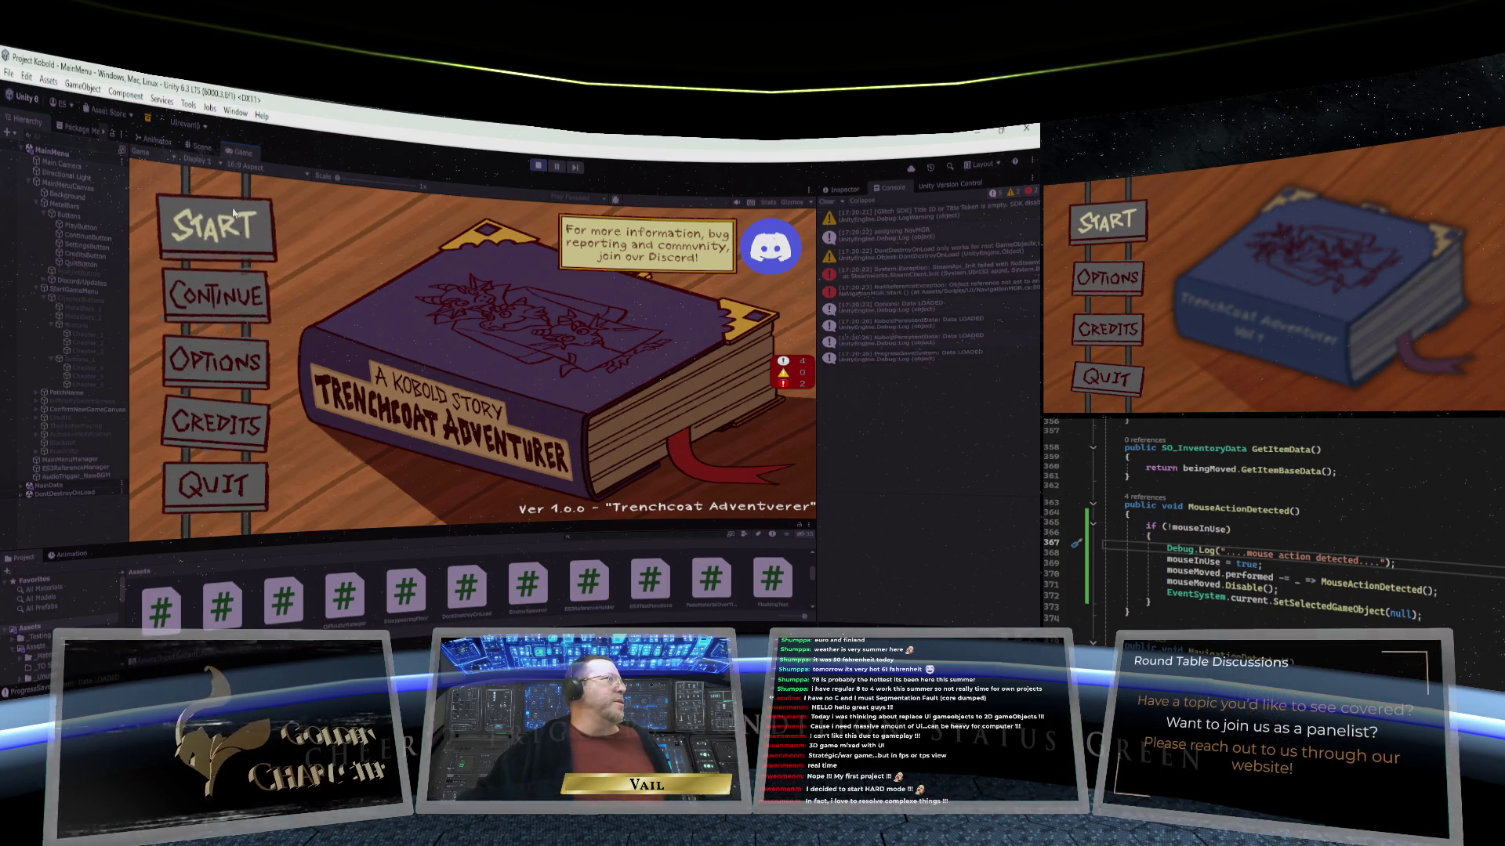
Step: Exit Play mode, enlarge the Project panel and open the InputSystem_Actions asset
click(539, 166)
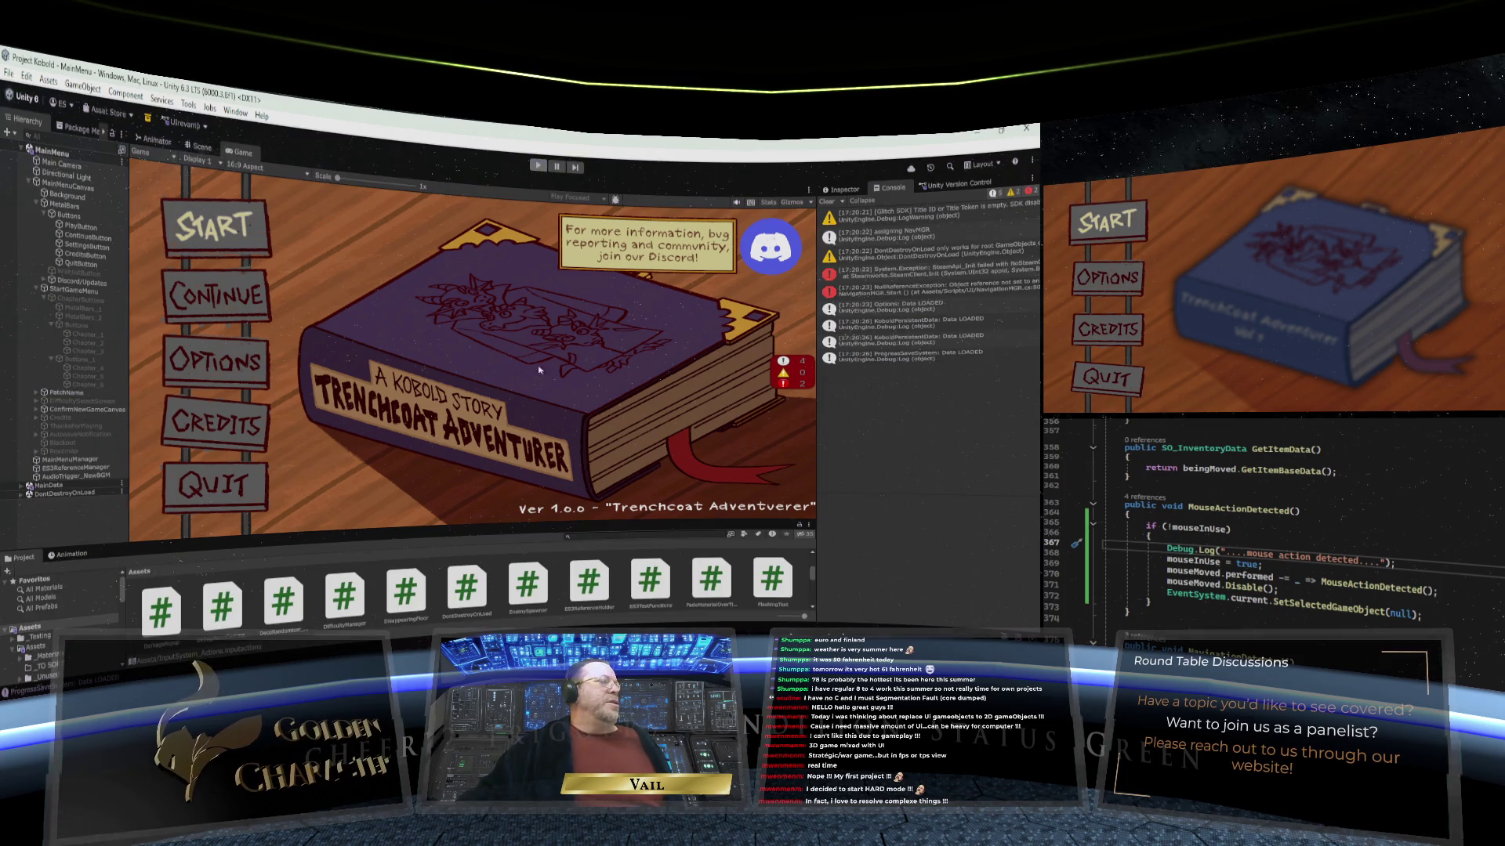
drag(538, 524, 541, 455)
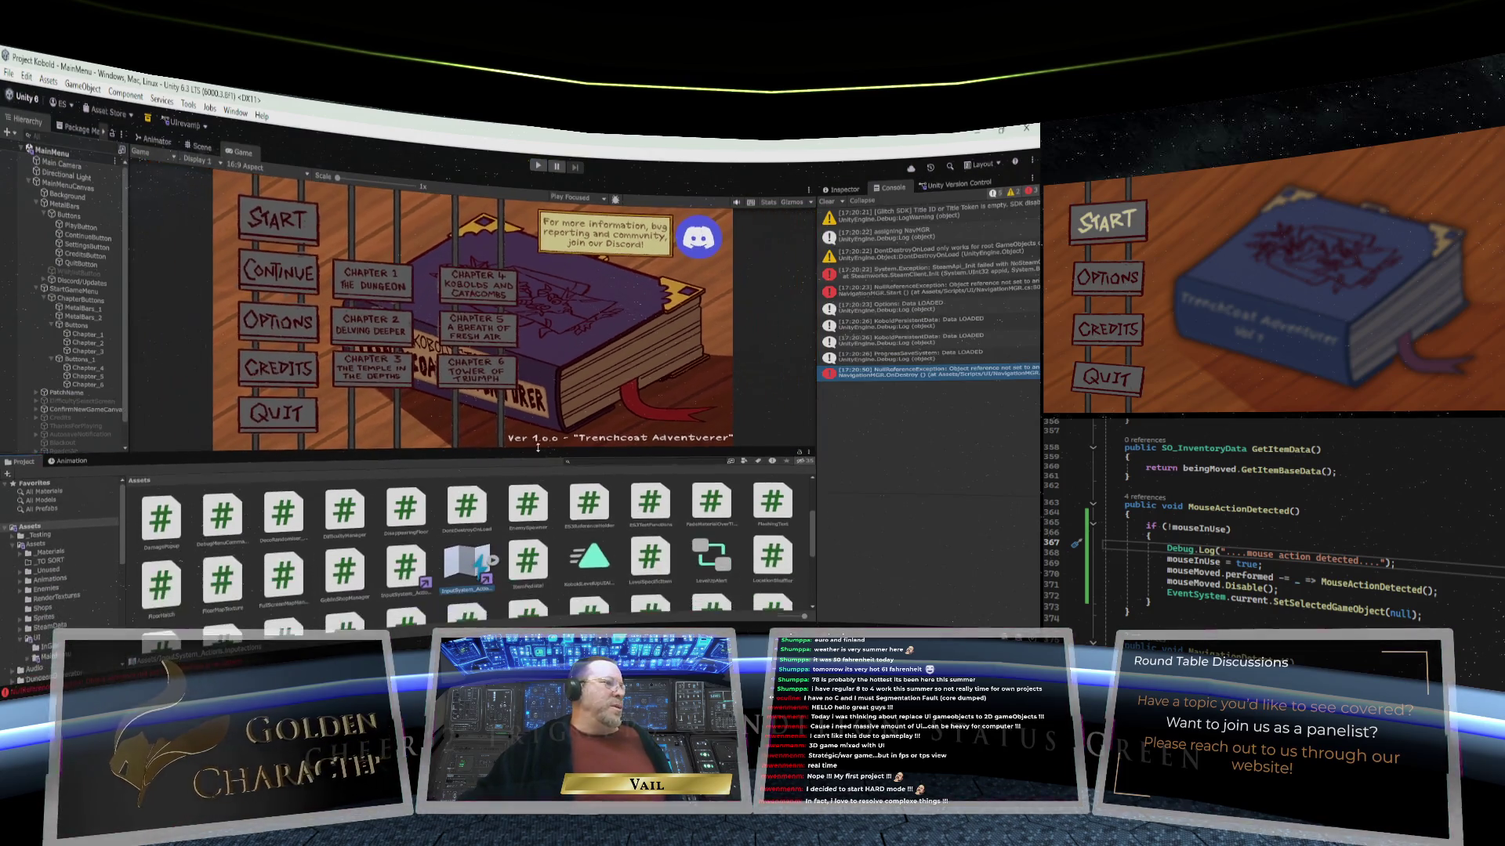
scroll(559, 528, up, 3)
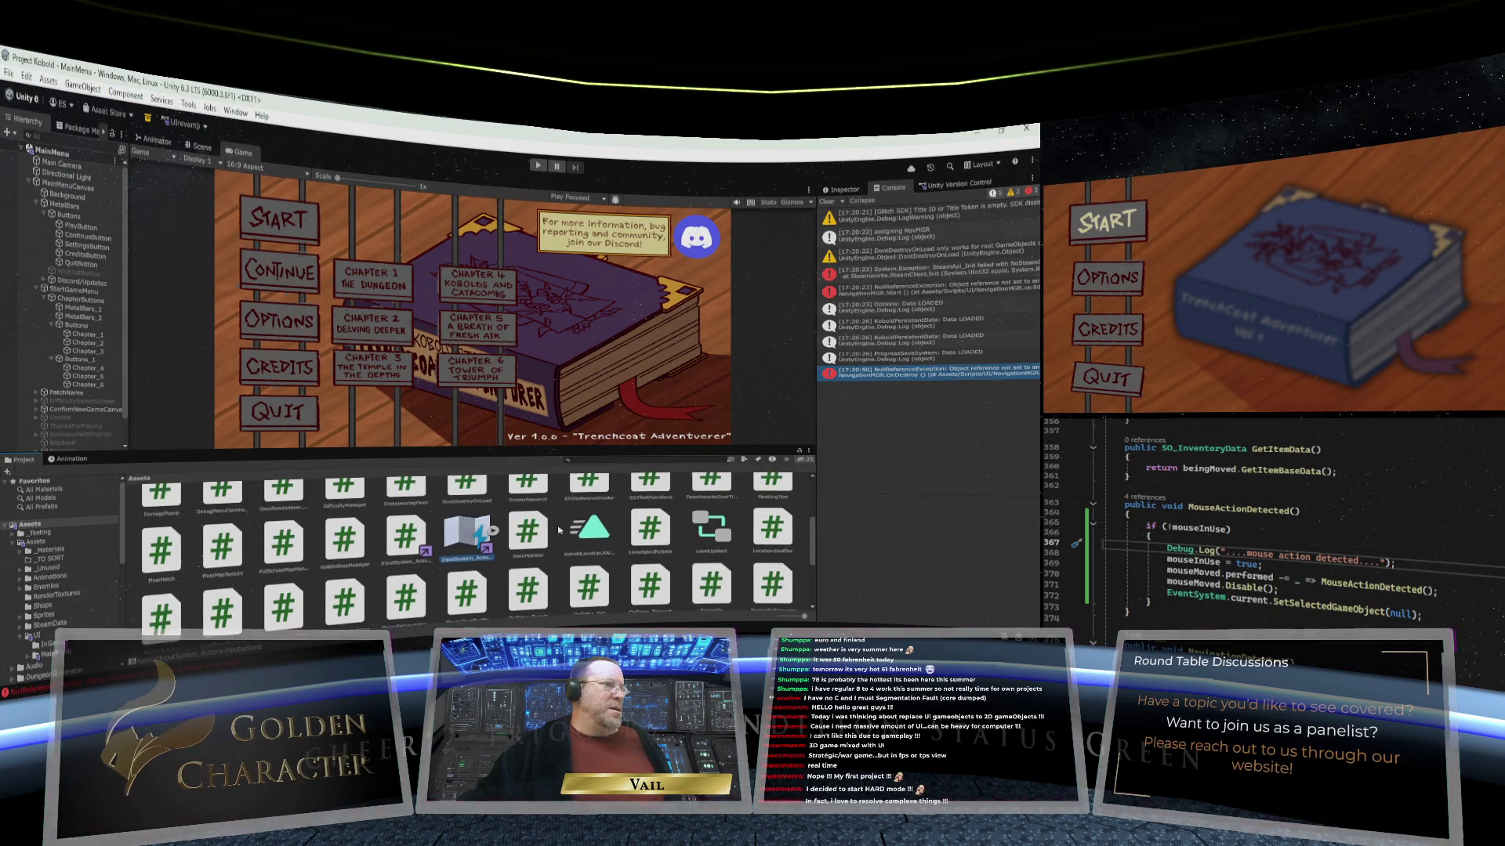
scroll(559, 529, up, 1)
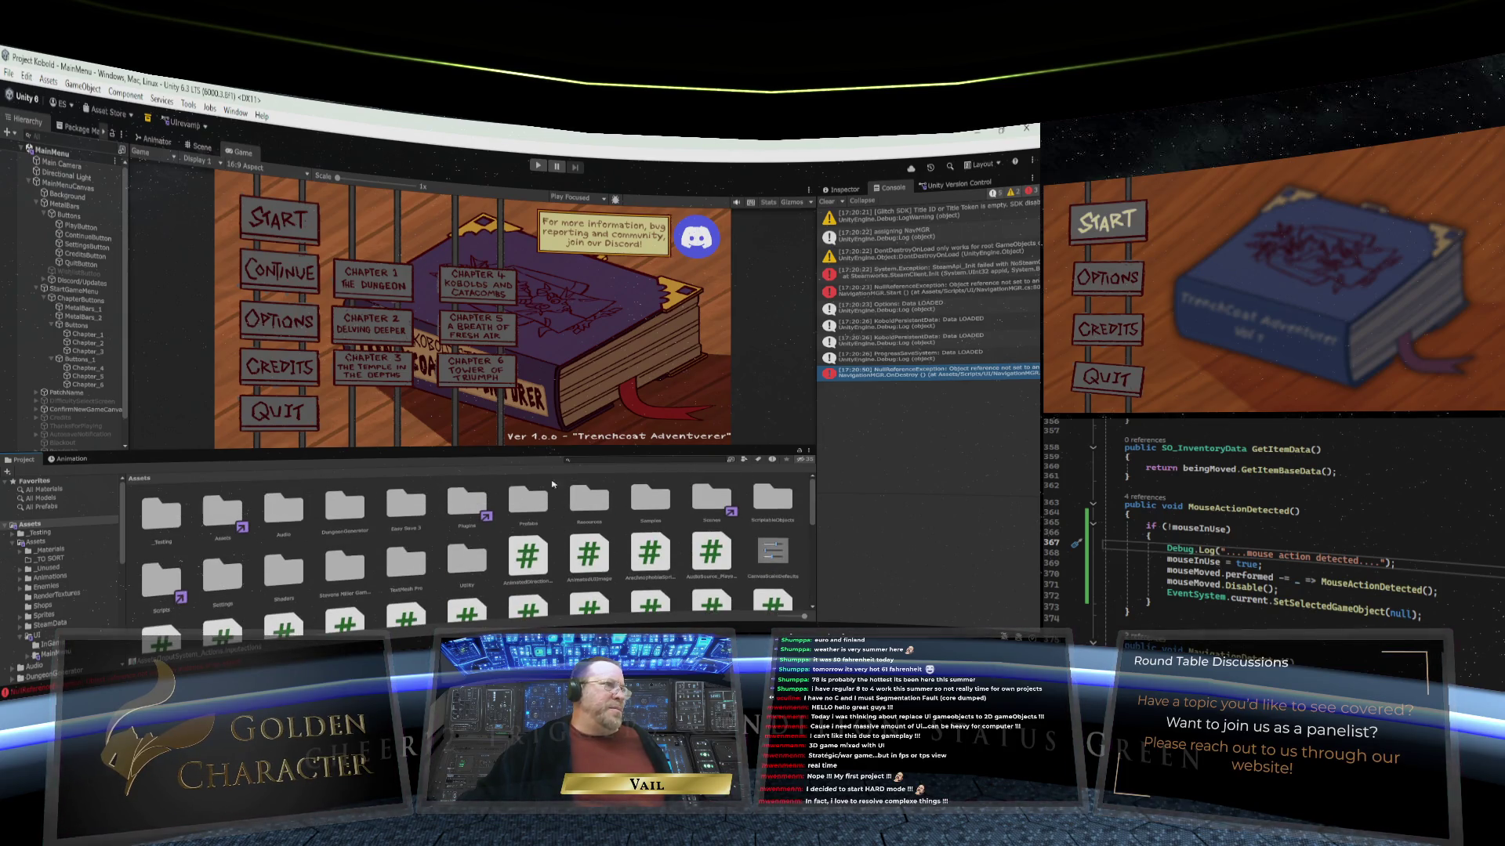
drag(499, 450, 497, 439)
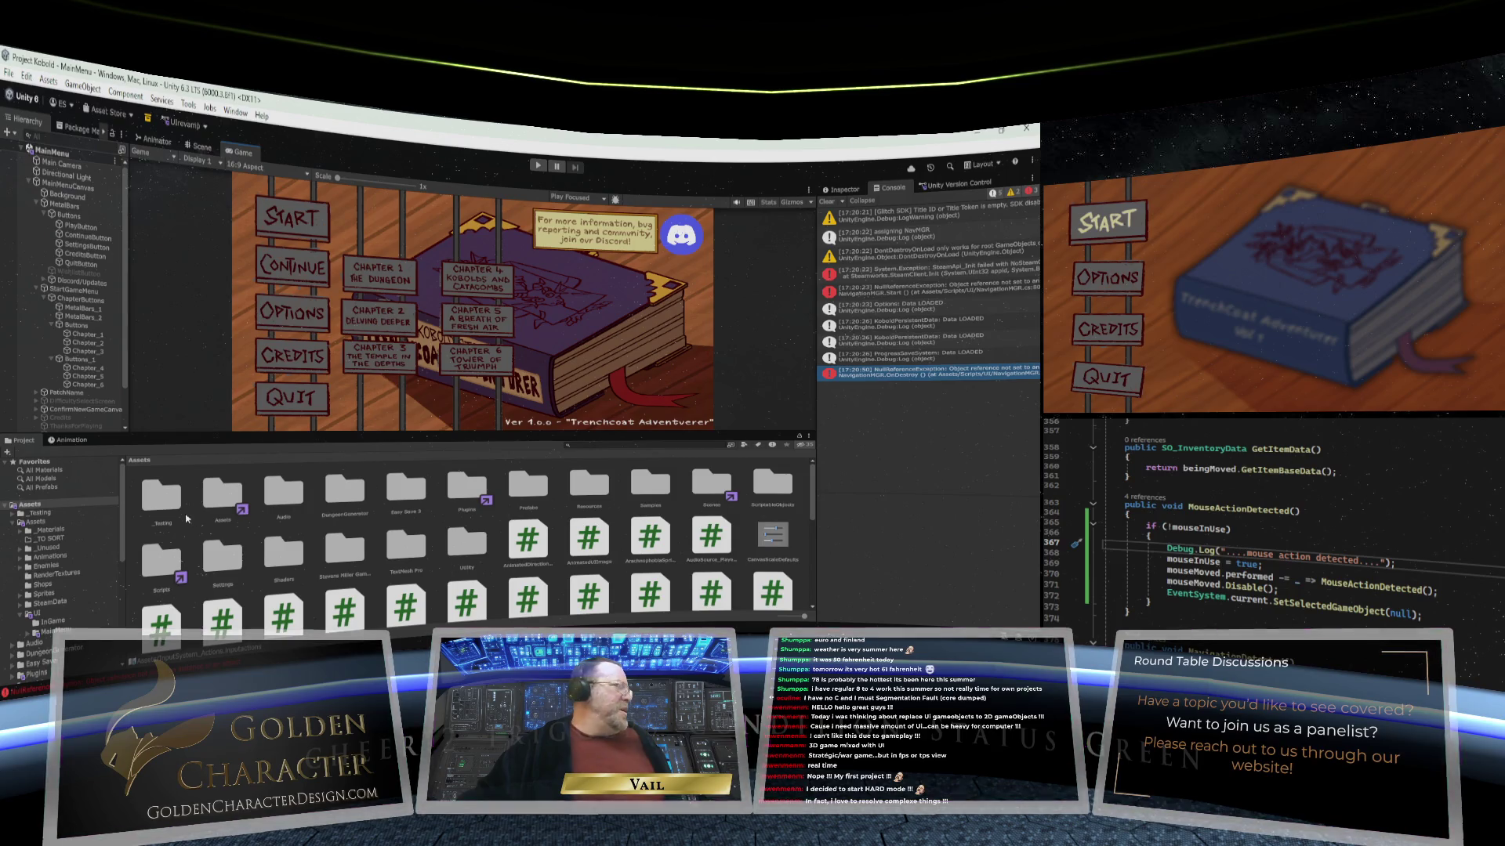
scroll(481, 514, down, 3)
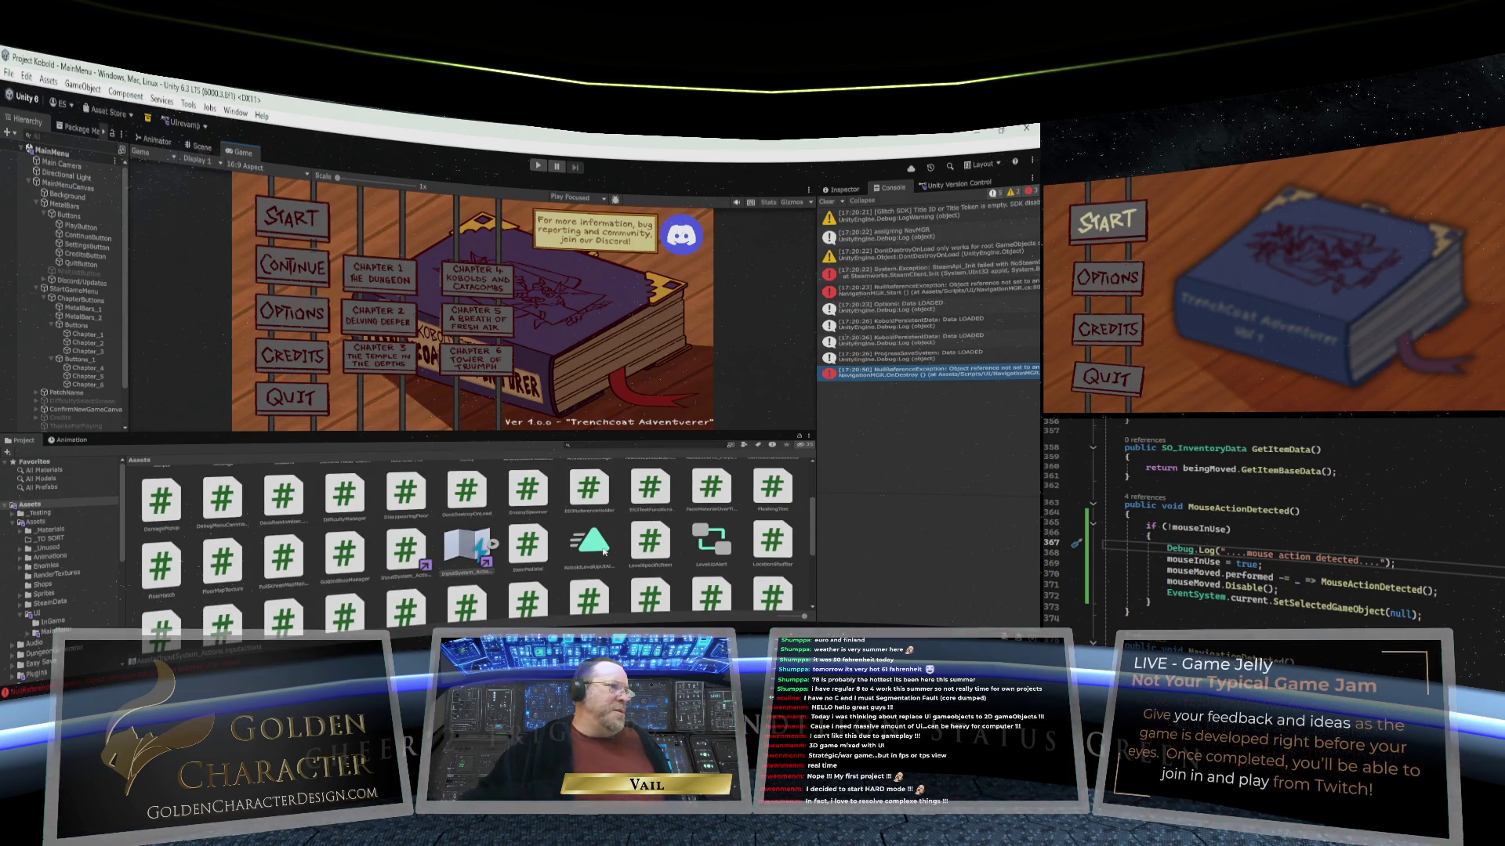
double_click(471, 554)
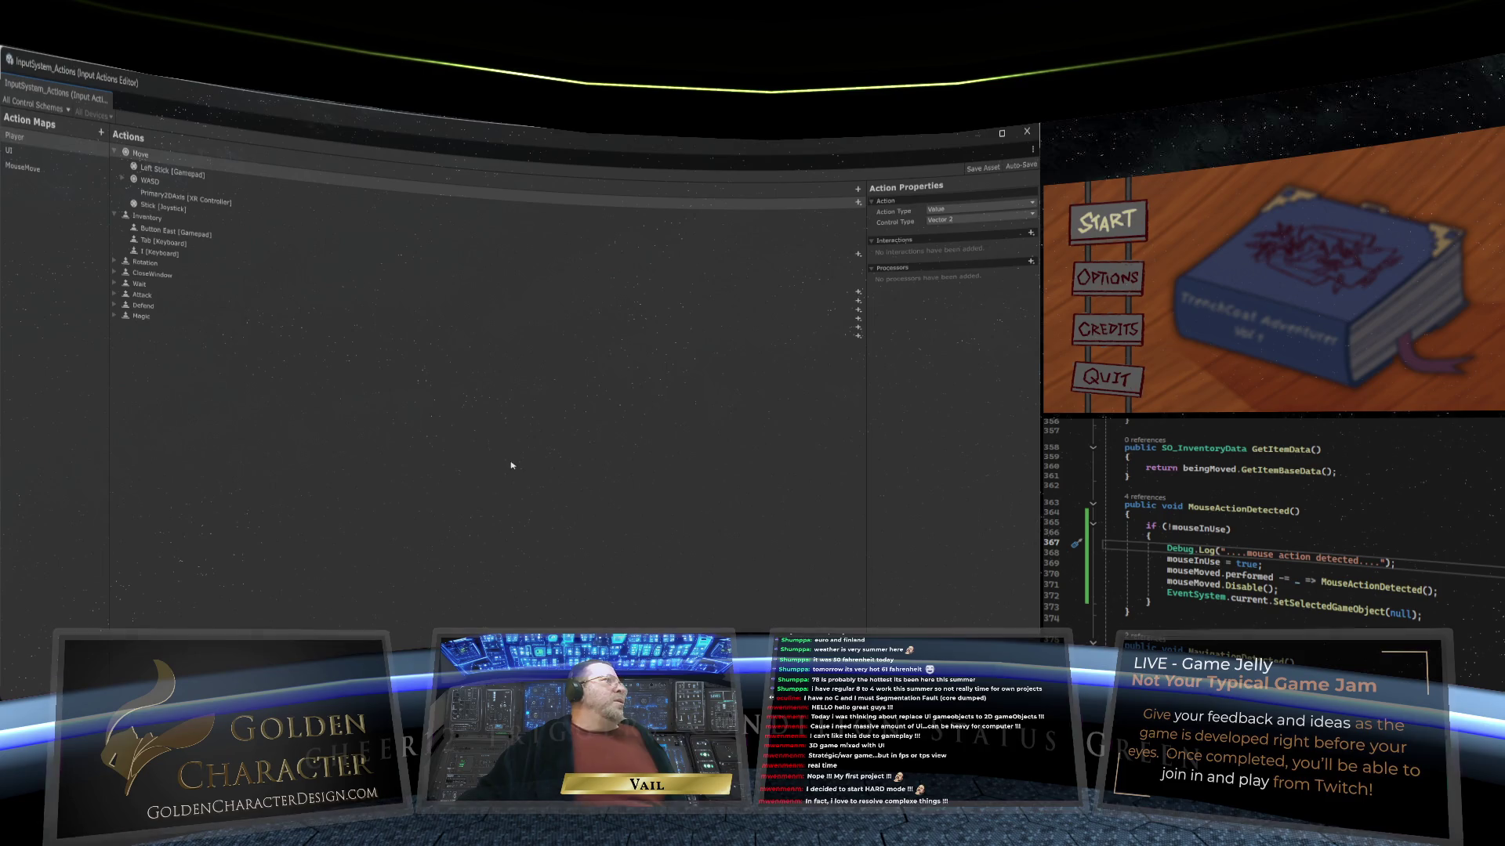
Step: In the MouseMove map, change the Mouse Movement action type from Pass Through to Button
click(78, 168)
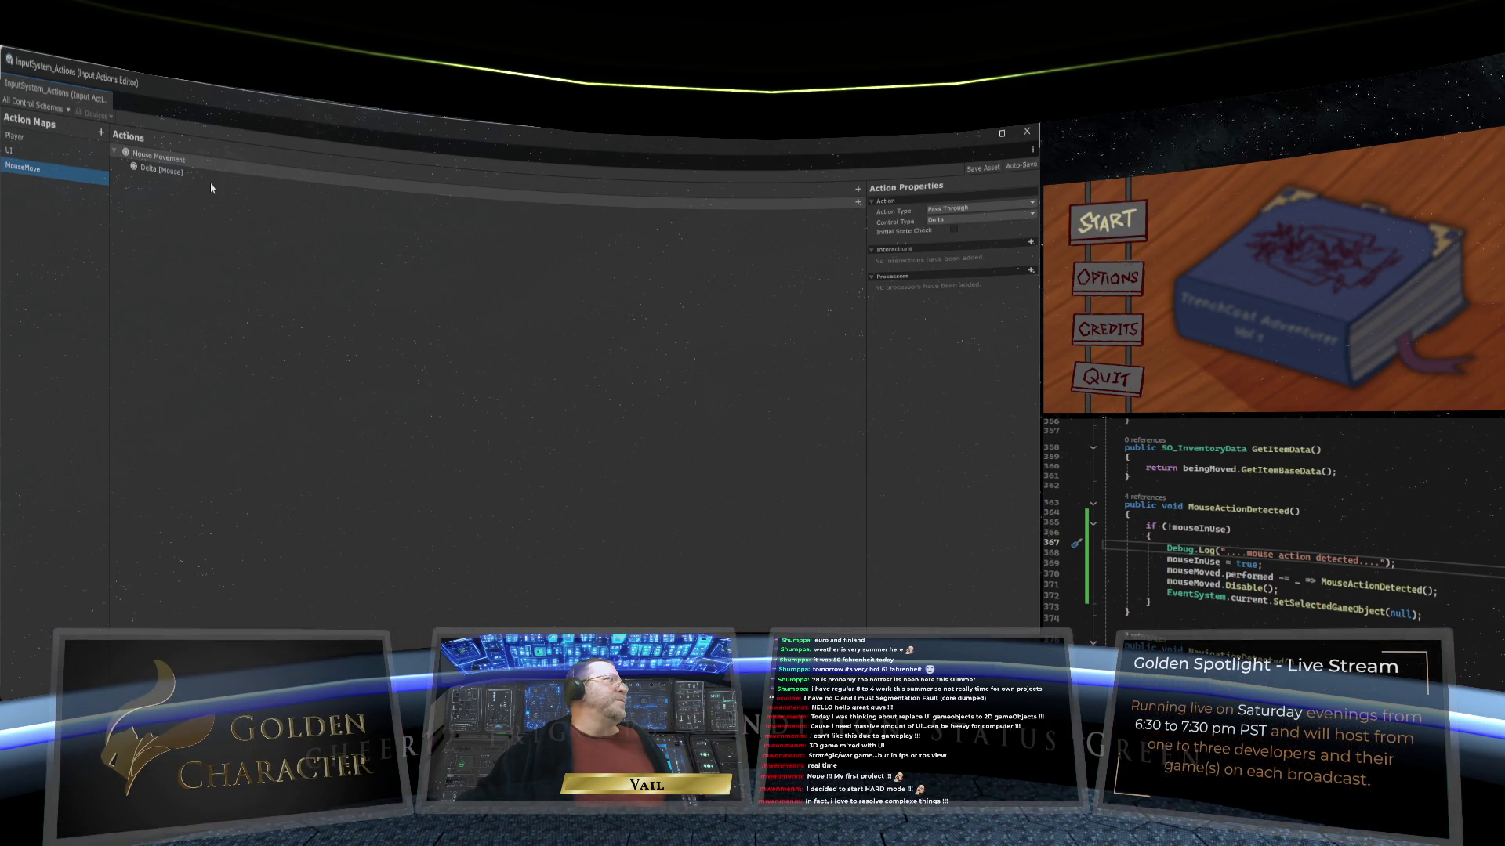
click(980, 211)
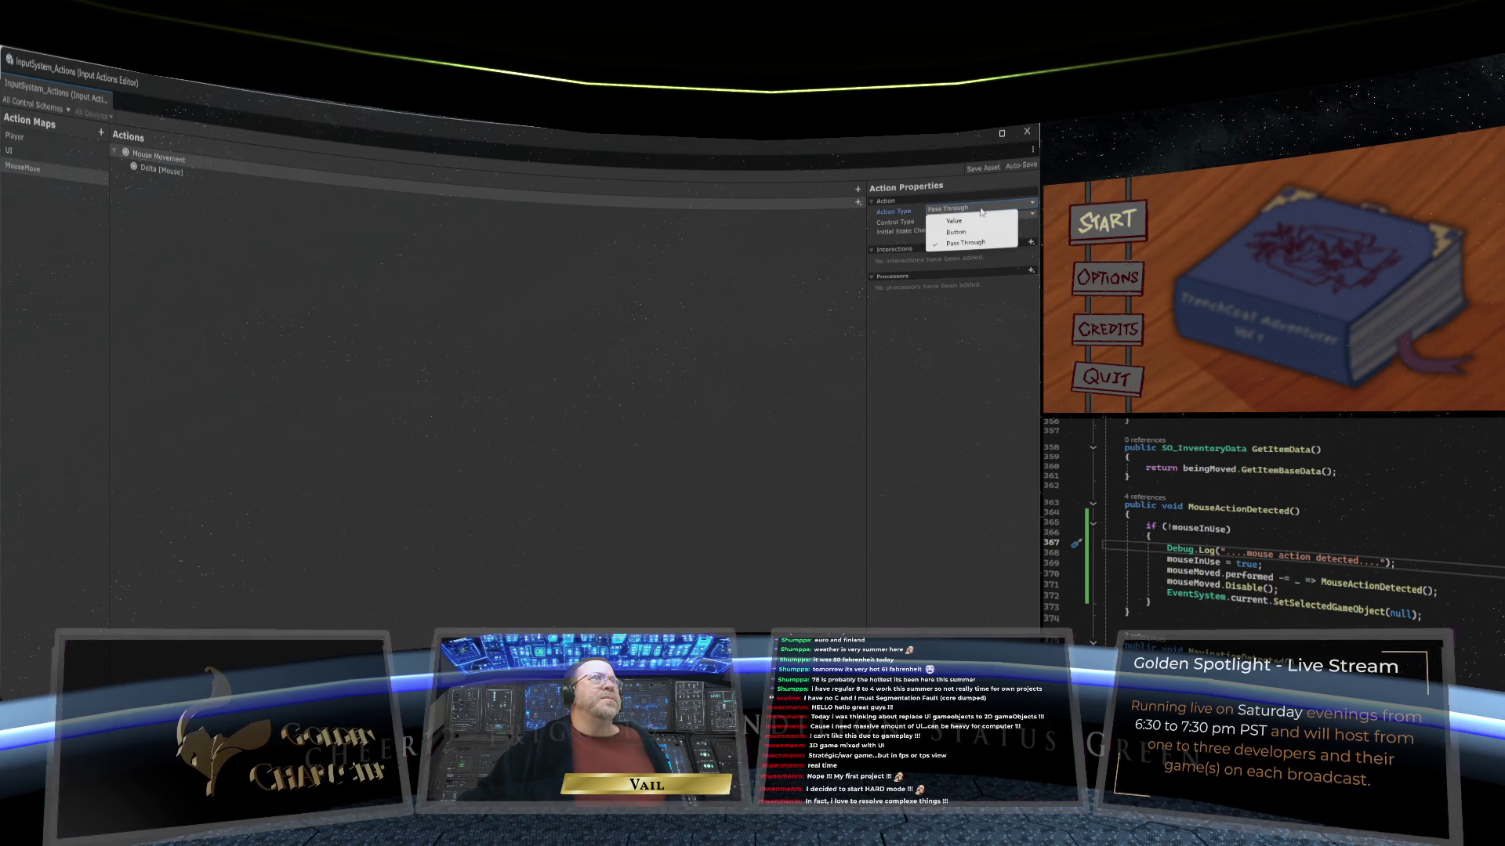
click(924, 216)
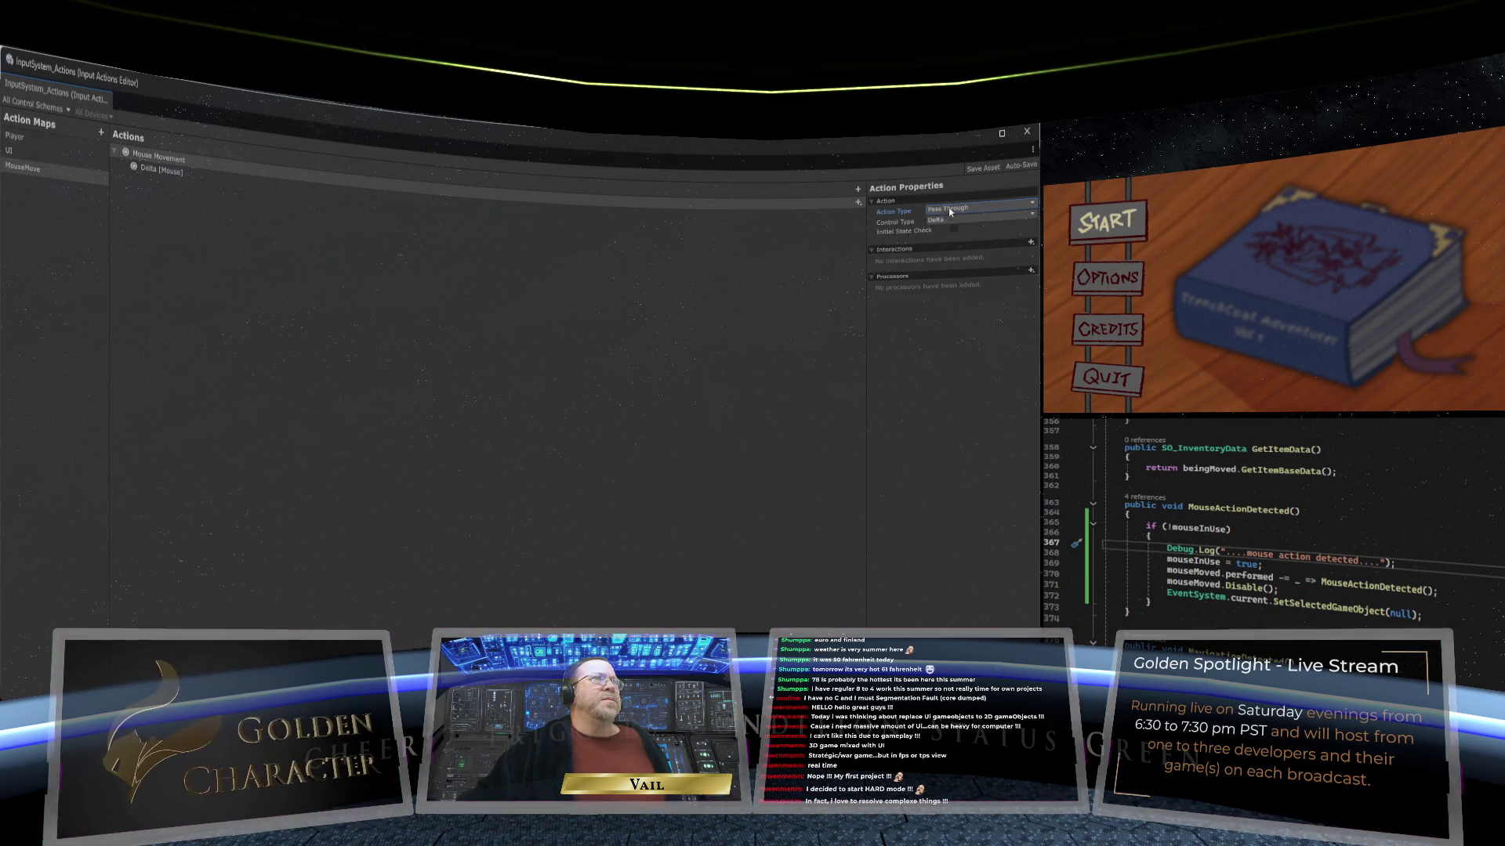
mouse_move(903, 216)
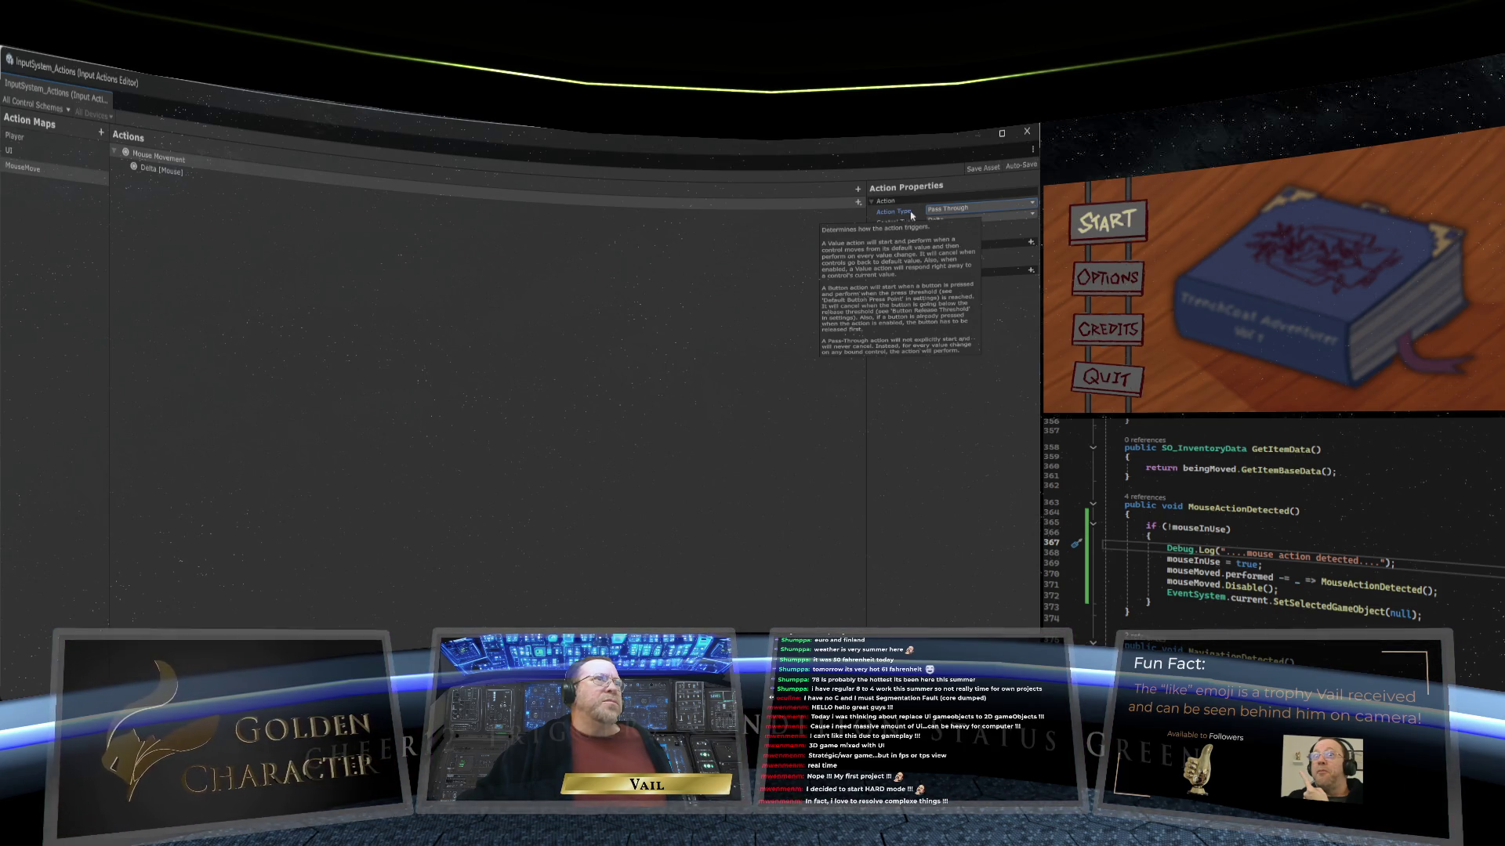
click(952, 209)
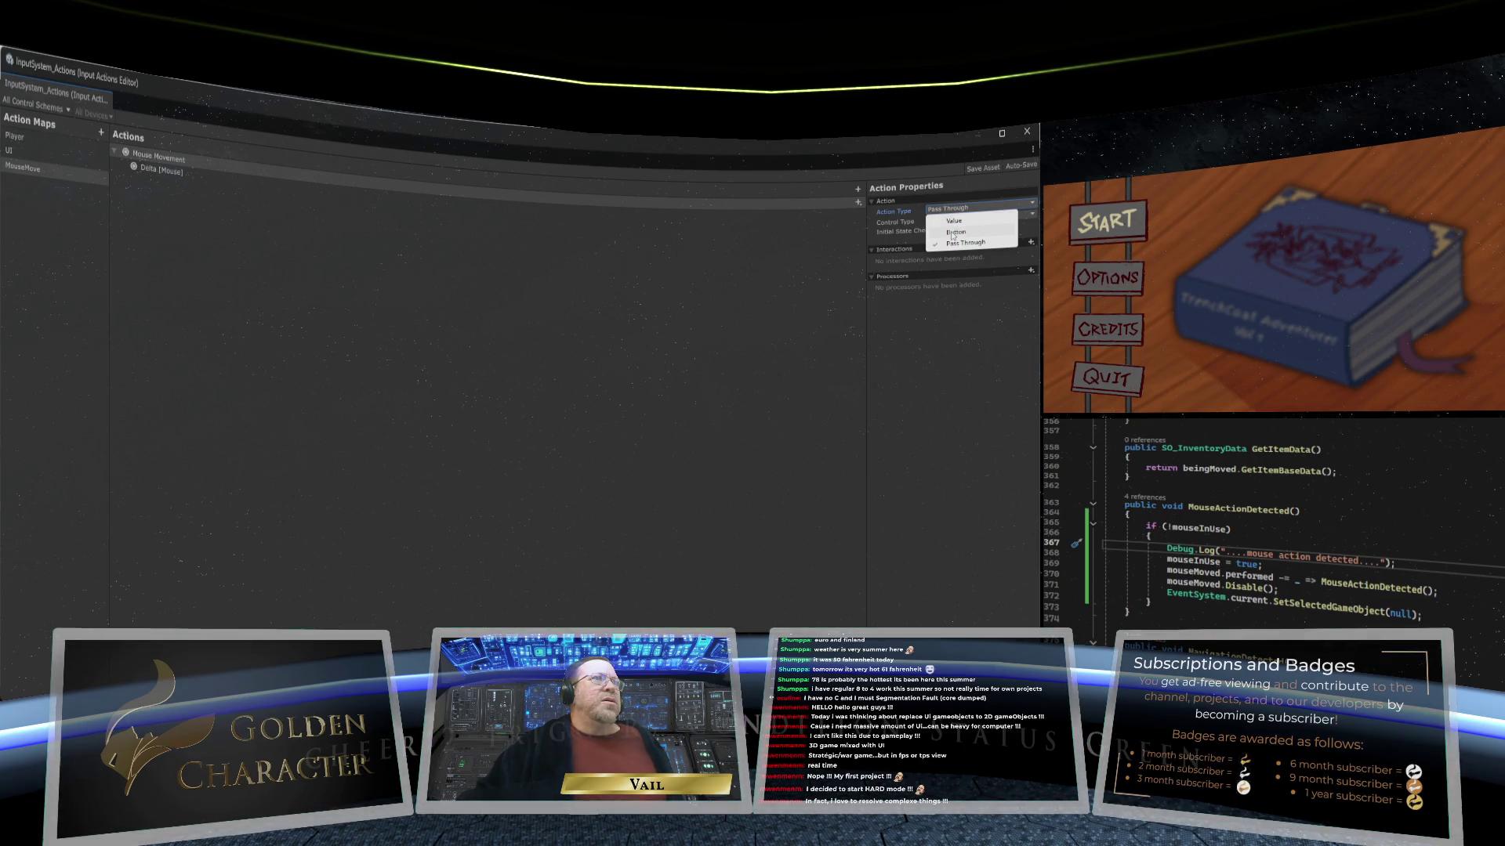
click(955, 232)
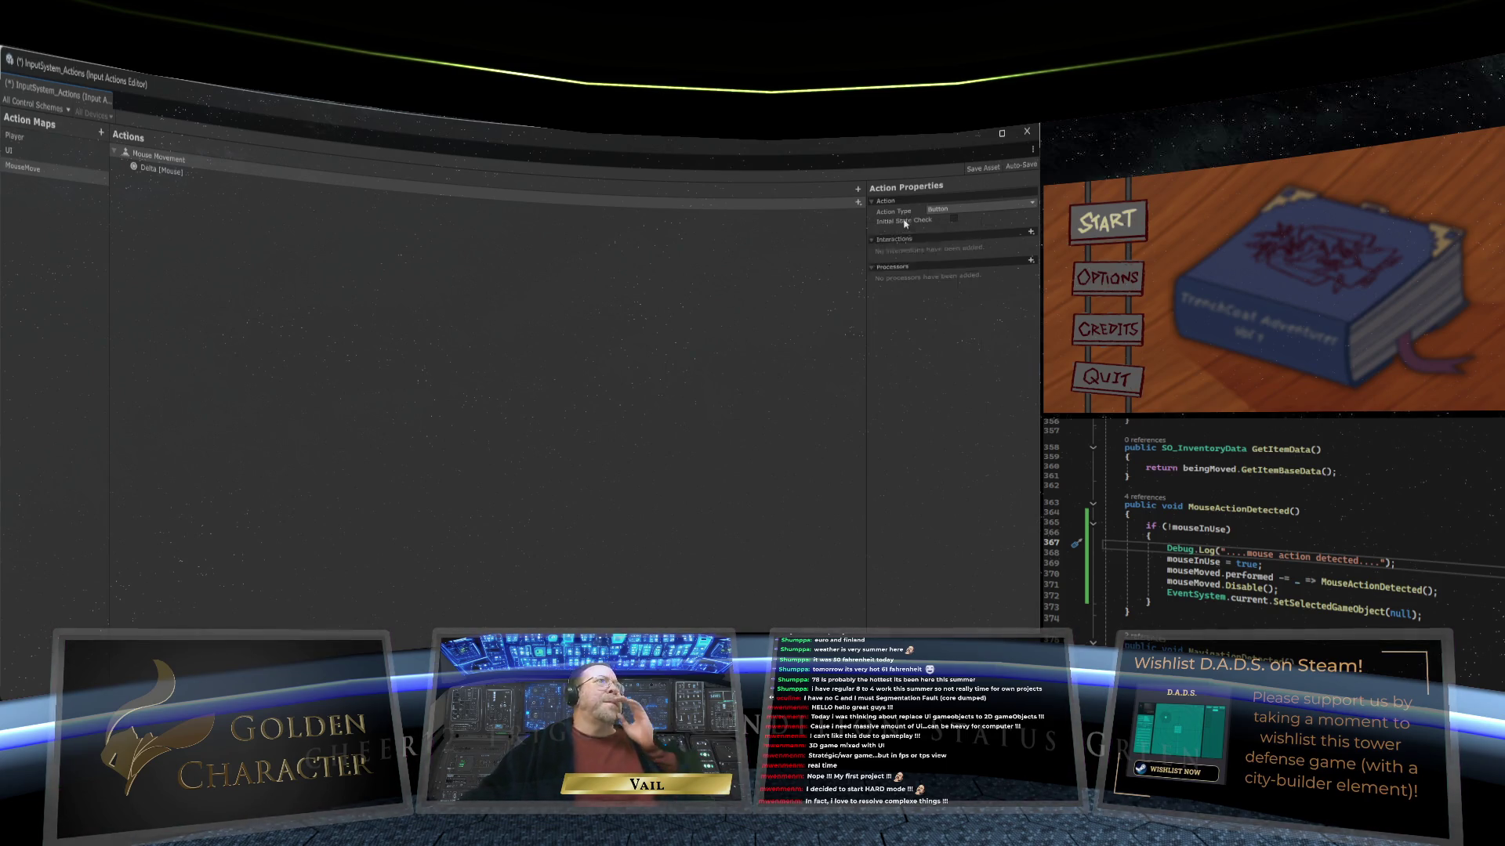
Step: Set the mouse action's Action Type to Value and Control Type to Delta
click(947, 209)
click(948, 222)
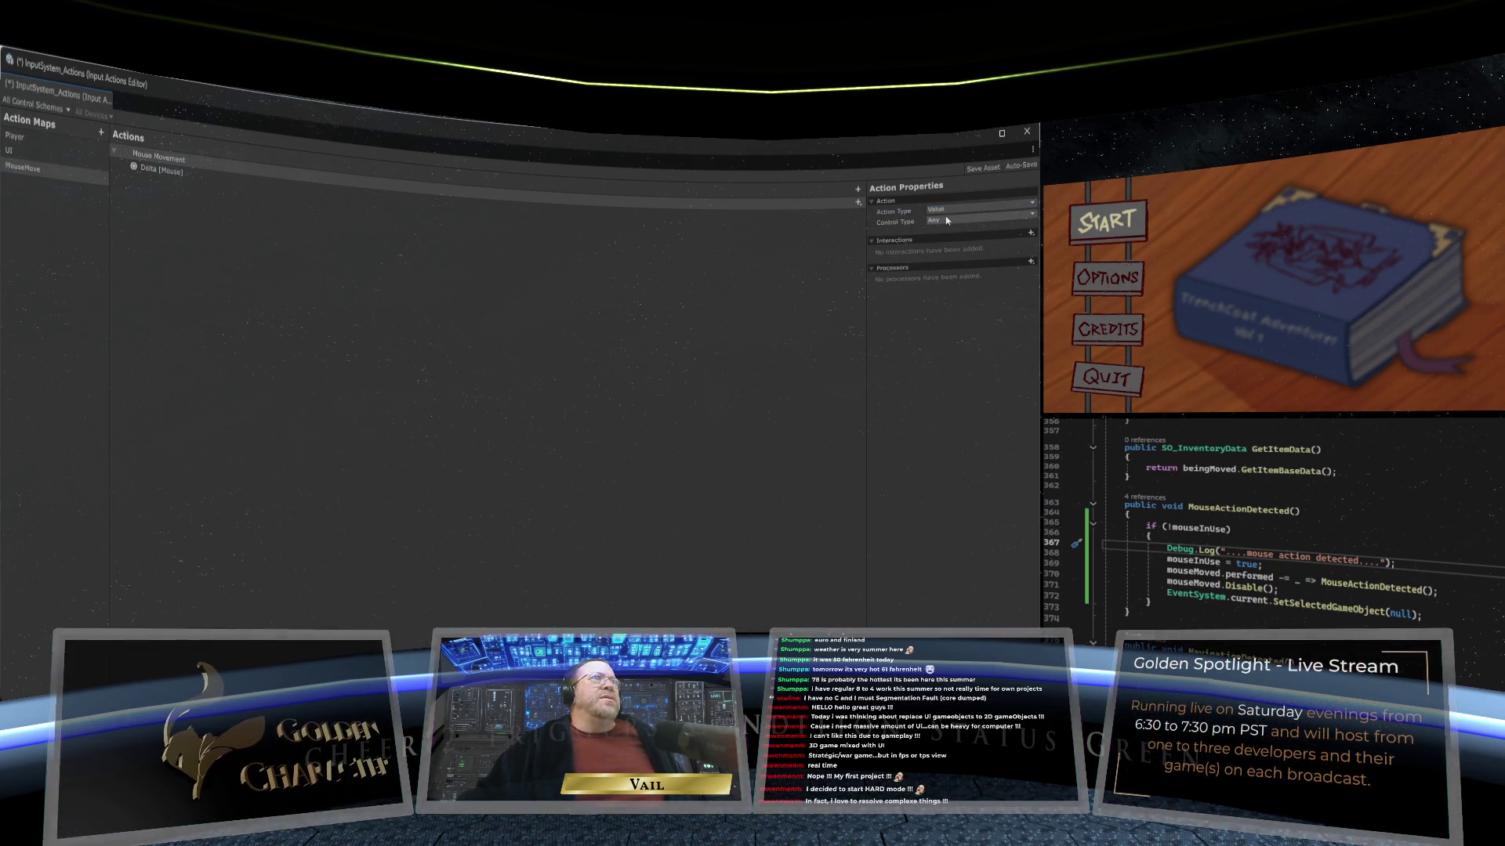
click(947, 222)
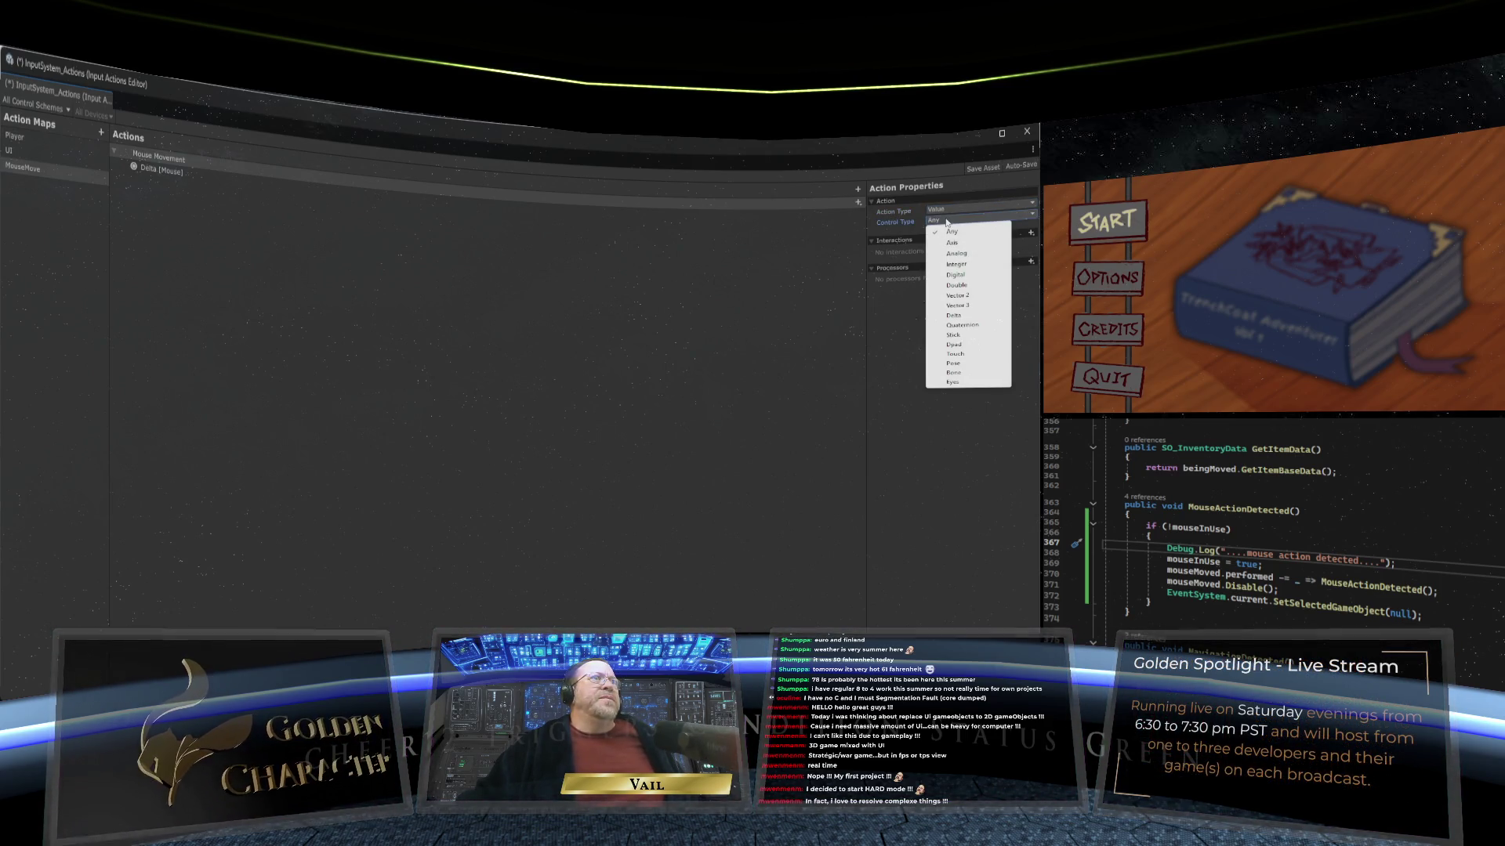
click(952, 316)
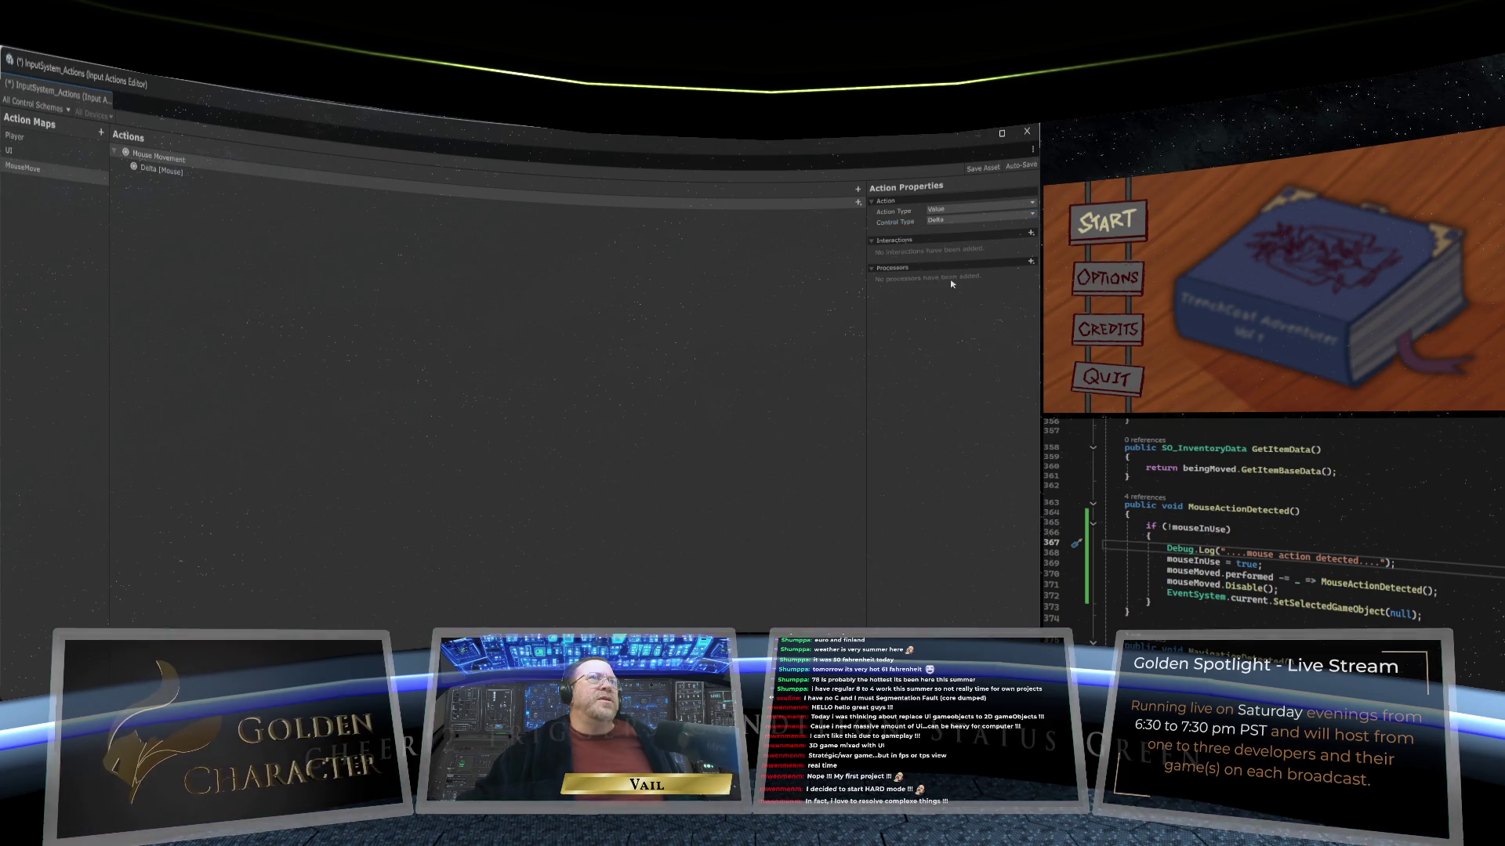
click(949, 222)
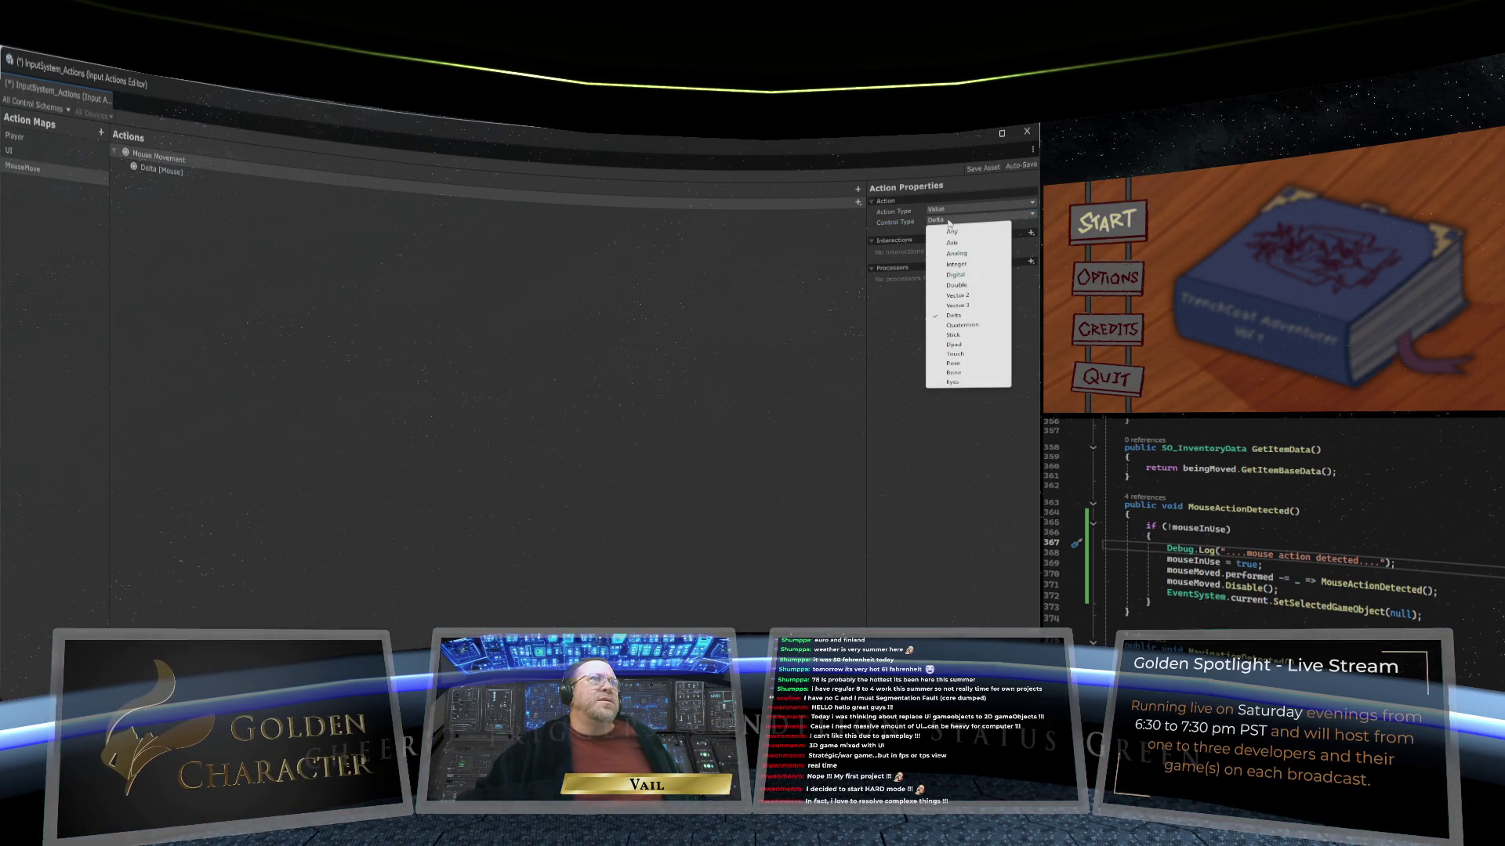
click(925, 234)
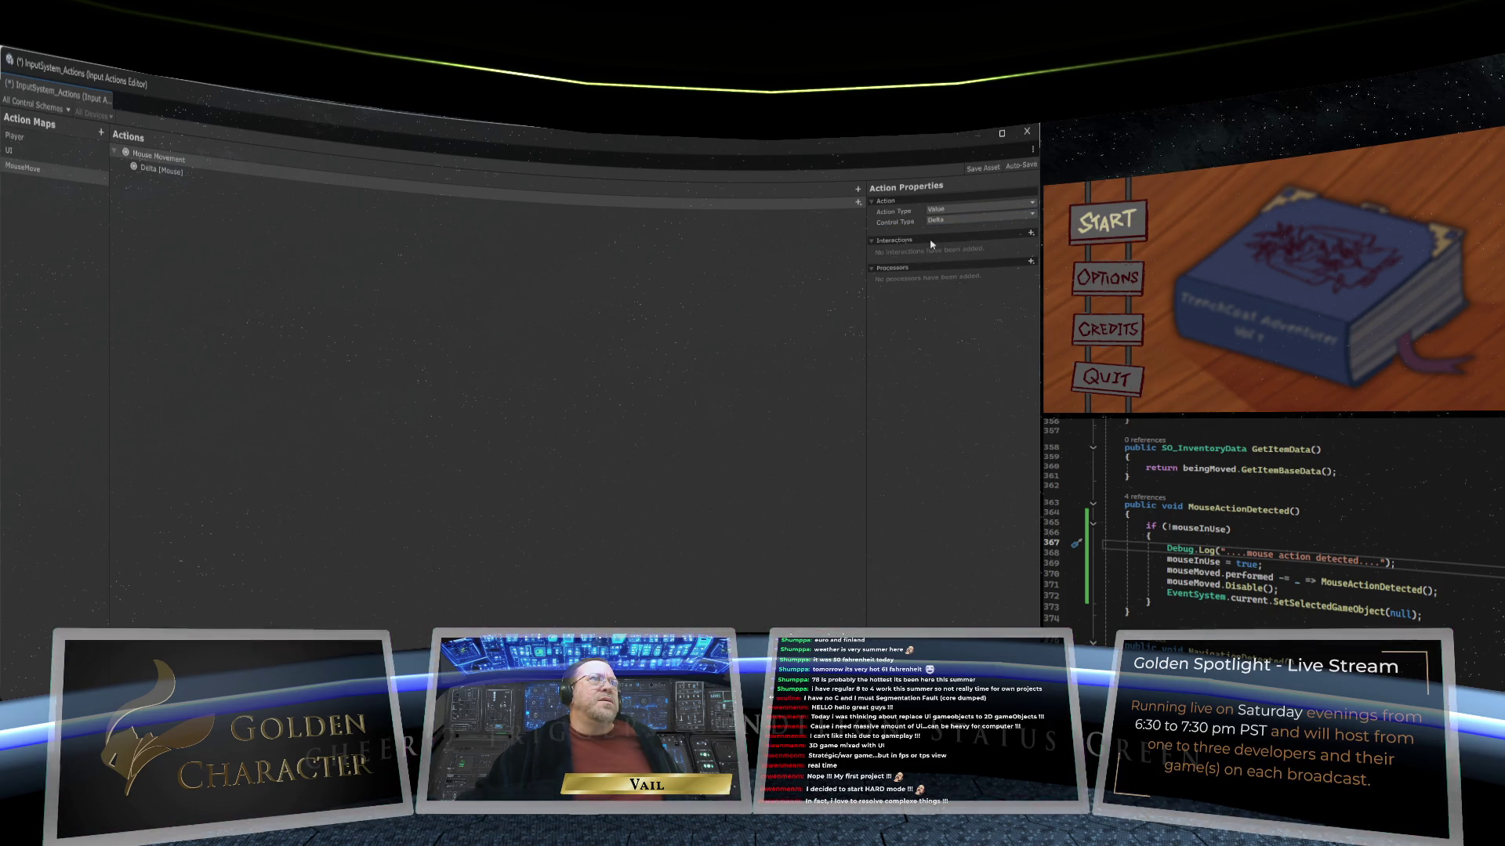
Step: Rename the Mouse Movement action to MouseMovement
click(167, 161)
right_click(148, 161)
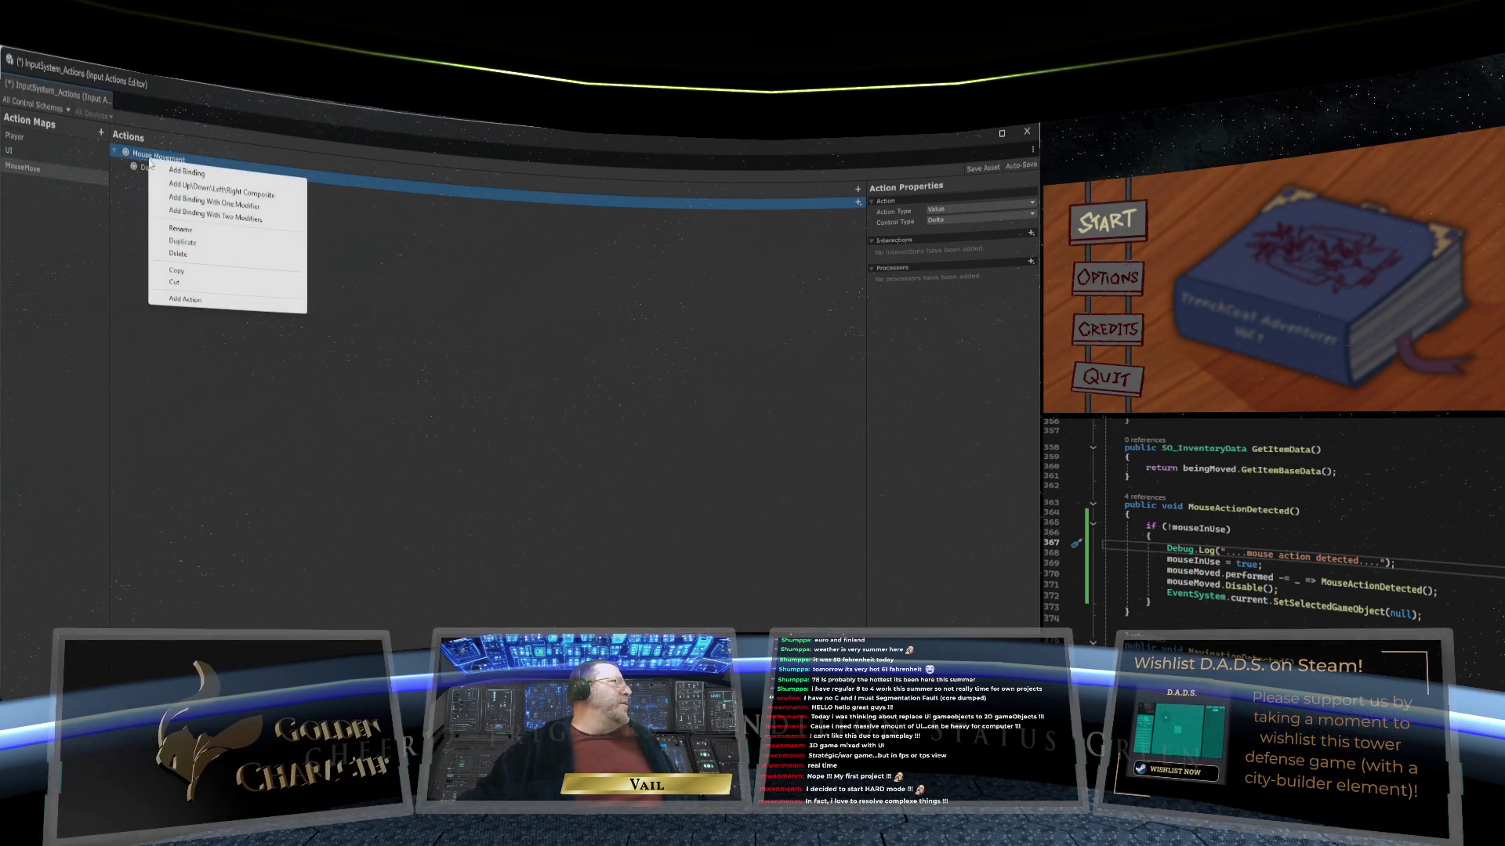
click(181, 229)
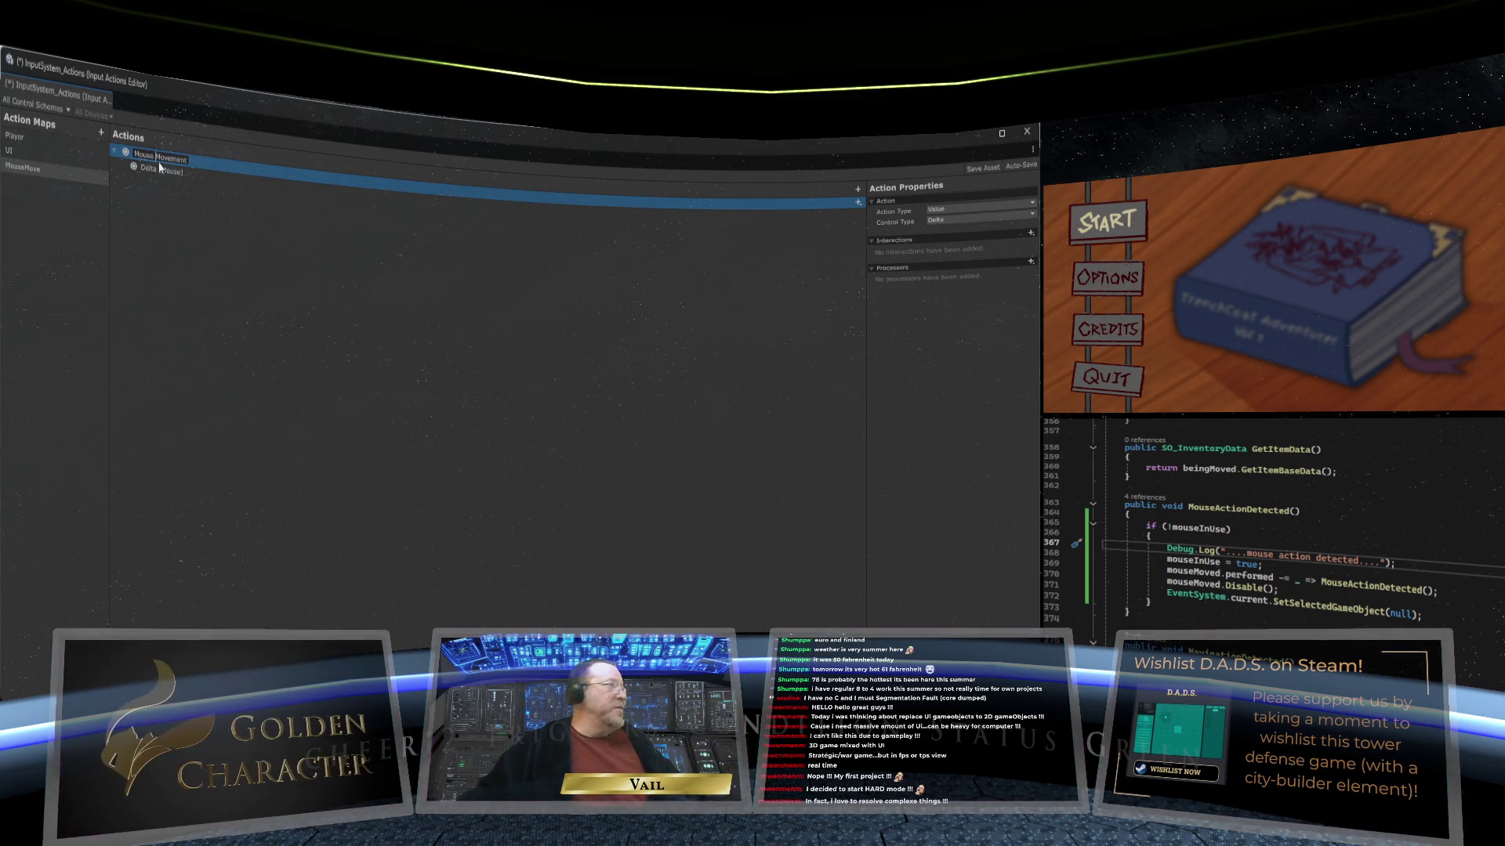
key(BackSpace)
click(218, 200)
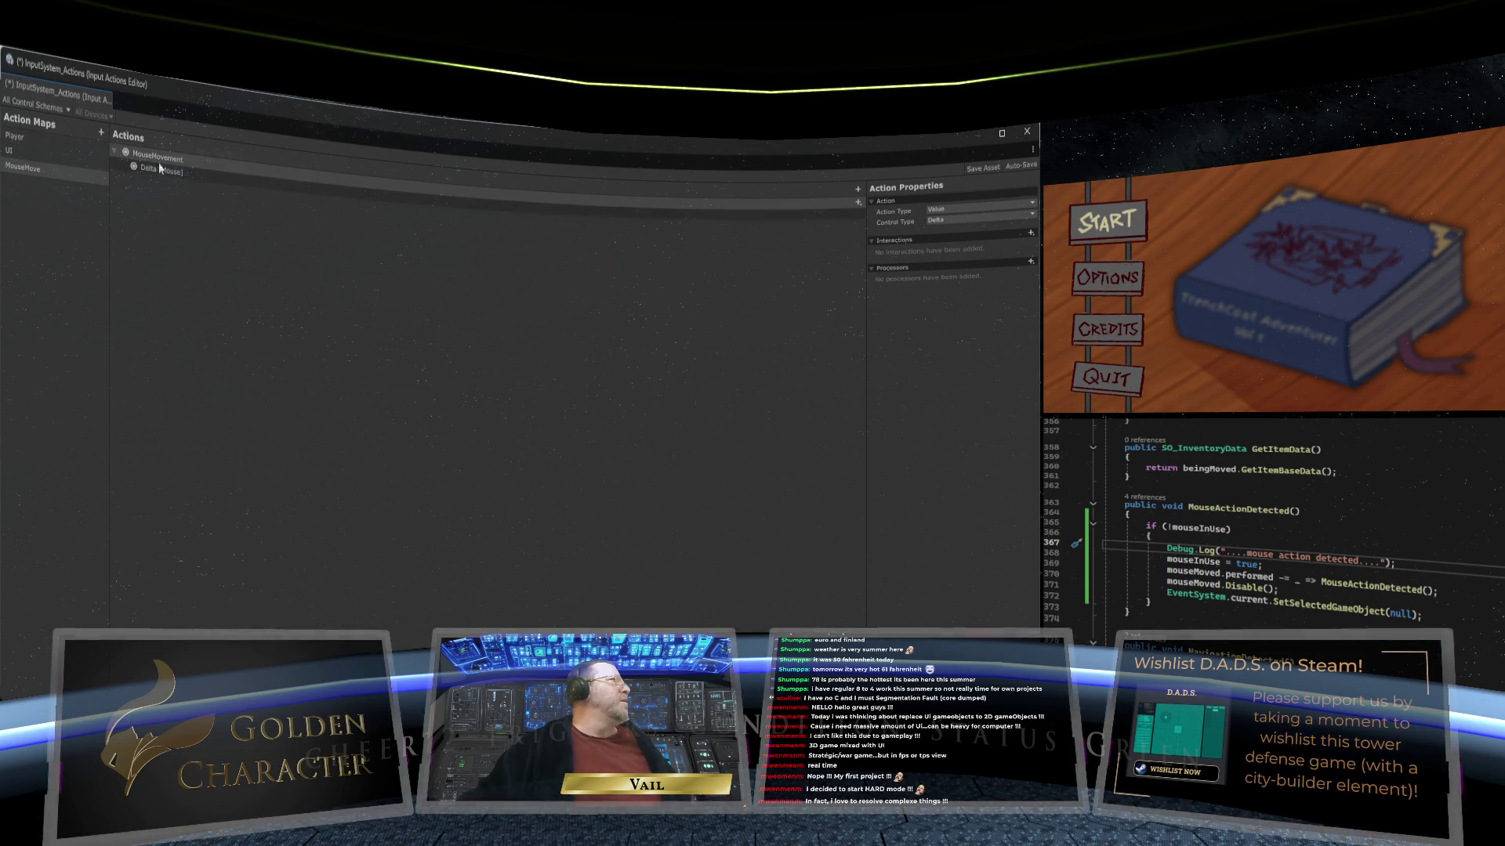
Step: Save the input actions asset and close the Input Actions editor
click(720, 206)
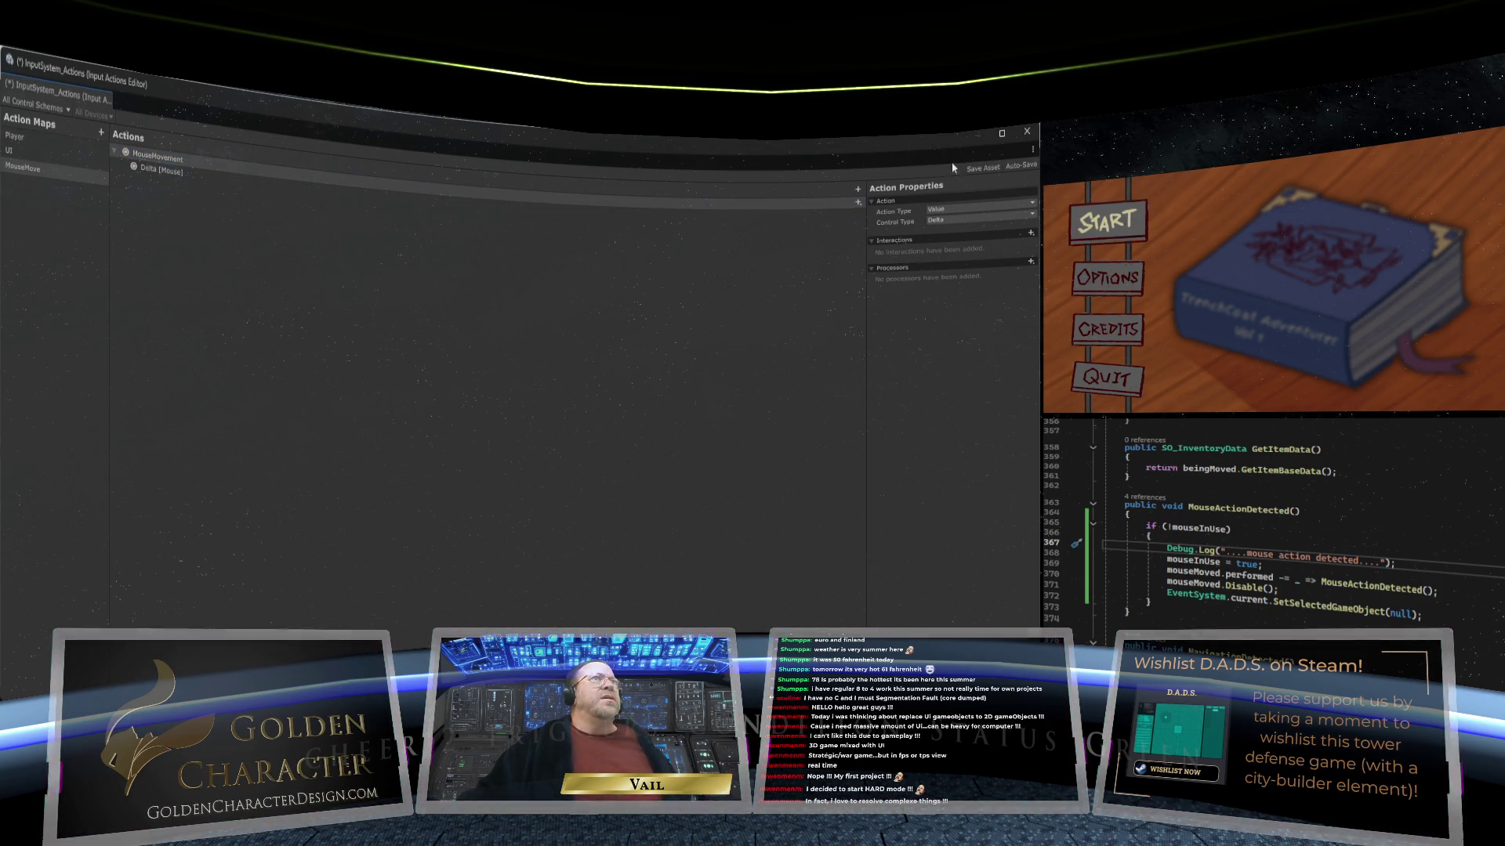
click(984, 169)
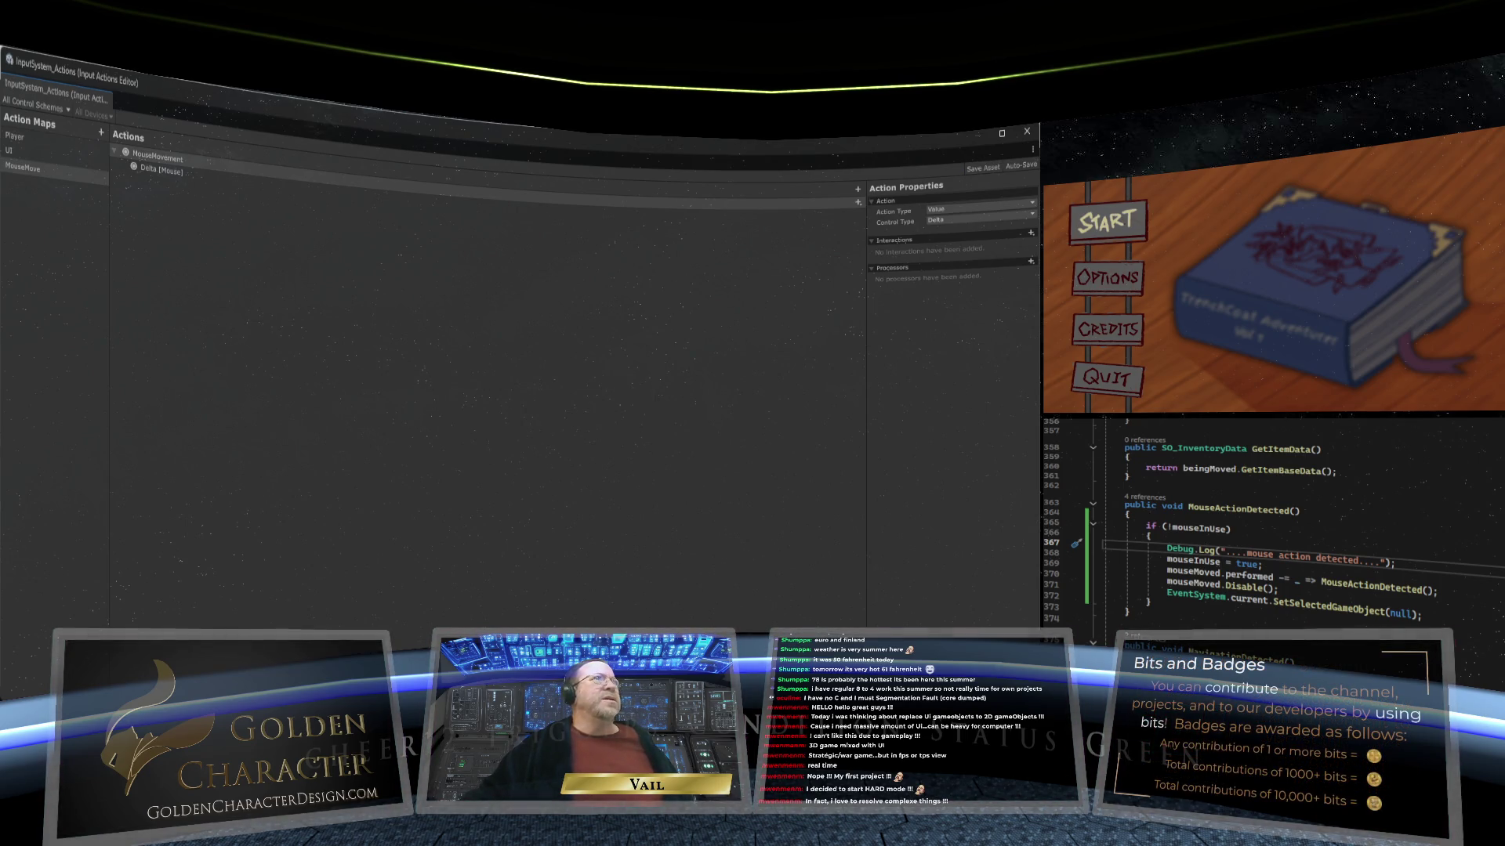
click(1026, 132)
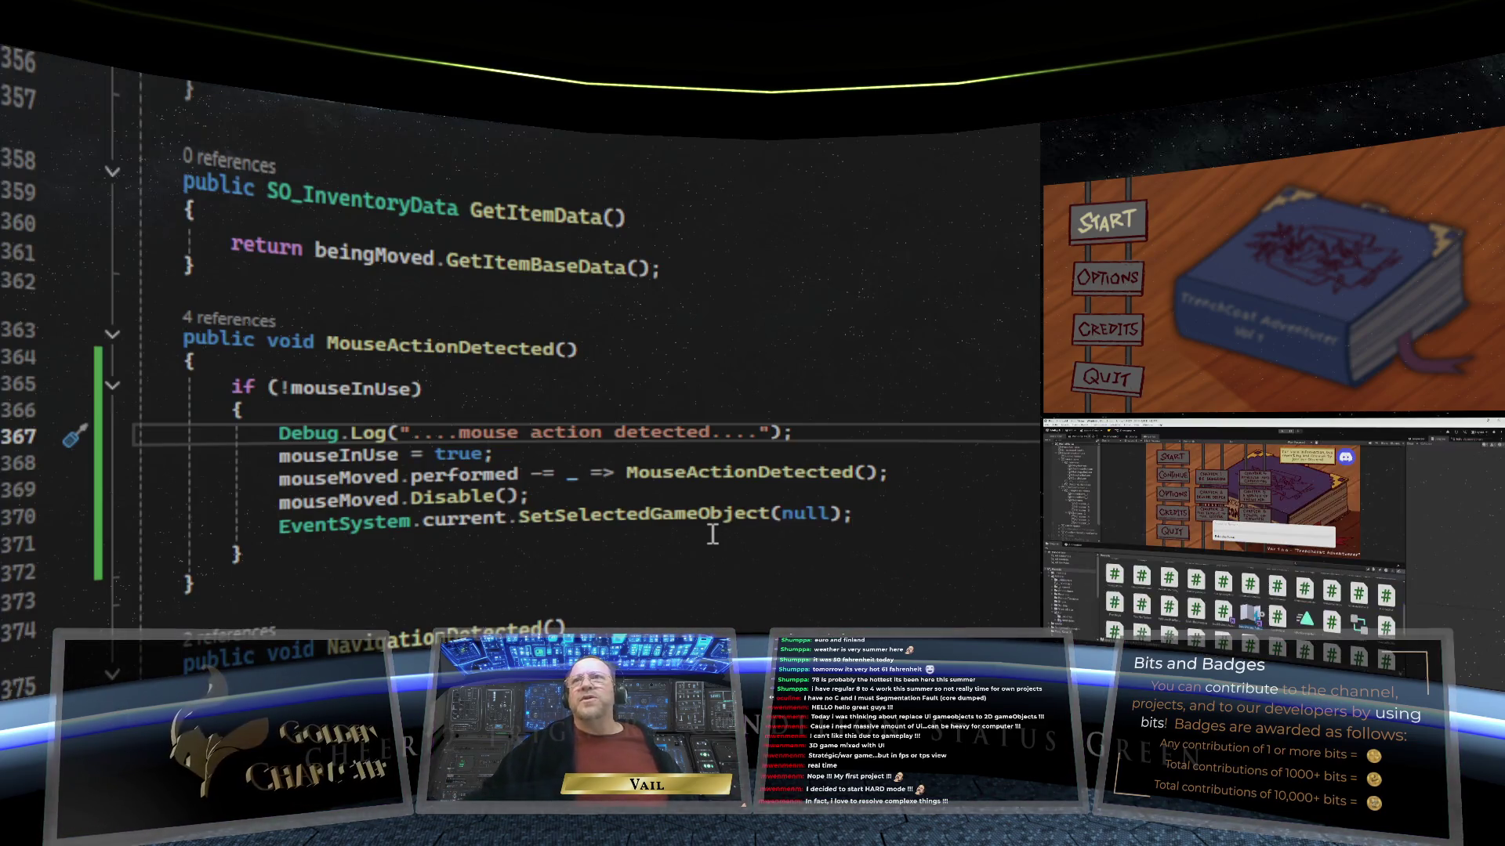
Step: Delete the space in the Start() FindAction call so it reads "MouseMovement"
scroll(604, 495, down, 6)
scroll(605, 495, up, 12)
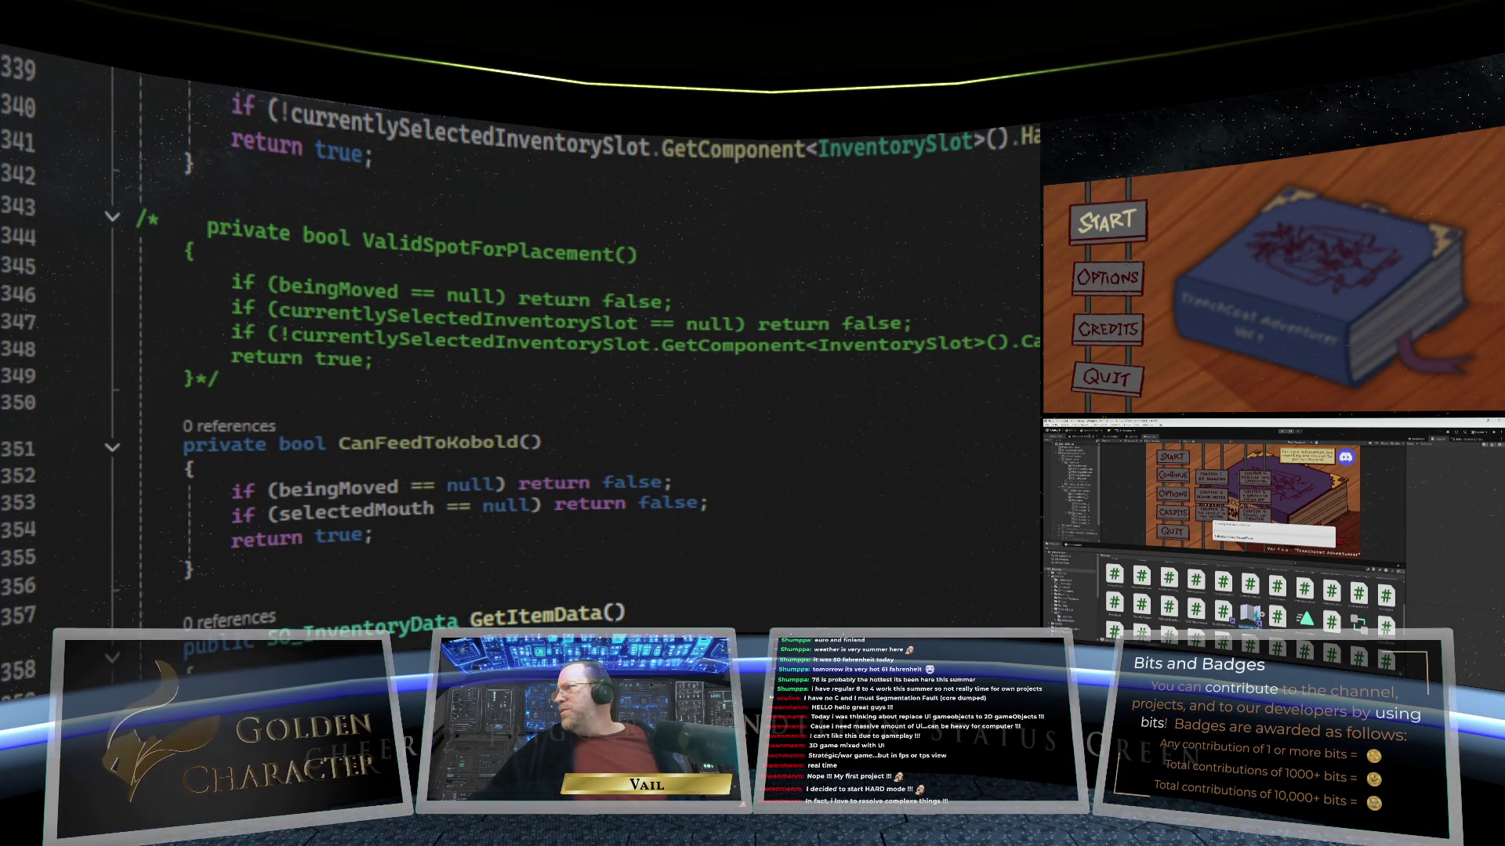
scroll(518, 353, up, 20)
scroll(517, 352, down, 18)
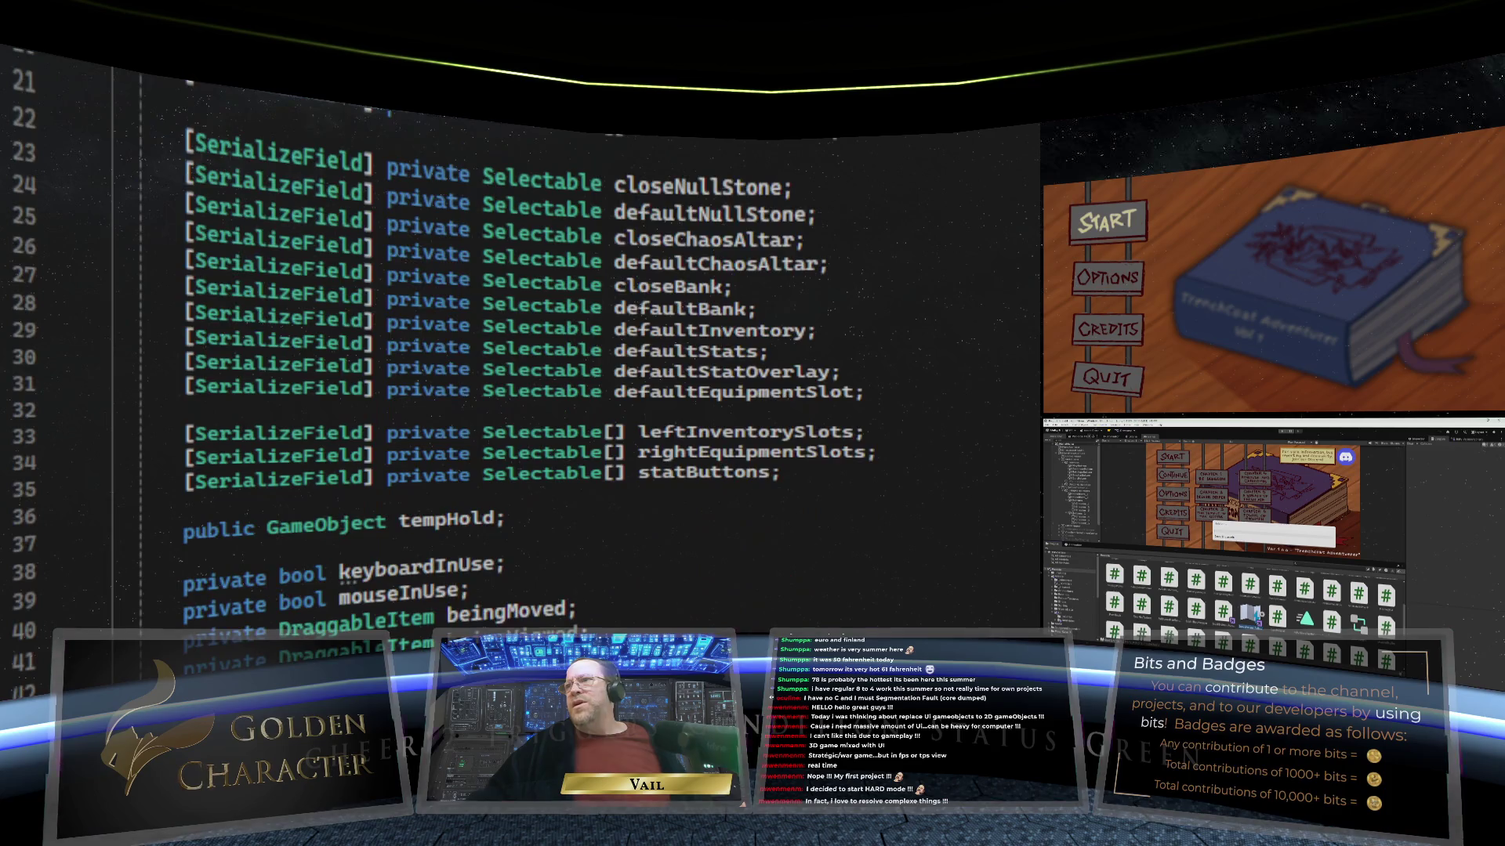
scroll(754, 511, down, 3)
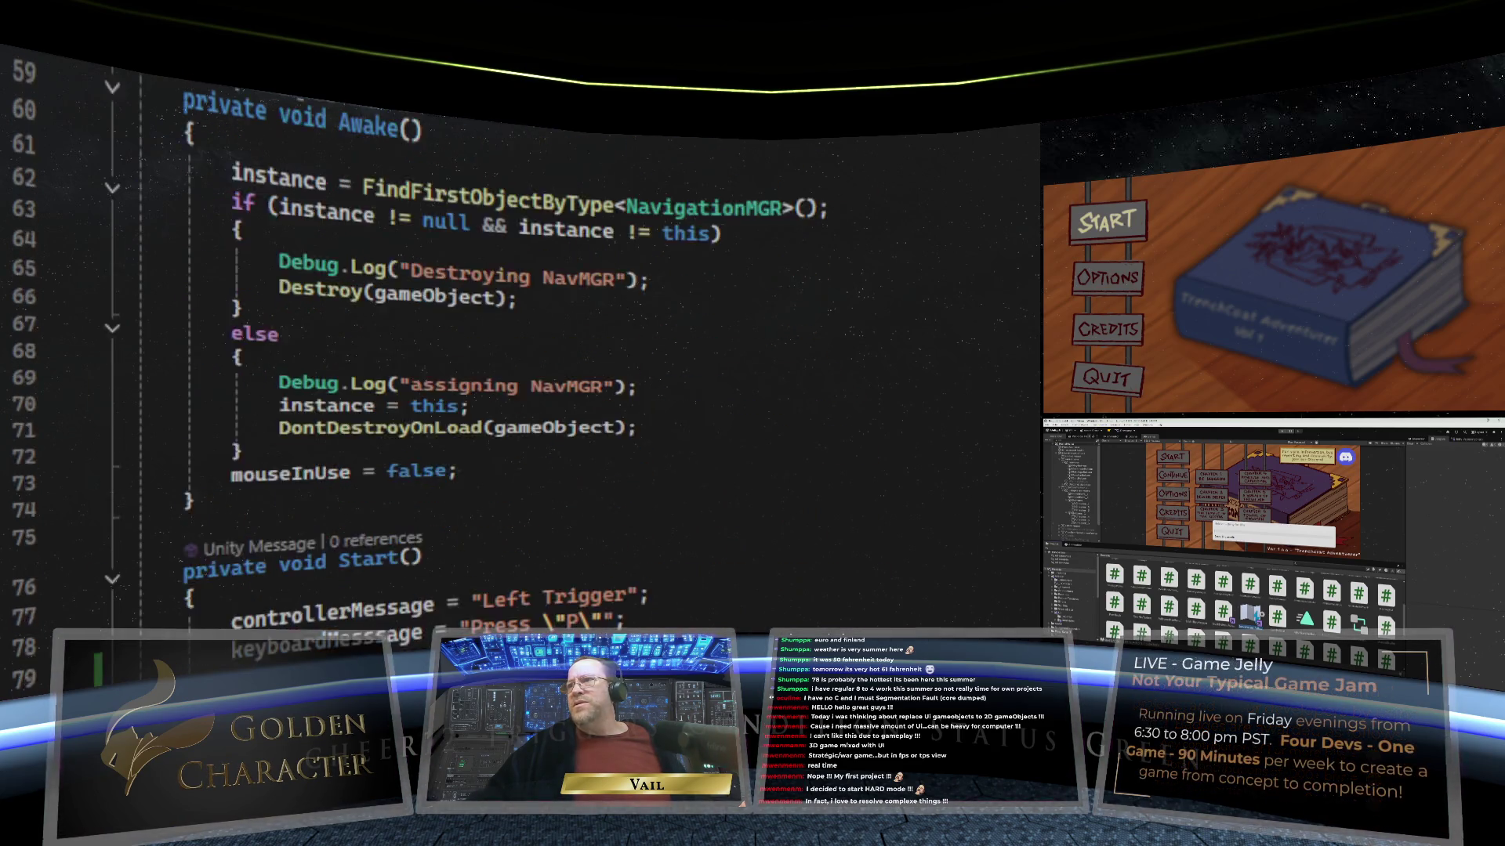
click(755, 511)
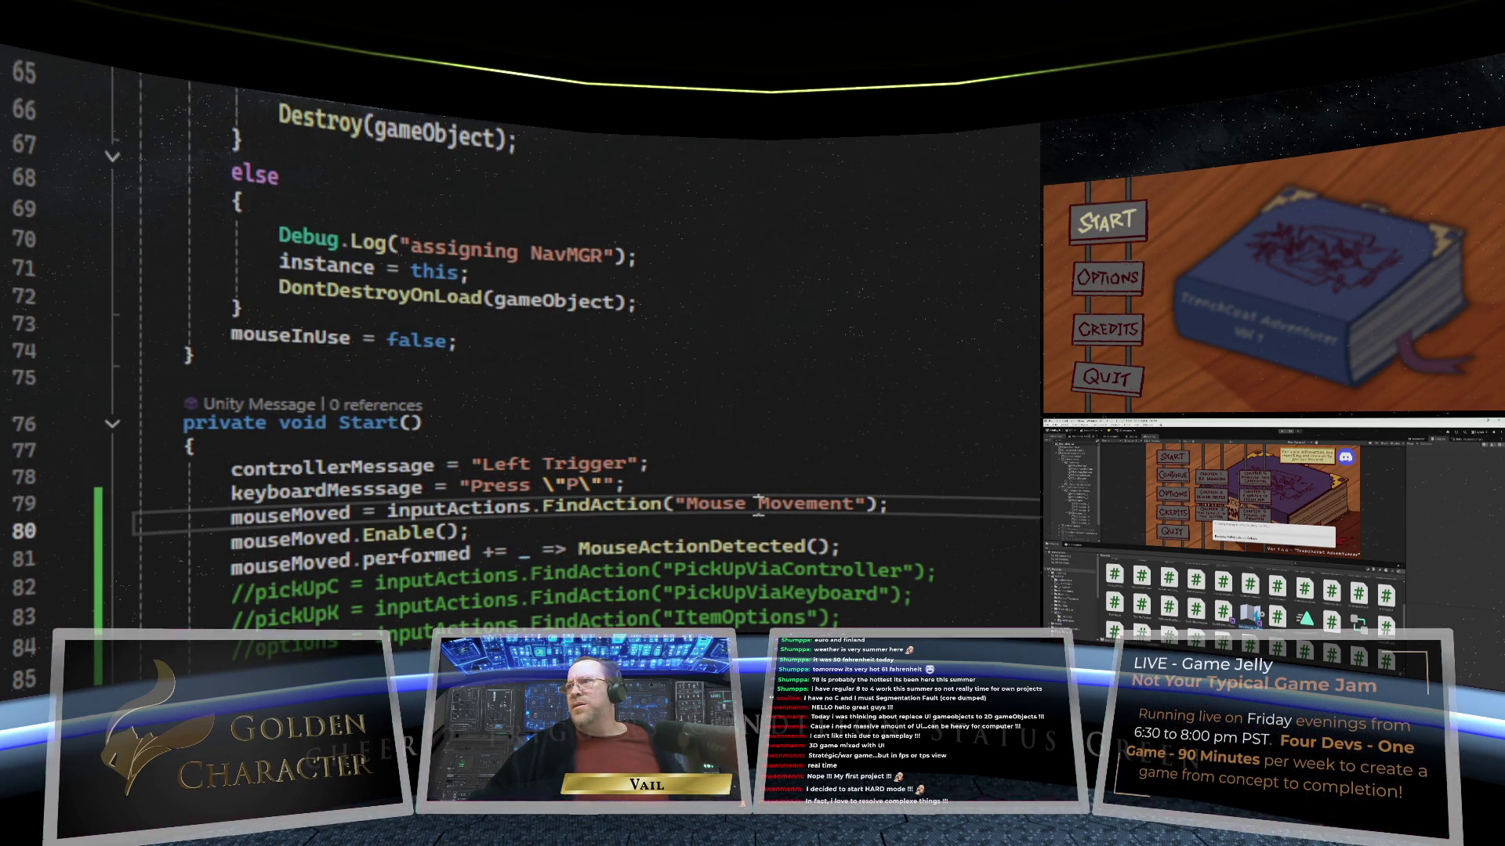
key(BackSpace)
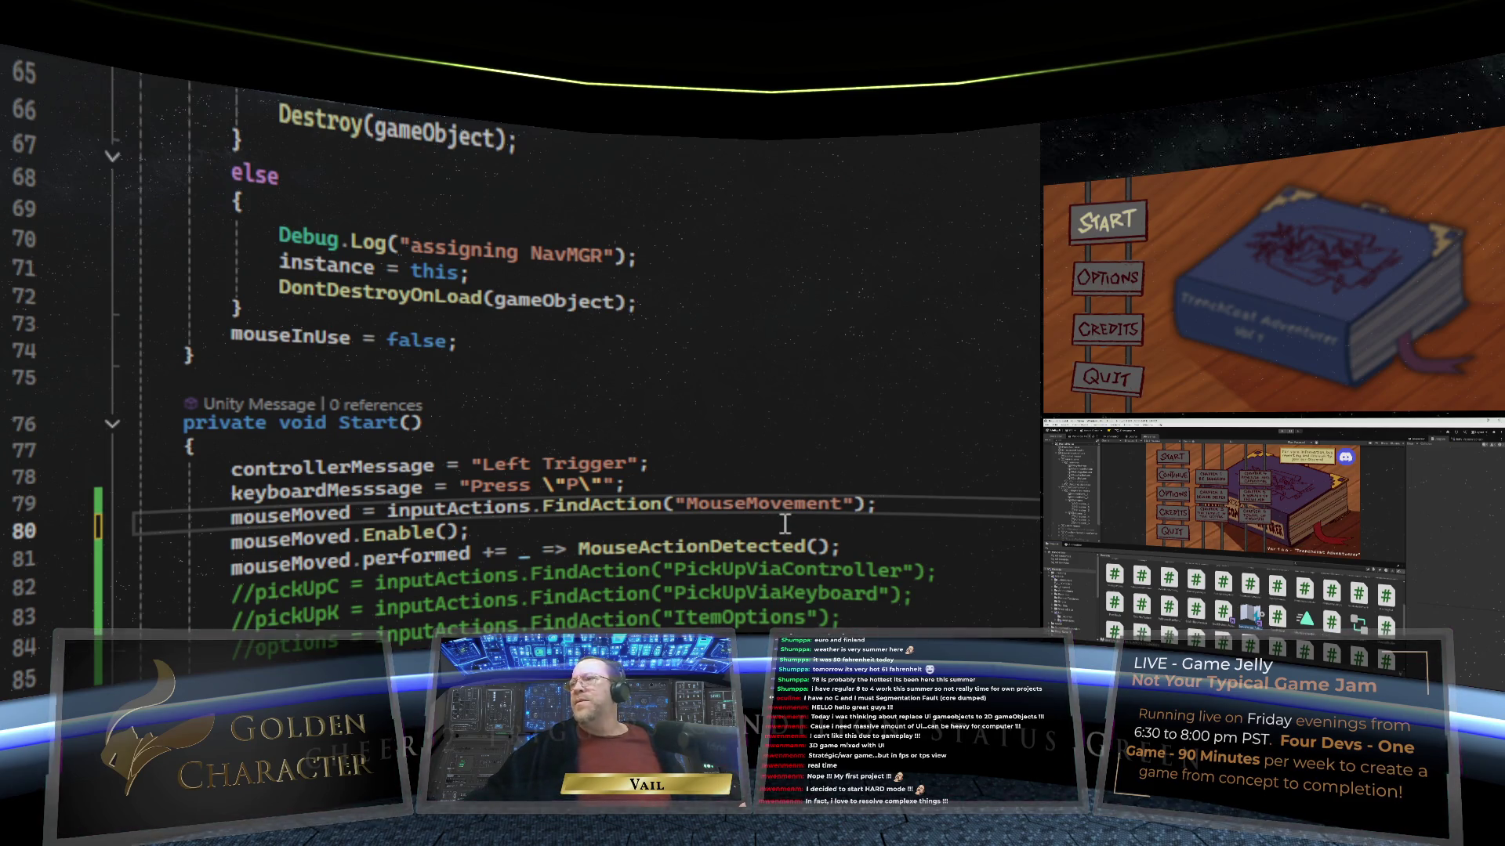
key(Down)
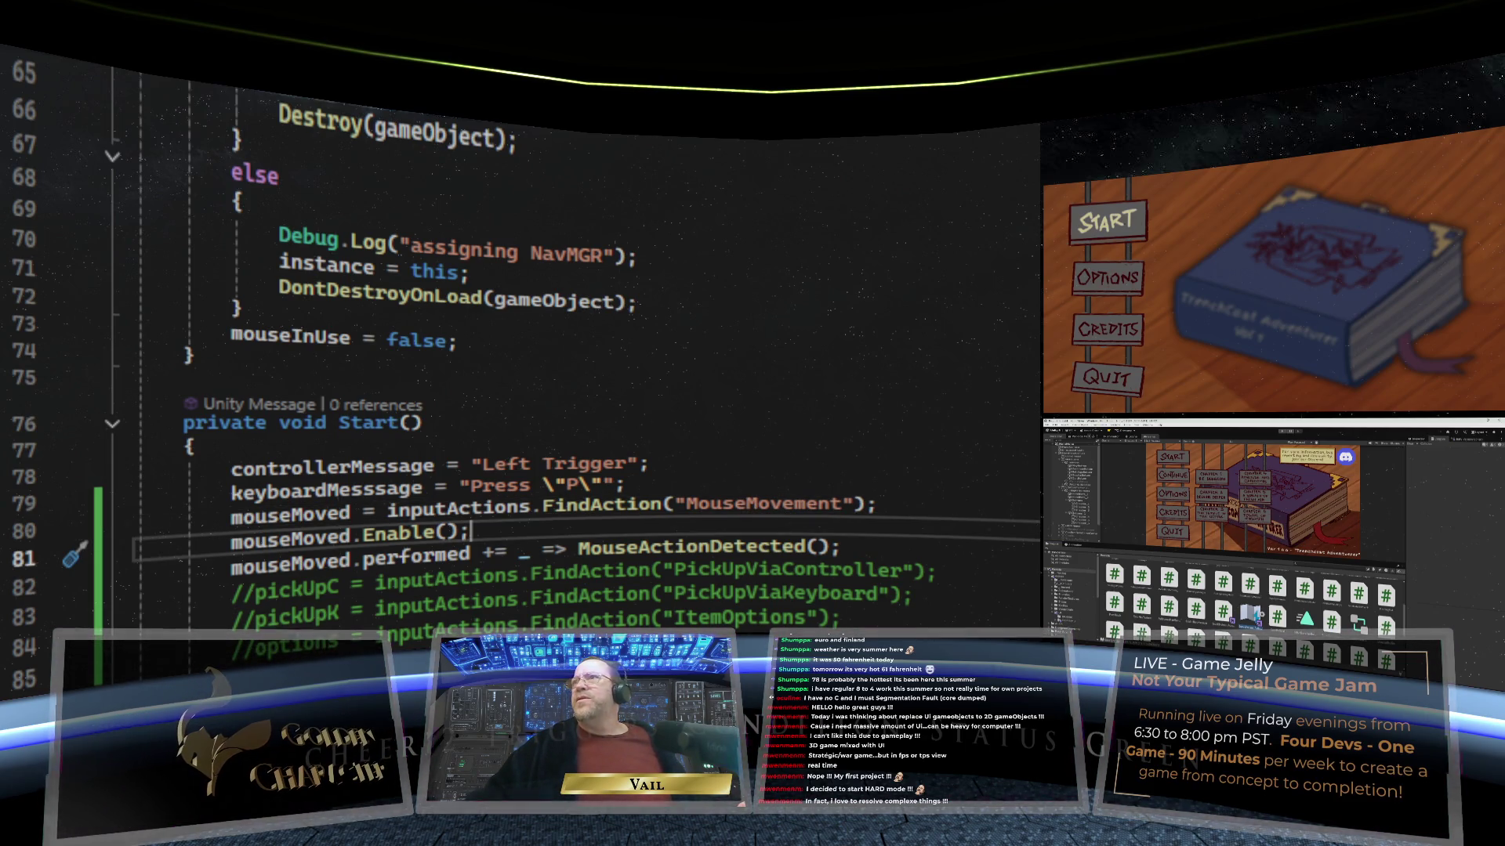
scroll(812, 328, up, 2)
scroll(811, 327, up, 7)
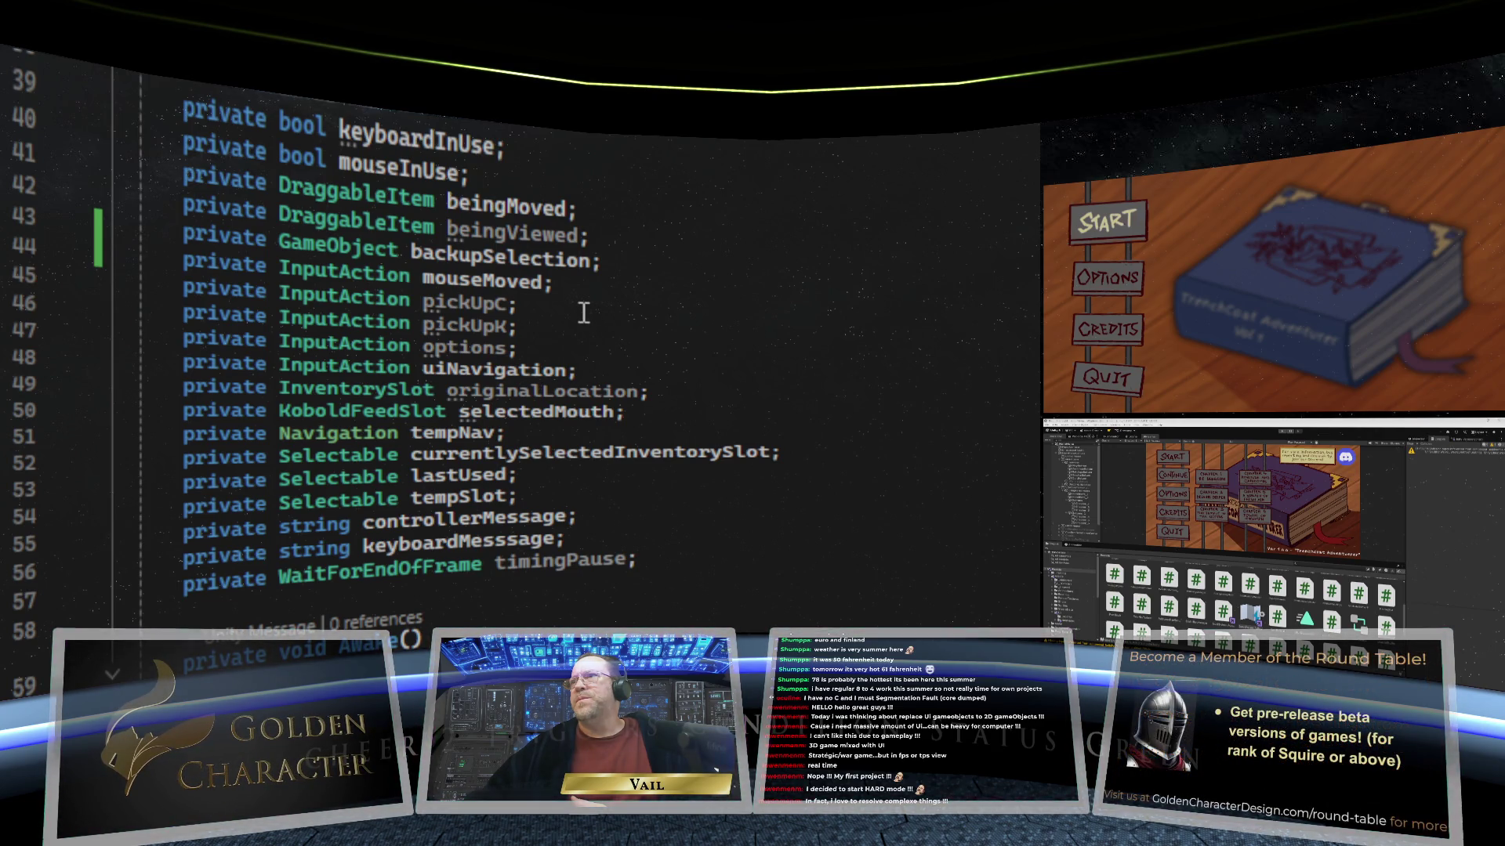
Step: Review the NavigationMGR fields and Awake(), then start the game in Unity's play mode
scroll(584, 312, down, 6)
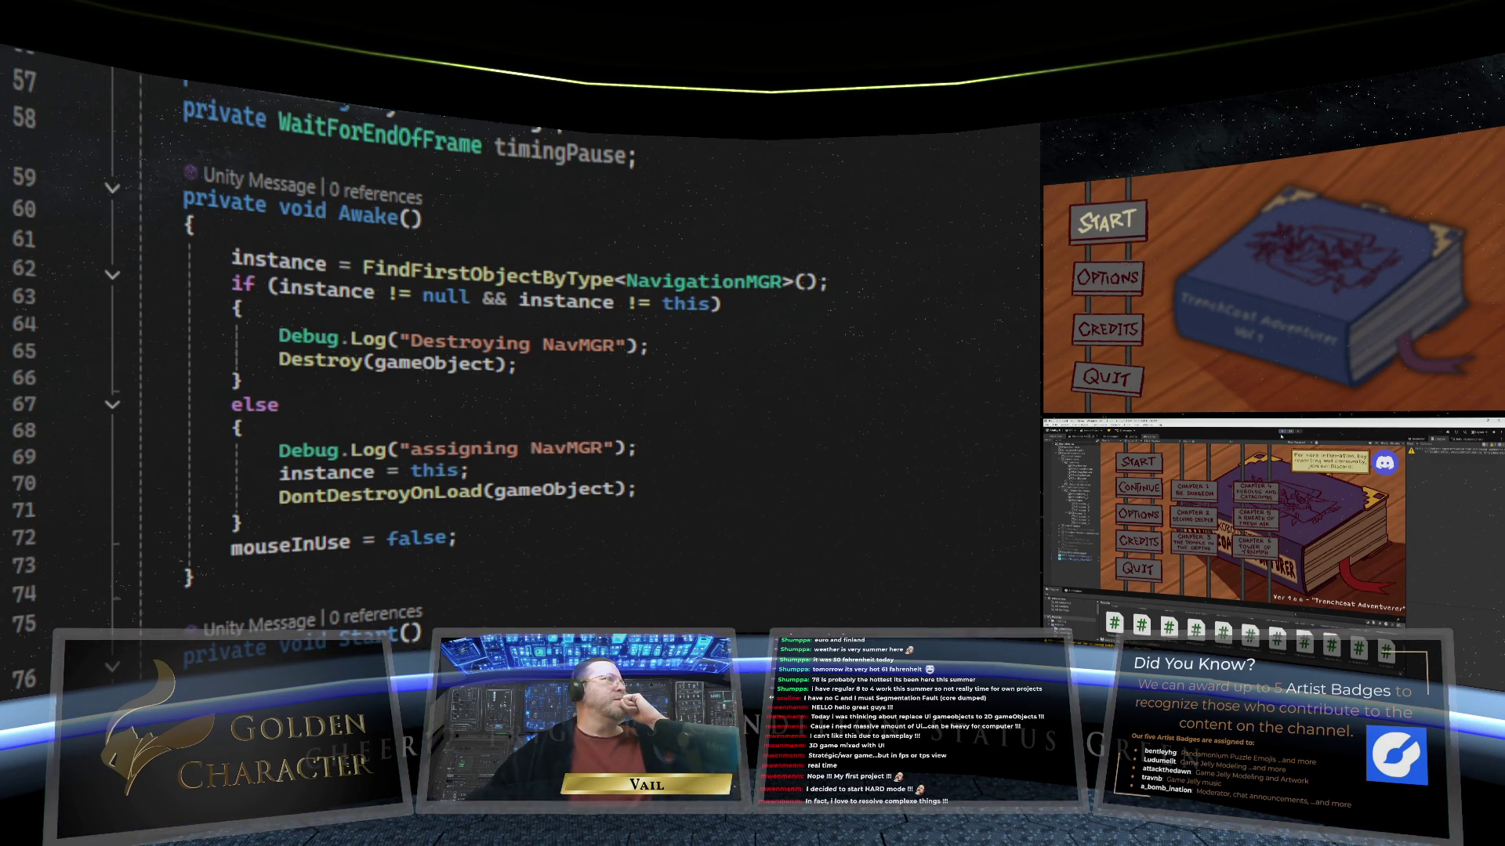
click(1282, 432)
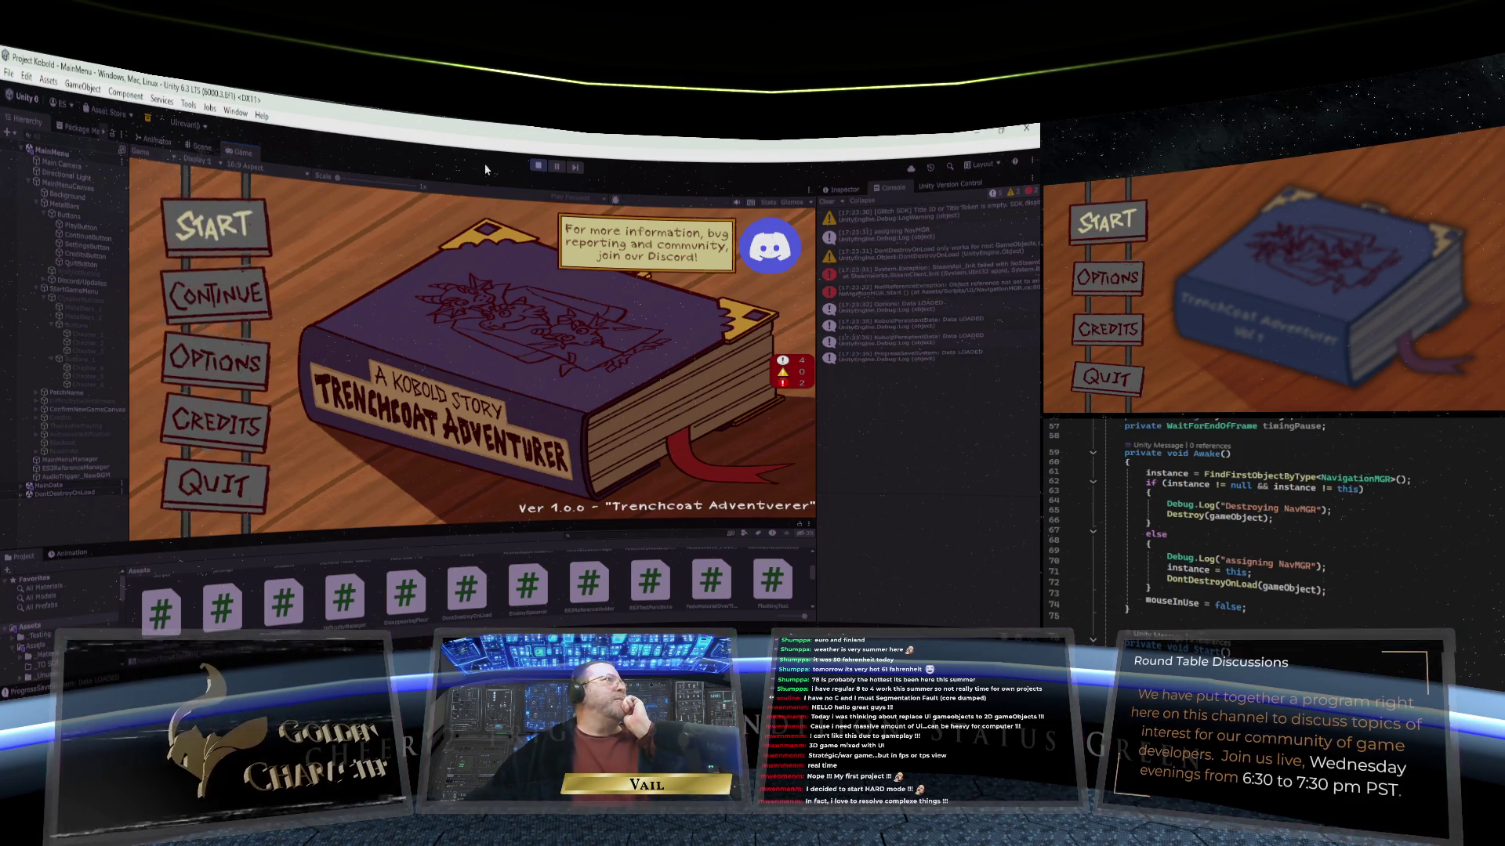
Step: Exit play mode and scroll the code editor back to the Start() method
click(538, 167)
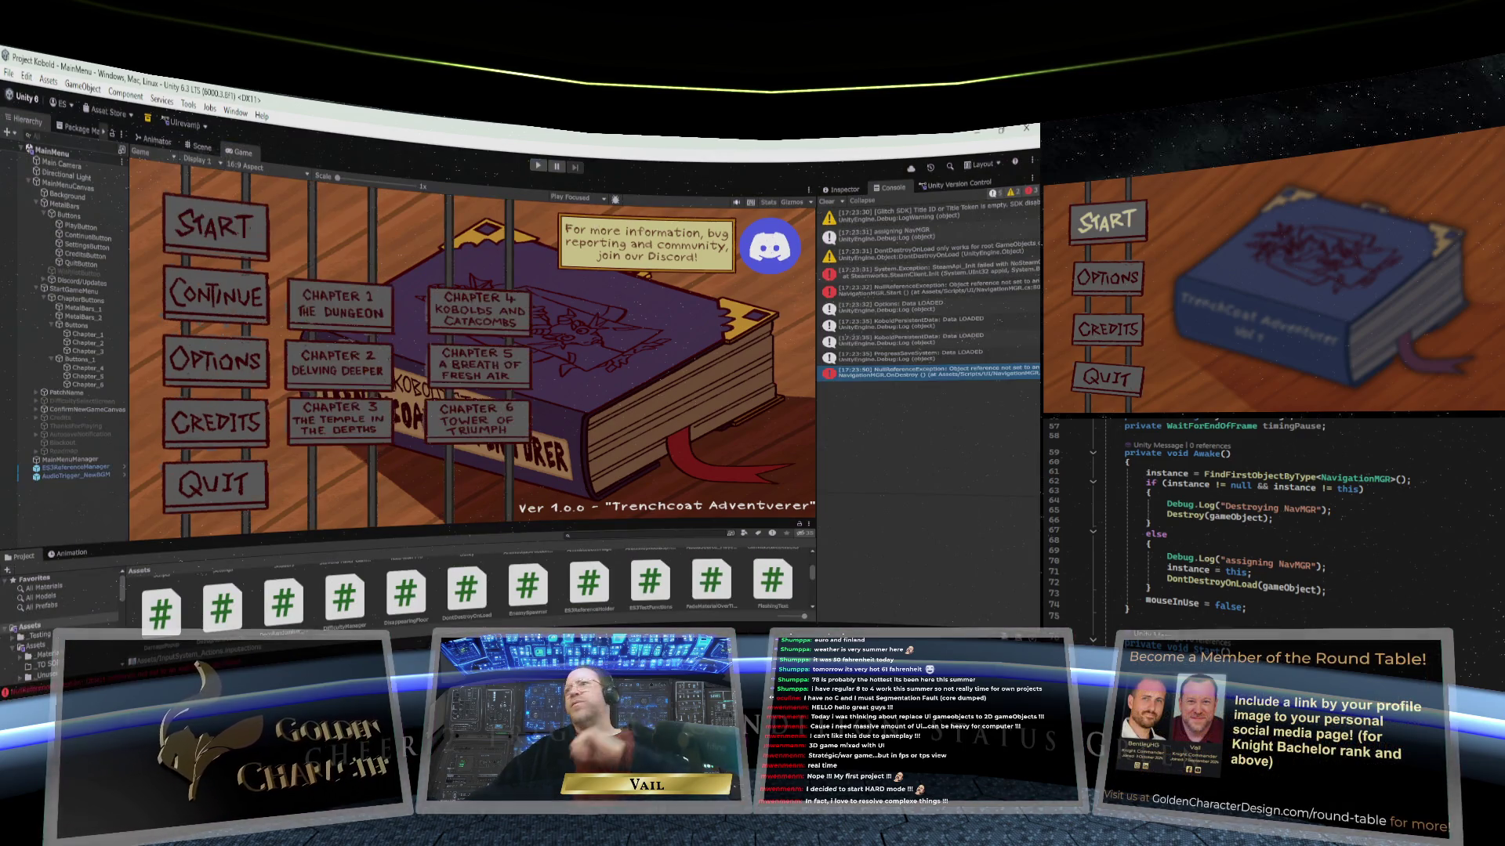
scroll(1254, 501, up, 5)
scroll(1287, 584, up, 2)
scroll(1286, 584, down, 4)
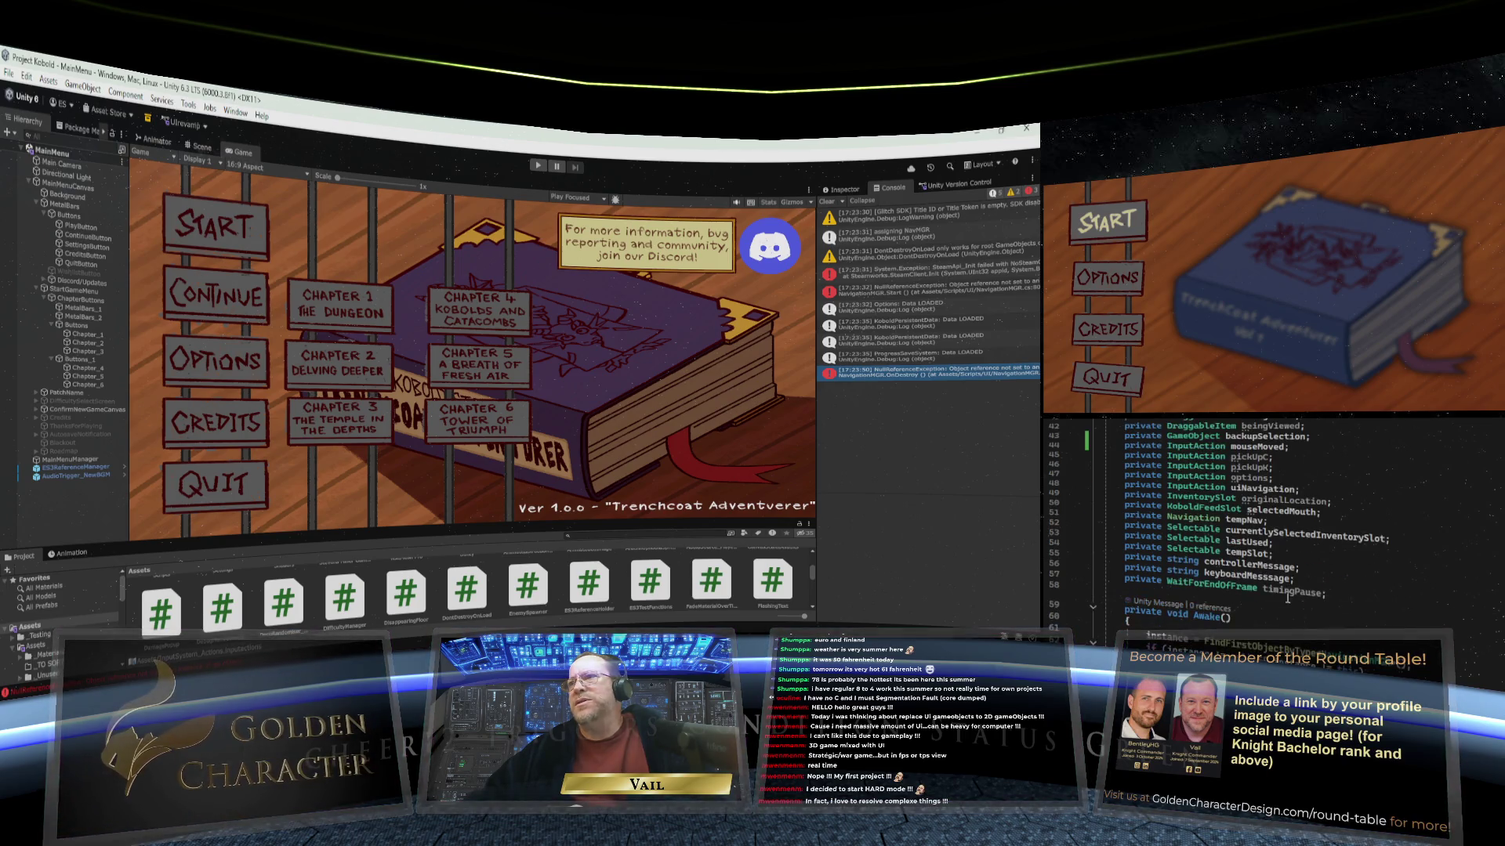
scroll(1288, 601, down, 1)
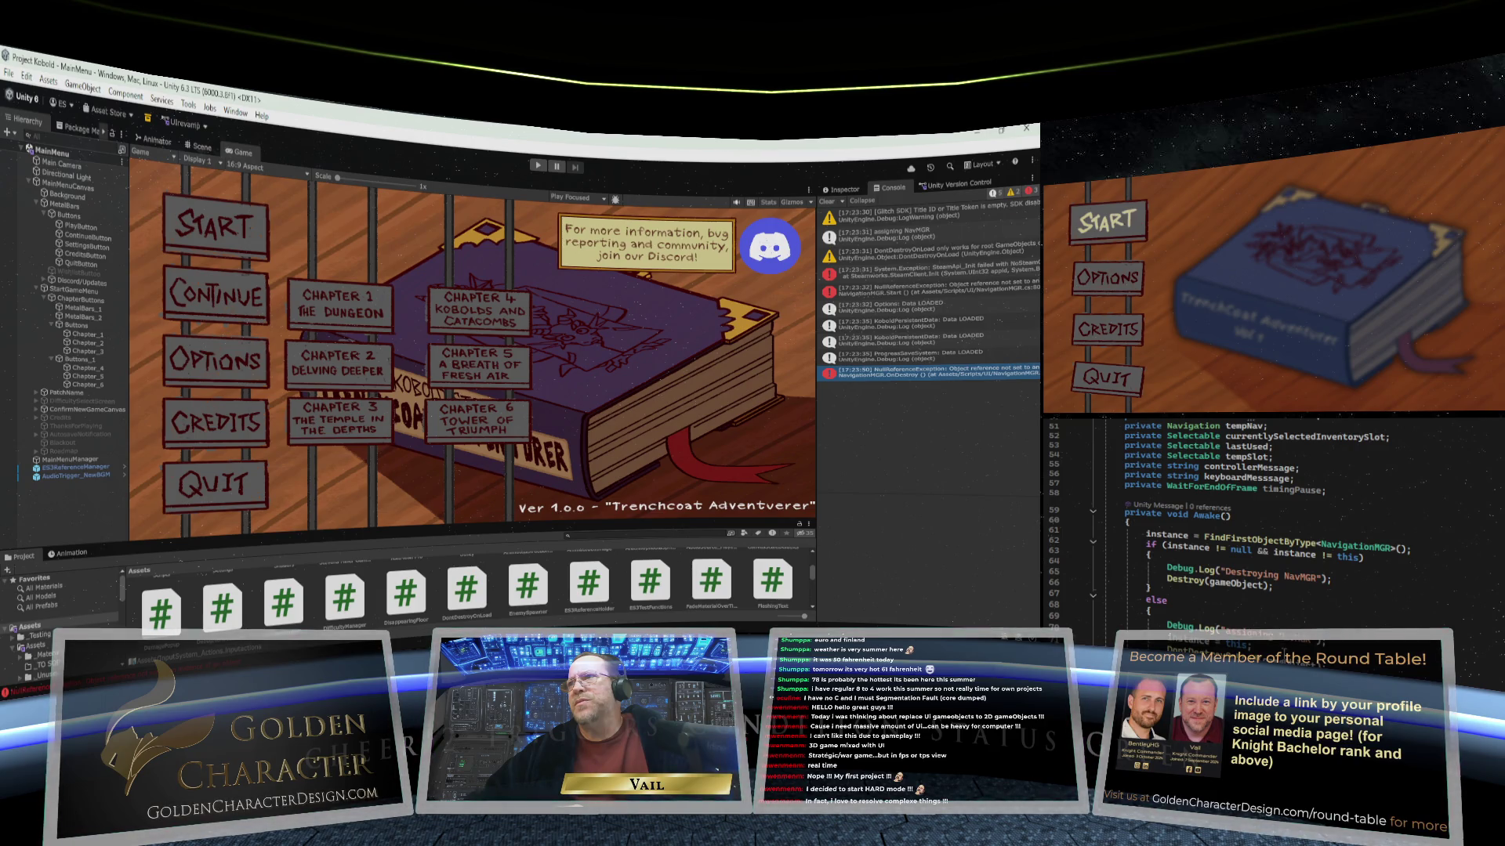
scroll(1288, 635, up, 3)
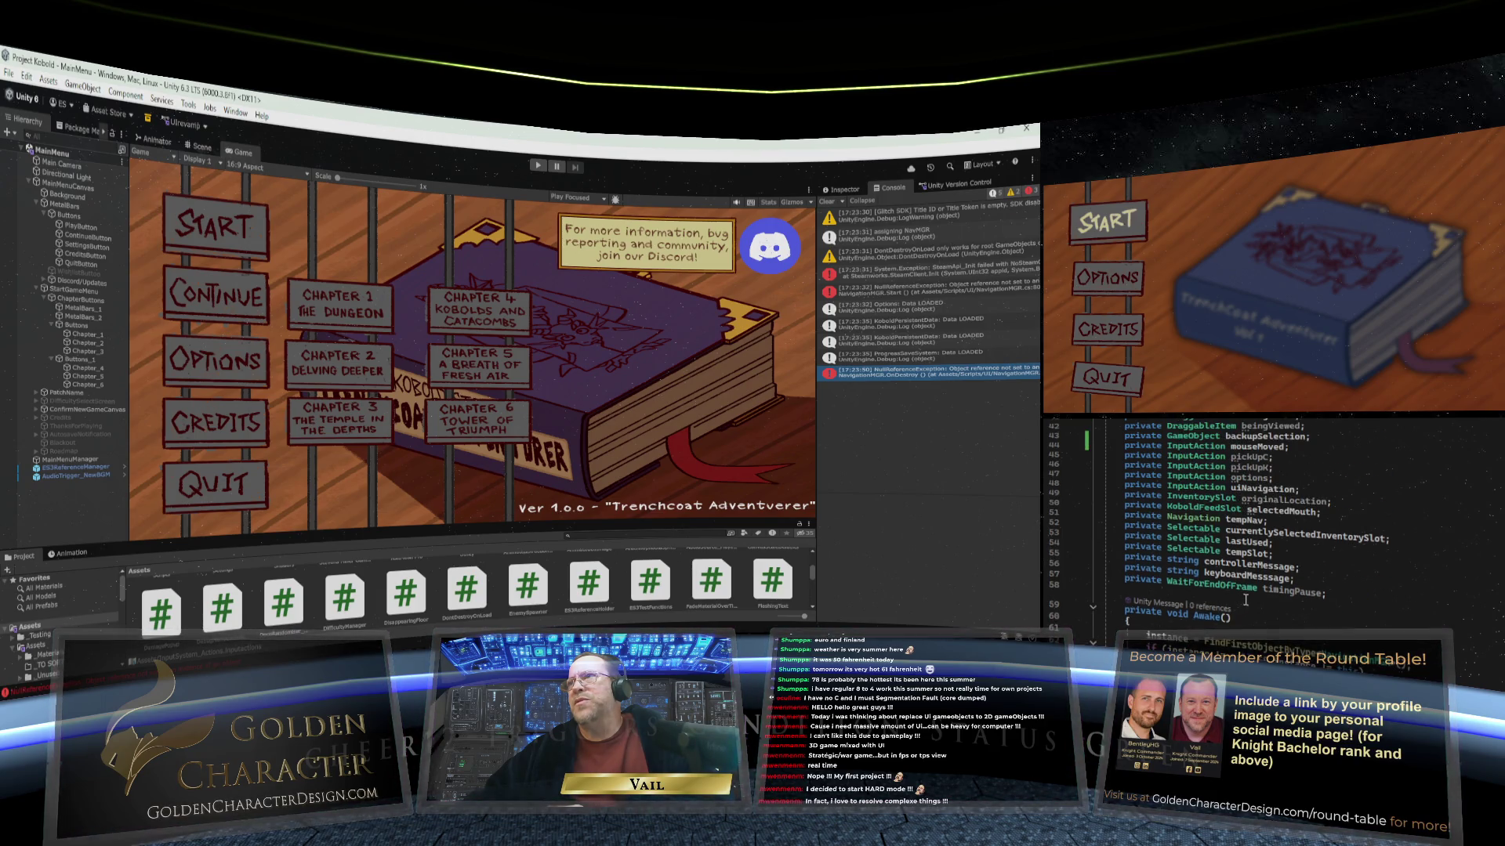
scroll(1245, 599, down, 7)
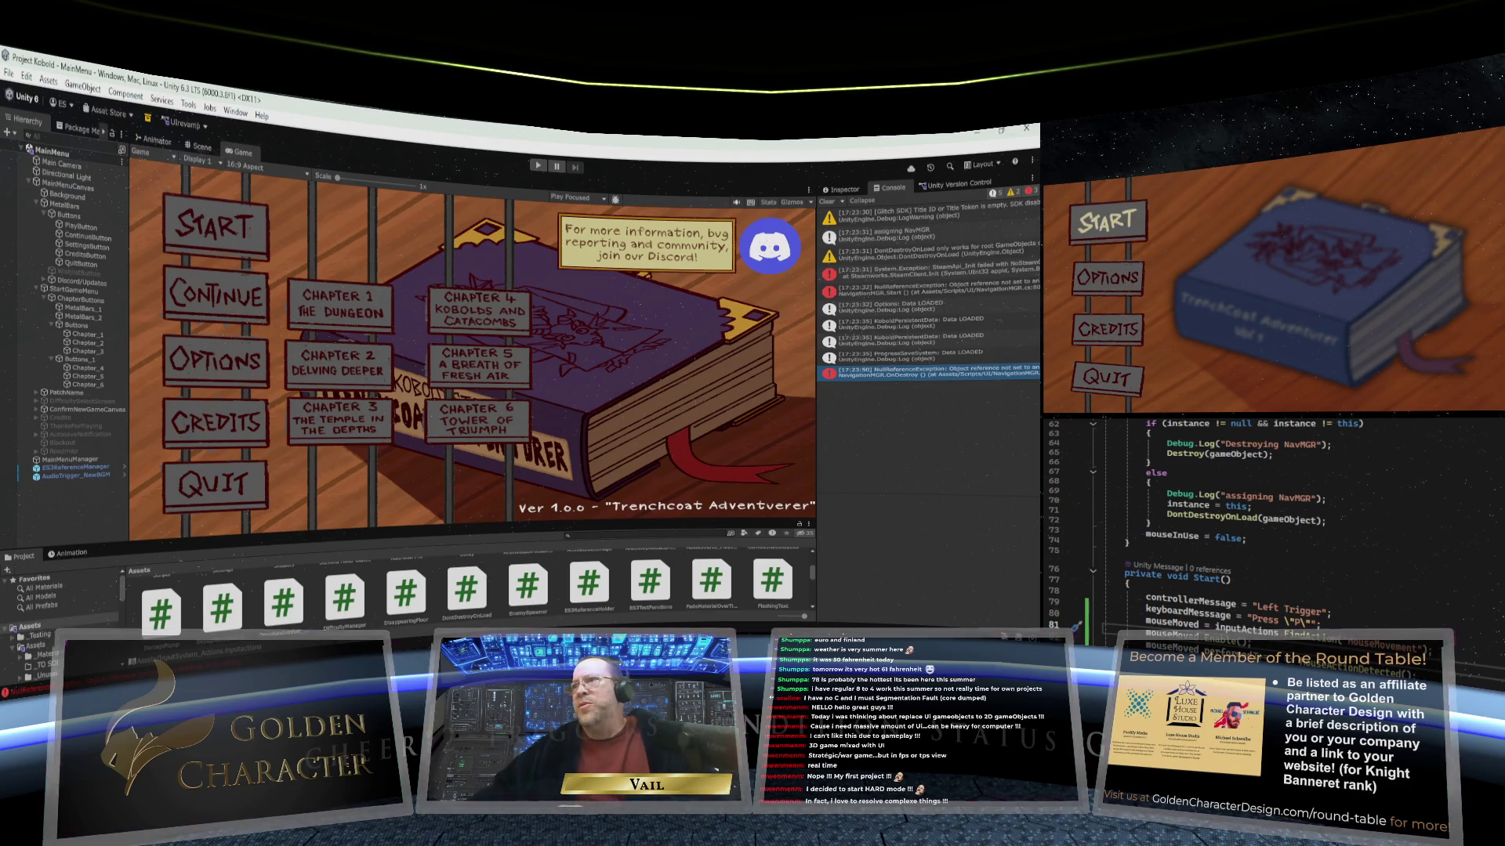
Step: Insert Debug.Log("....mouse action detected...."); as the first line of MouseActionDetected()
scroll(1269, 518, down, 20)
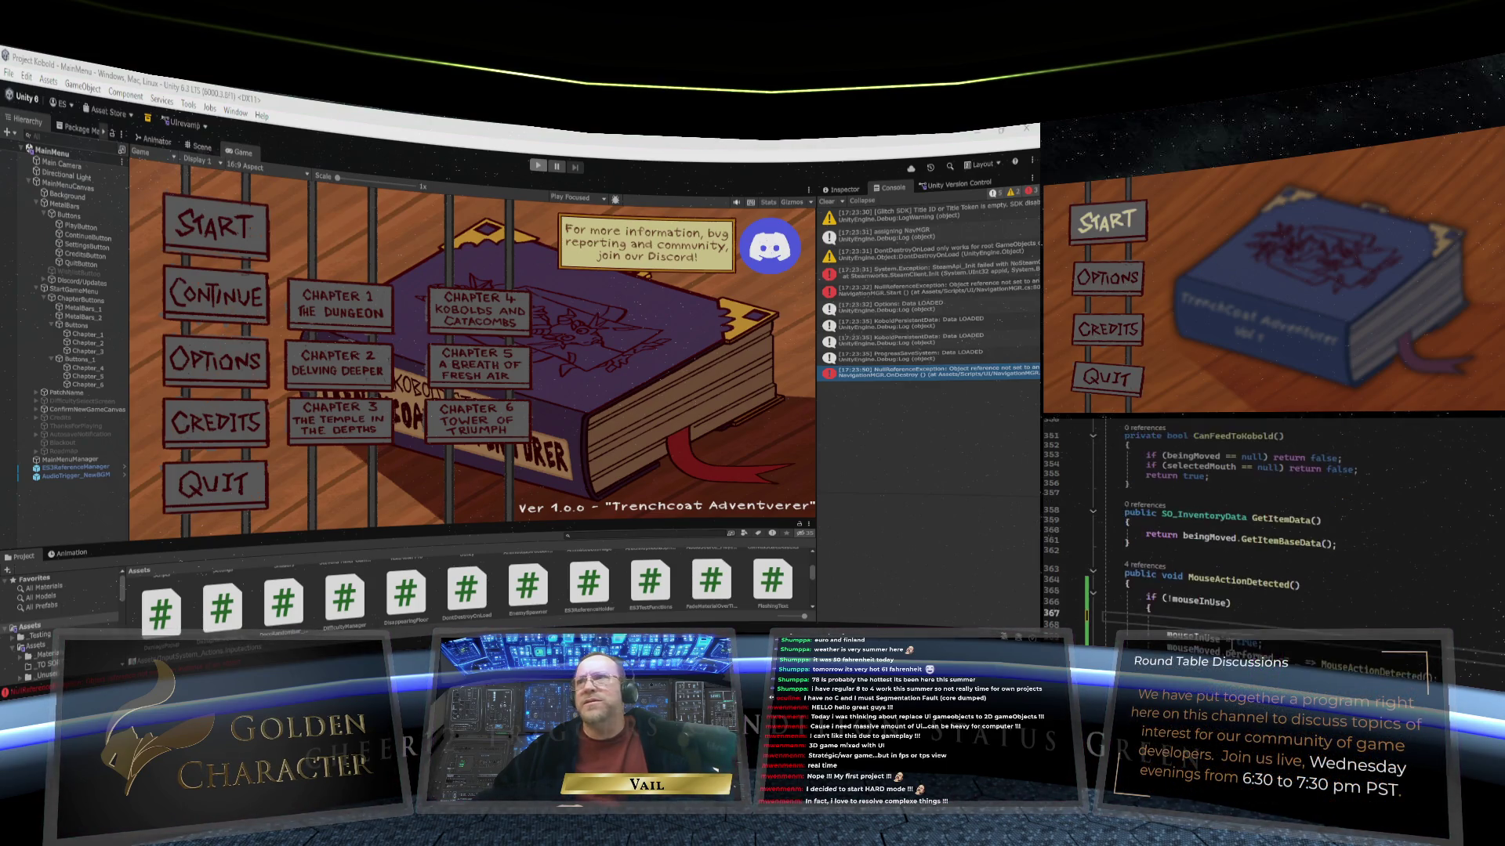
click(1175, 555)
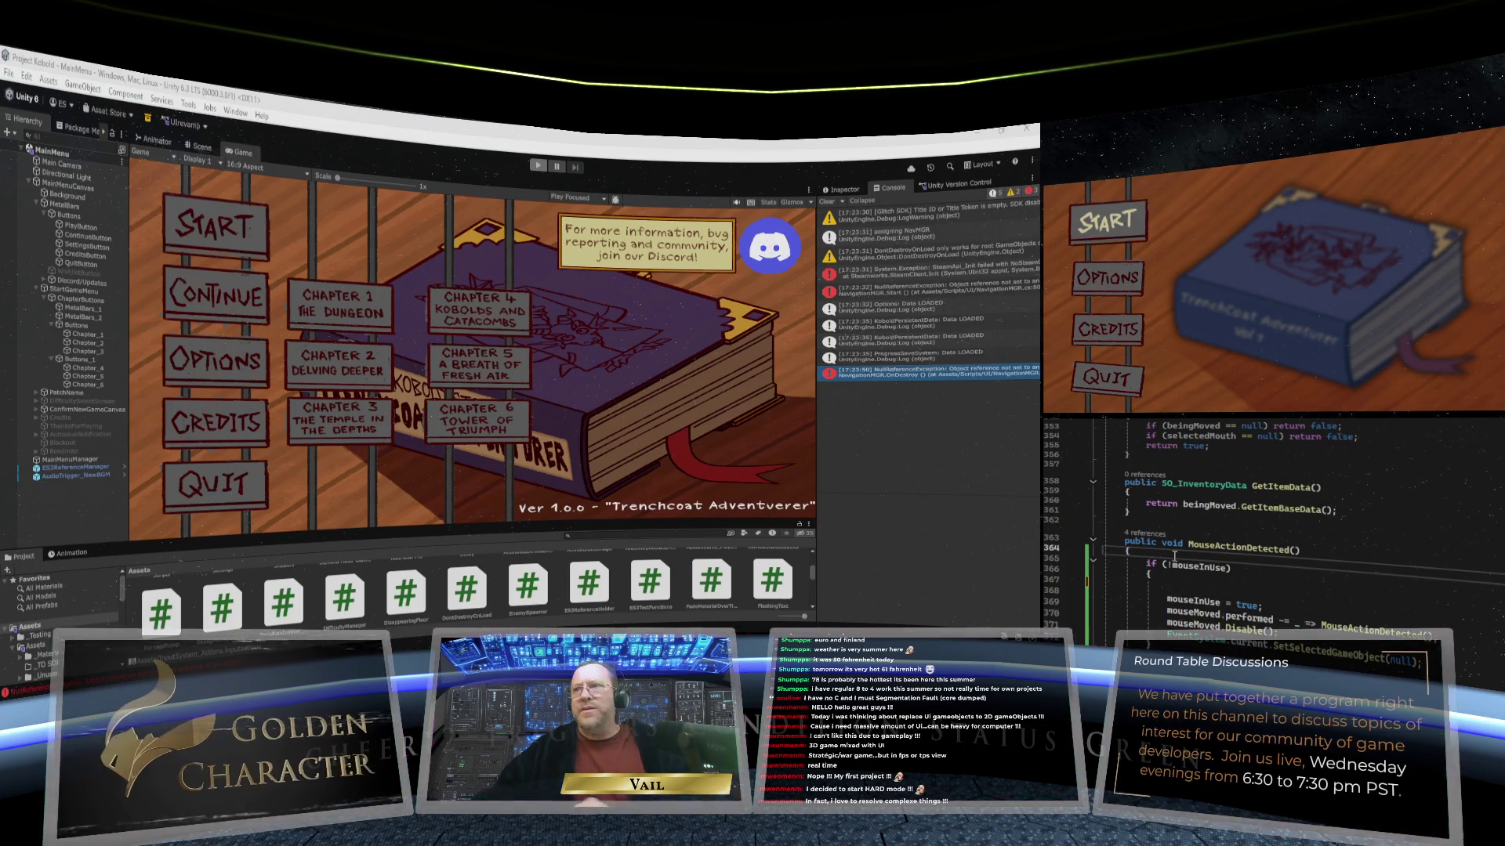
key(Return)
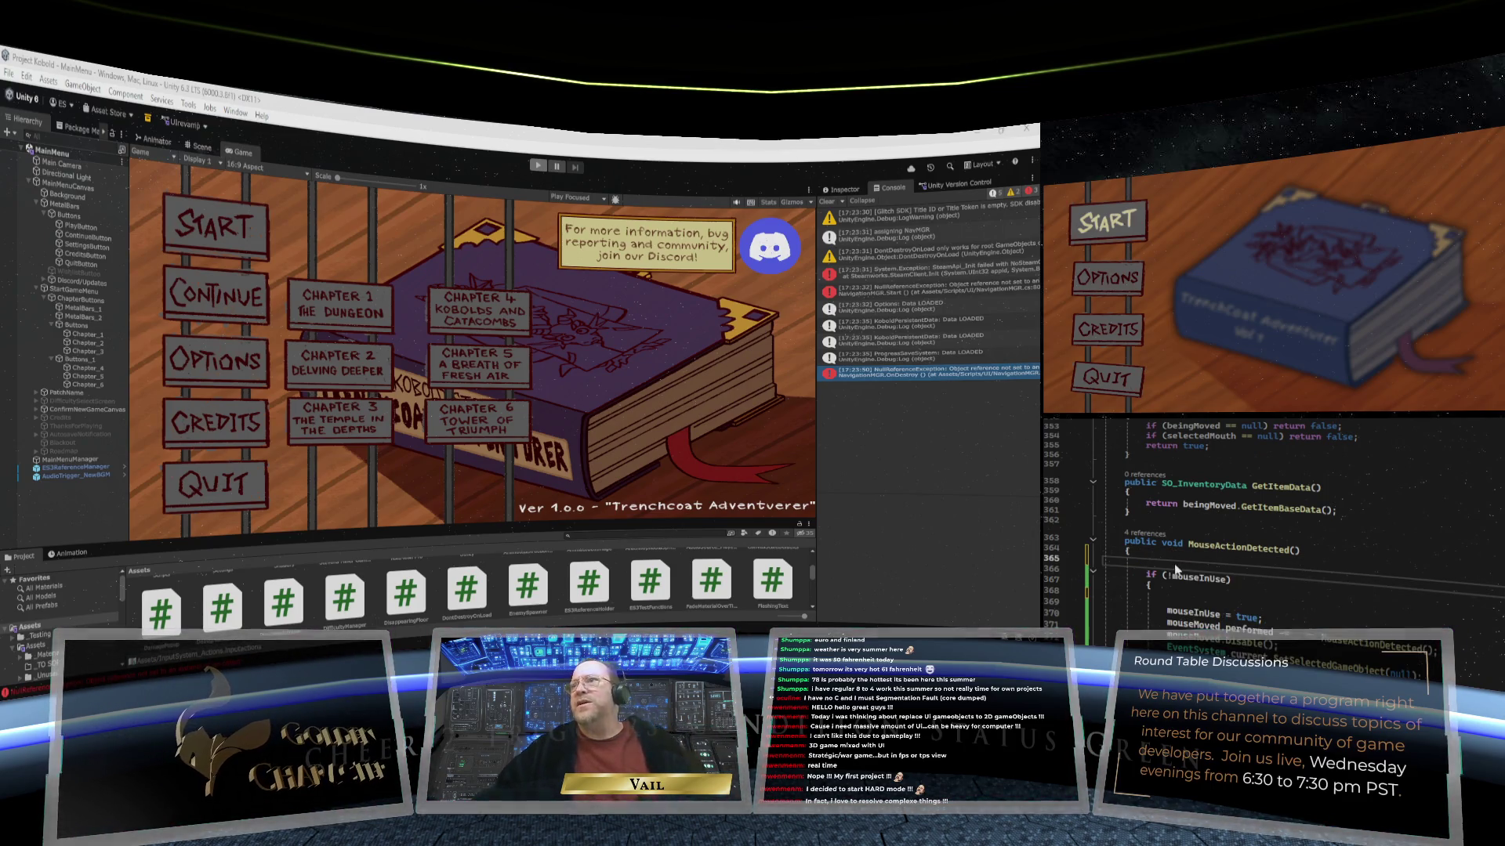
key(Escape)
key(ctrl+v)
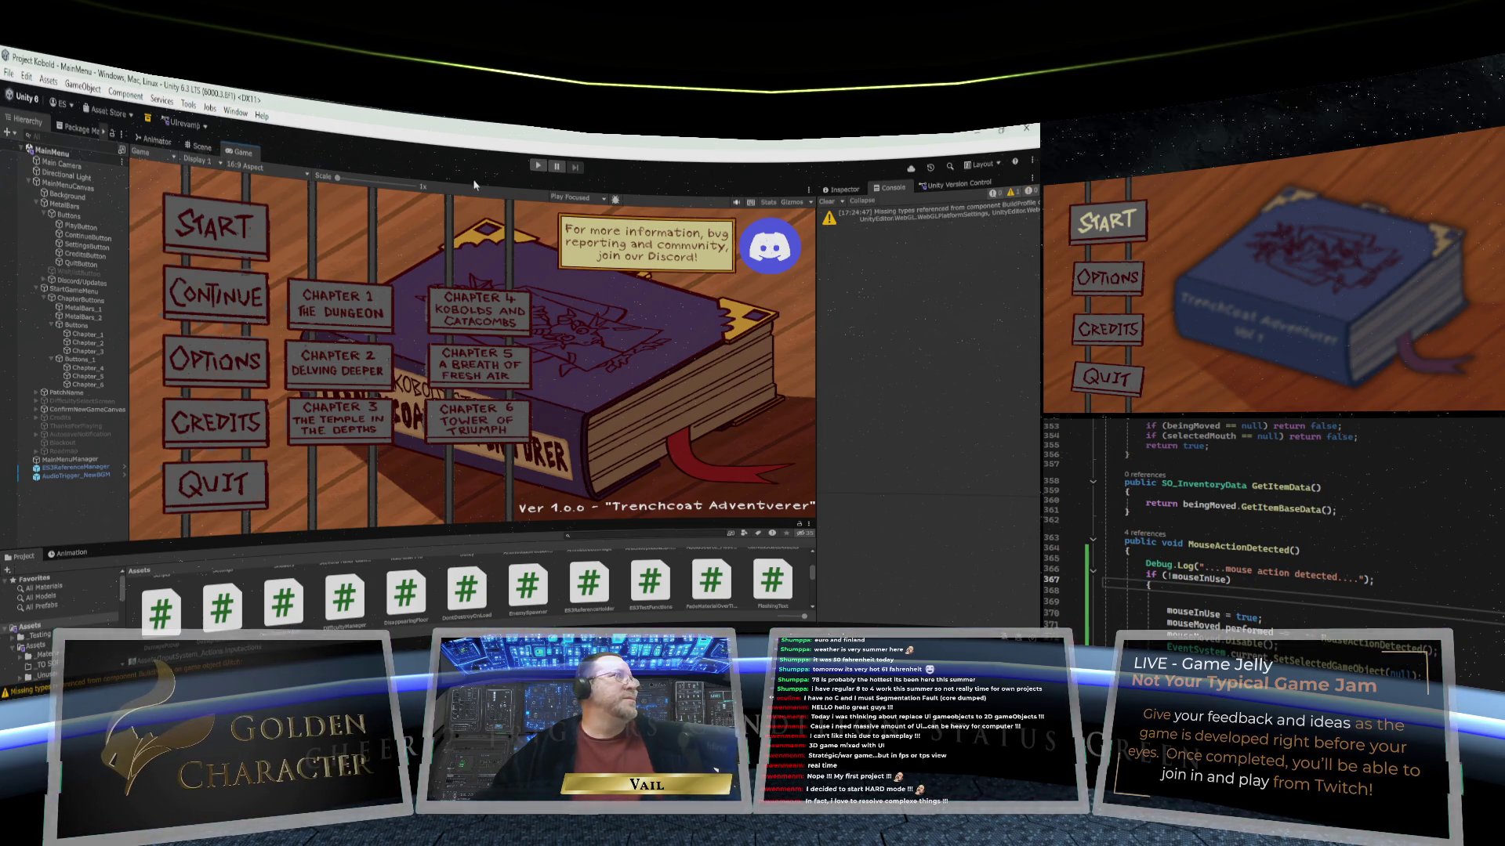
click(537, 167)
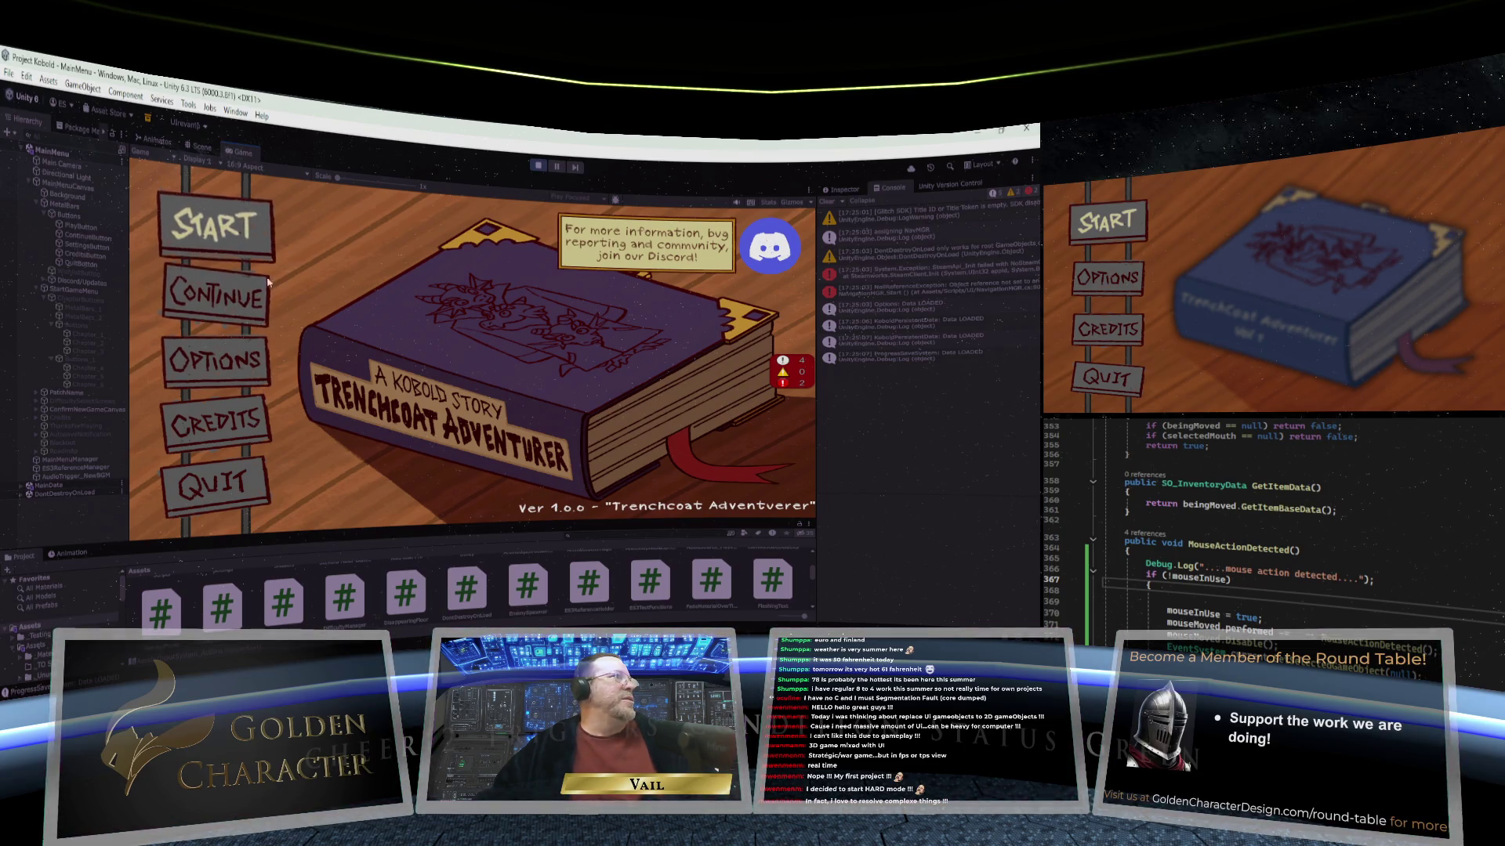
click(539, 166)
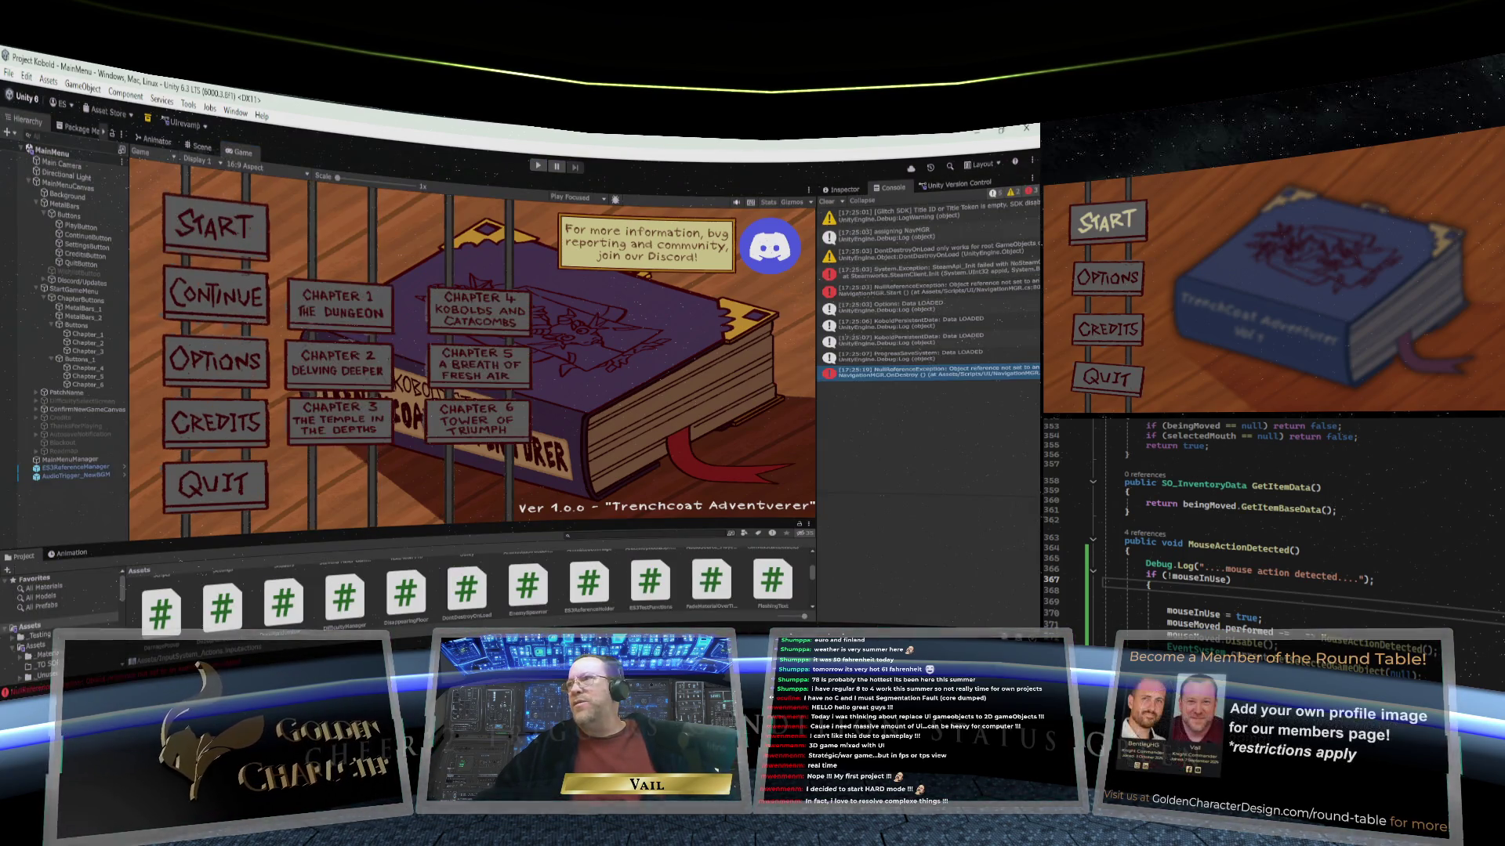
scroll(1465, 612, up, 20)
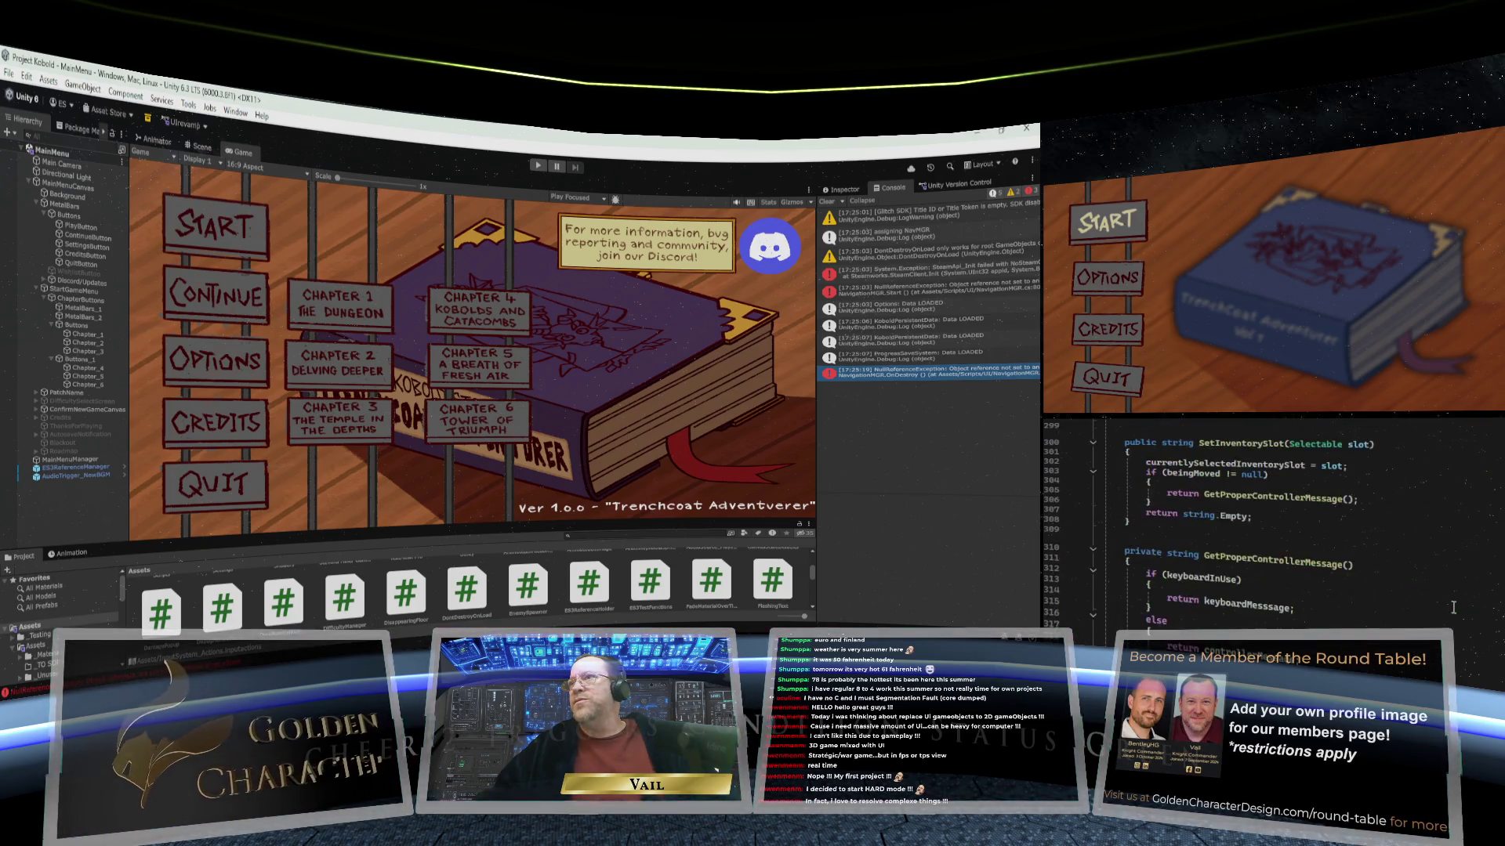
Step: Drag the splitter above the Project window upward so its asset grid shows two rows
scroll(1452, 607, up, 20)
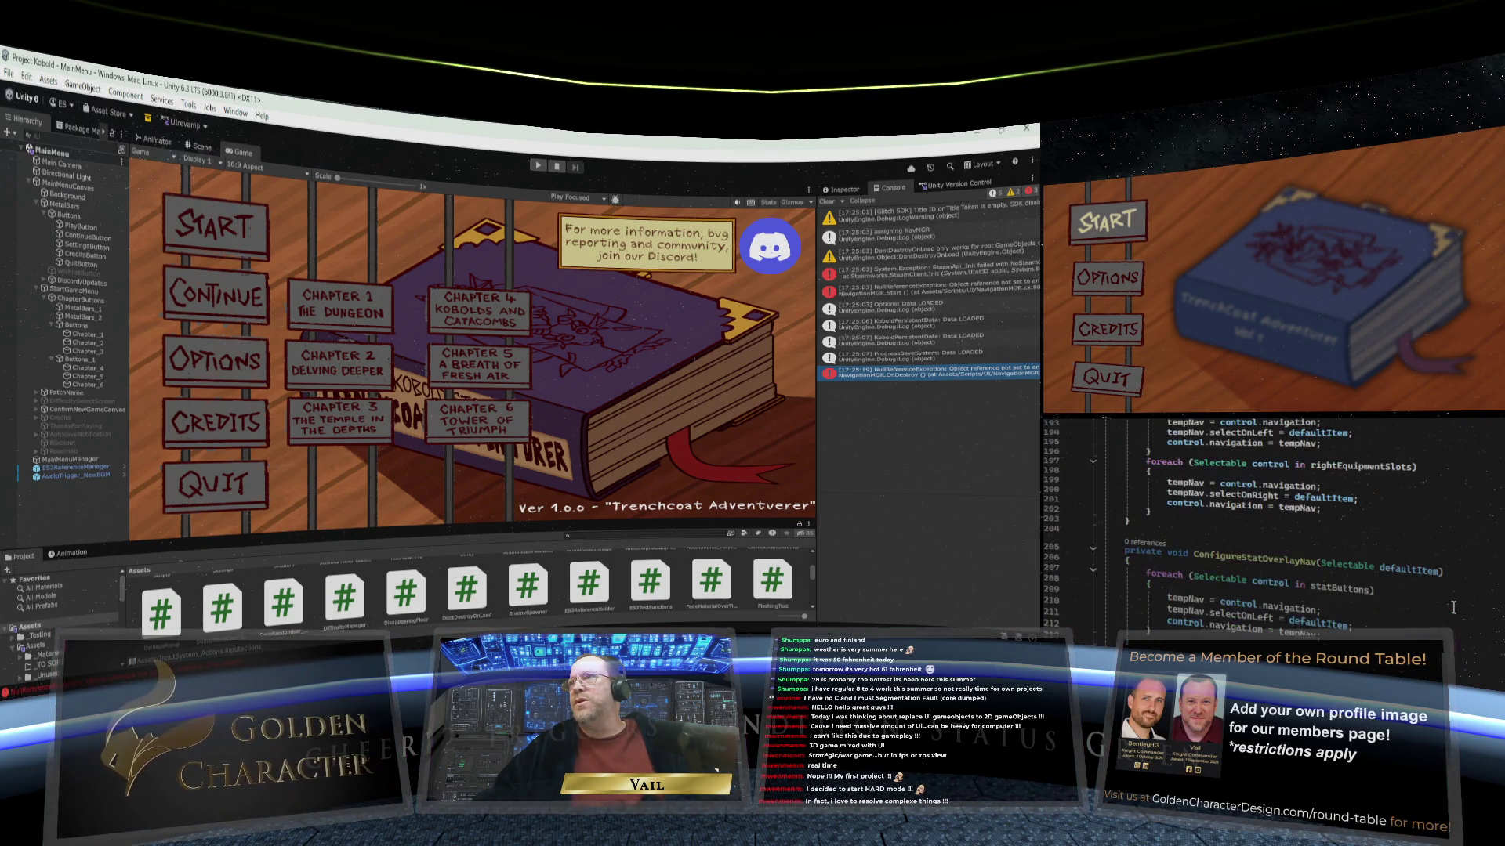
scroll(1453, 608, up, 5)
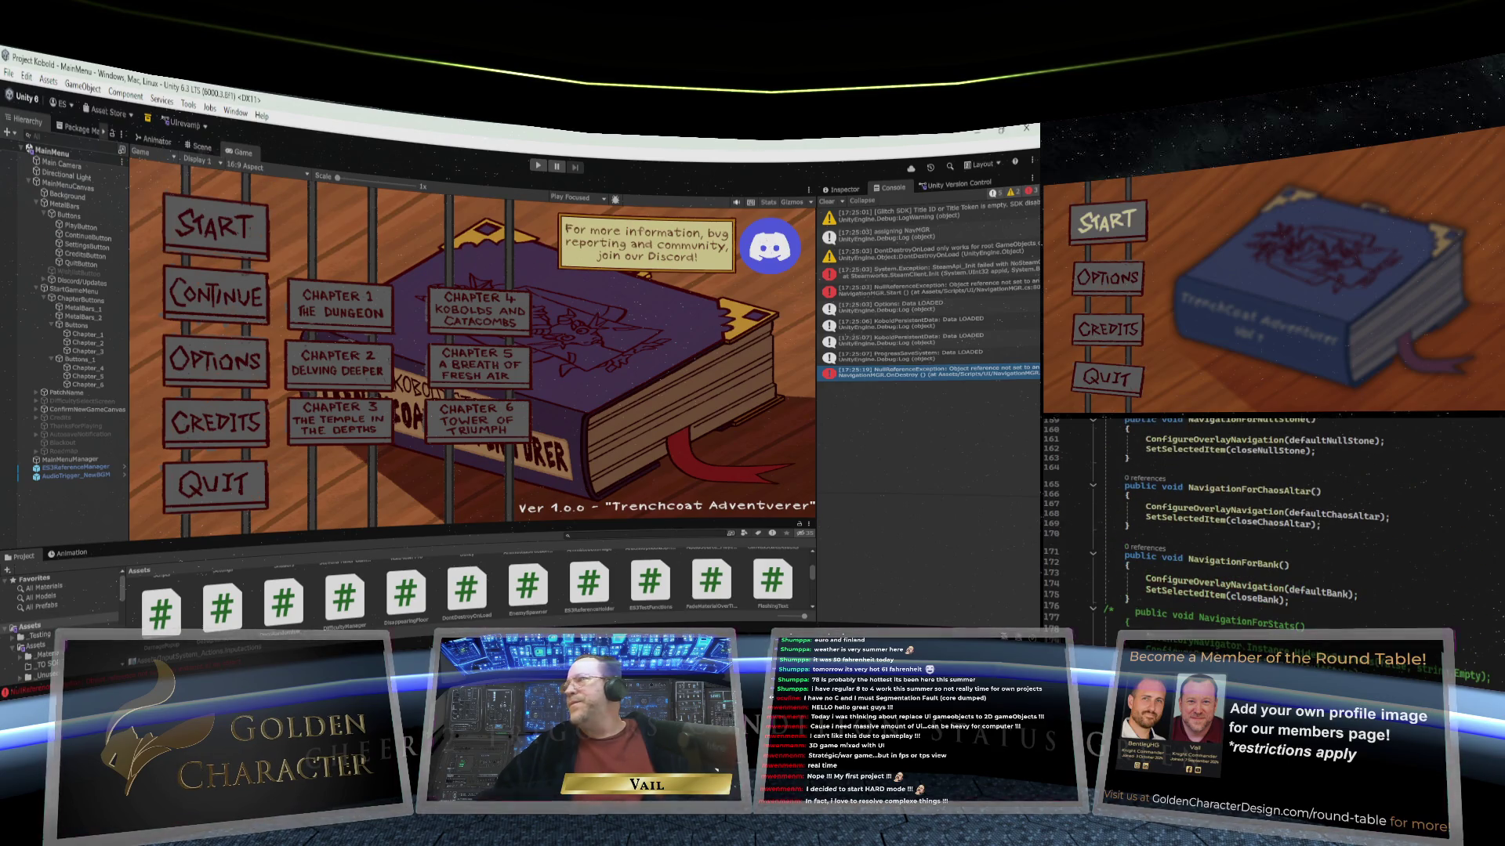
scroll(1453, 607, up, 20)
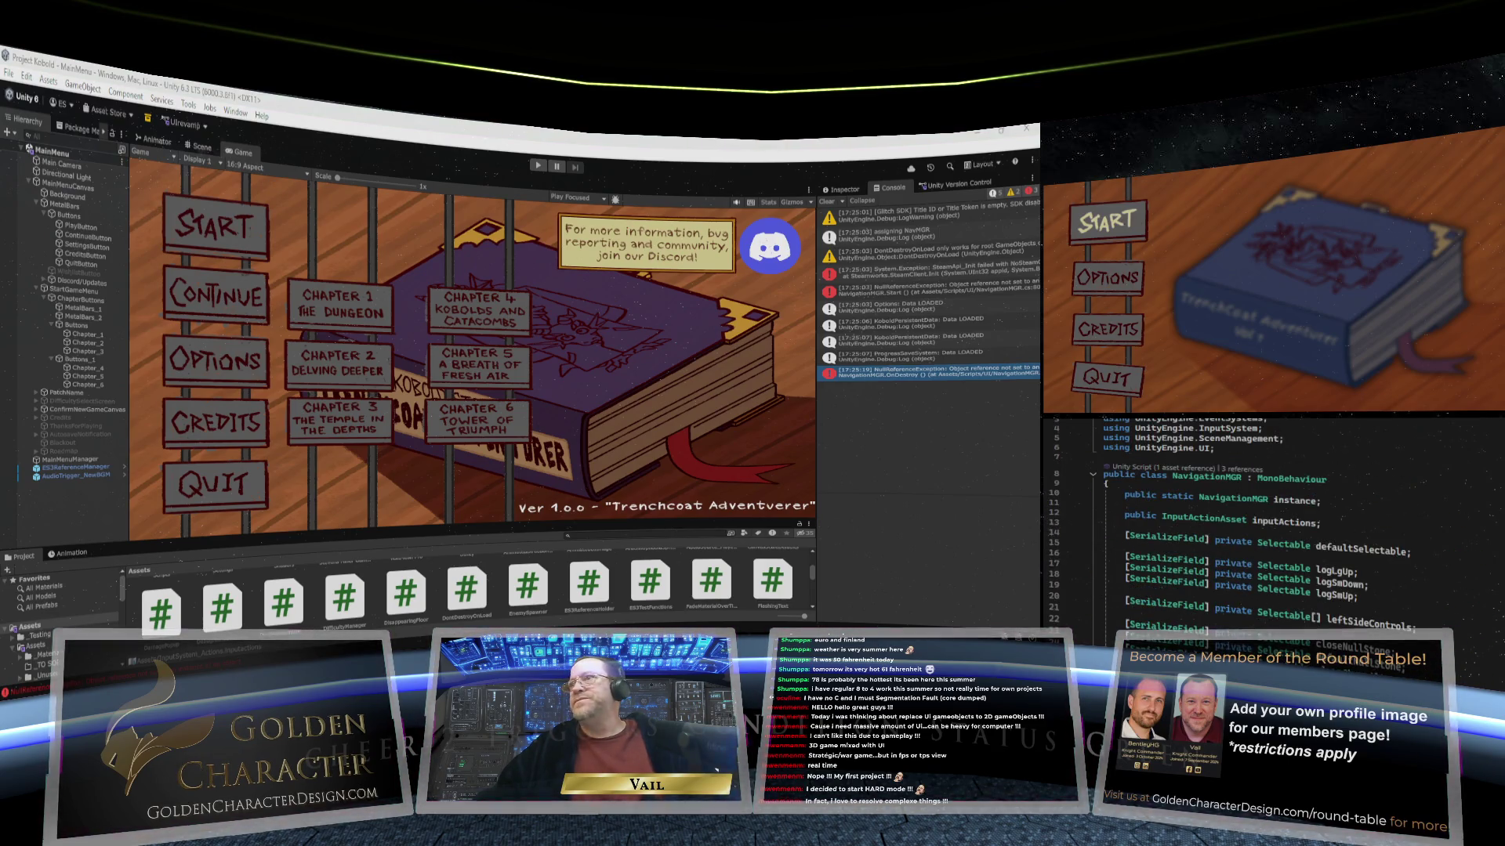
scroll(1453, 607, down, 17)
scroll(1453, 607, down, 3)
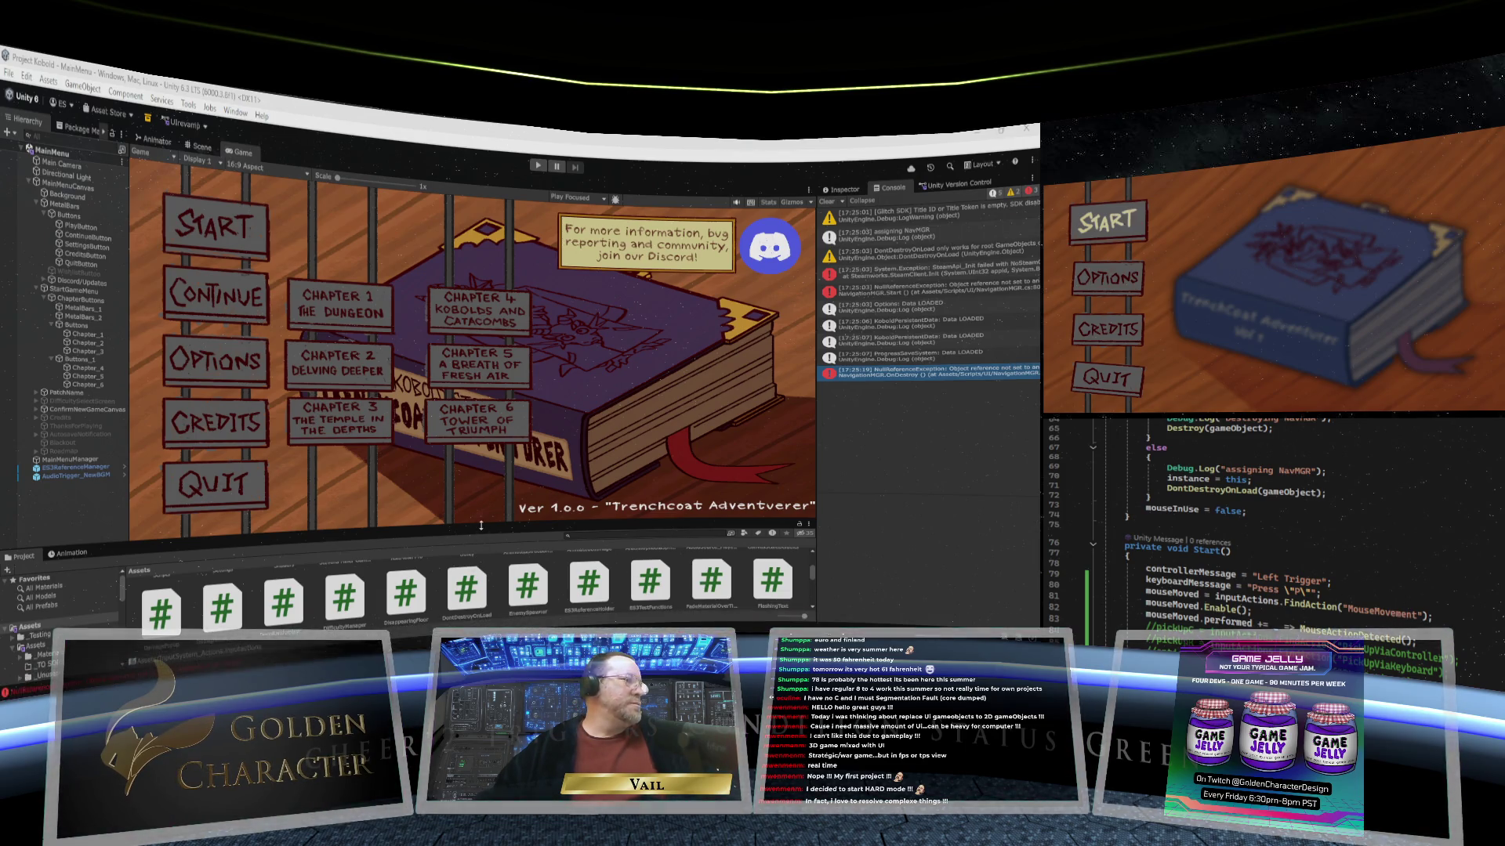
drag(475, 546, 476, 480)
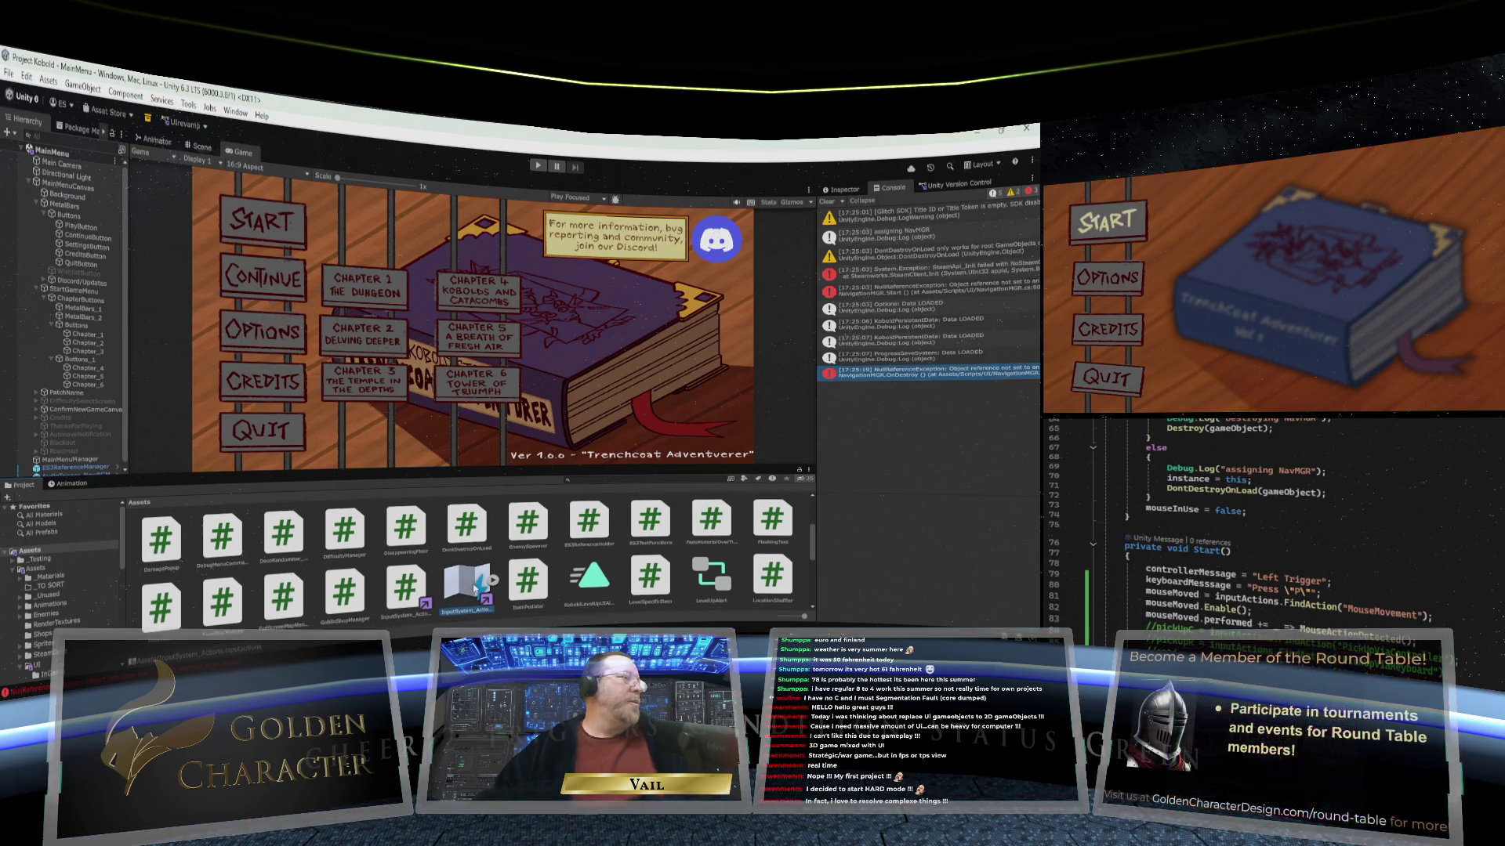
Step: Open InputSystem_Actions and inspect the MouseMovement action's action type and control type options
double_click(468, 583)
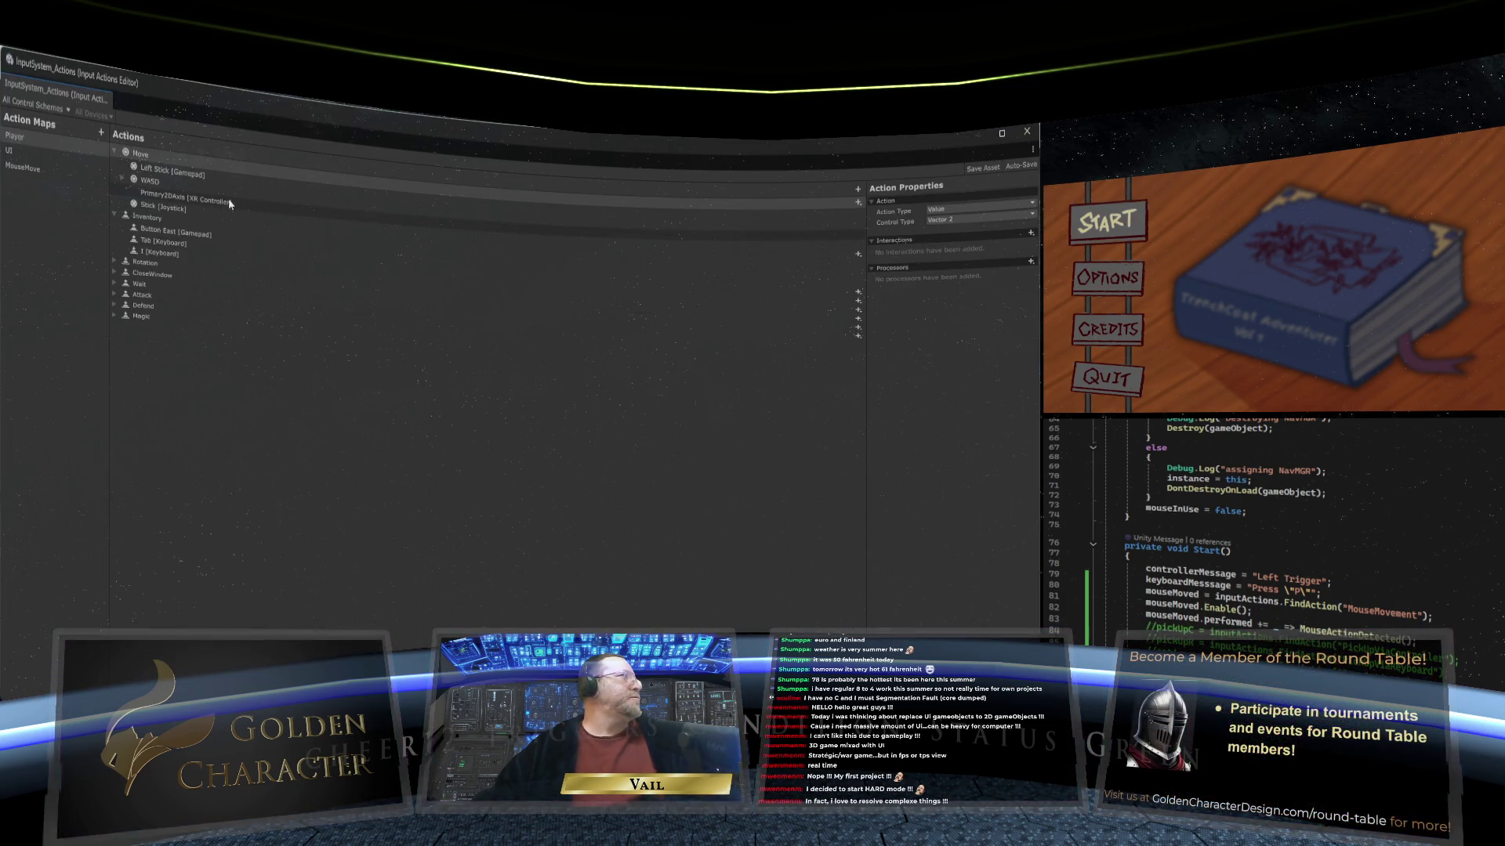
click(44, 168)
click(182, 167)
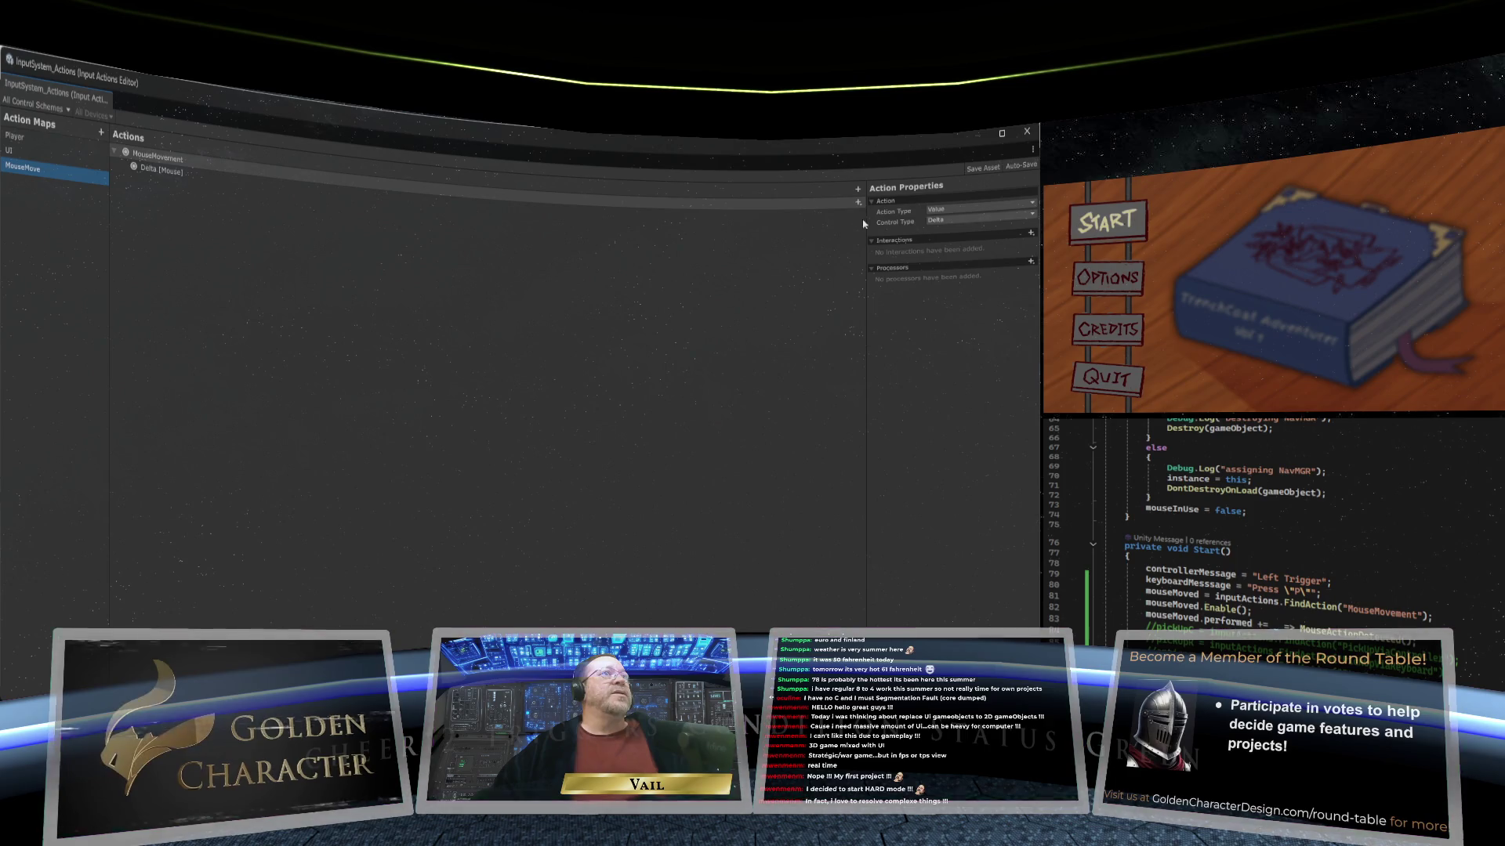
click(970, 220)
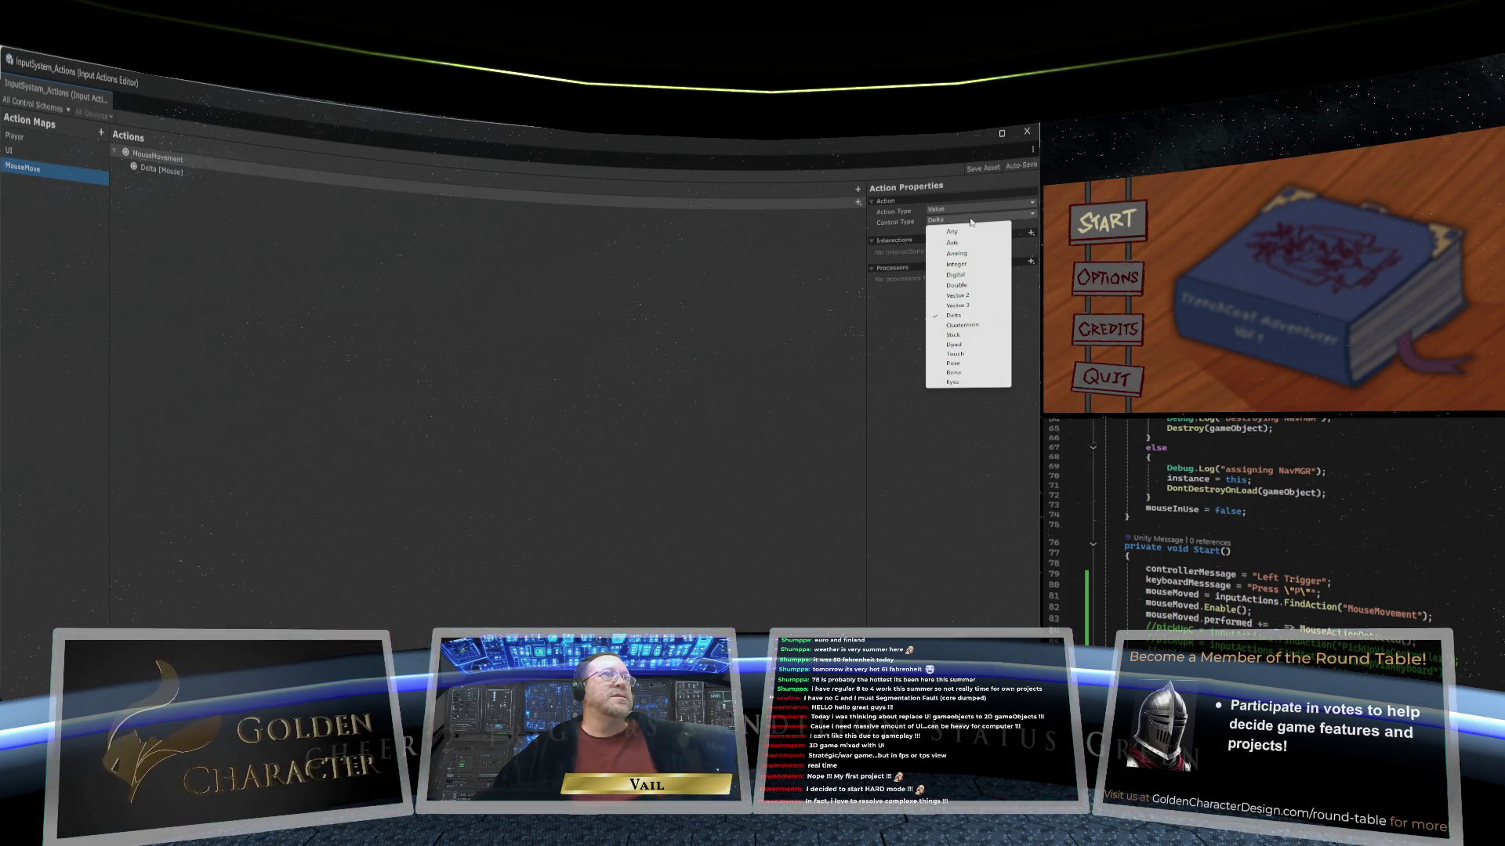
click(971, 210)
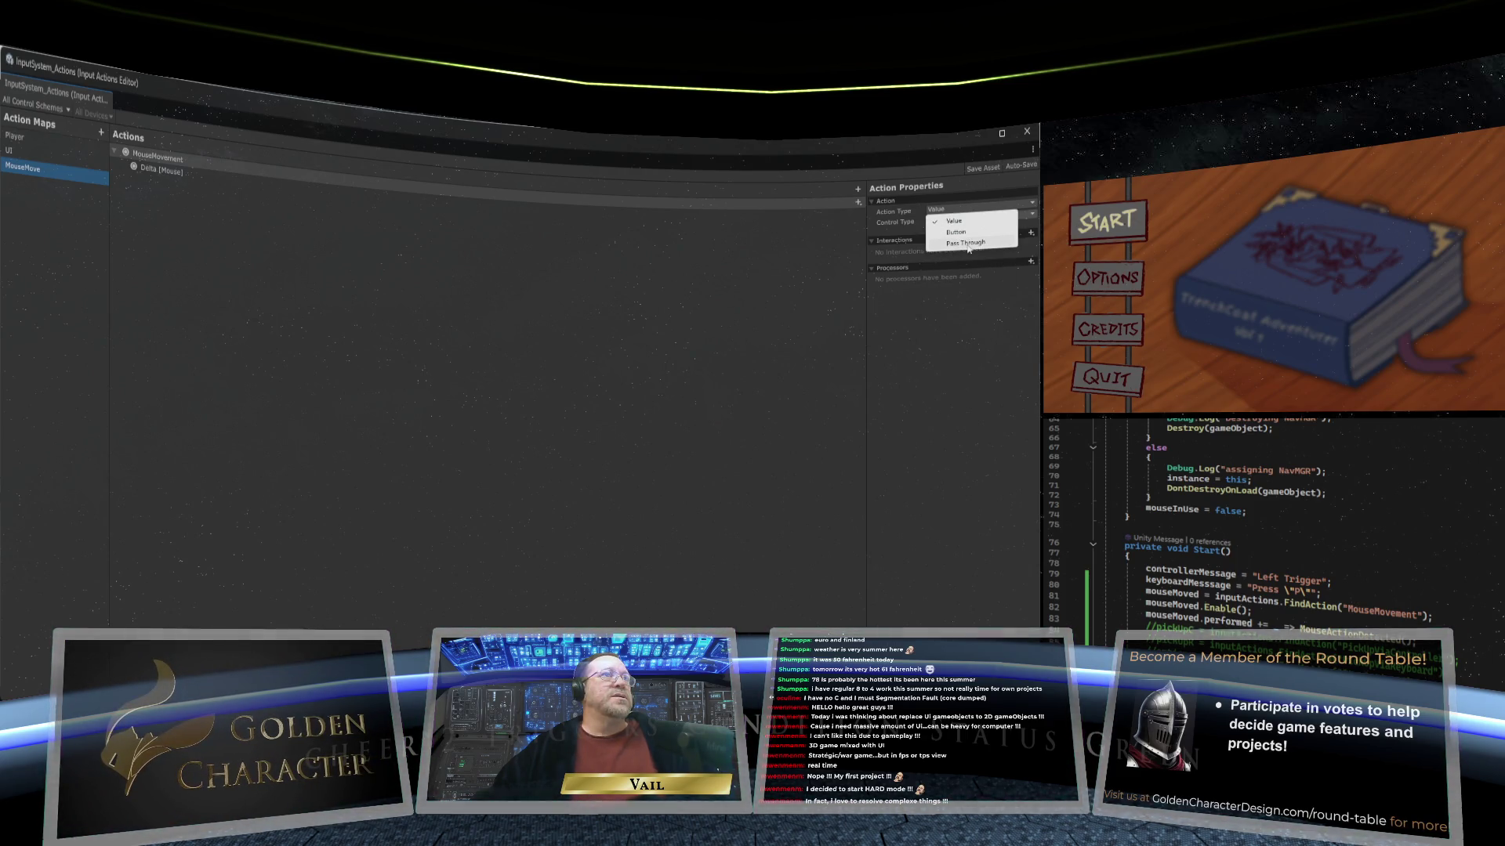
click(890, 217)
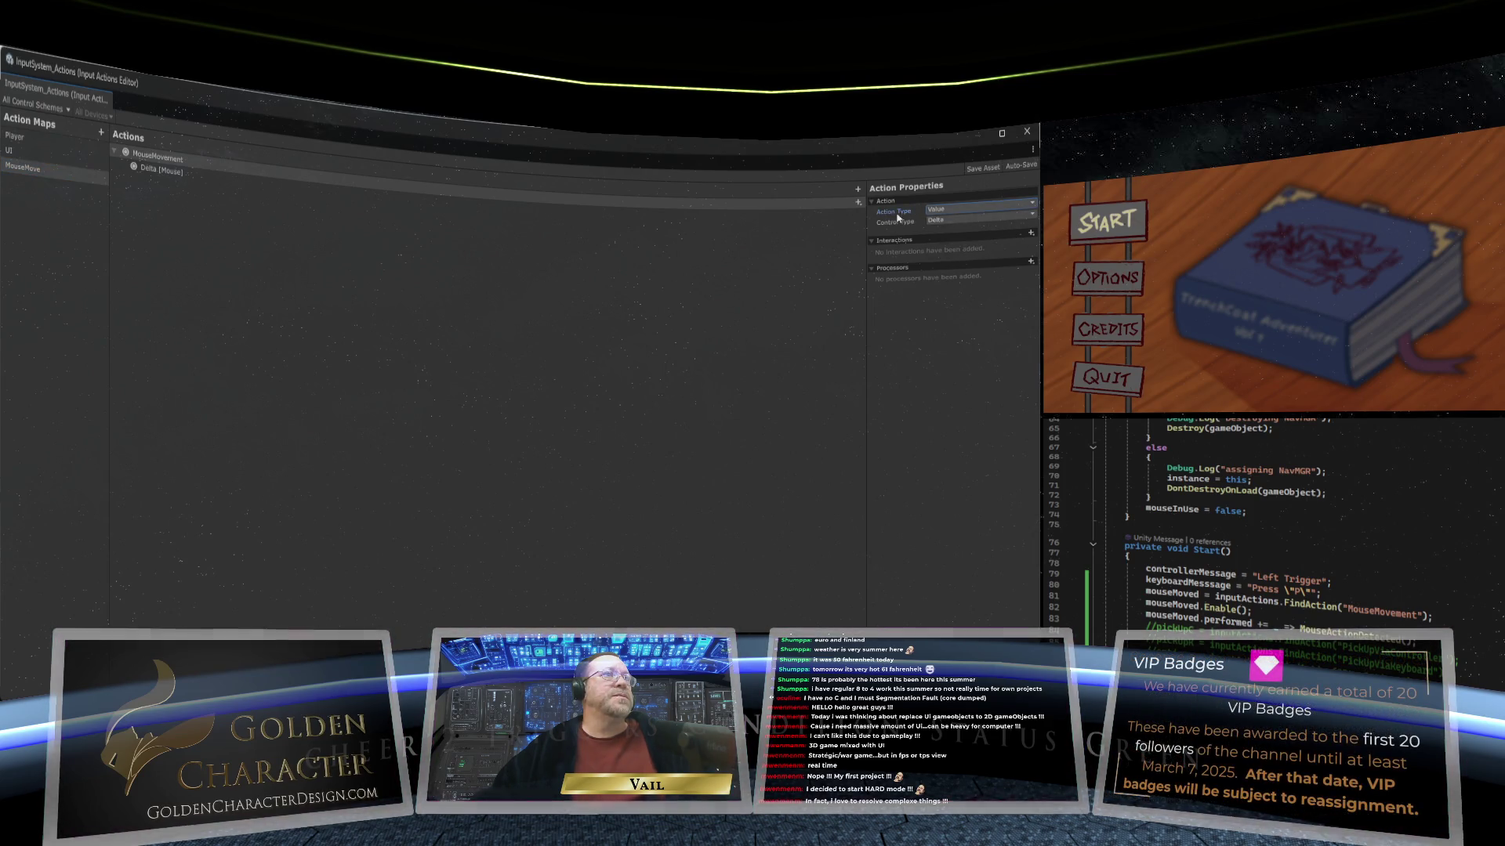
Step: Set MouseMovement to Pass Through with Initial State Check on, save the asset, and close the editor
mouse_move(898, 216)
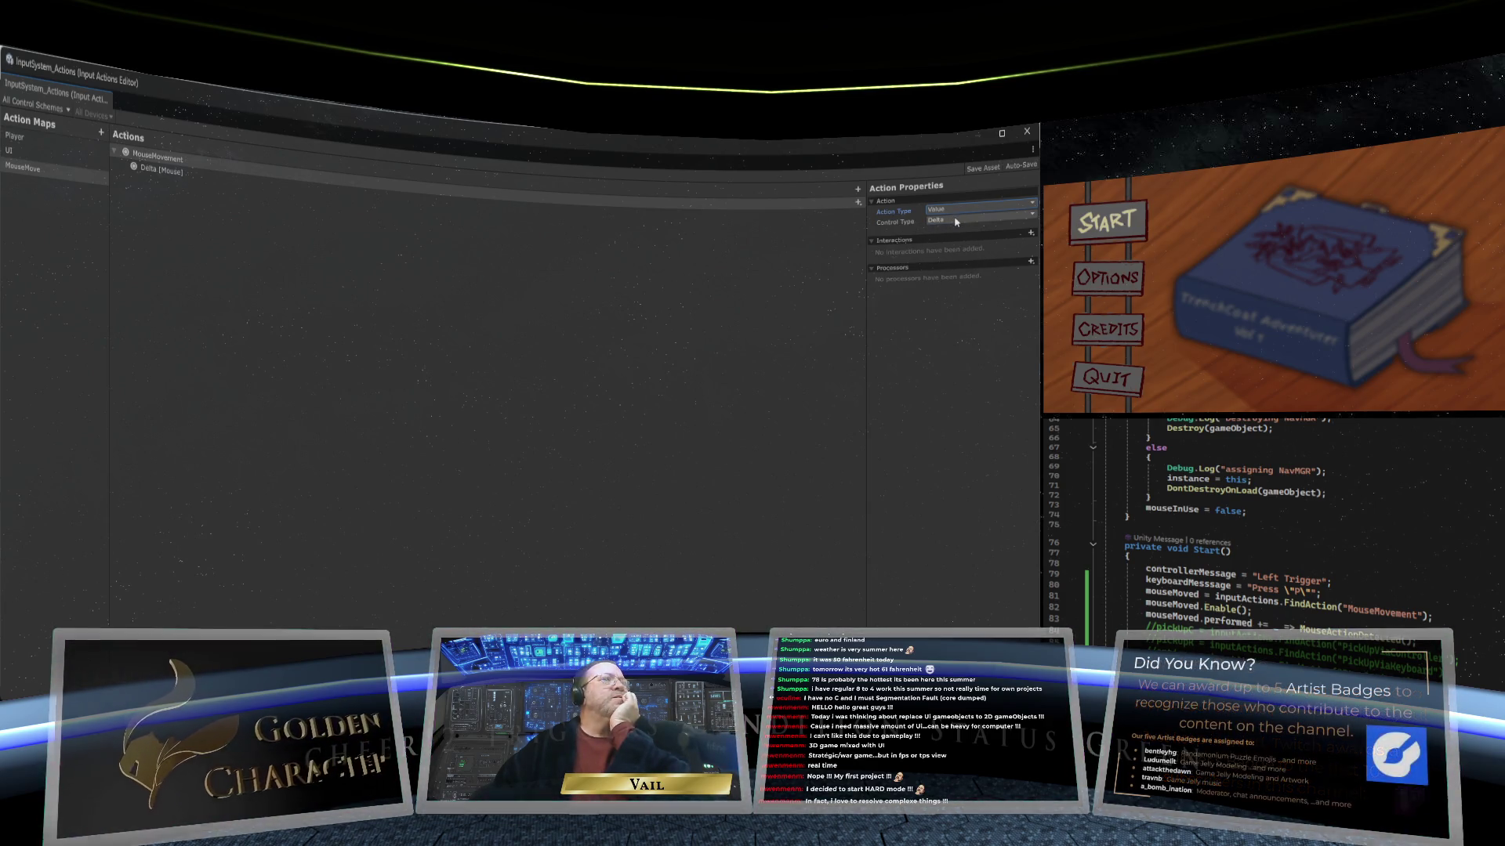
click(956, 221)
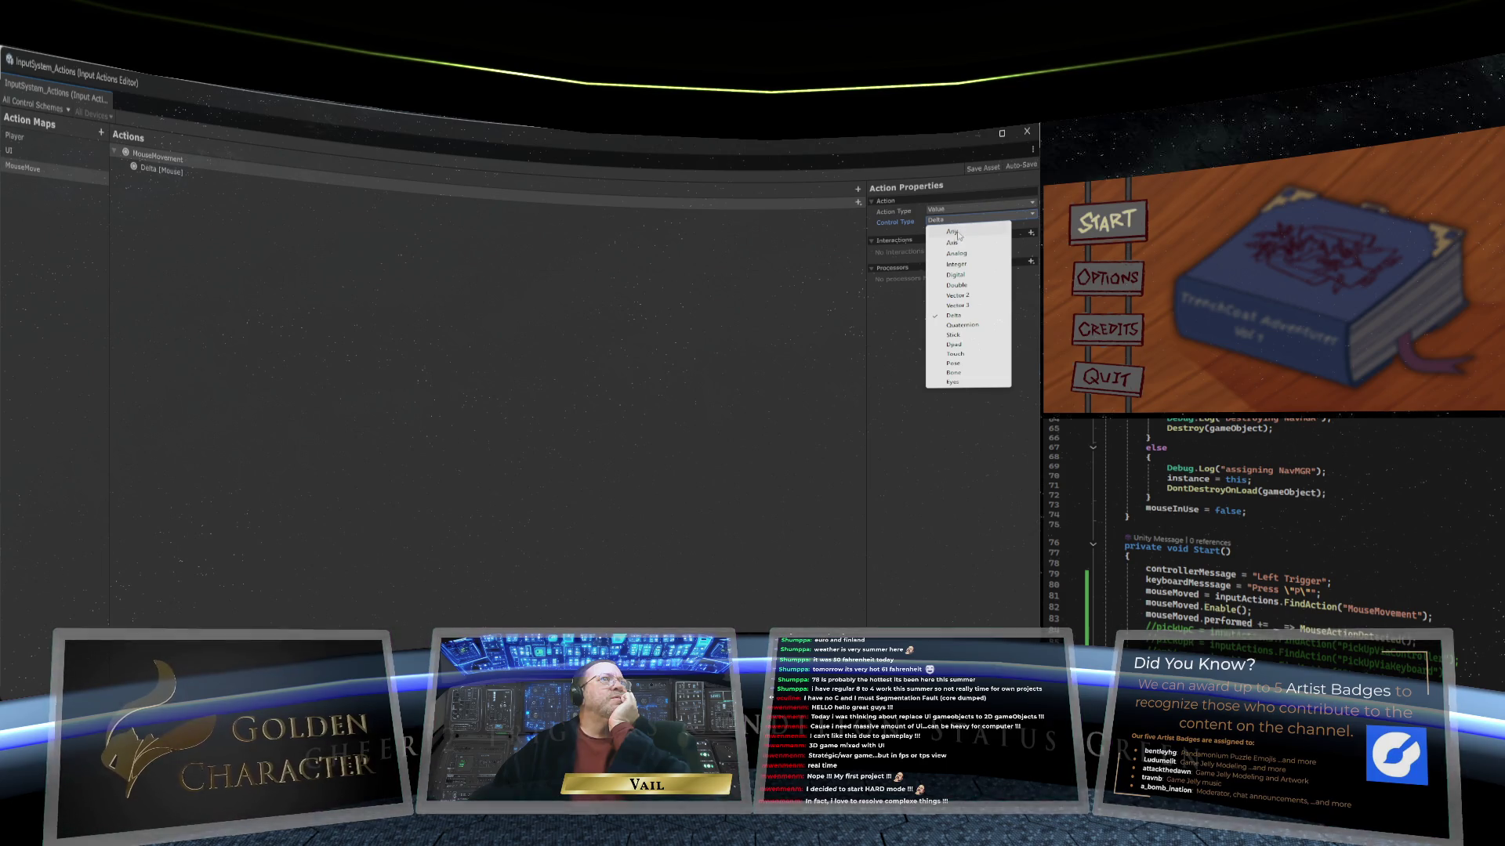
click(952, 209)
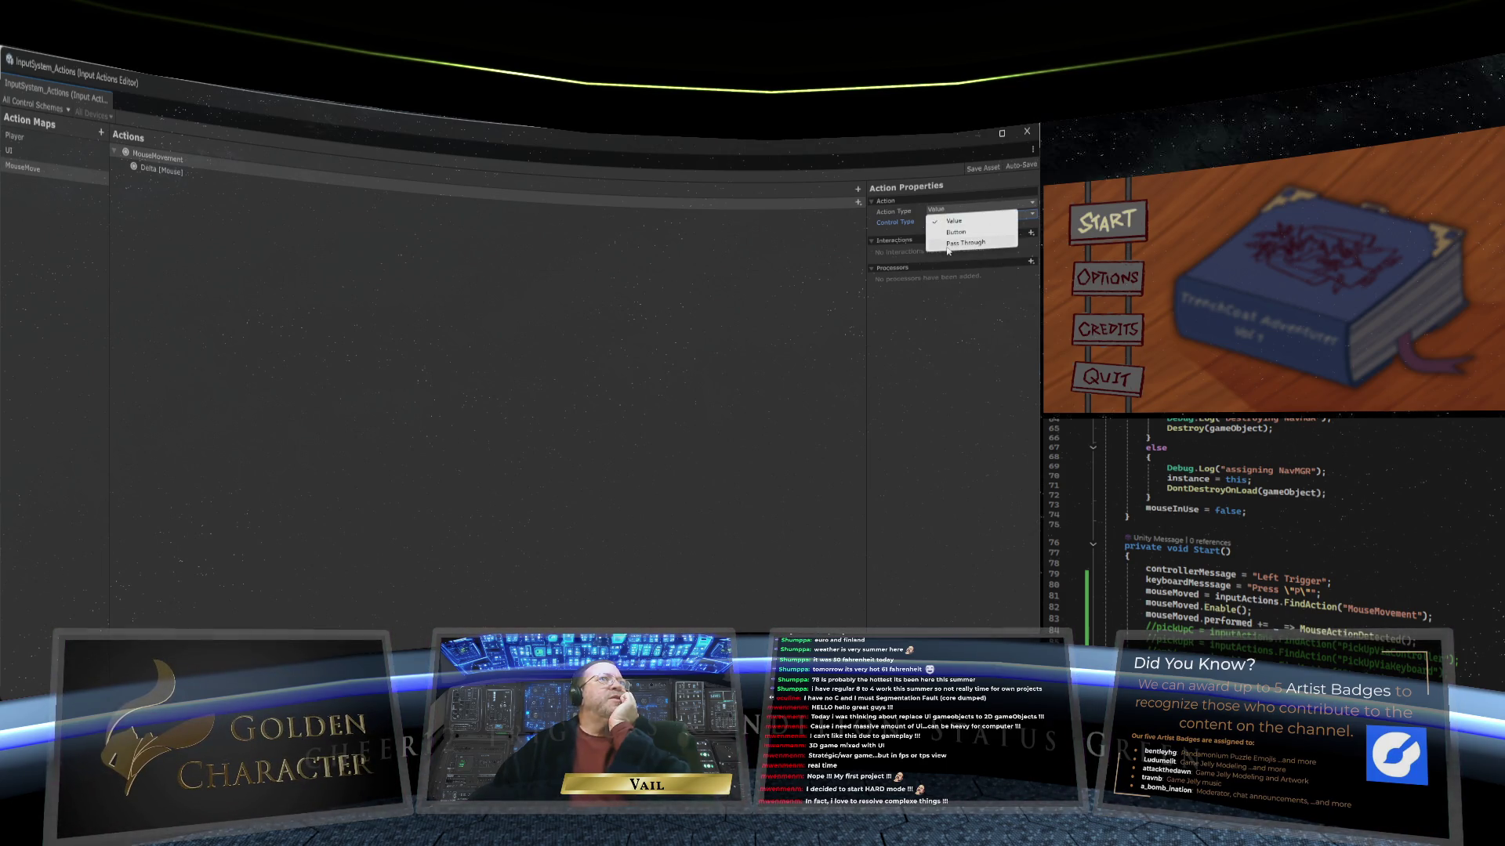
click(952, 249)
click(953, 230)
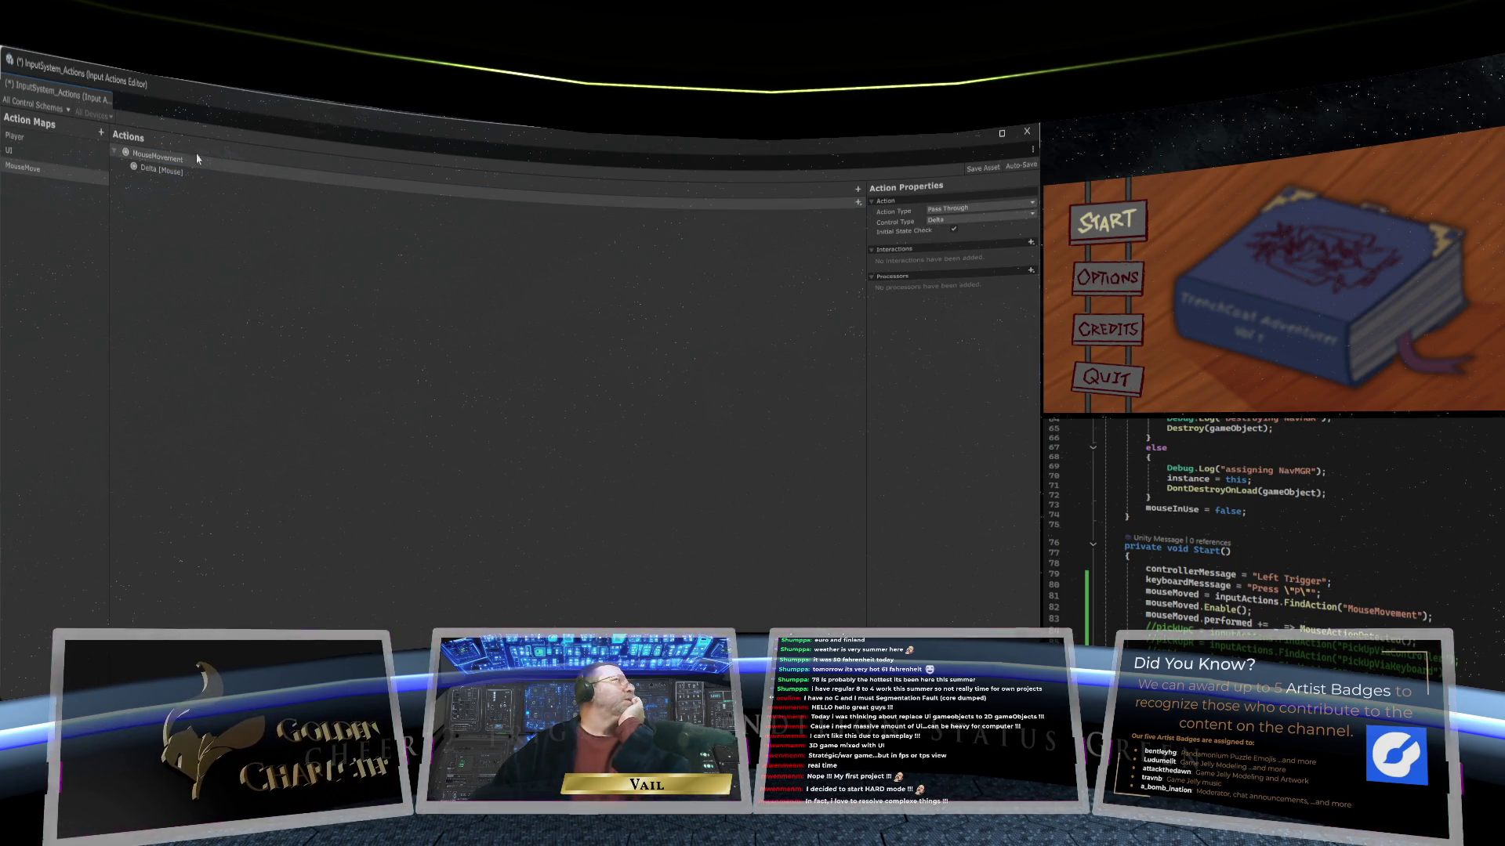
click(983, 169)
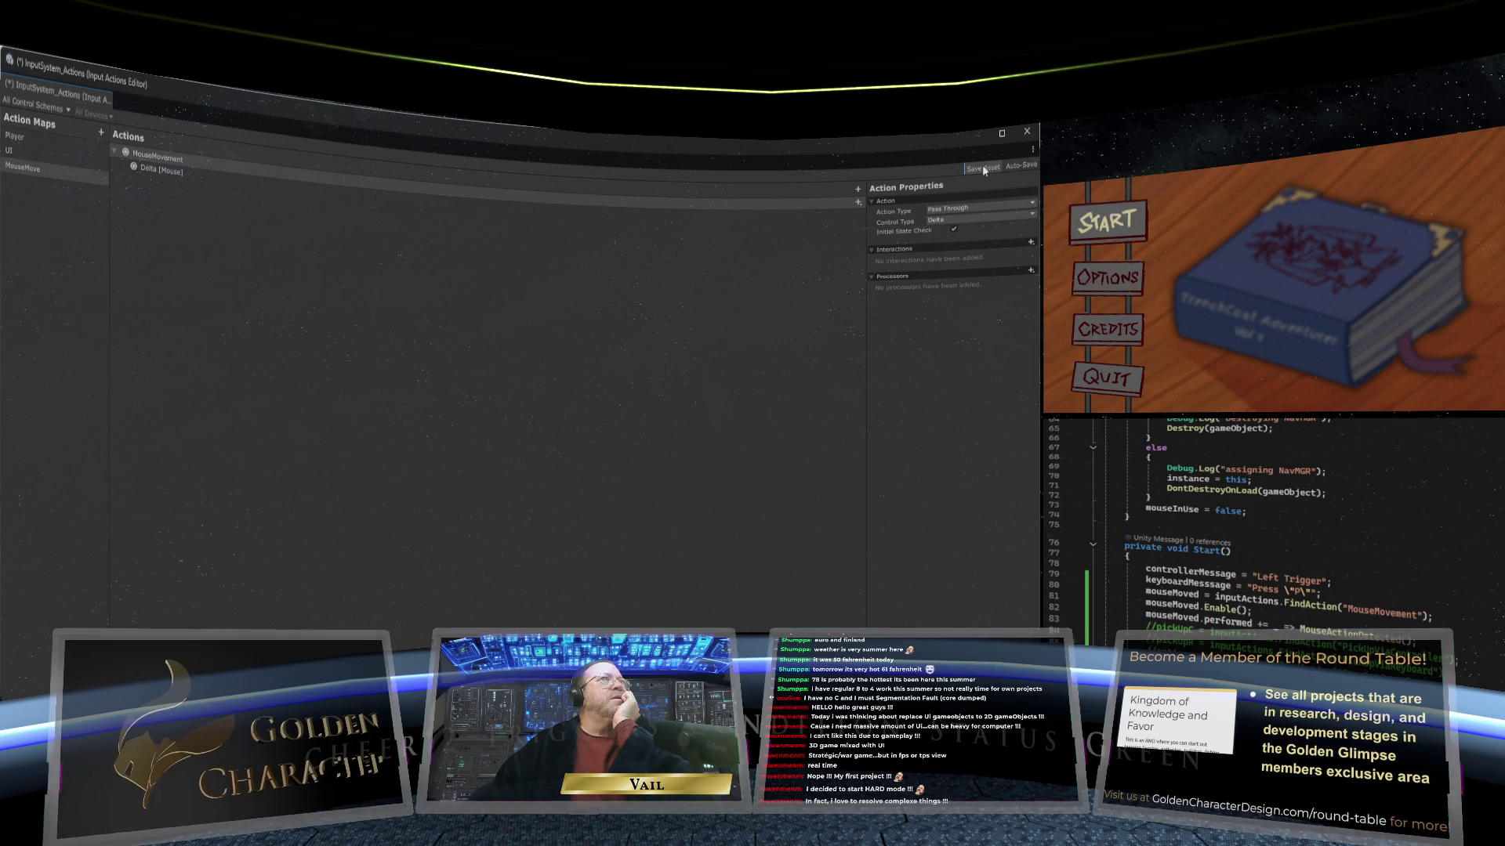
click(1025, 135)
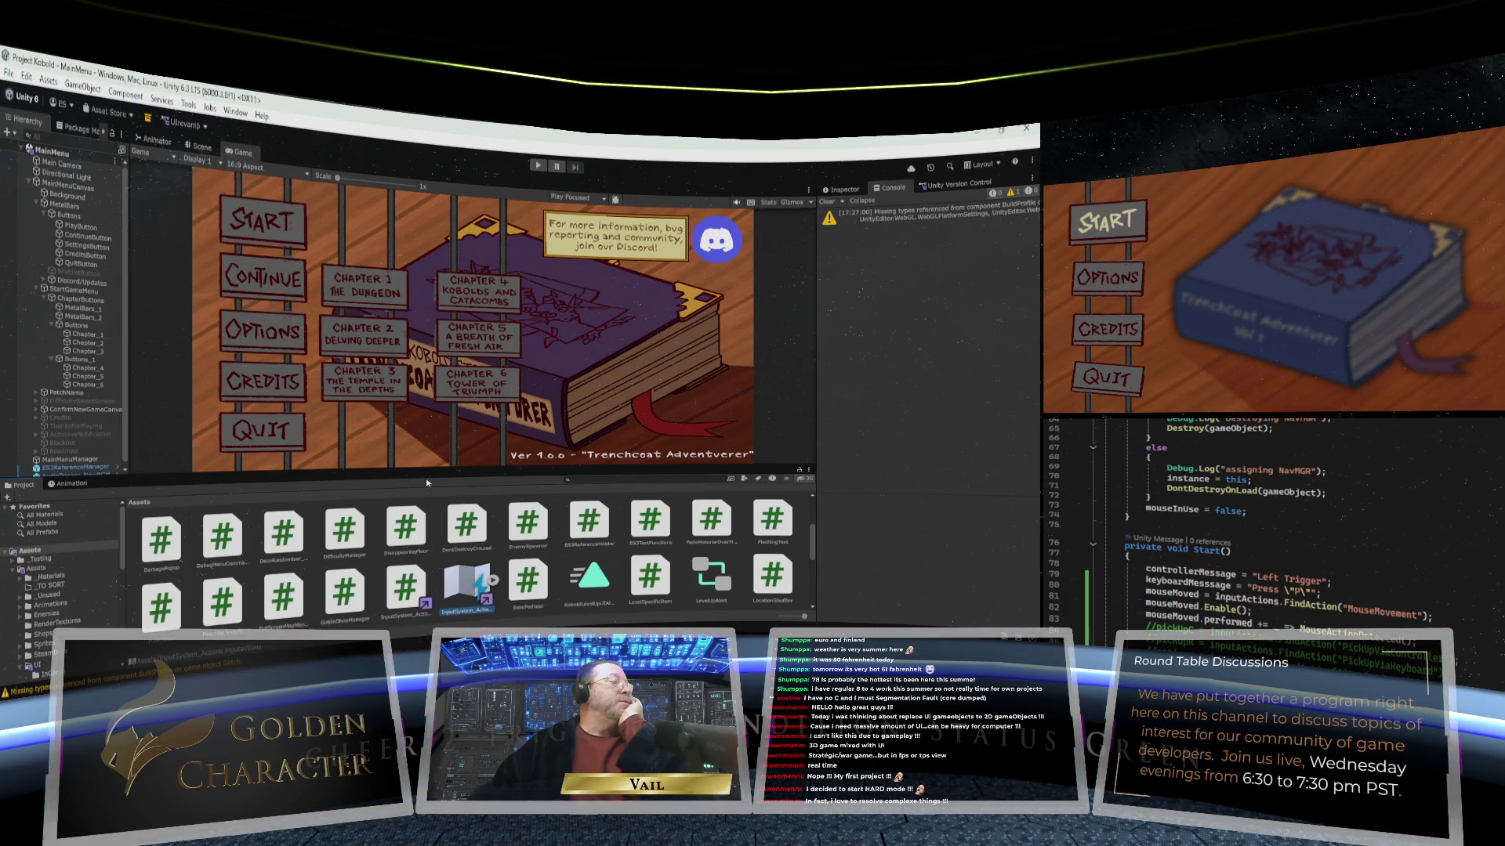
Step: Start play mode with Ctrl+P and drag the Game view's bottom splitter down to enlarge it
key(ctrl+p)
drag(426, 478, 427, 529)
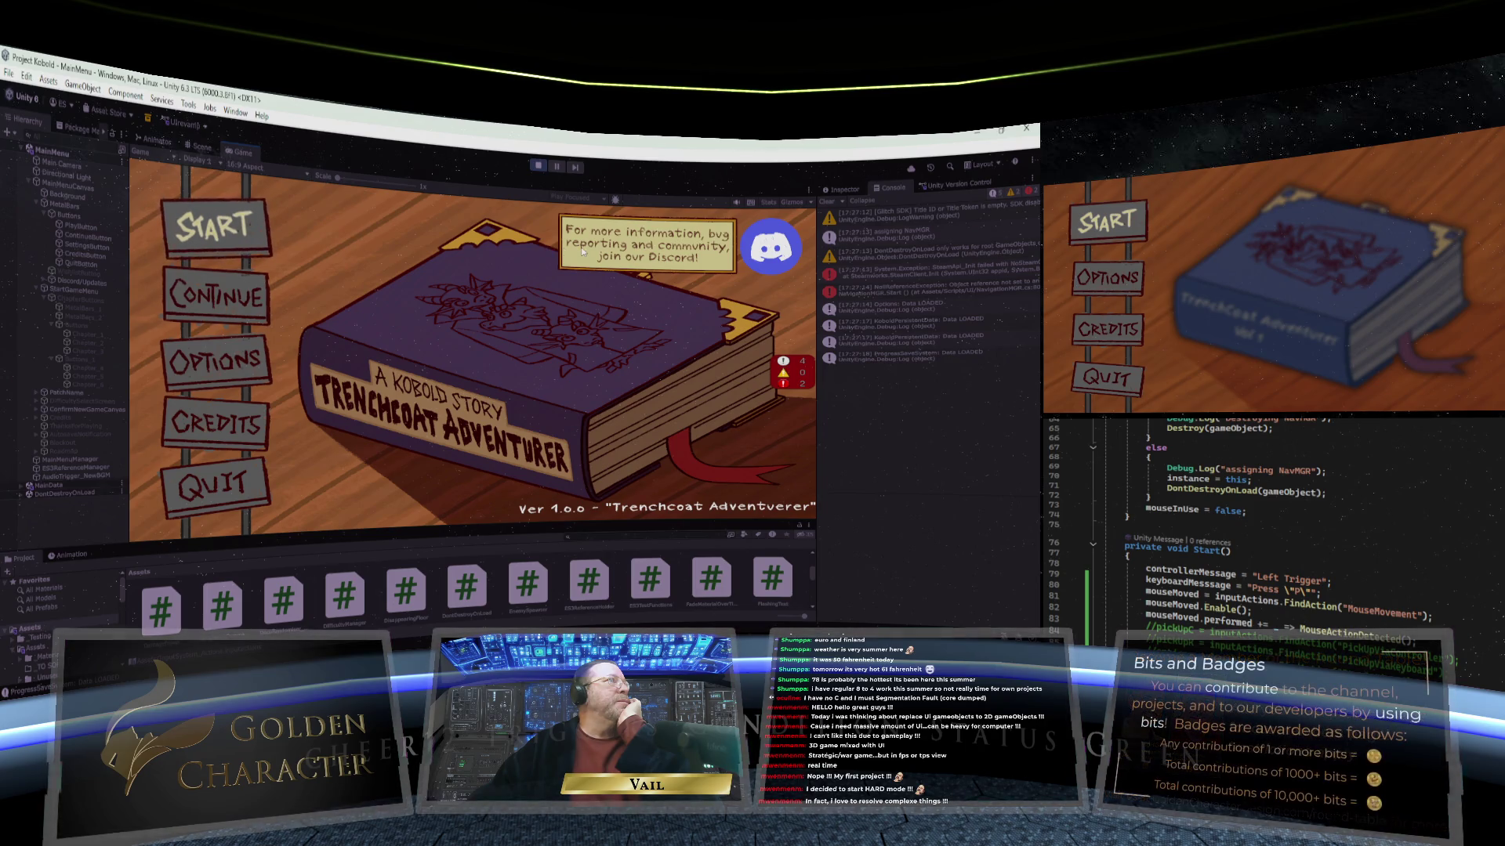
Step: Exit play mode by clicking the Play button again
click(537, 168)
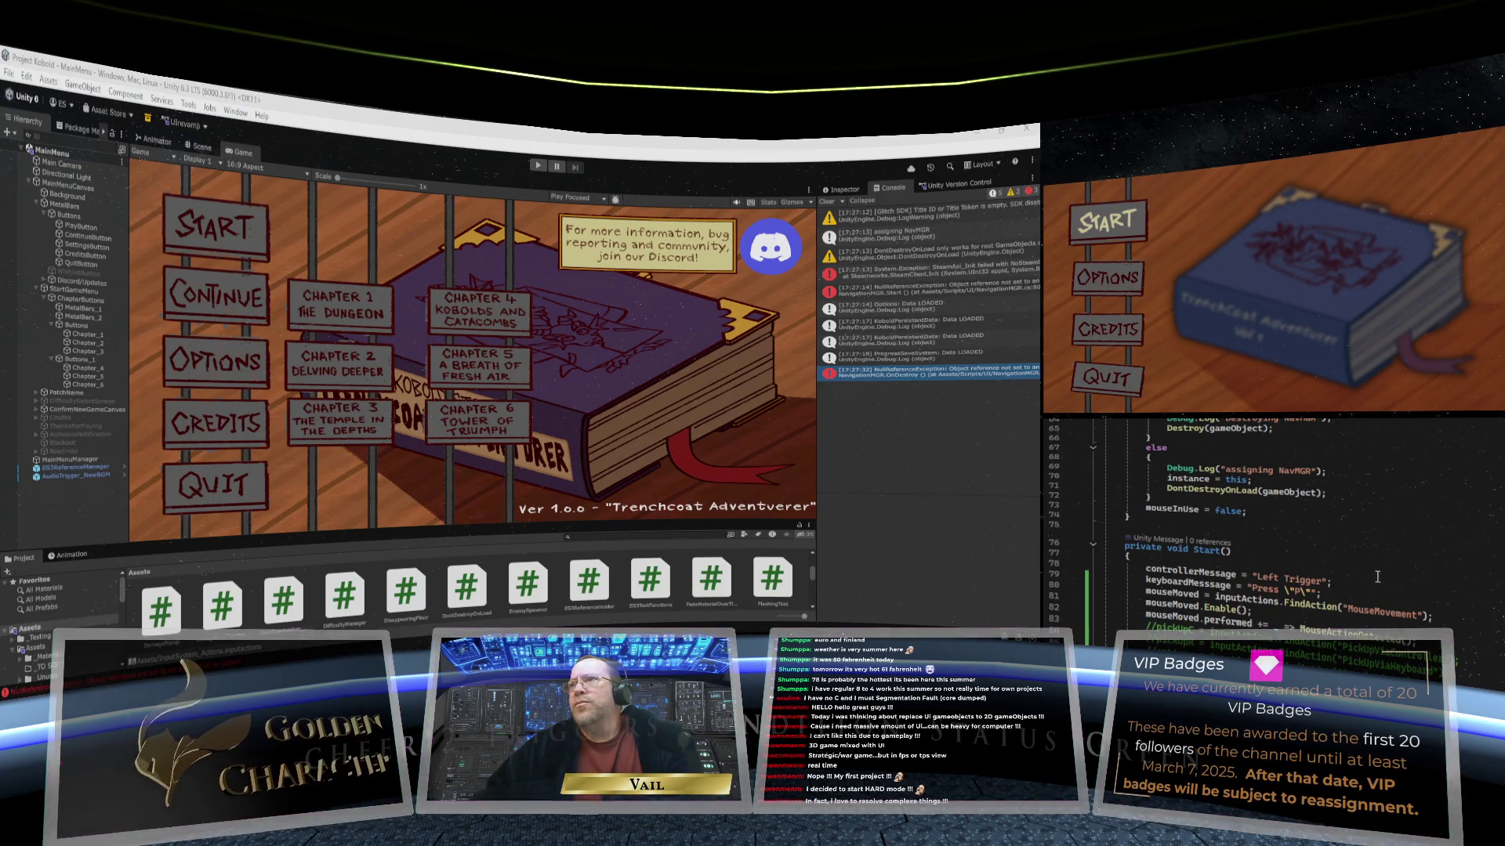
scroll(1376, 577, up, 7)
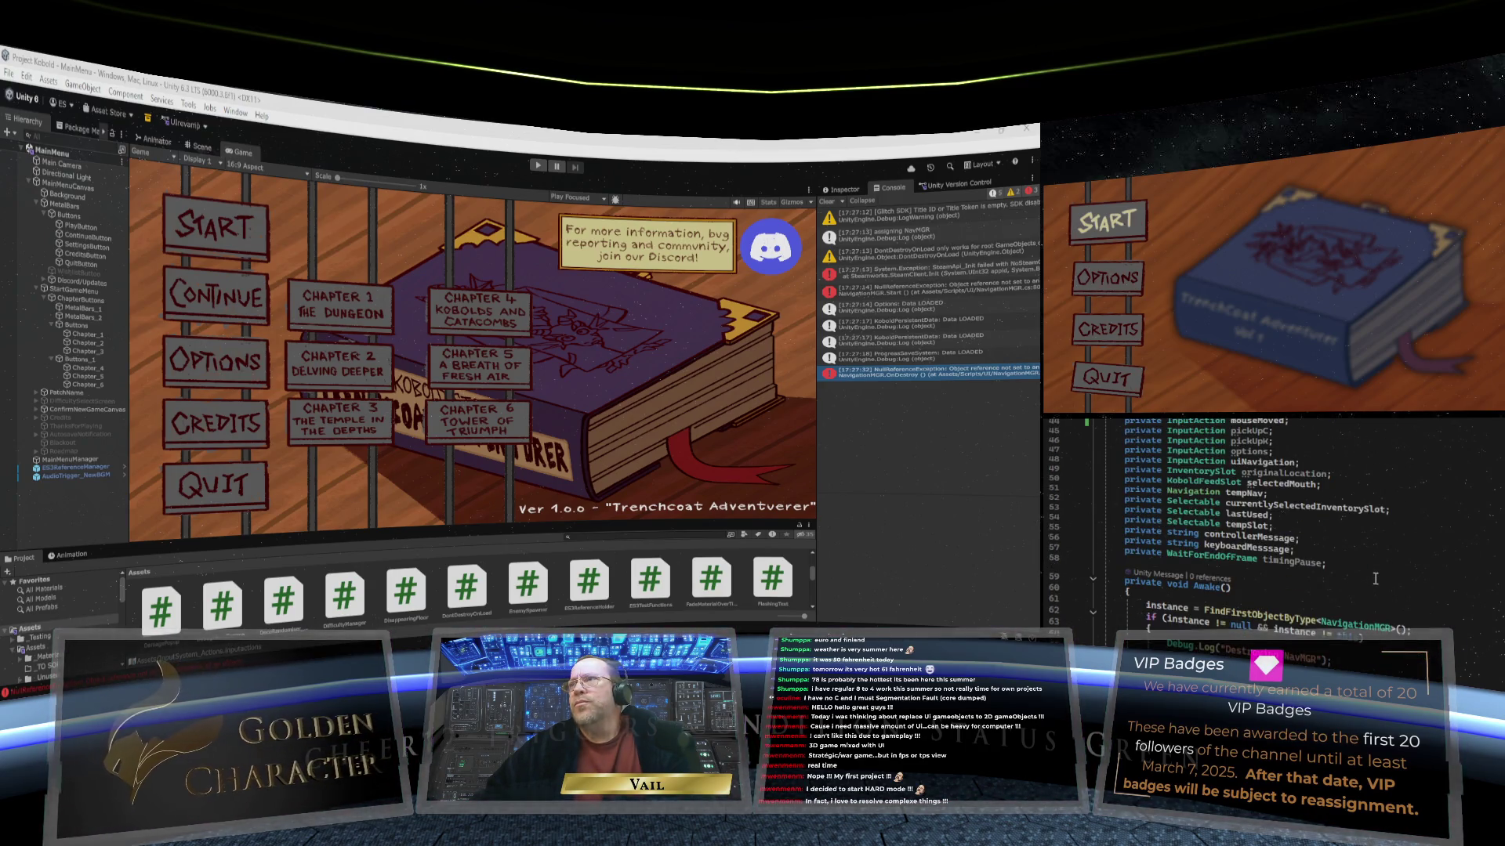
scroll(1375, 579, up, 4)
scroll(1376, 578, down, 1)
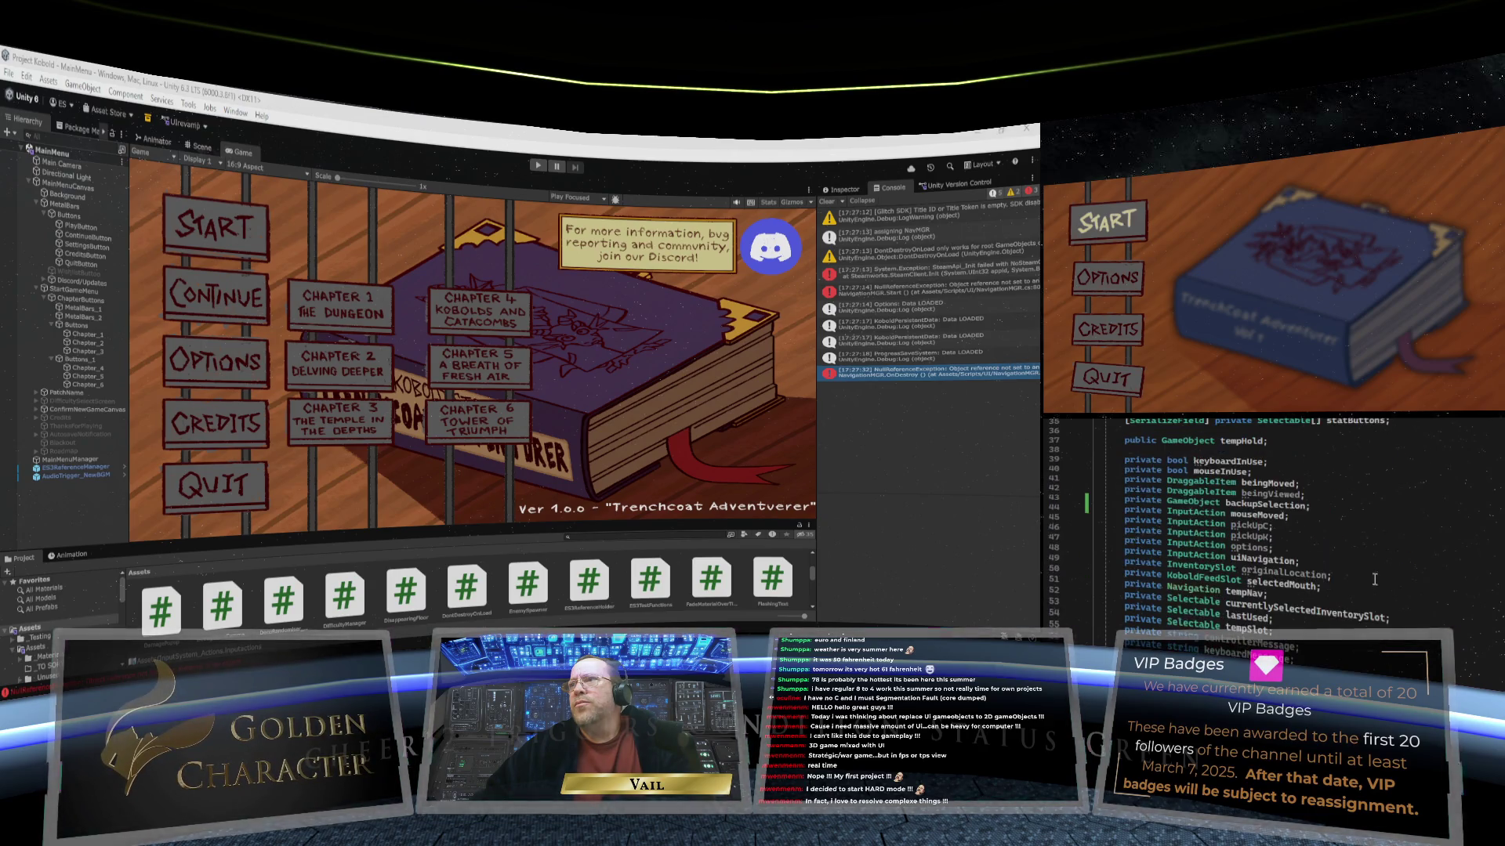
scroll(1374, 579, up, 5)
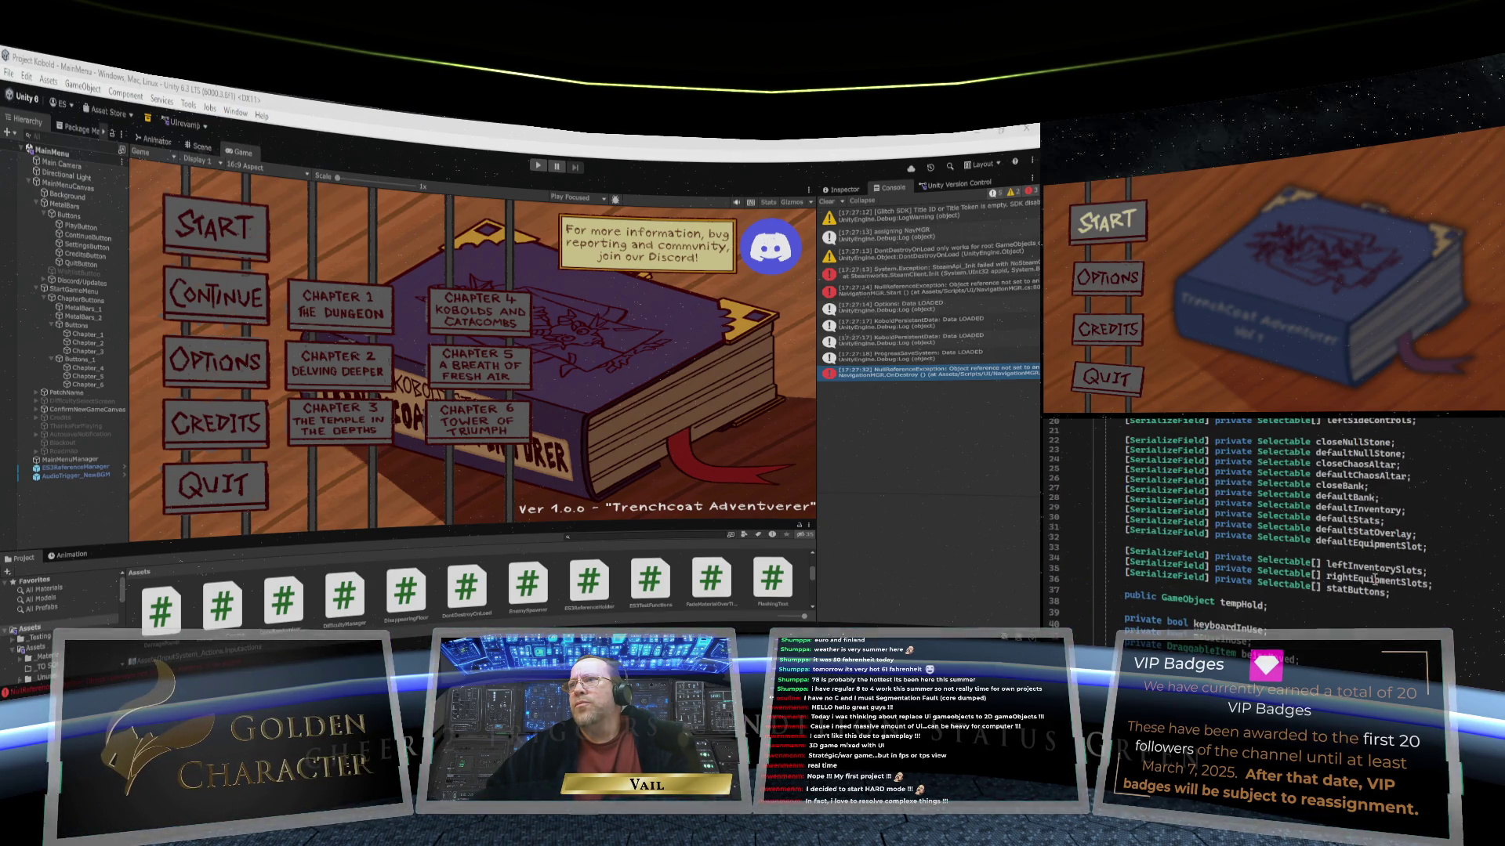
scroll(1374, 580, down, 8)
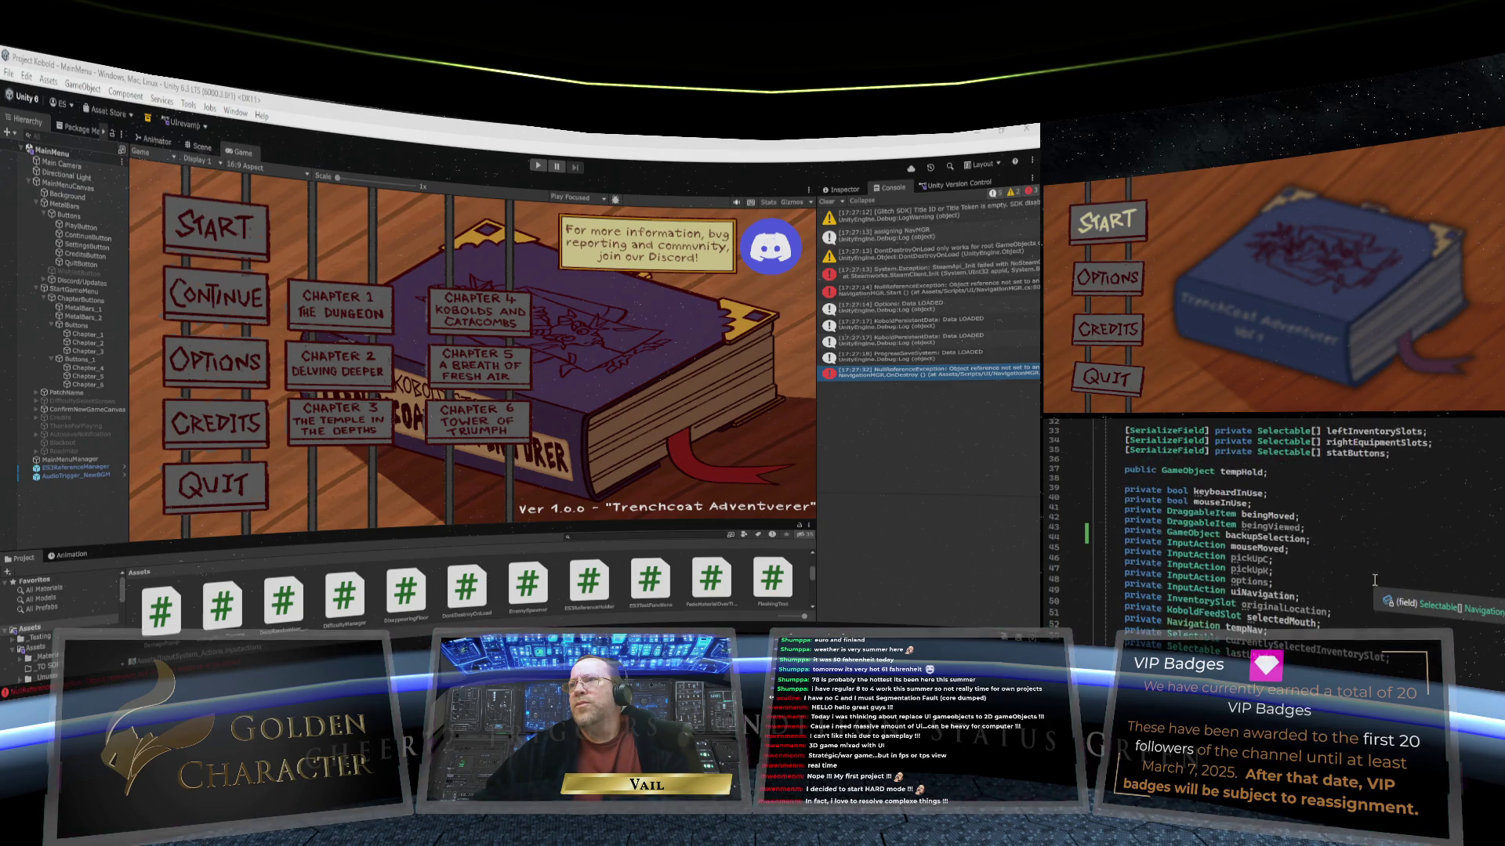
scroll(1372, 583, down, 3)
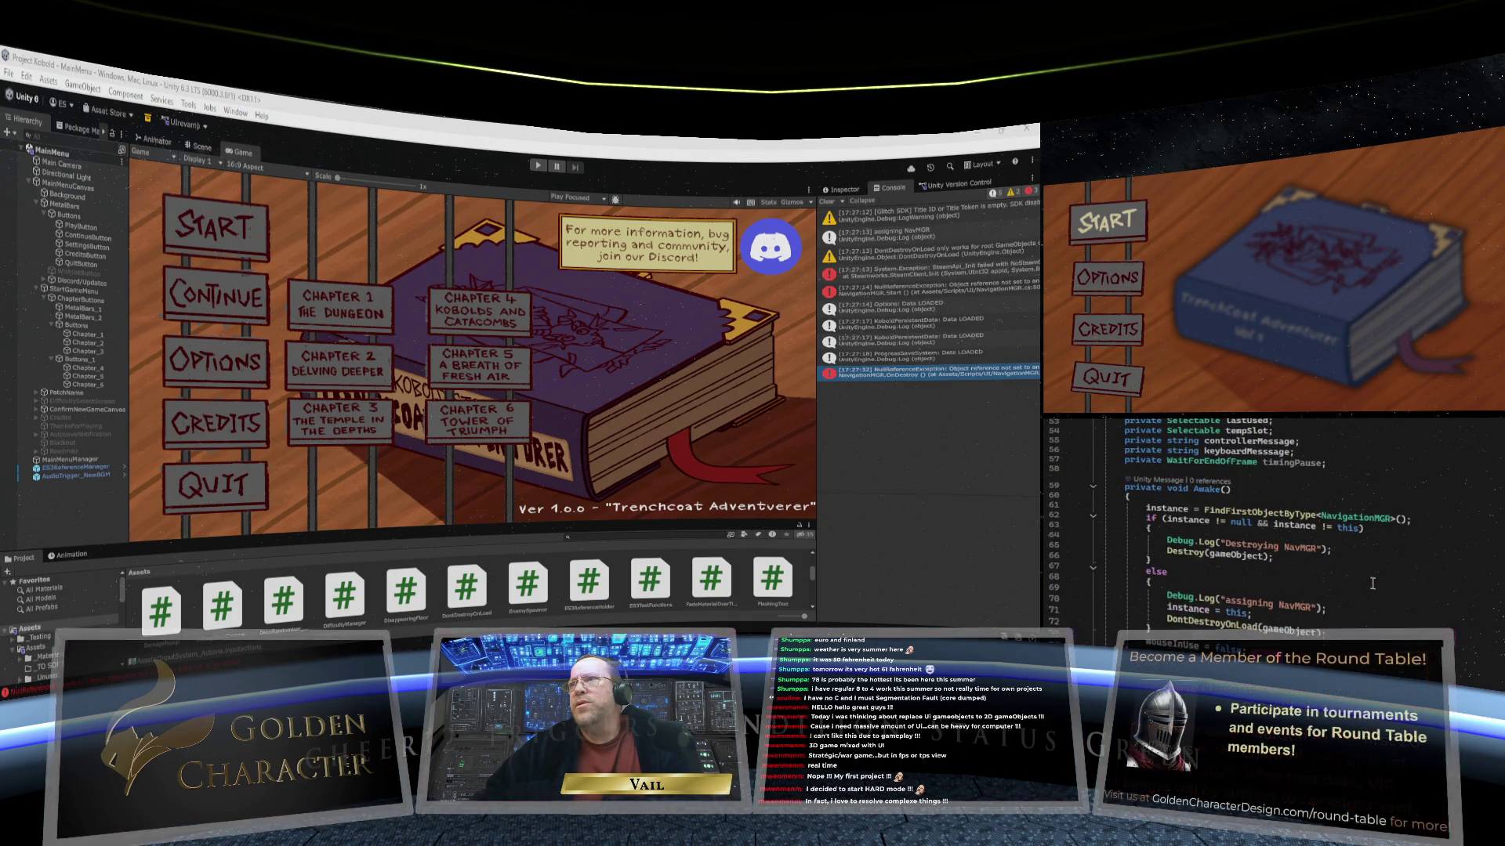
scroll(1372, 583, down, 2)
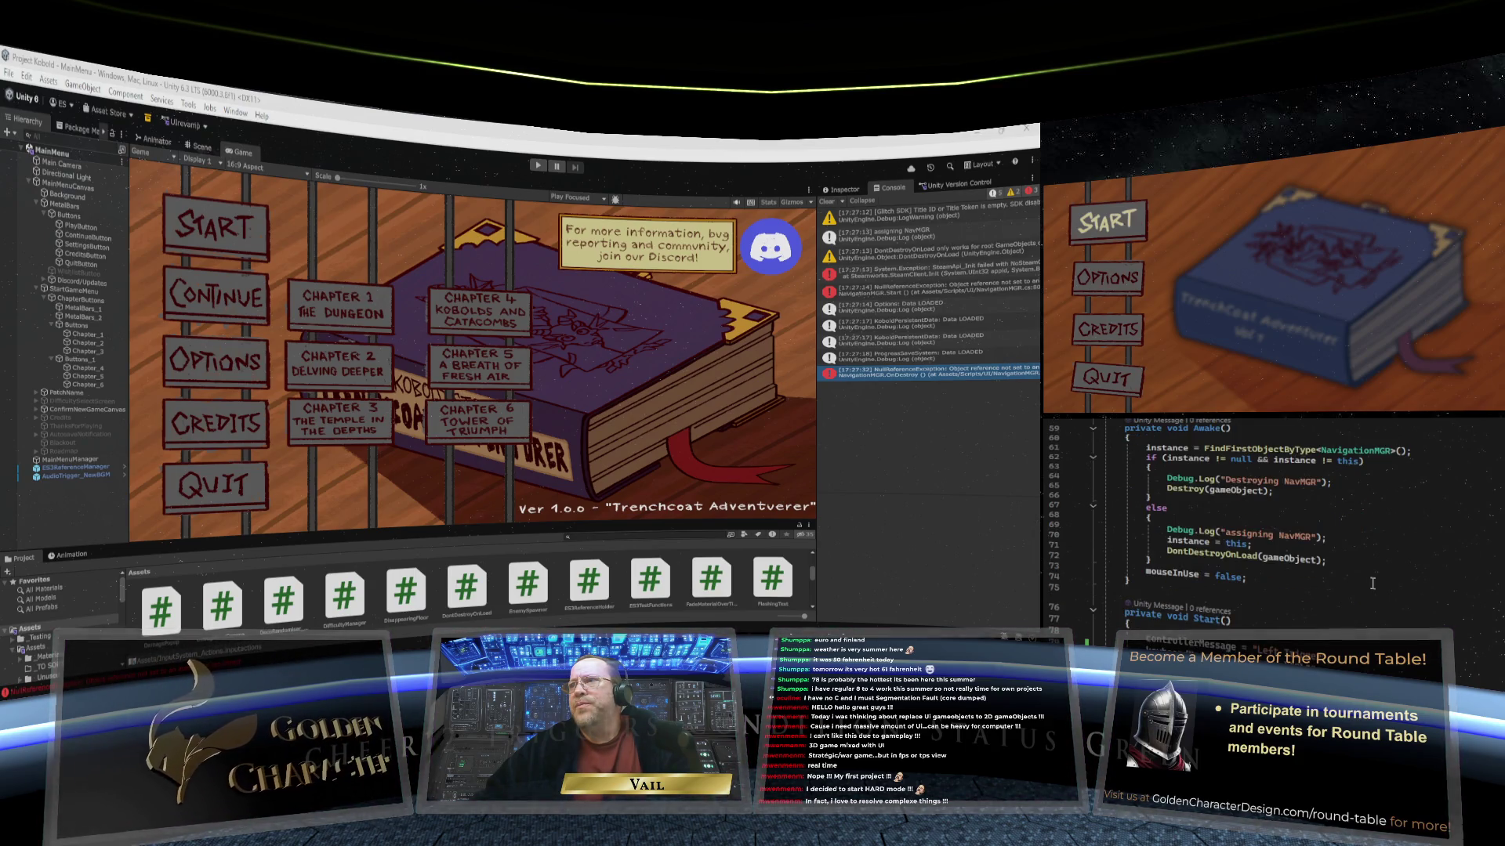
scroll(1372, 583, up, 7)
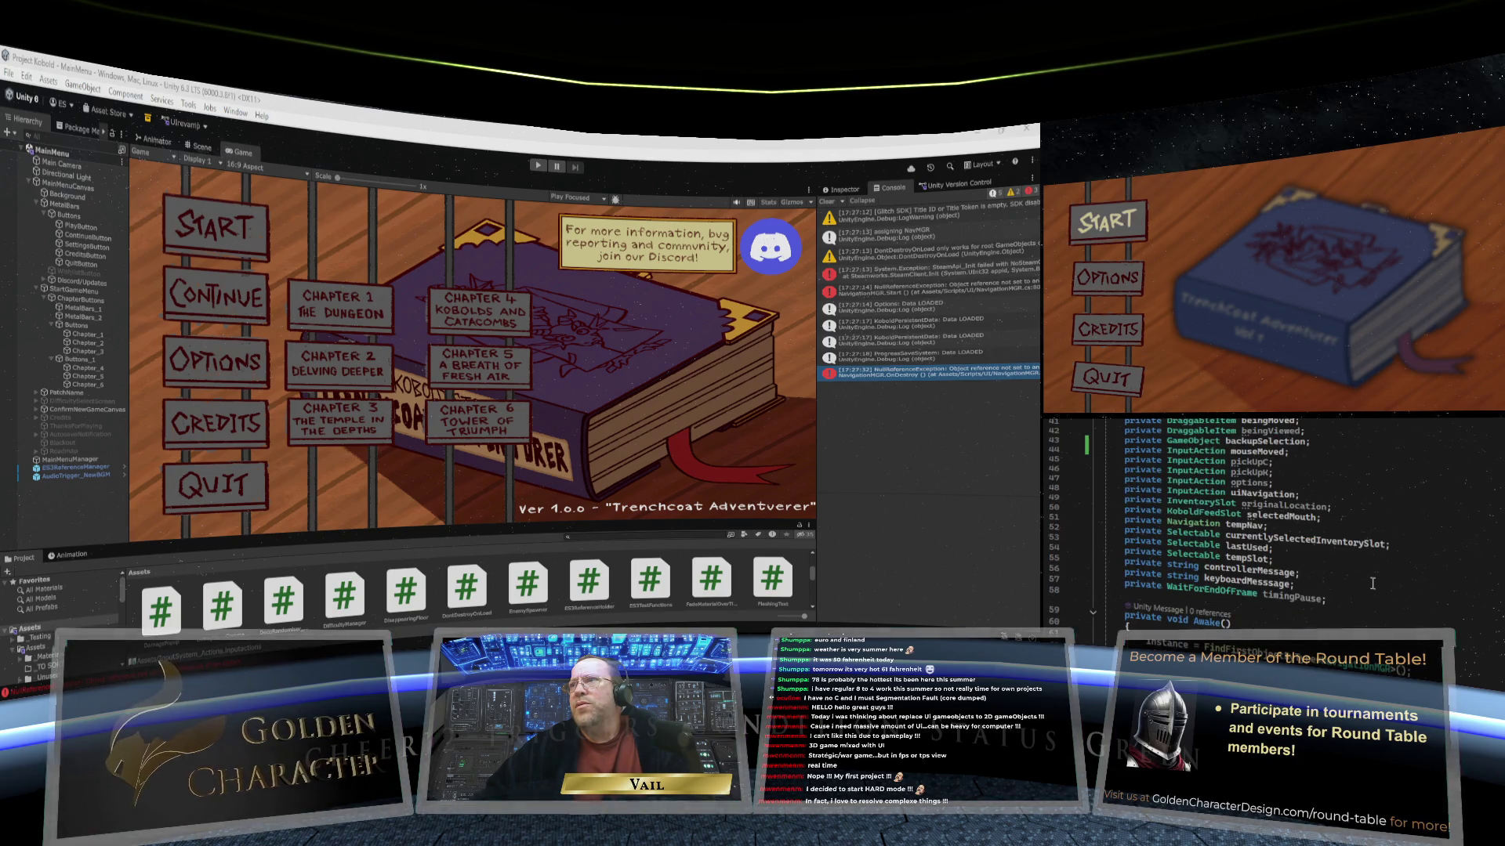
scroll(1372, 583, up, 1)
scroll(1372, 584, down, 6)
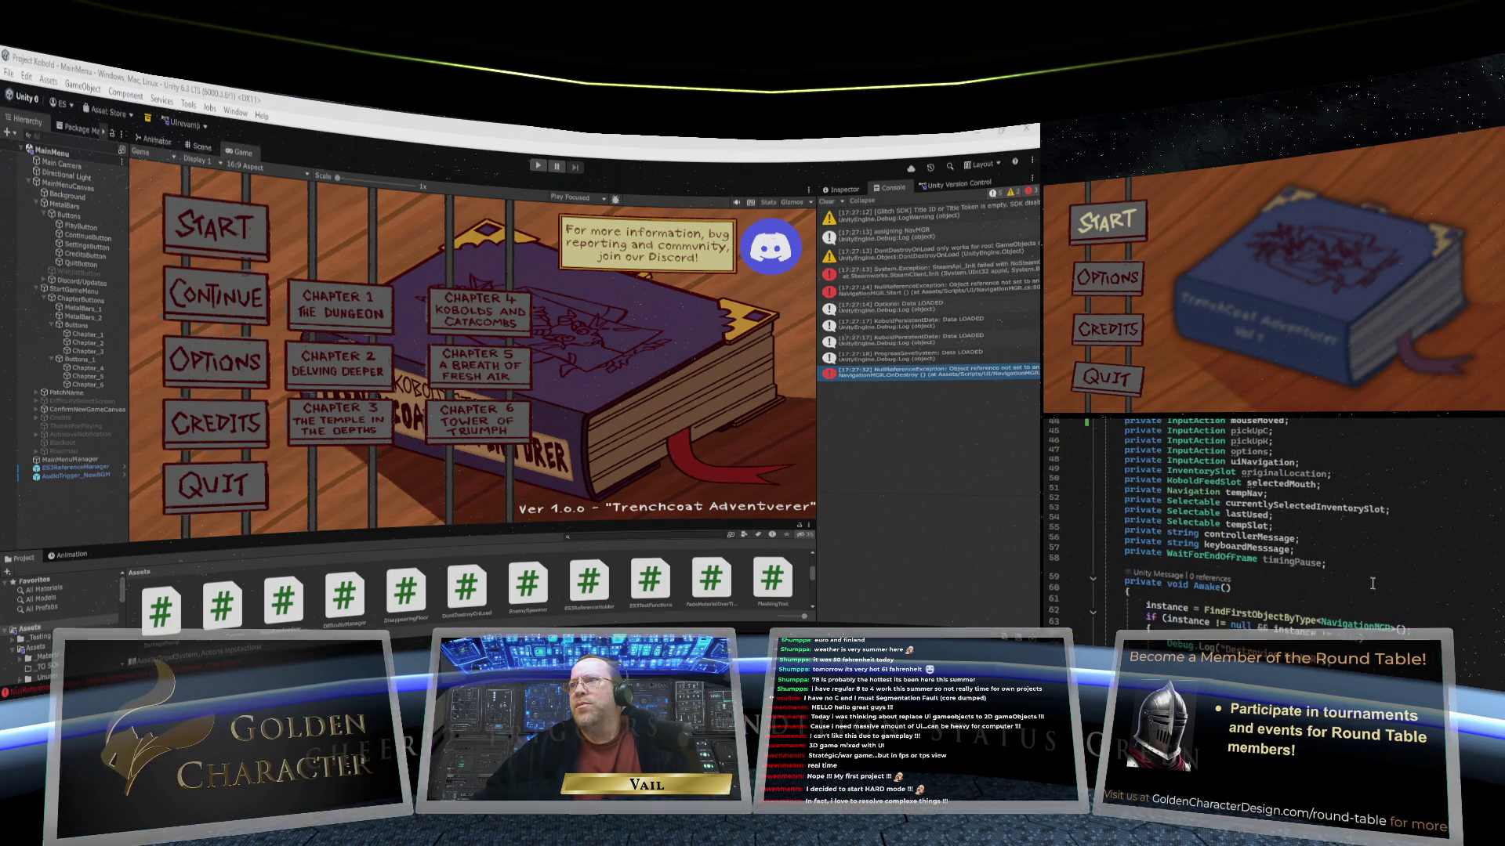
scroll(1373, 584, down, 7)
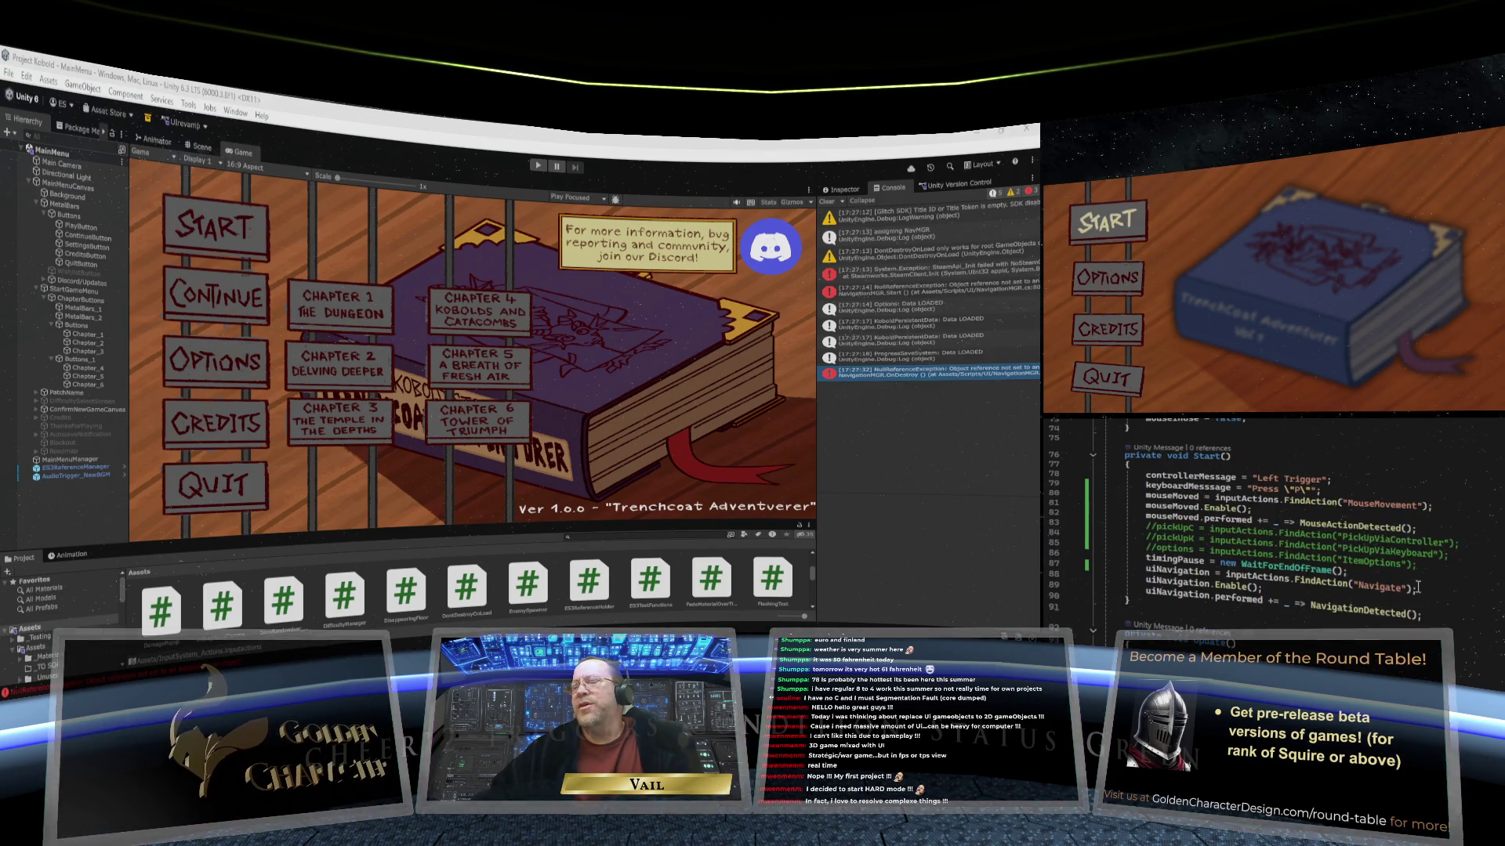
scroll(1417, 586, down, 1)
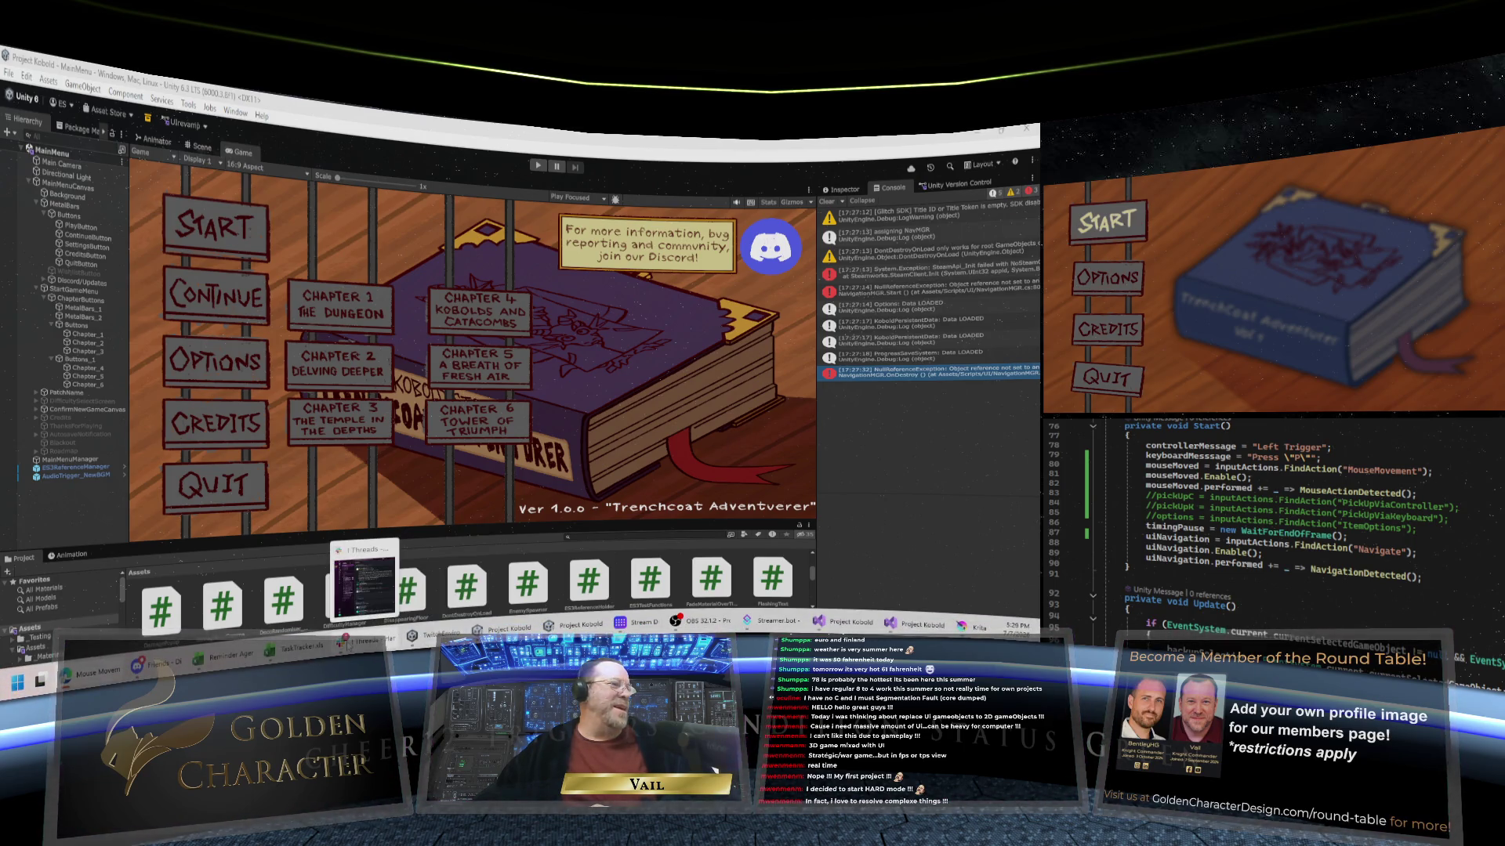
mouse_move(734, 621)
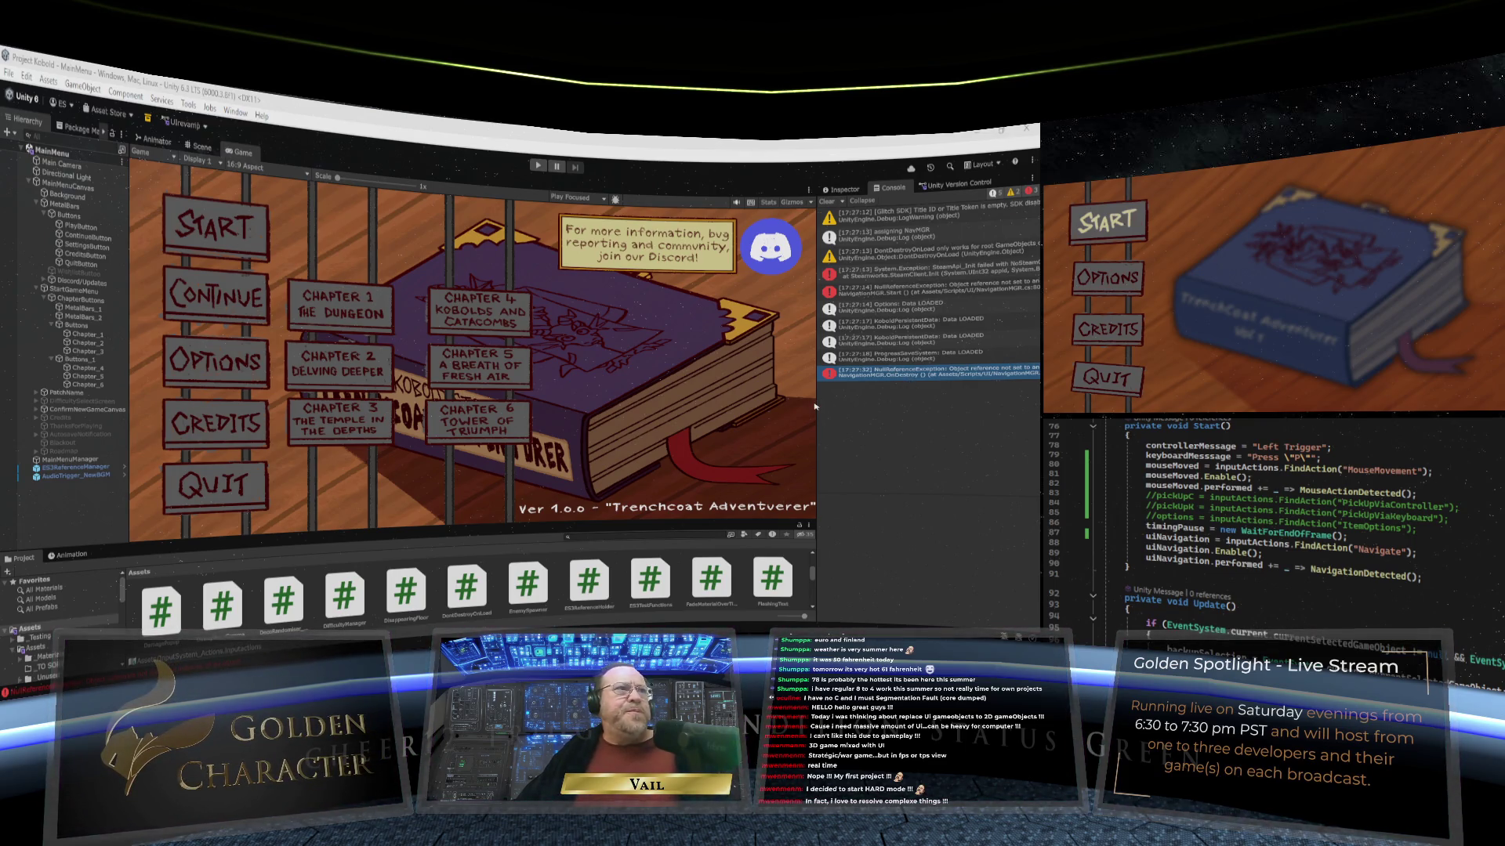
Step: Drag the Game/Console splitter left to widen the Console and scroll through its messages
drag(816, 404, 727, 405)
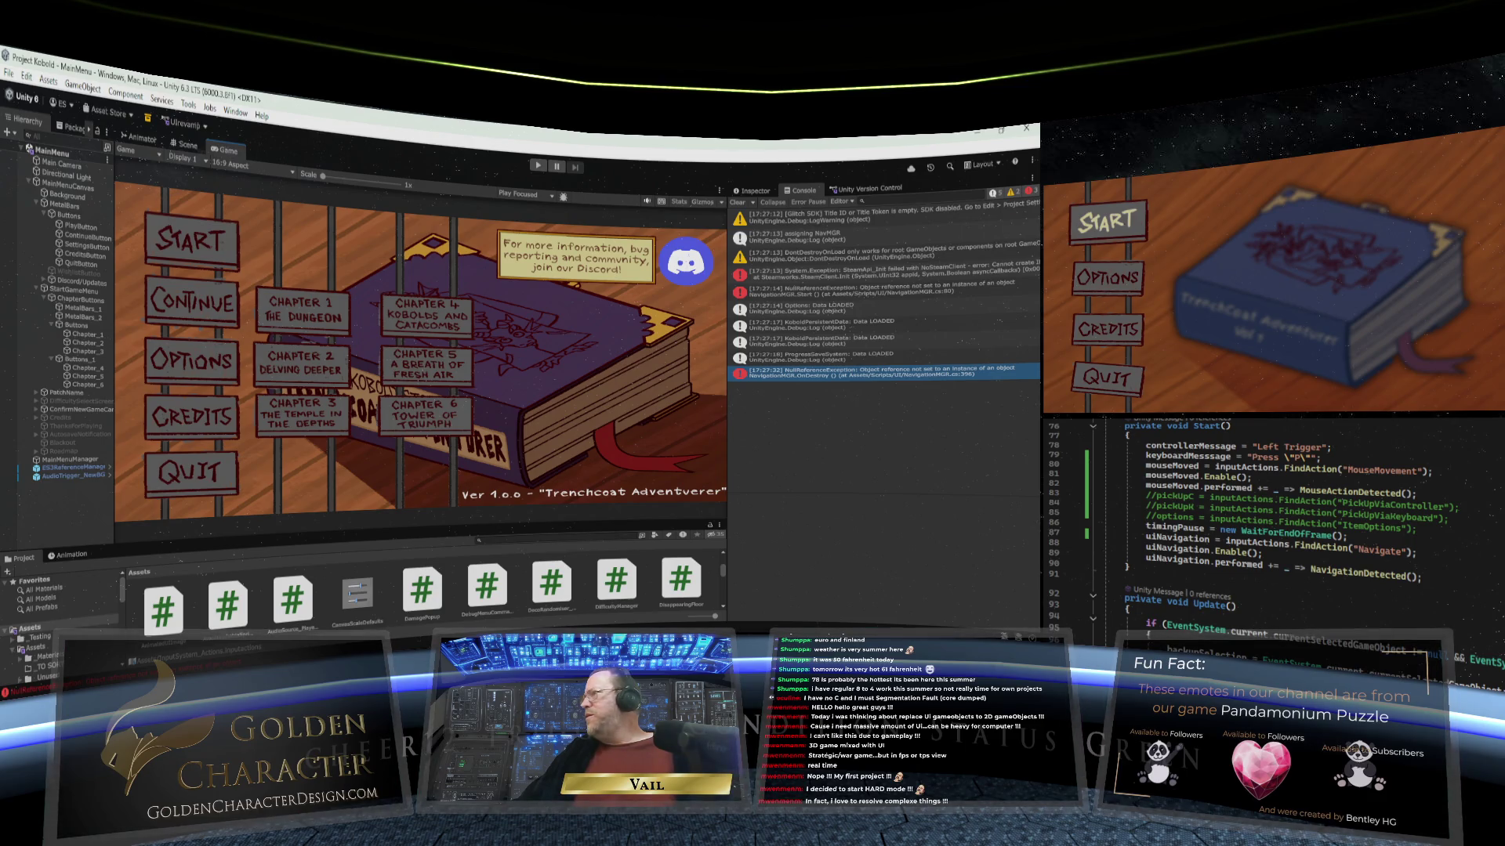
scroll(1277, 525, down, 20)
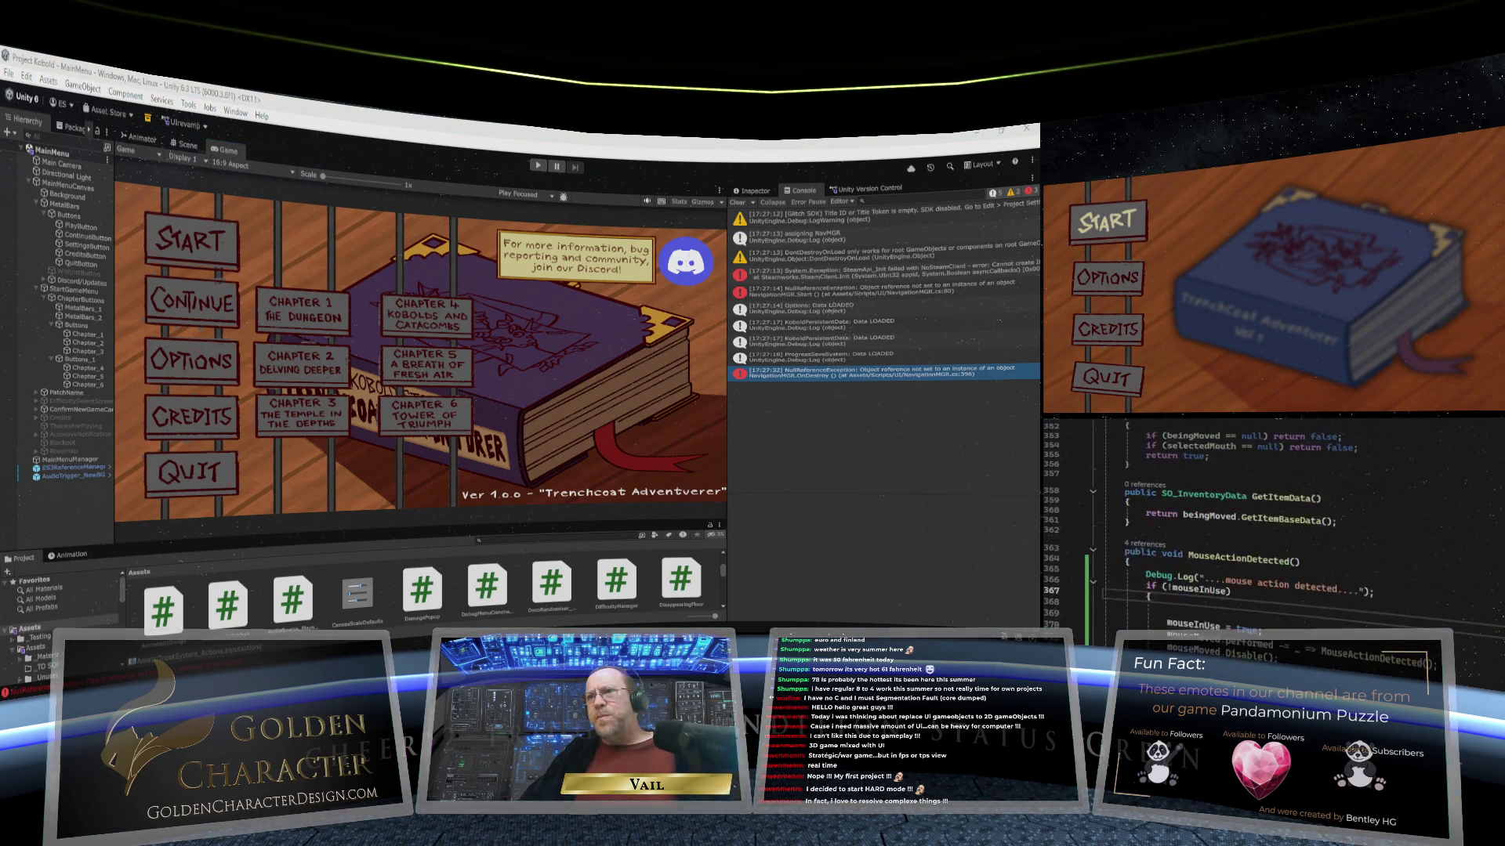
scroll(1278, 525, down, 2)
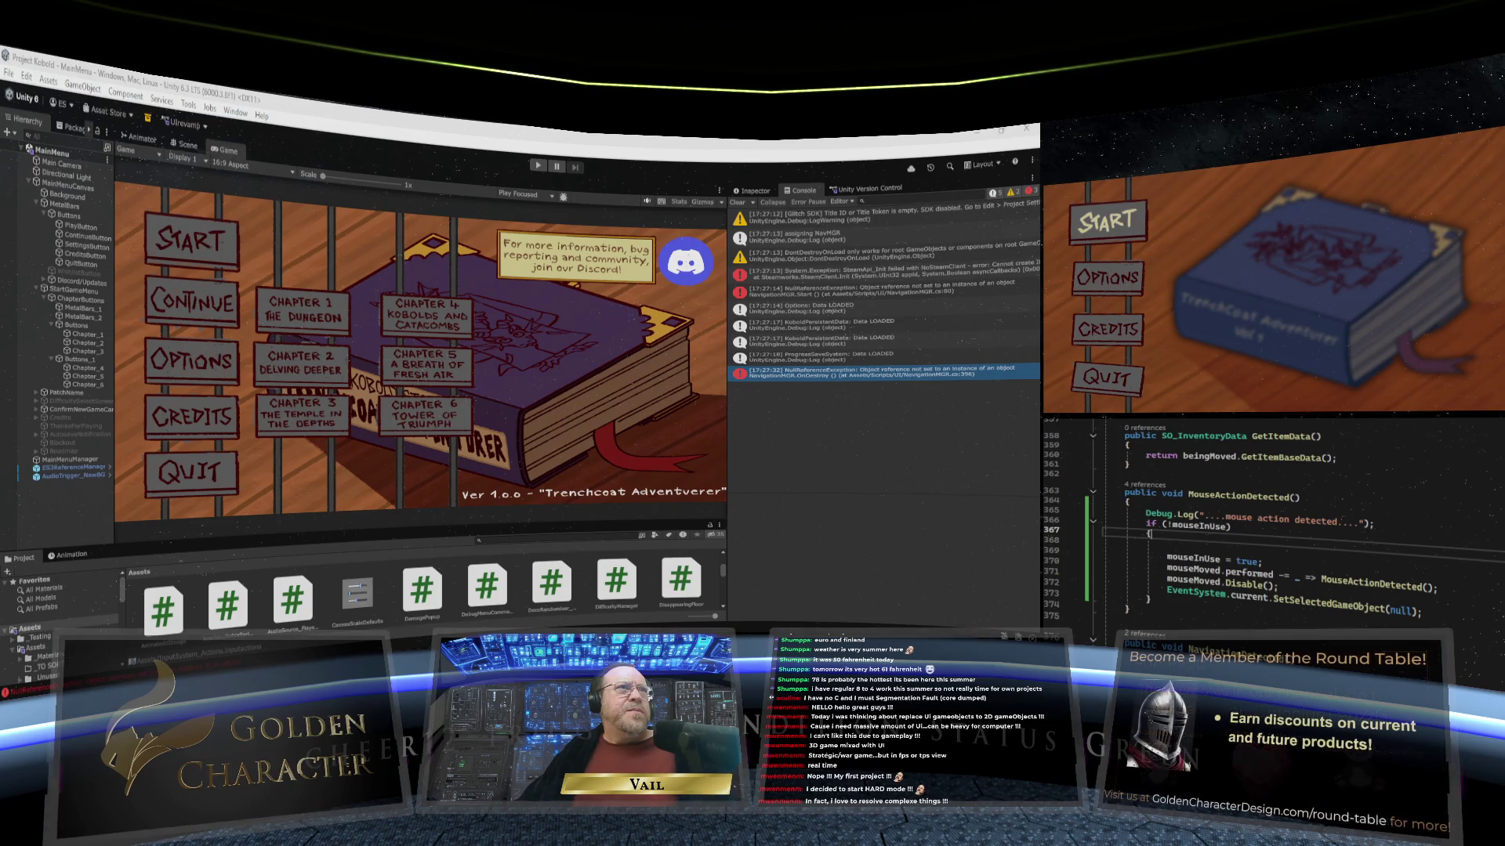
scroll(1270, 517, up, 20)
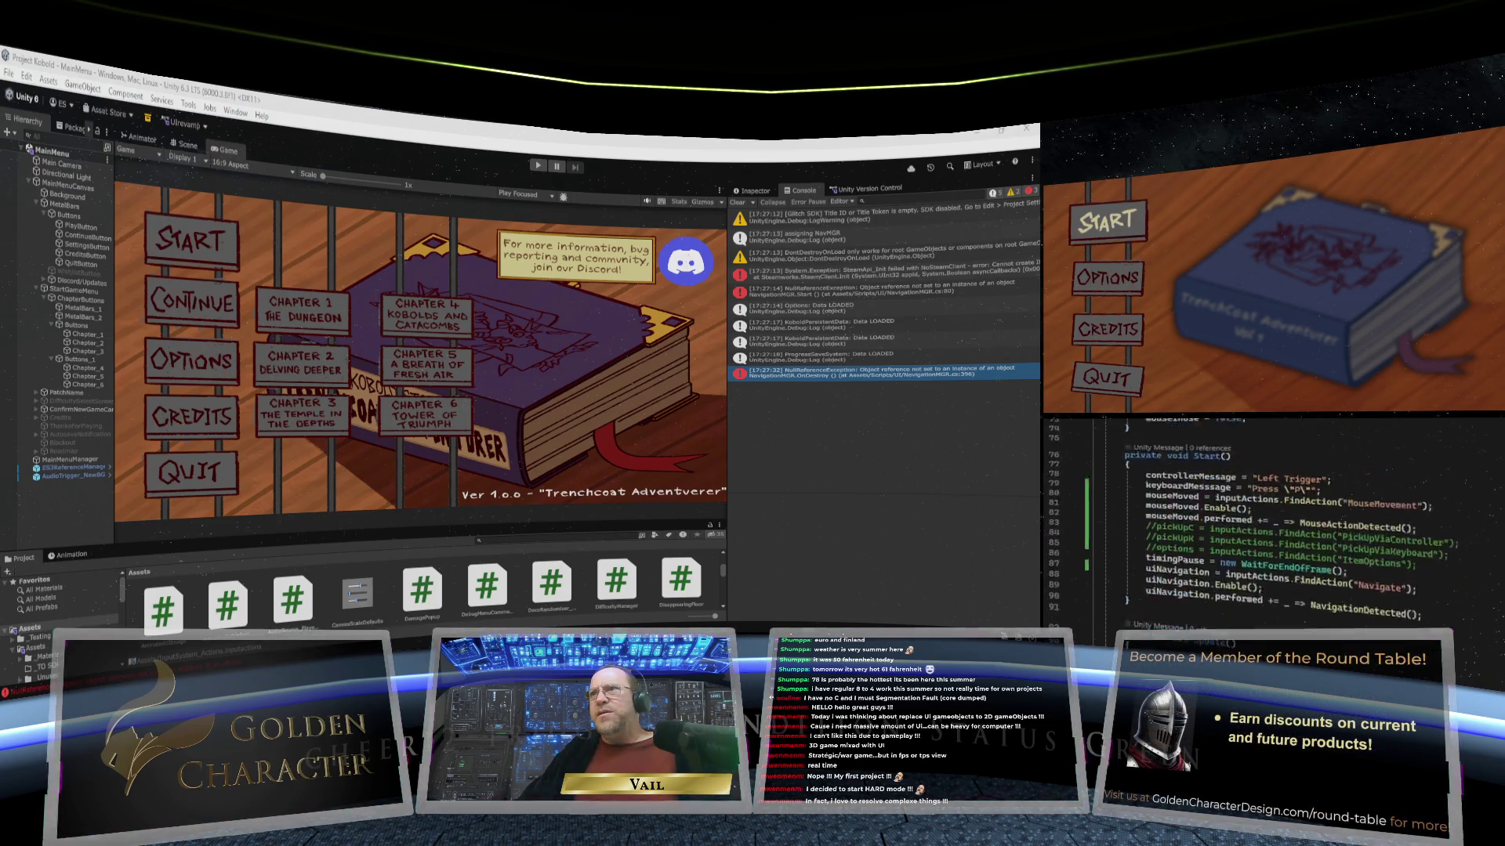
scroll(1269, 521, up, 7)
scroll(1269, 521, down, 6)
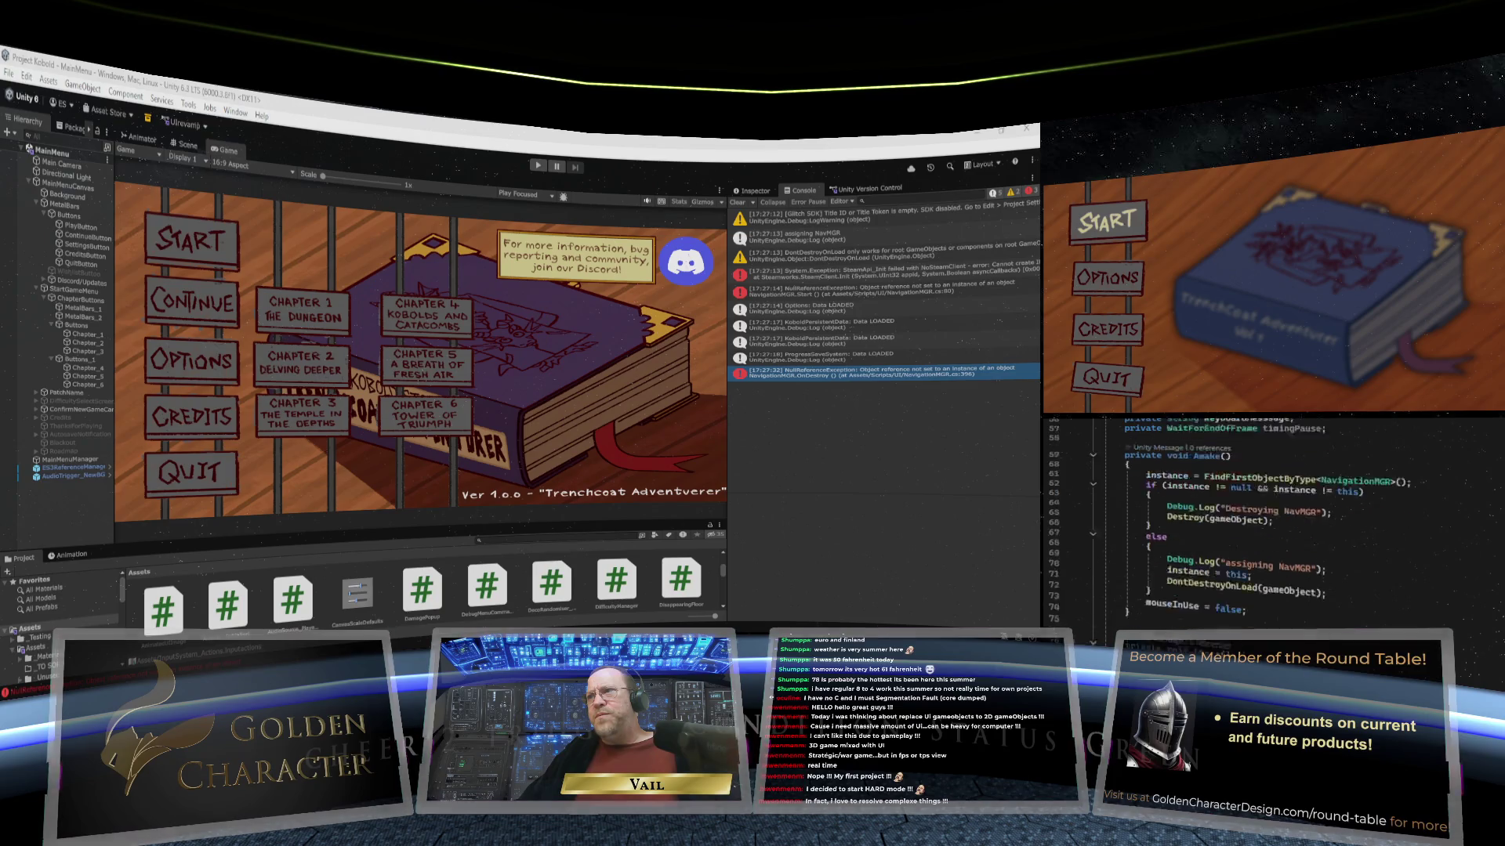
mouse_move(1176, 547)
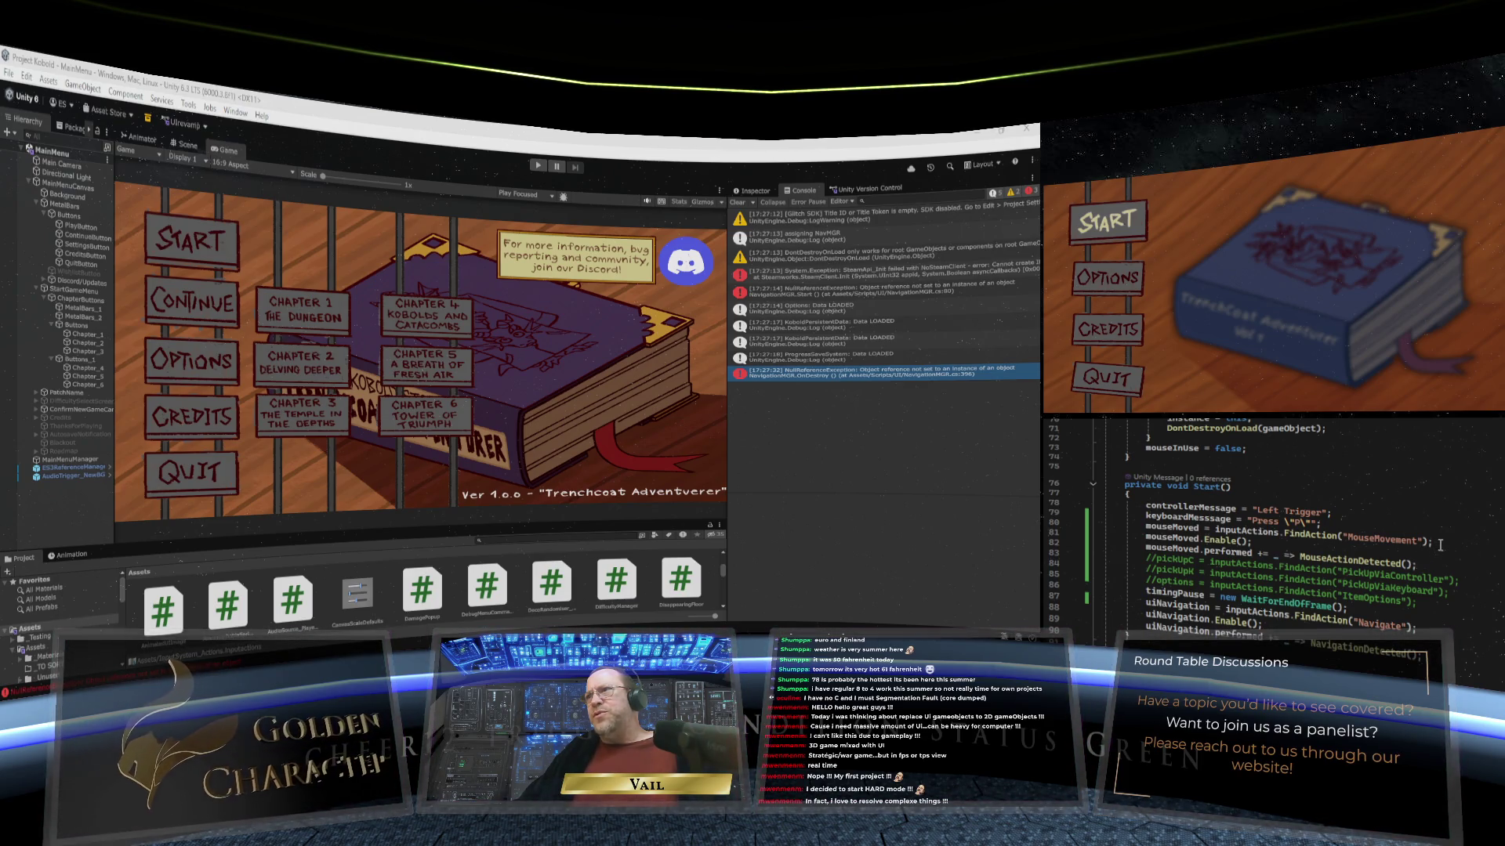
Step: Select the InputSystem_Actions asset to view its import settings
scroll(1439, 545, up, 15)
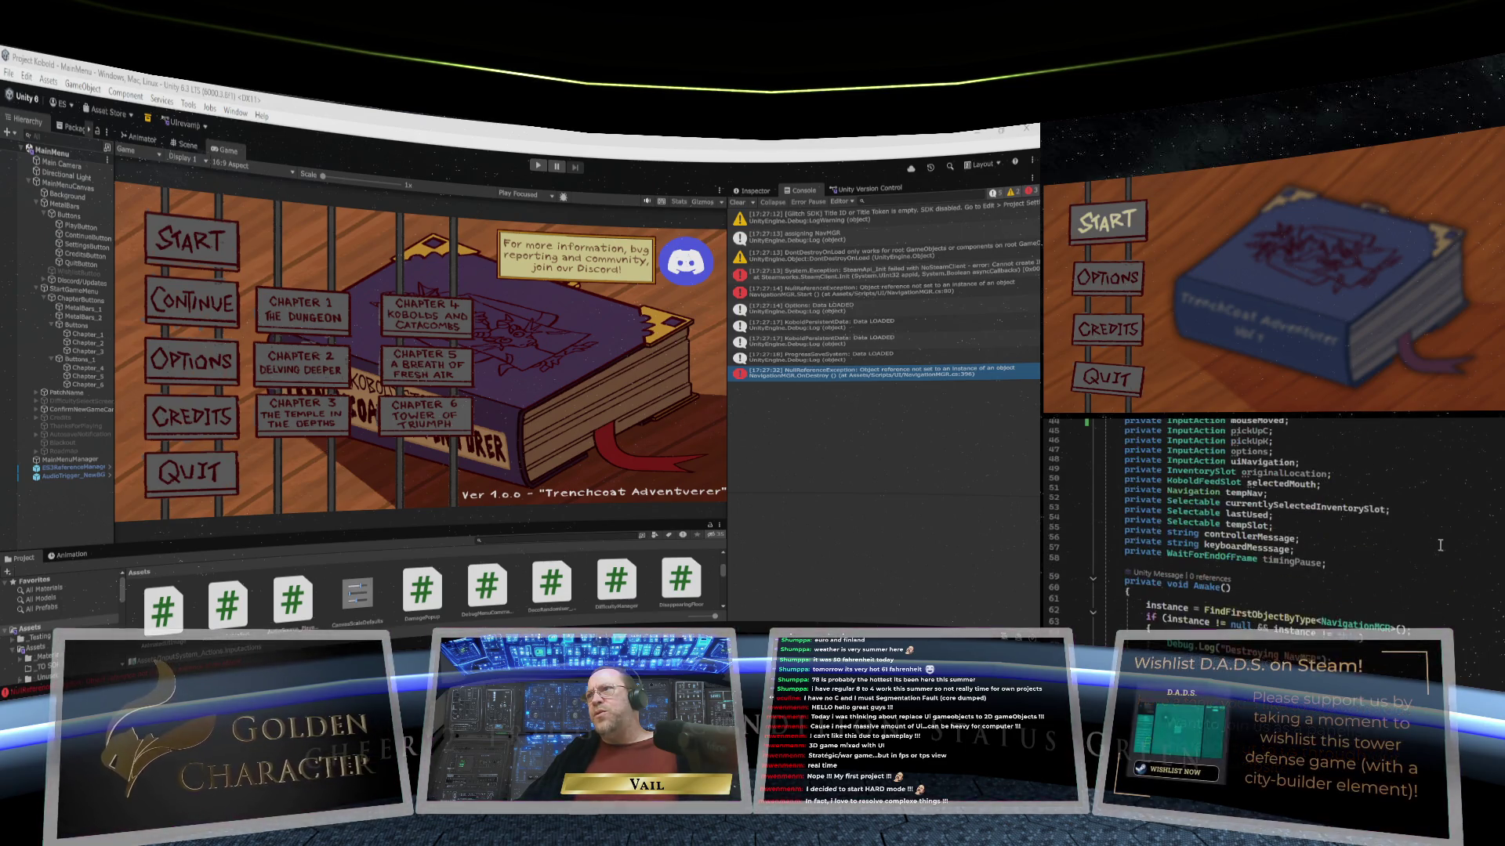
scroll(1440, 545, up, 8)
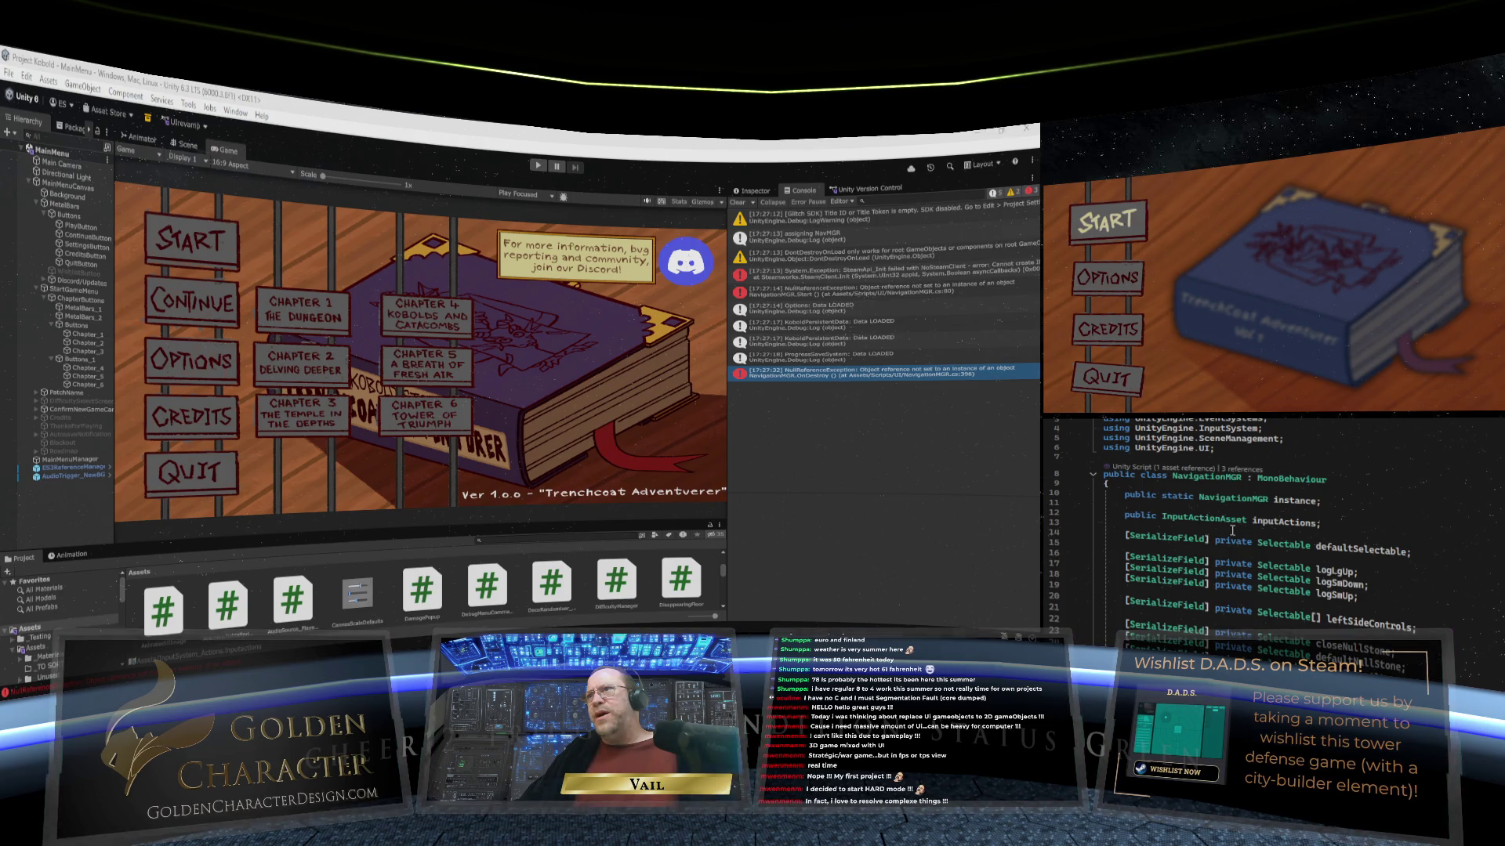
scroll(1232, 531, down, 2)
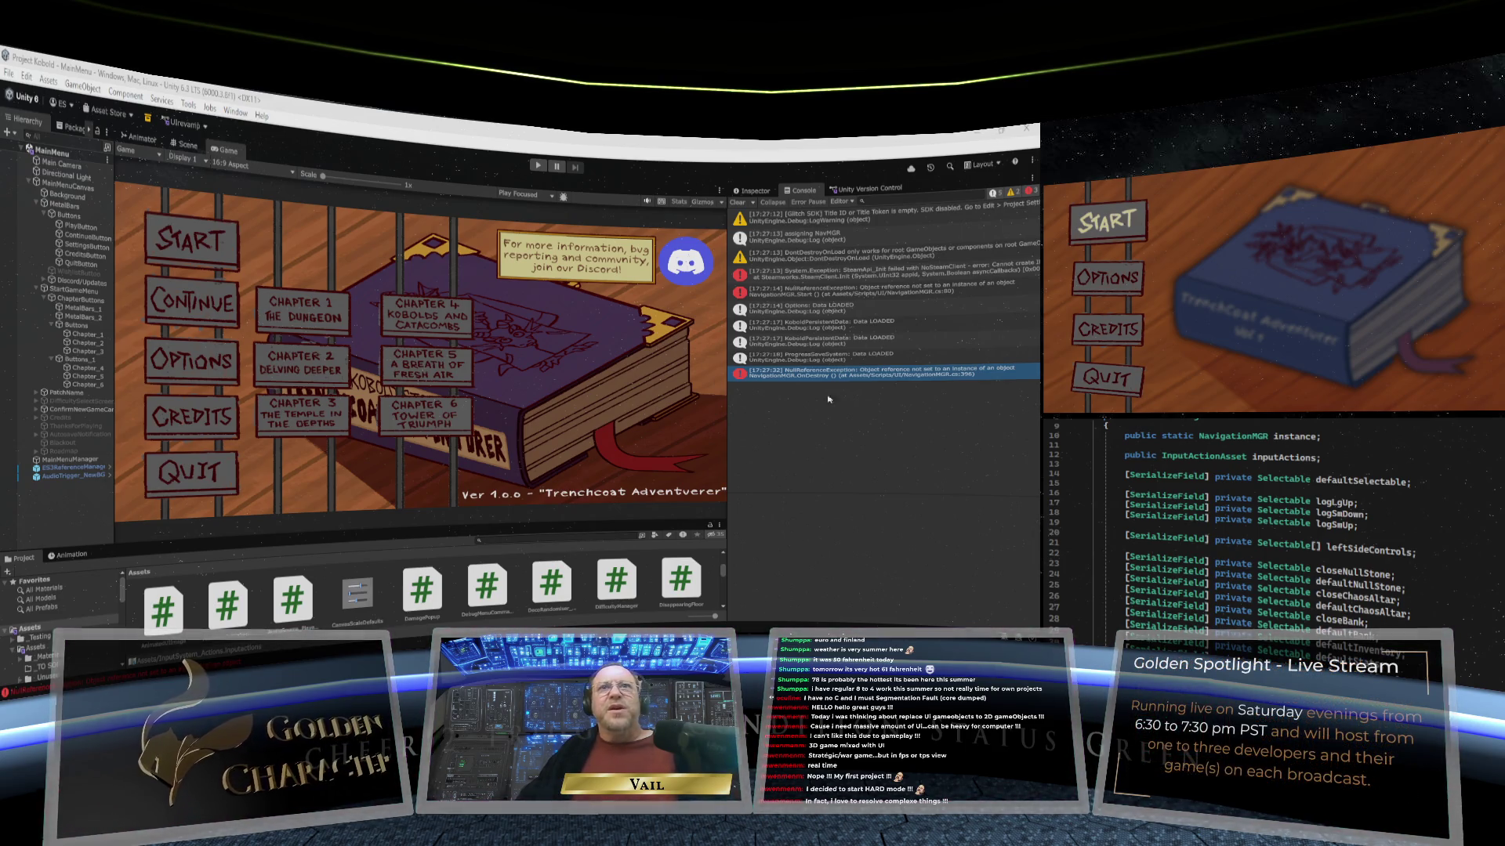
click(754, 191)
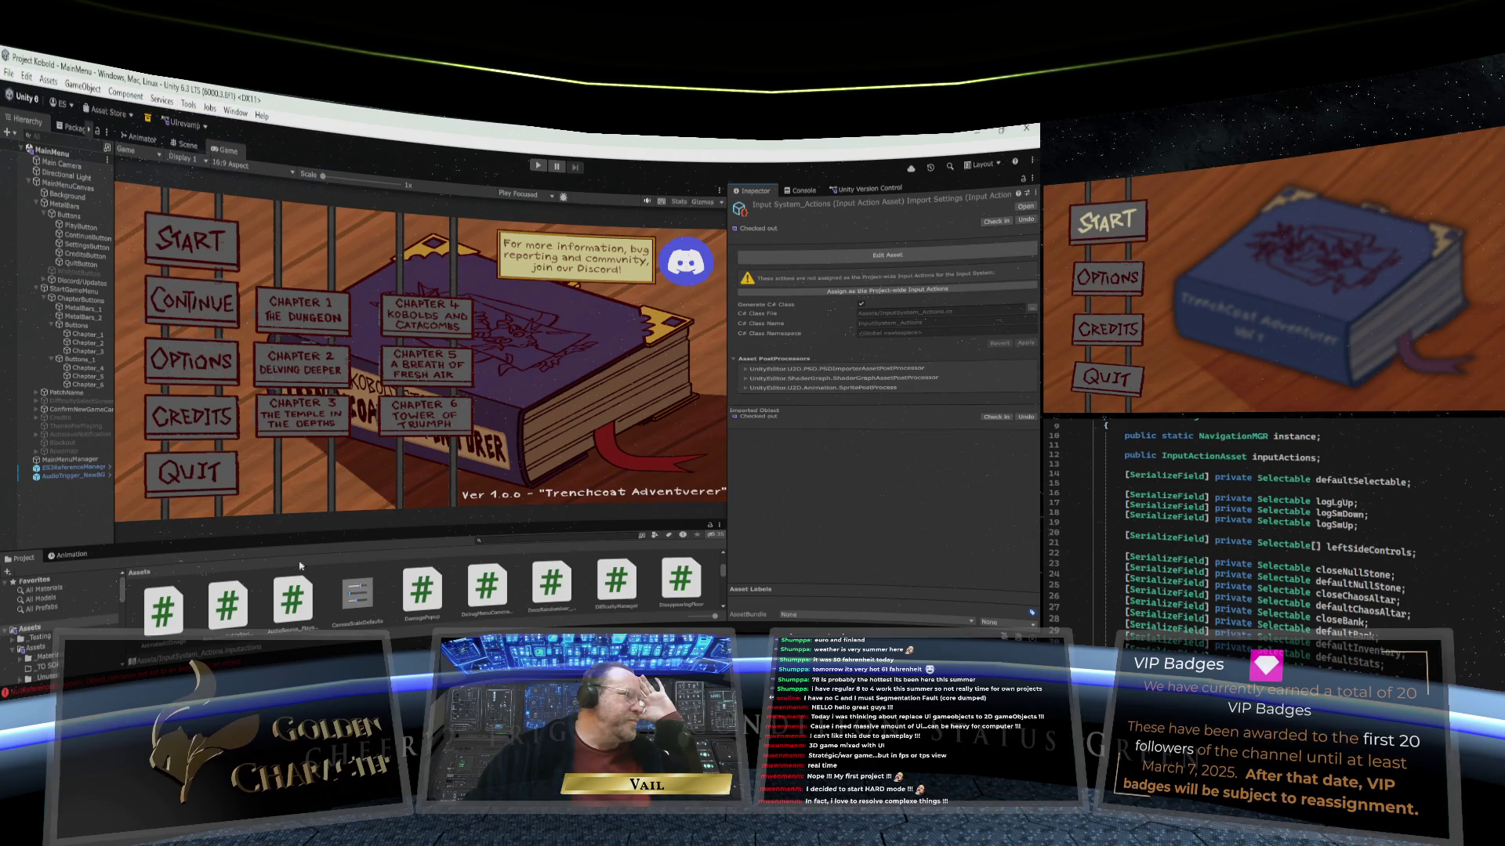
Step: Enlarge the Project panel, open the Scenes folder, and drag MainData into the Hierarchy beside MainMenu
drag(122, 589, 119, 617)
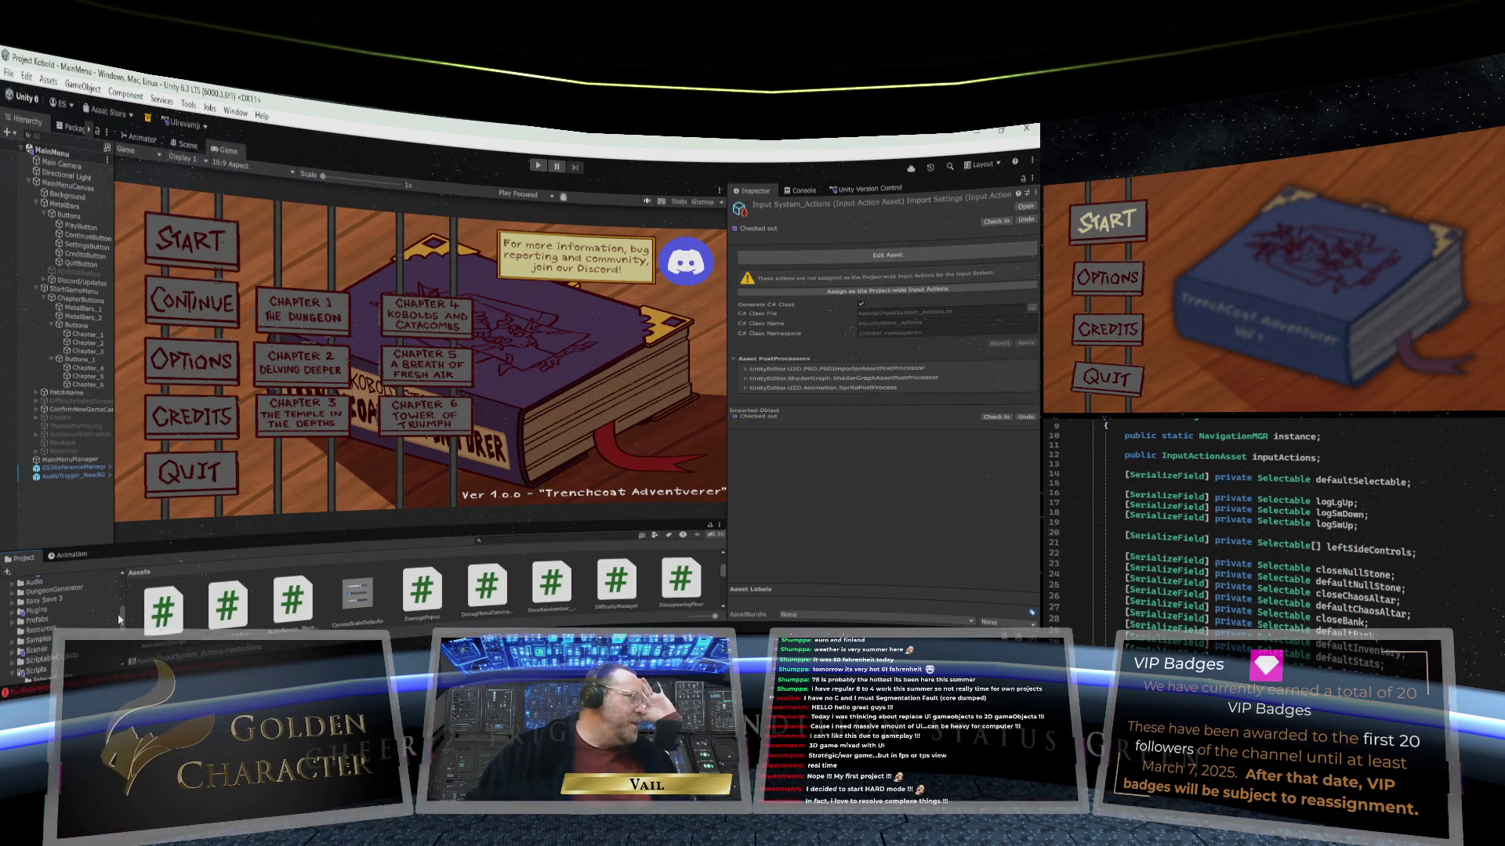
drag(190, 506, 188, 392)
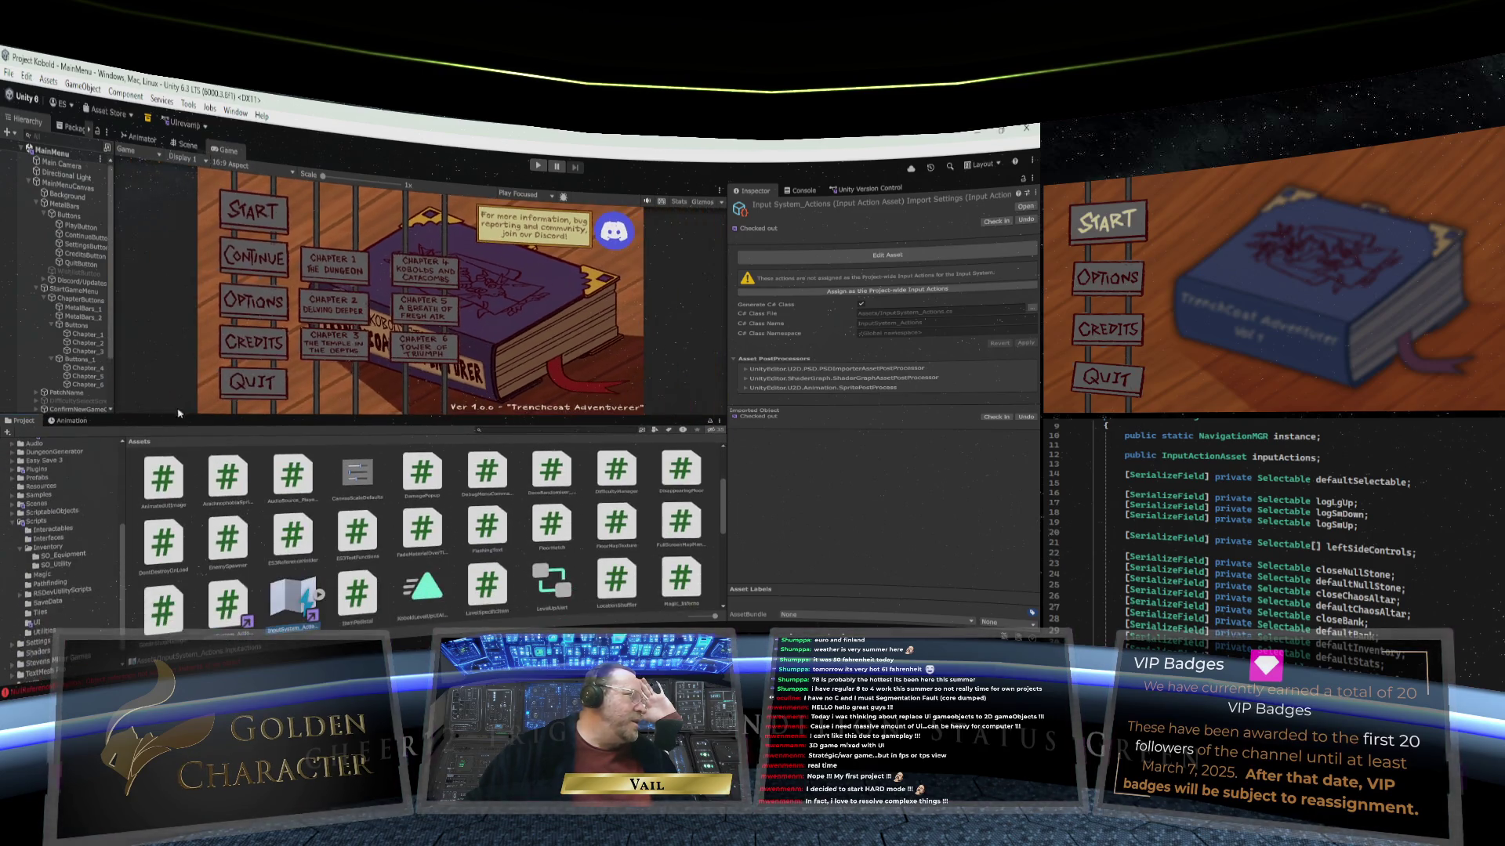
scroll(76, 507, up, 2)
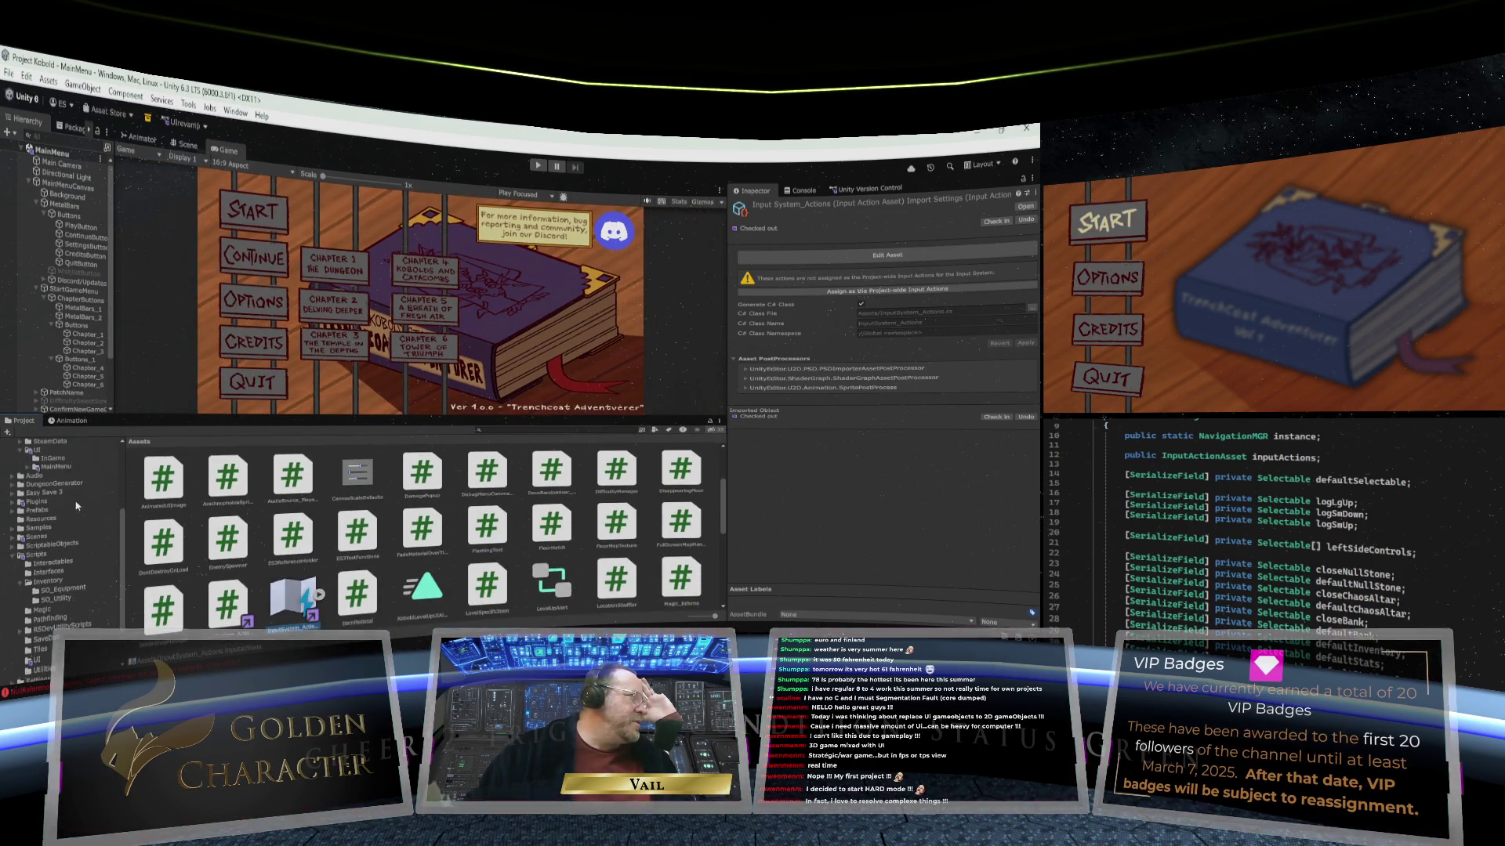
click(38, 537)
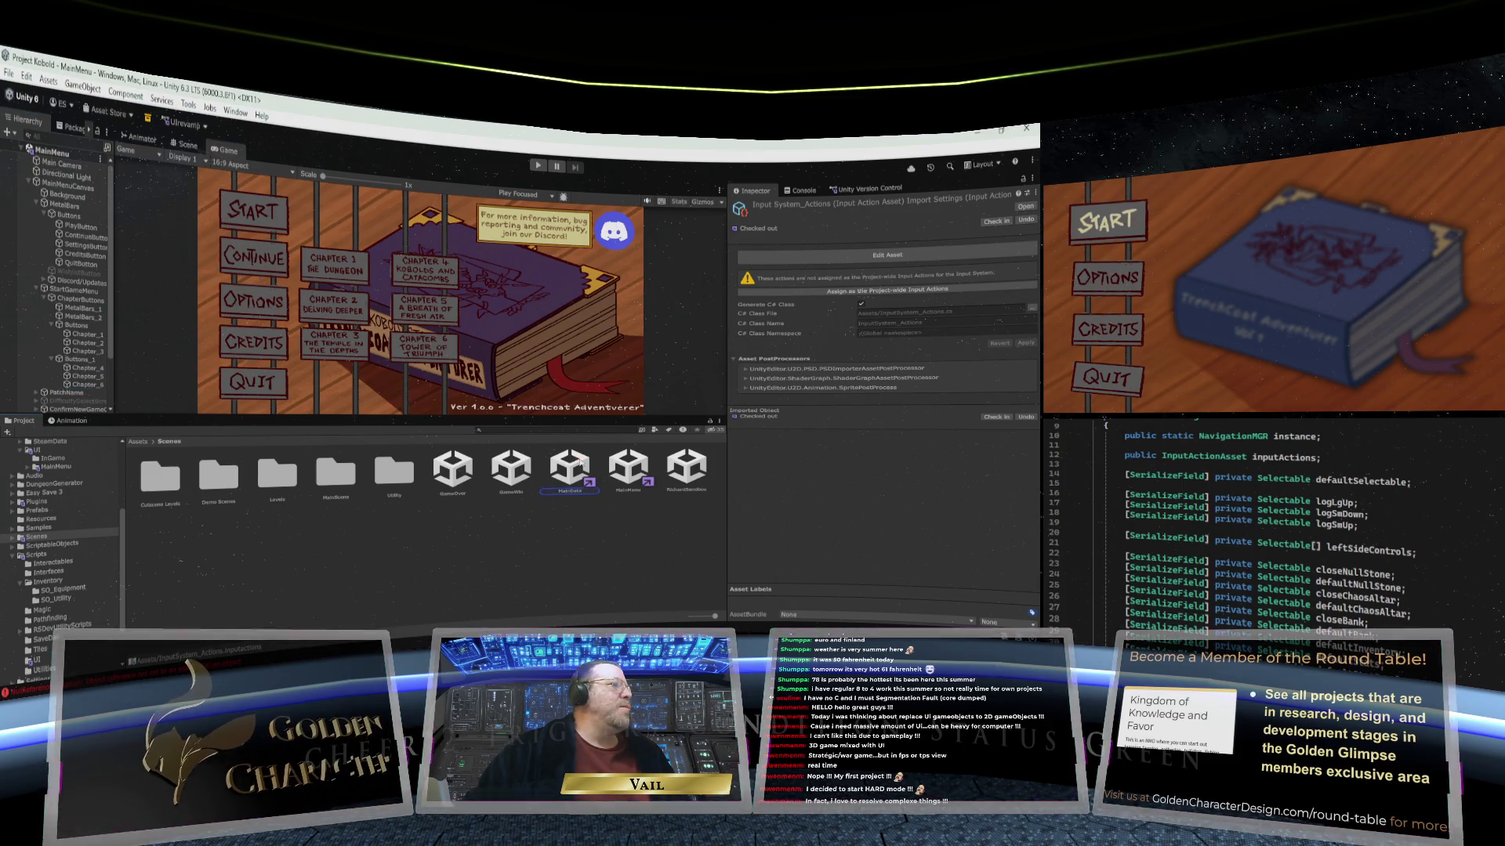
click(29, 150)
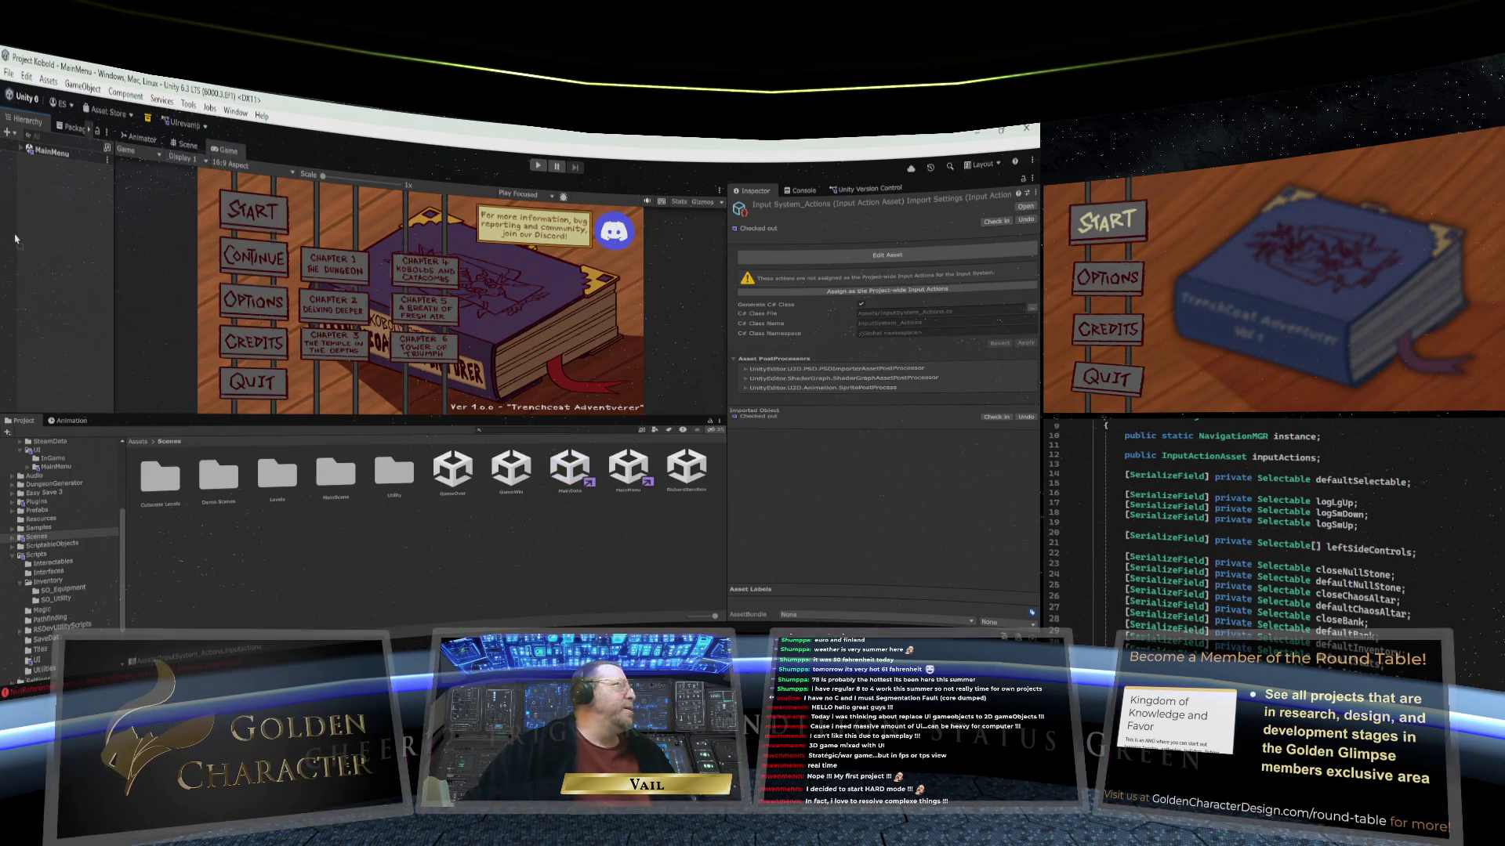
drag(48, 265, 48, 264)
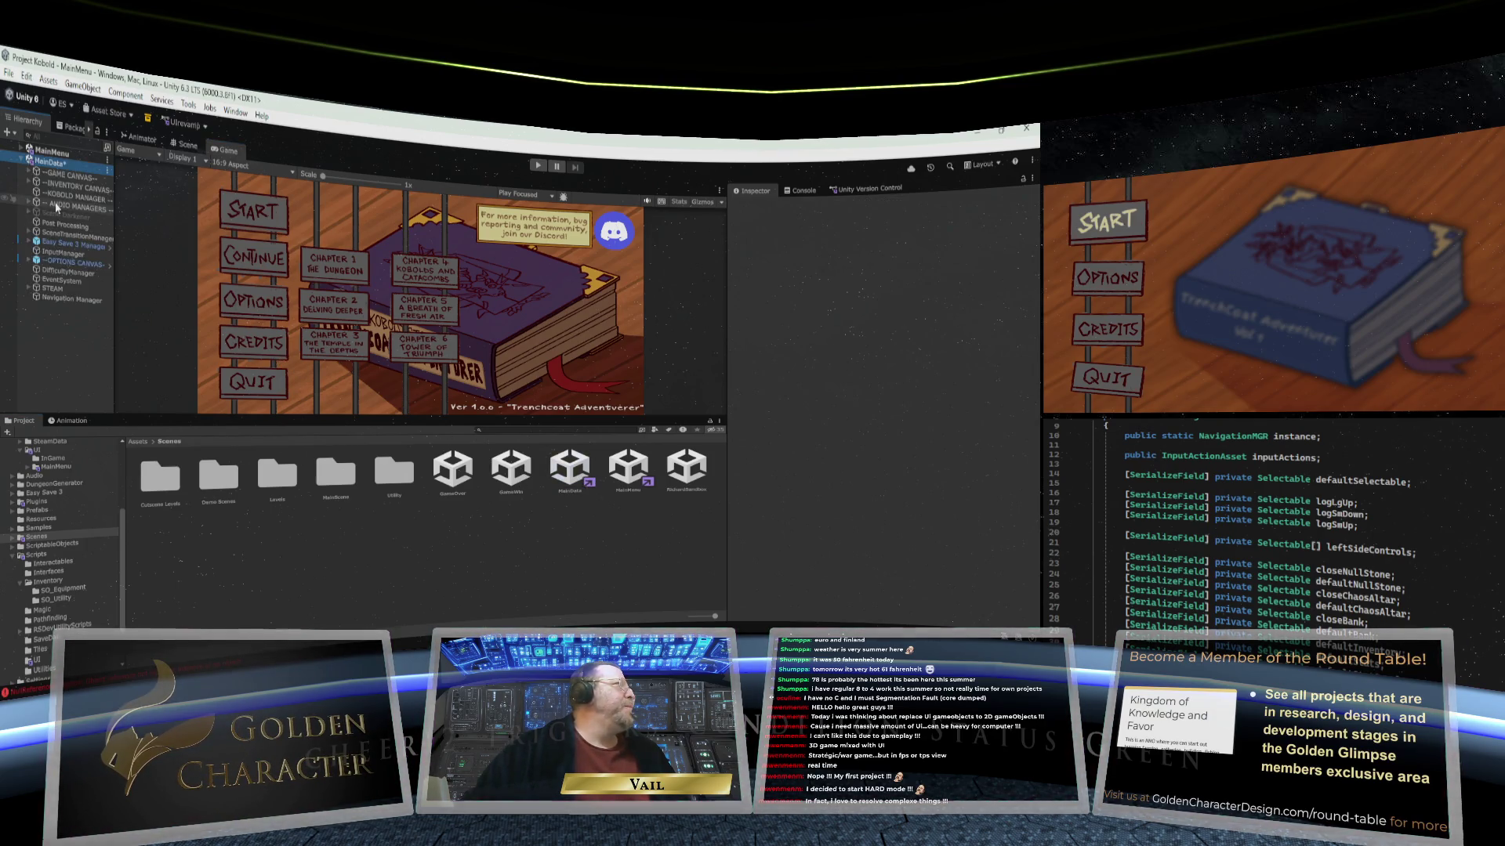
Step: Assign the InputSystem_Actions asset to the Navigation Manager's Input Actions field
click(56, 300)
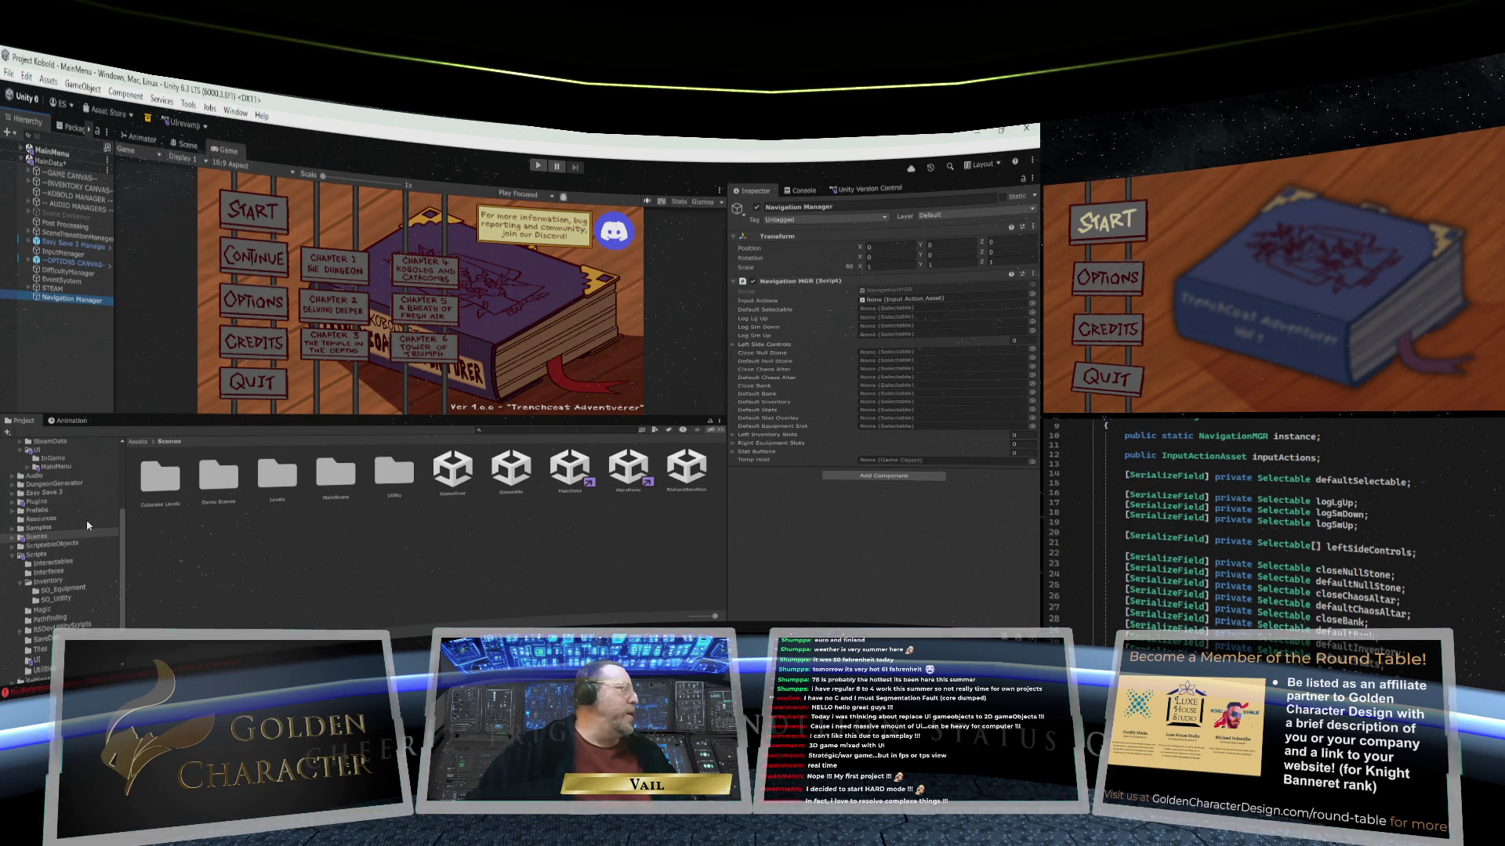
drag(122, 548, 122, 482)
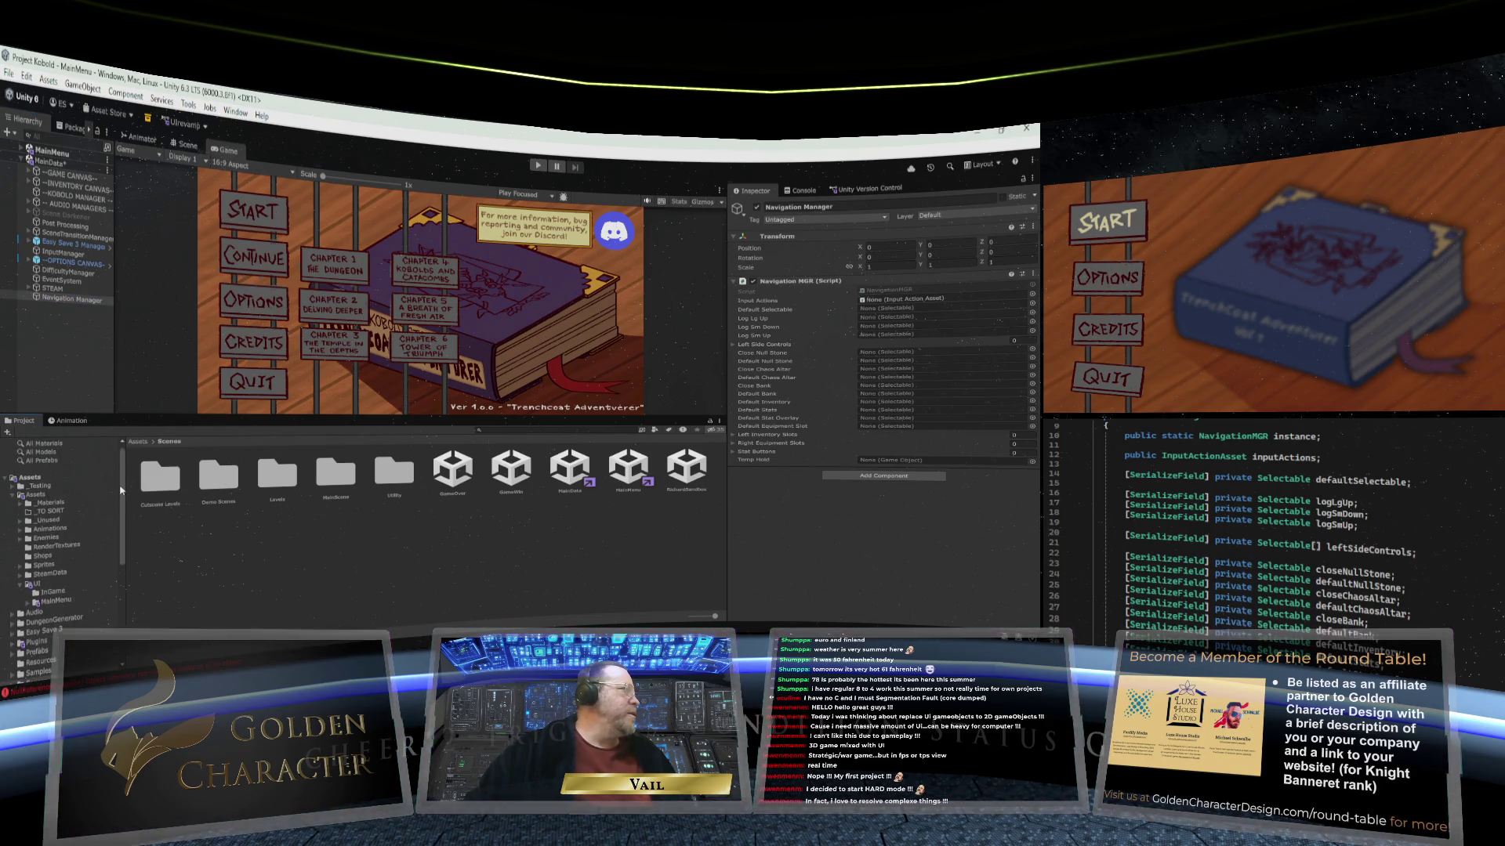
click(96, 480)
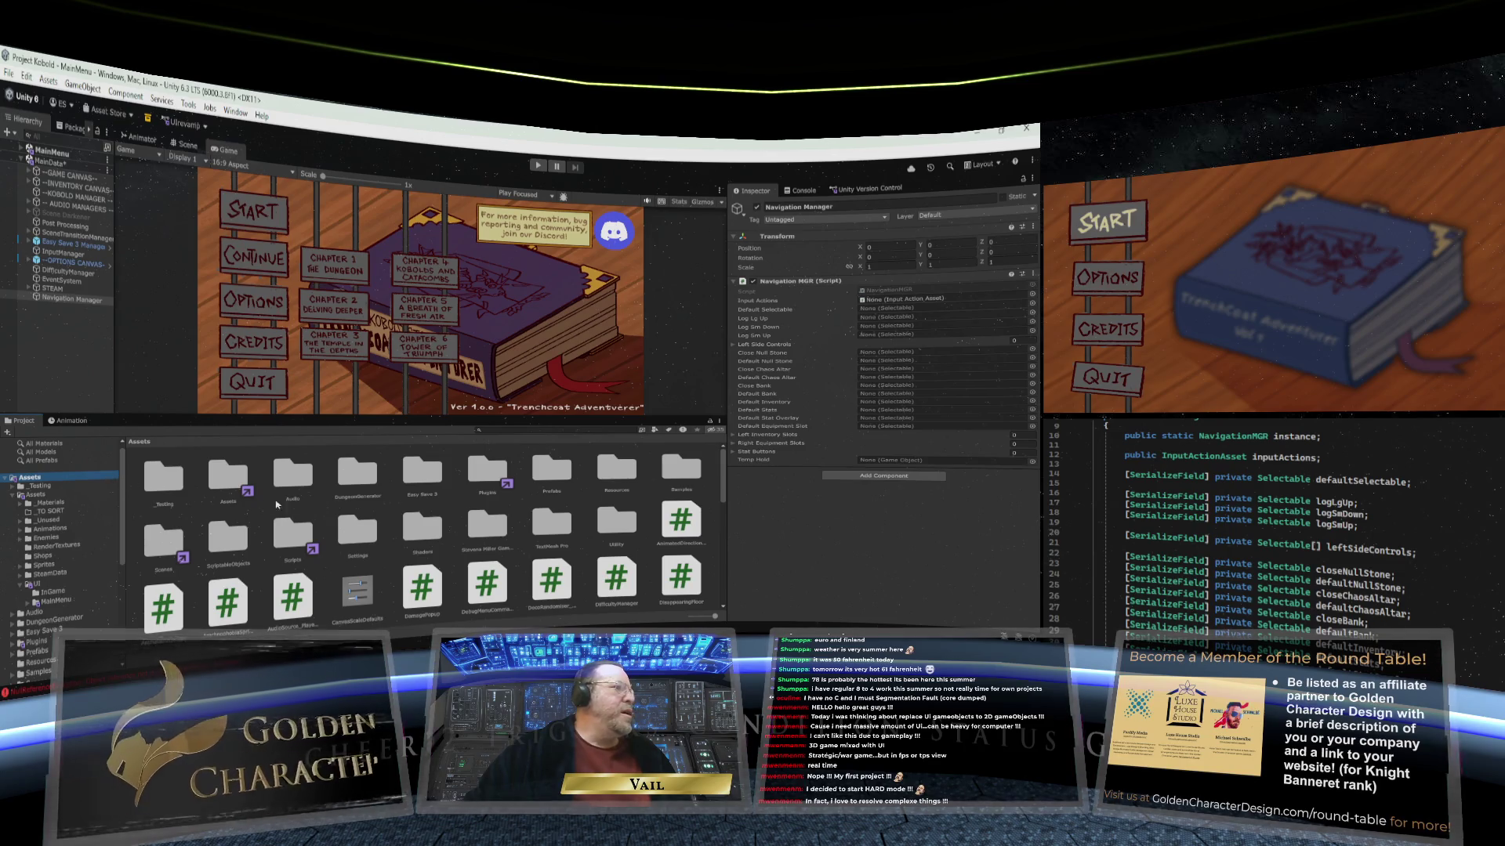
scroll(398, 502, down, 1)
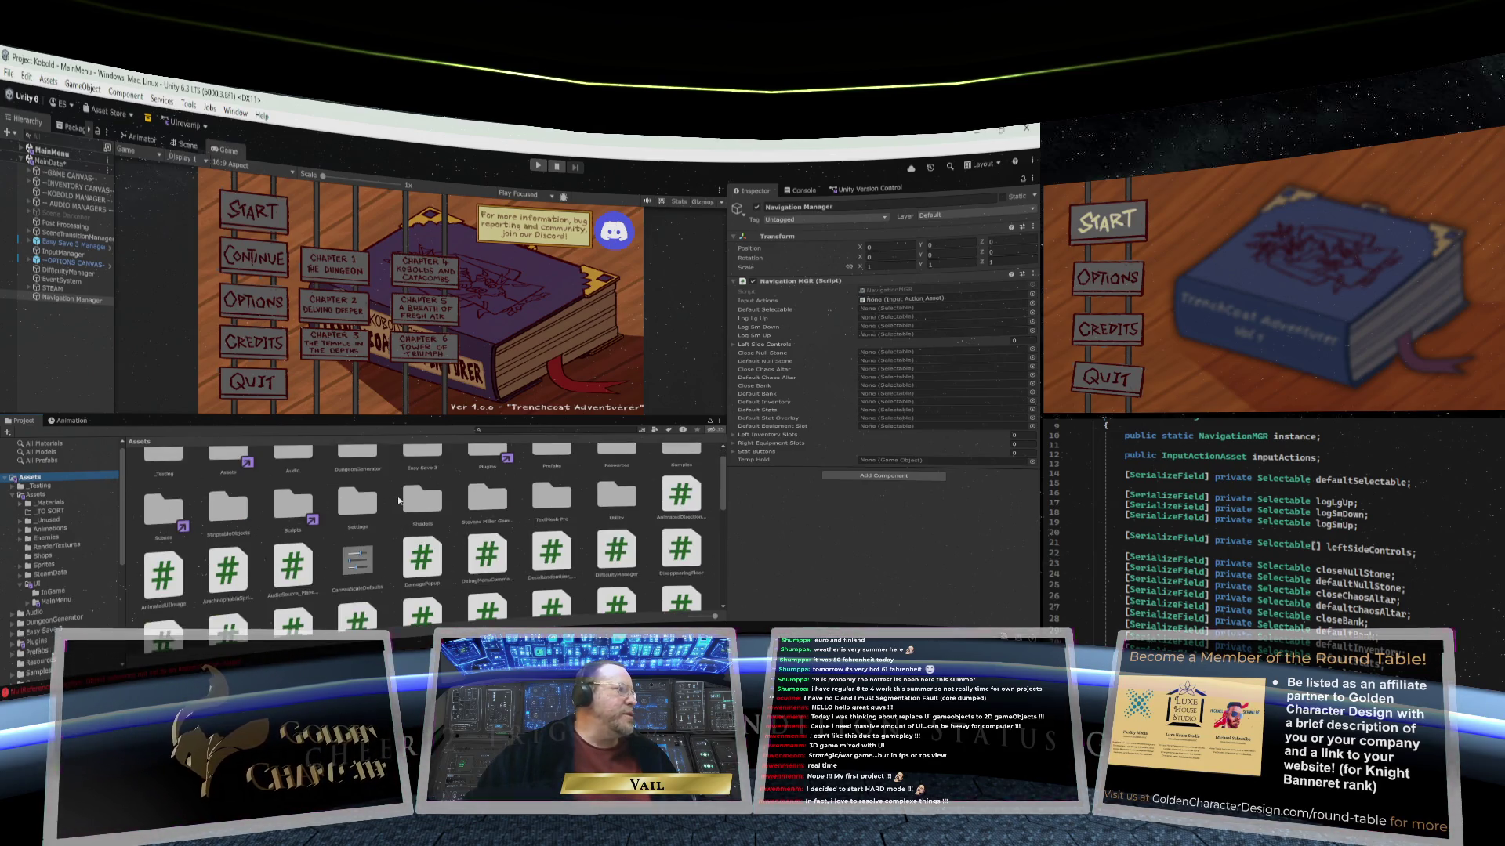
scroll(398, 501, down, 1)
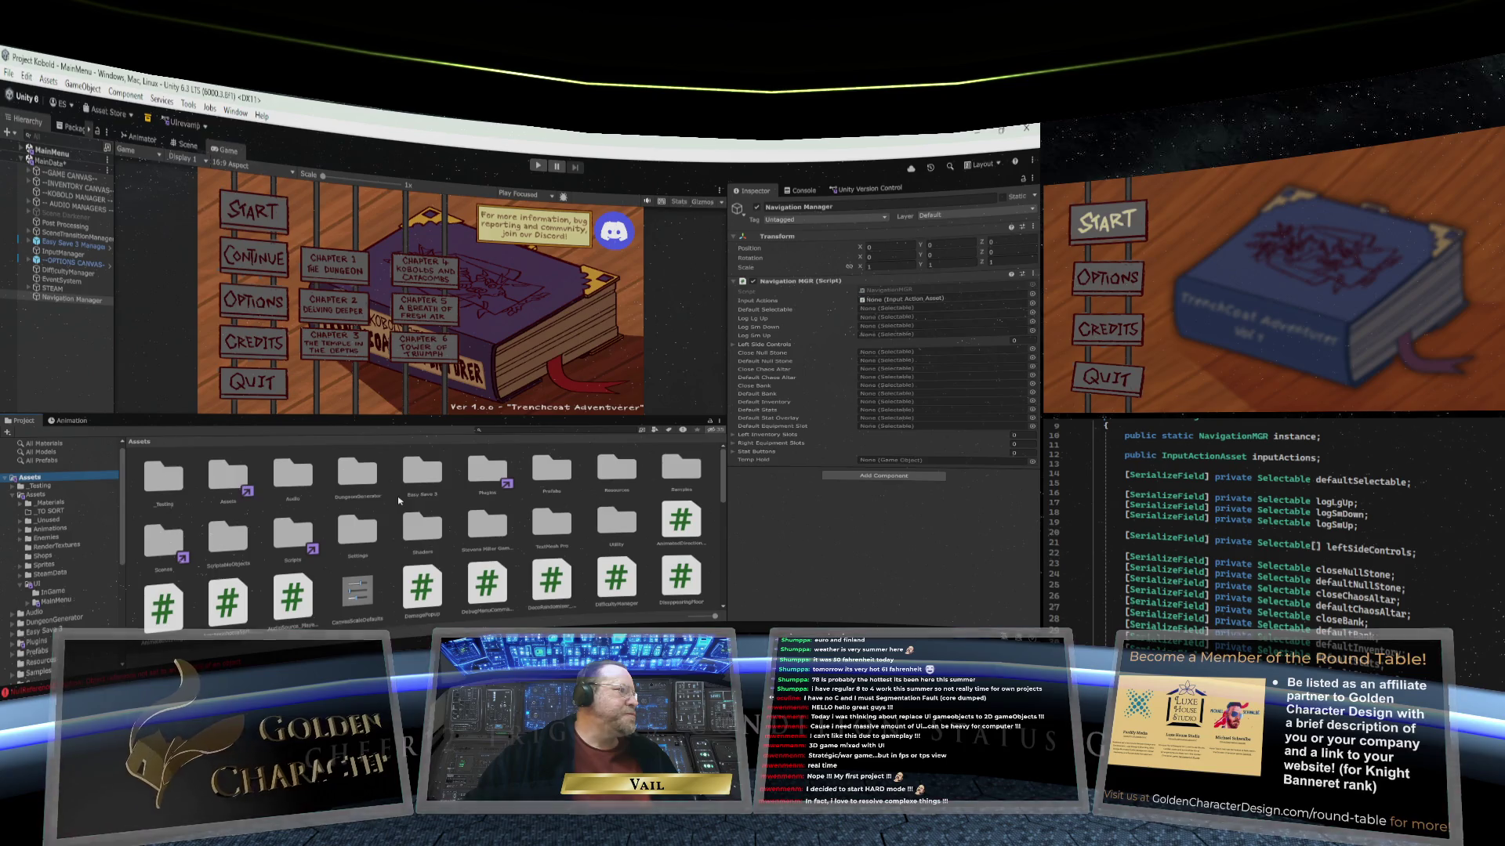
scroll(396, 503, down, 1)
scroll(393, 505, down, 1)
drag(296, 538, 895, 304)
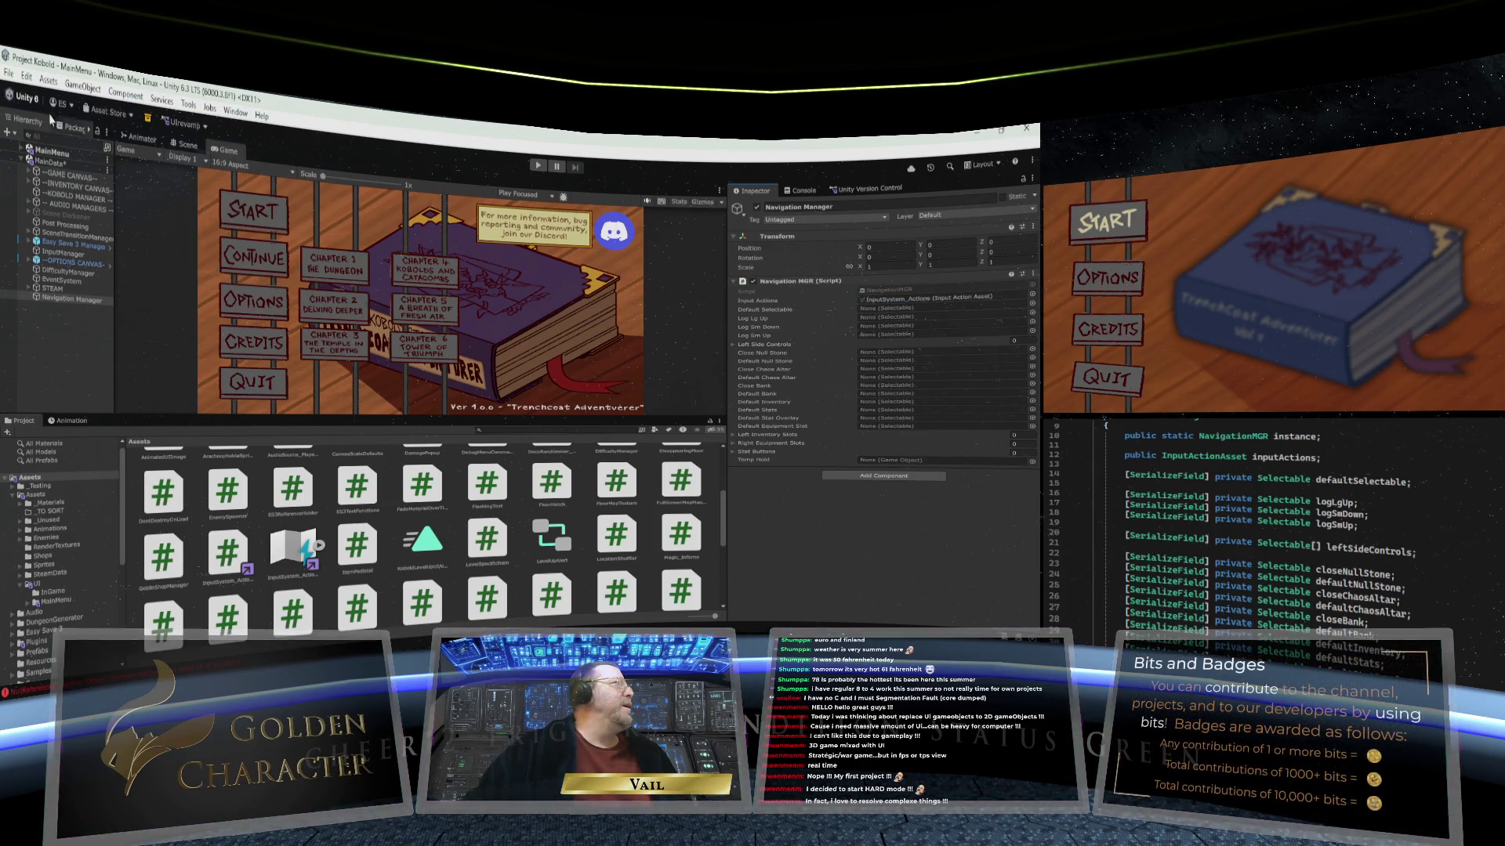
Step: Save the MainMenu scene and remove the MainData scene from the Hierarchy
right_click(29, 150)
click(26, 151)
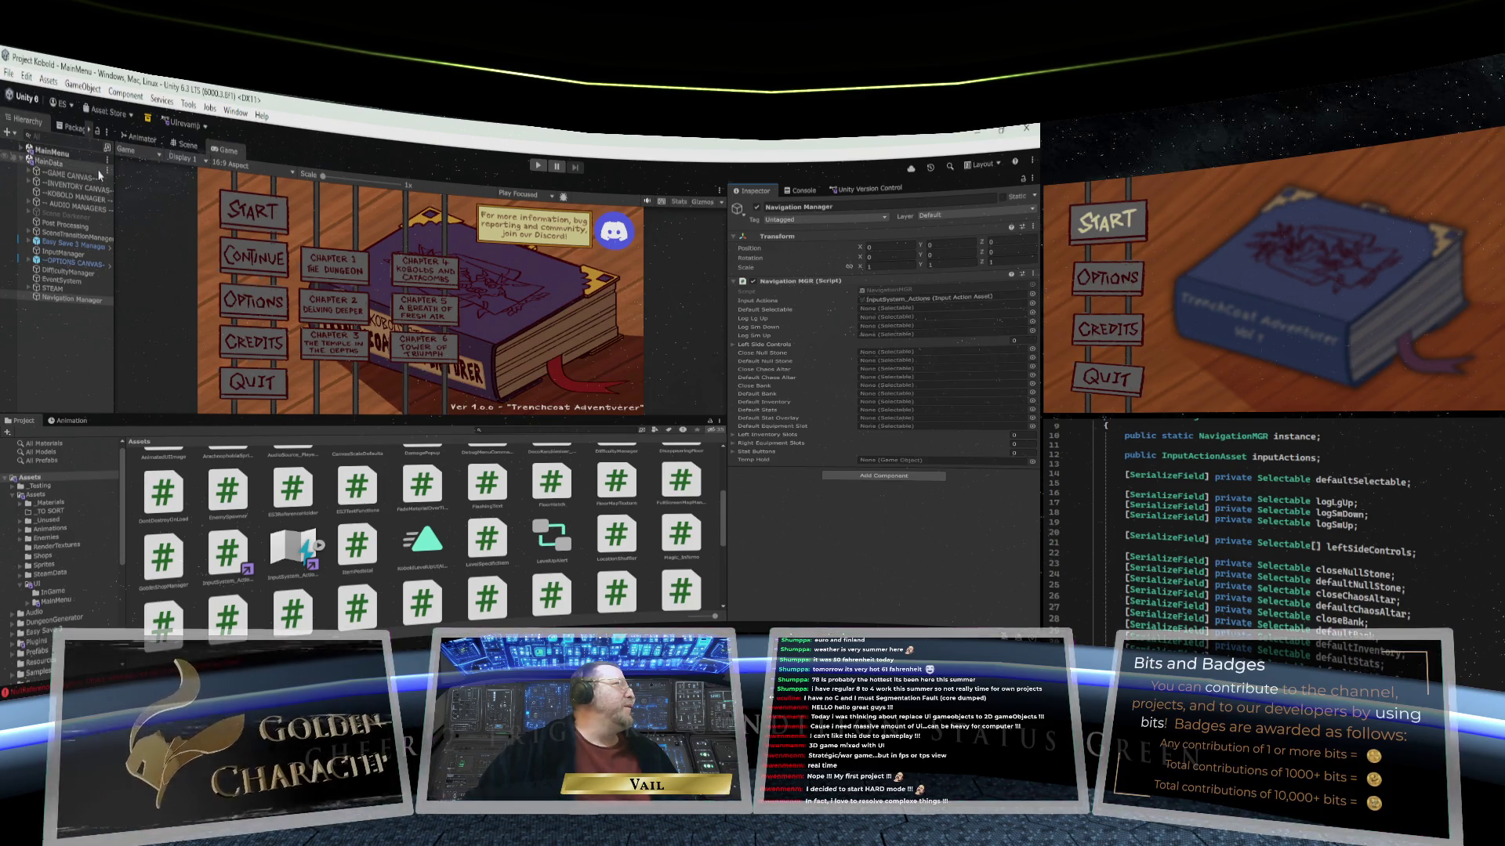
click(107, 169)
click(137, 261)
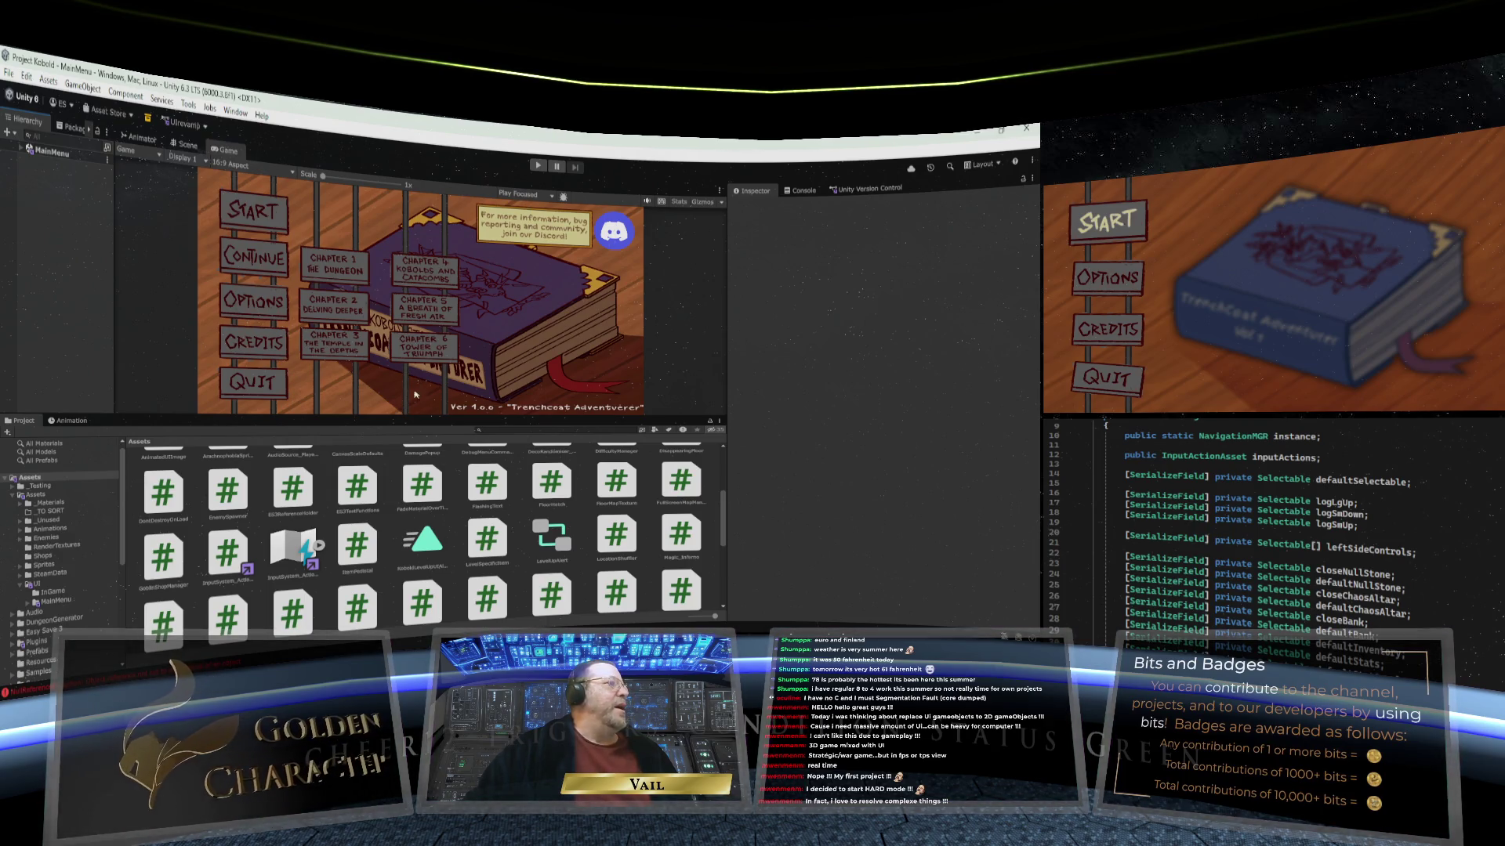
drag(407, 416, 404, 509)
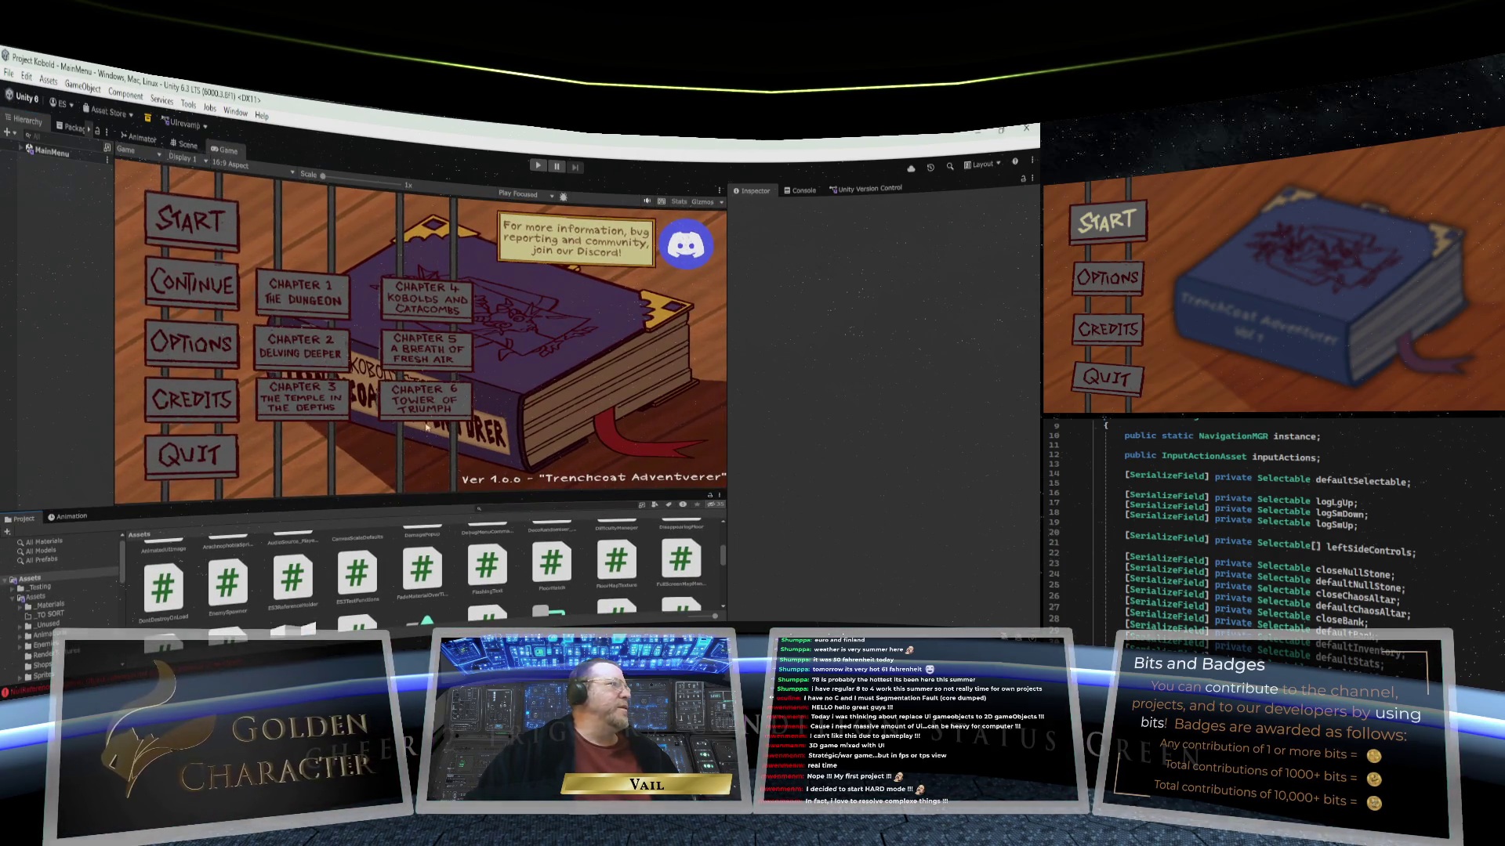
Step: Enter play mode with the Console showing and arrow the menu highlight between Start, Continue and Credits
click(539, 166)
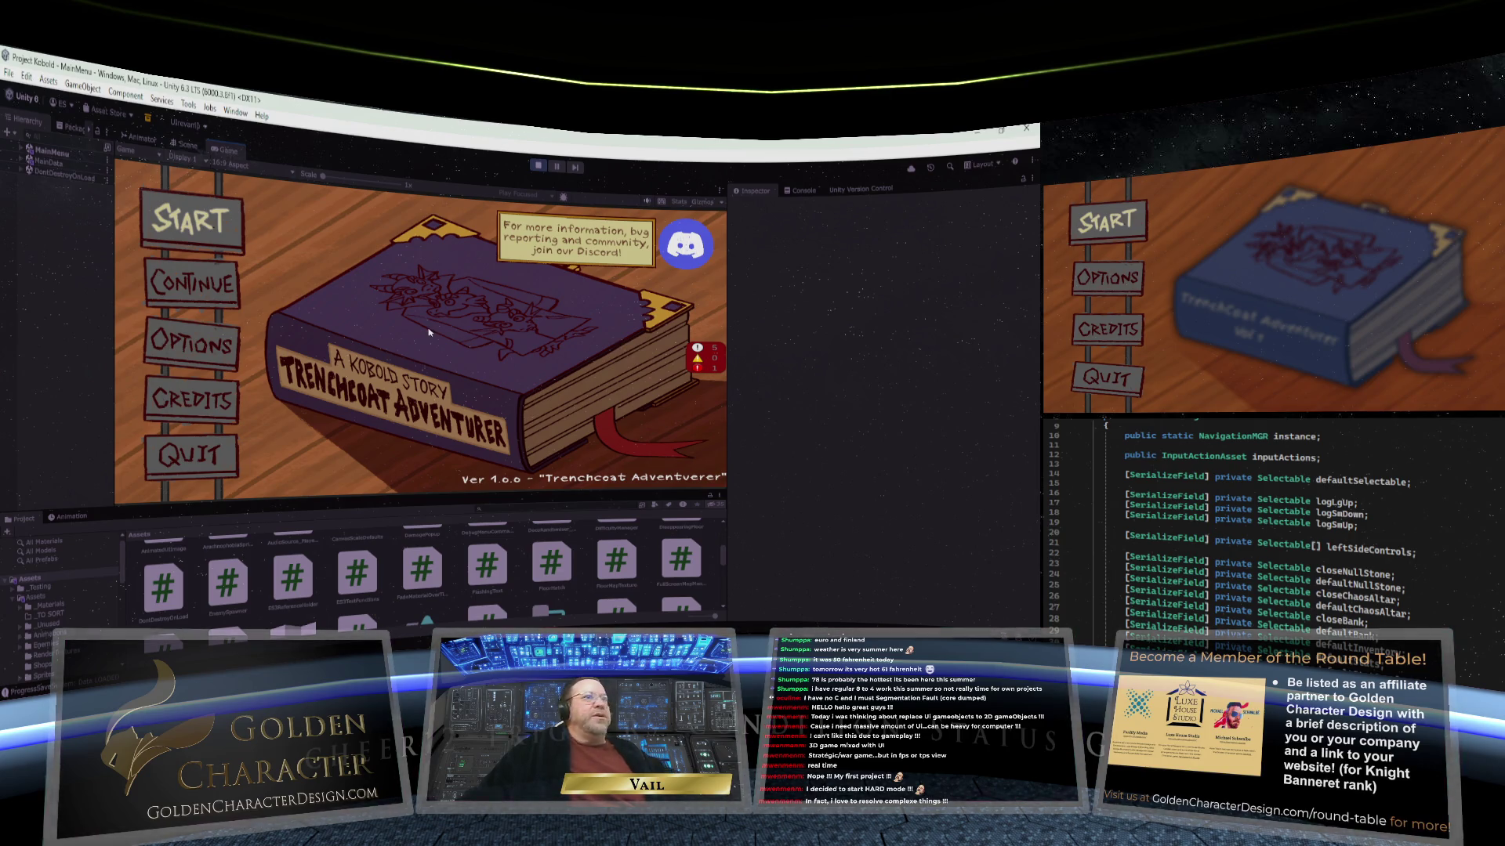
click(798, 190)
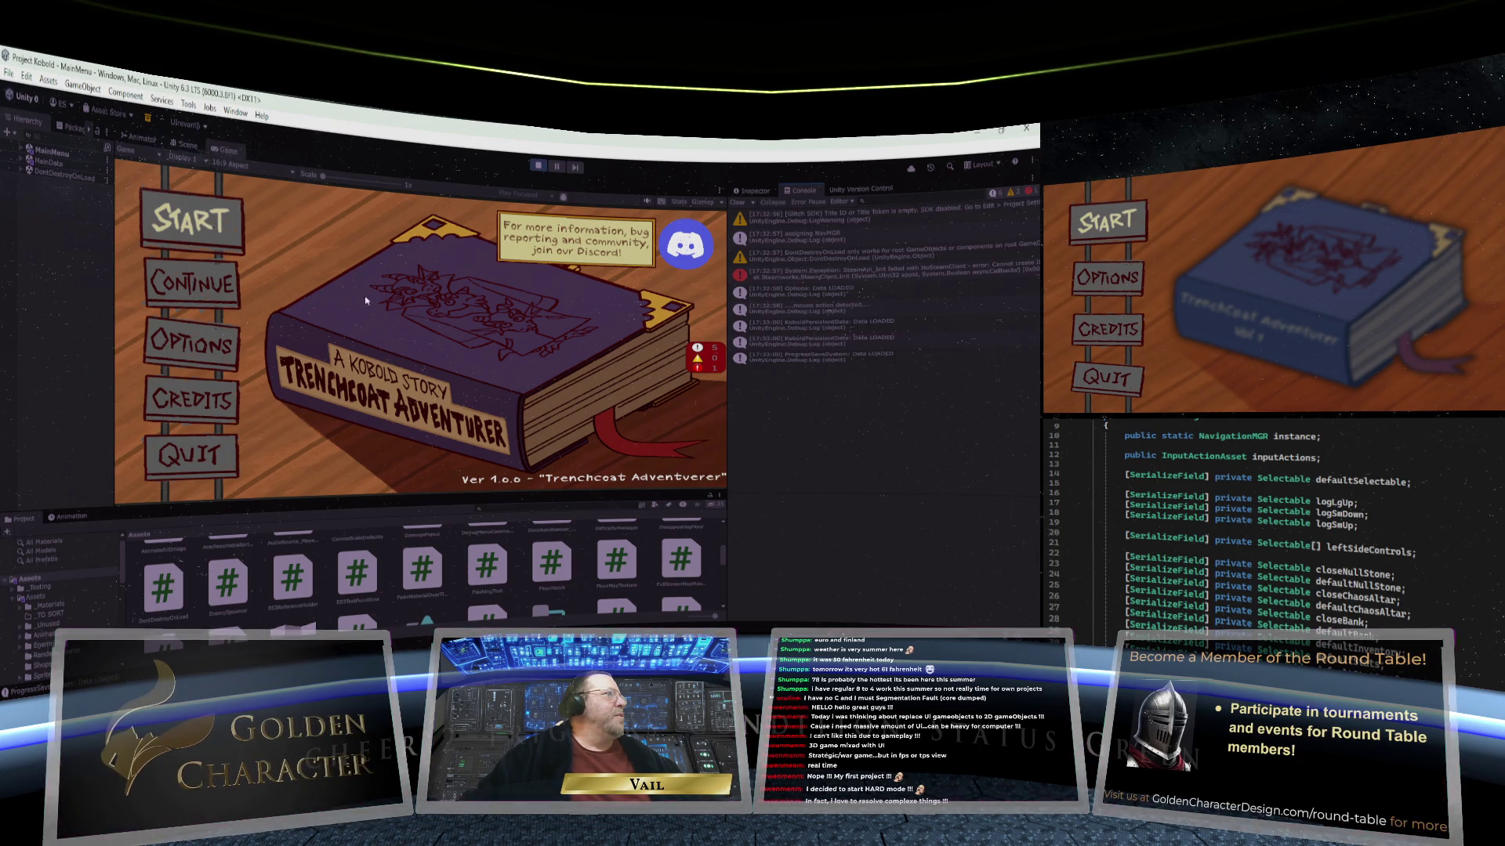
key(Down)
key(Up)
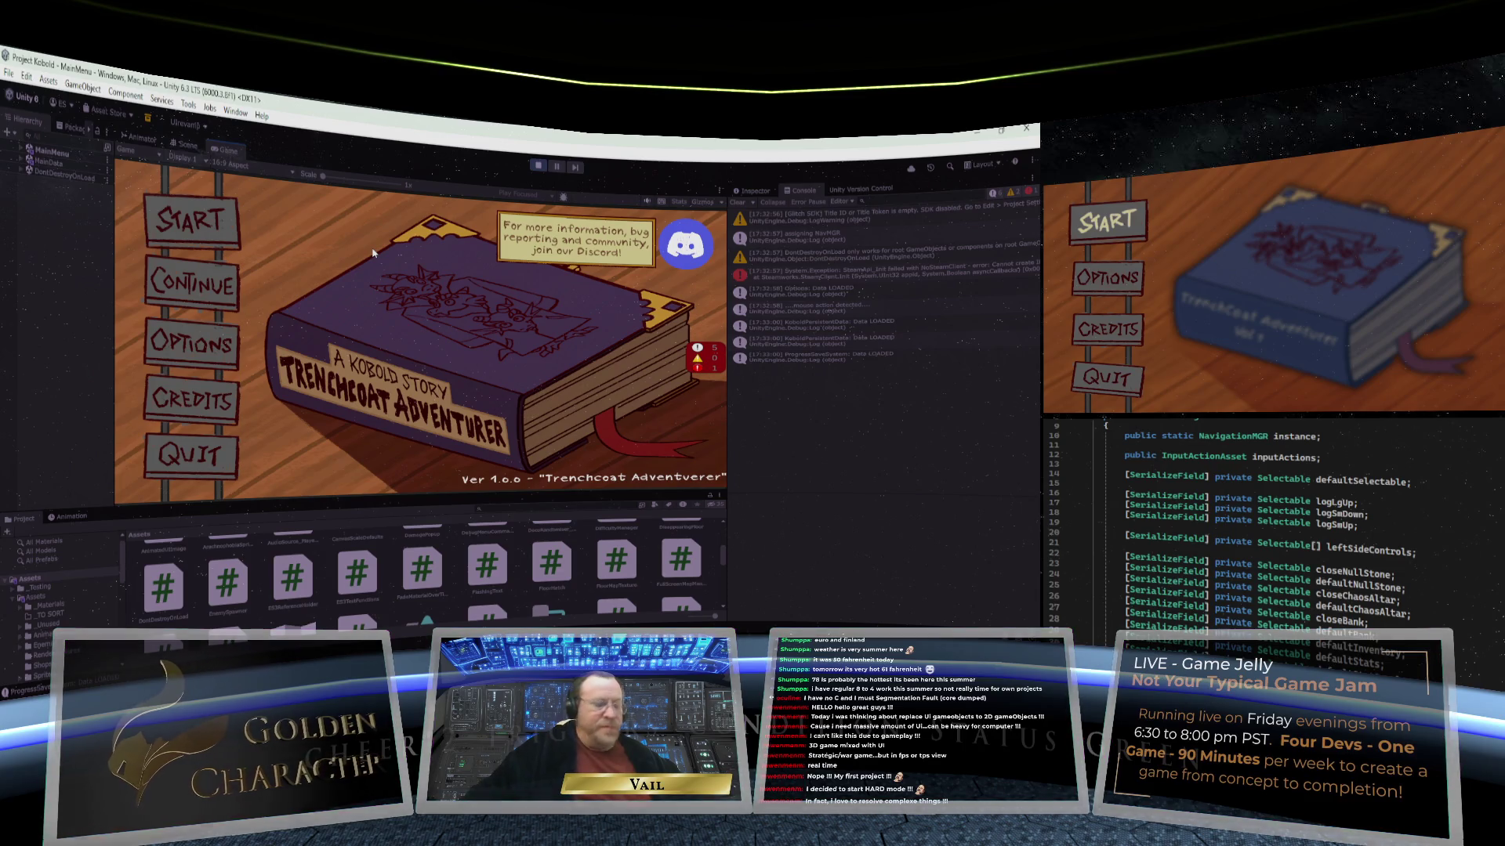
key(Down)
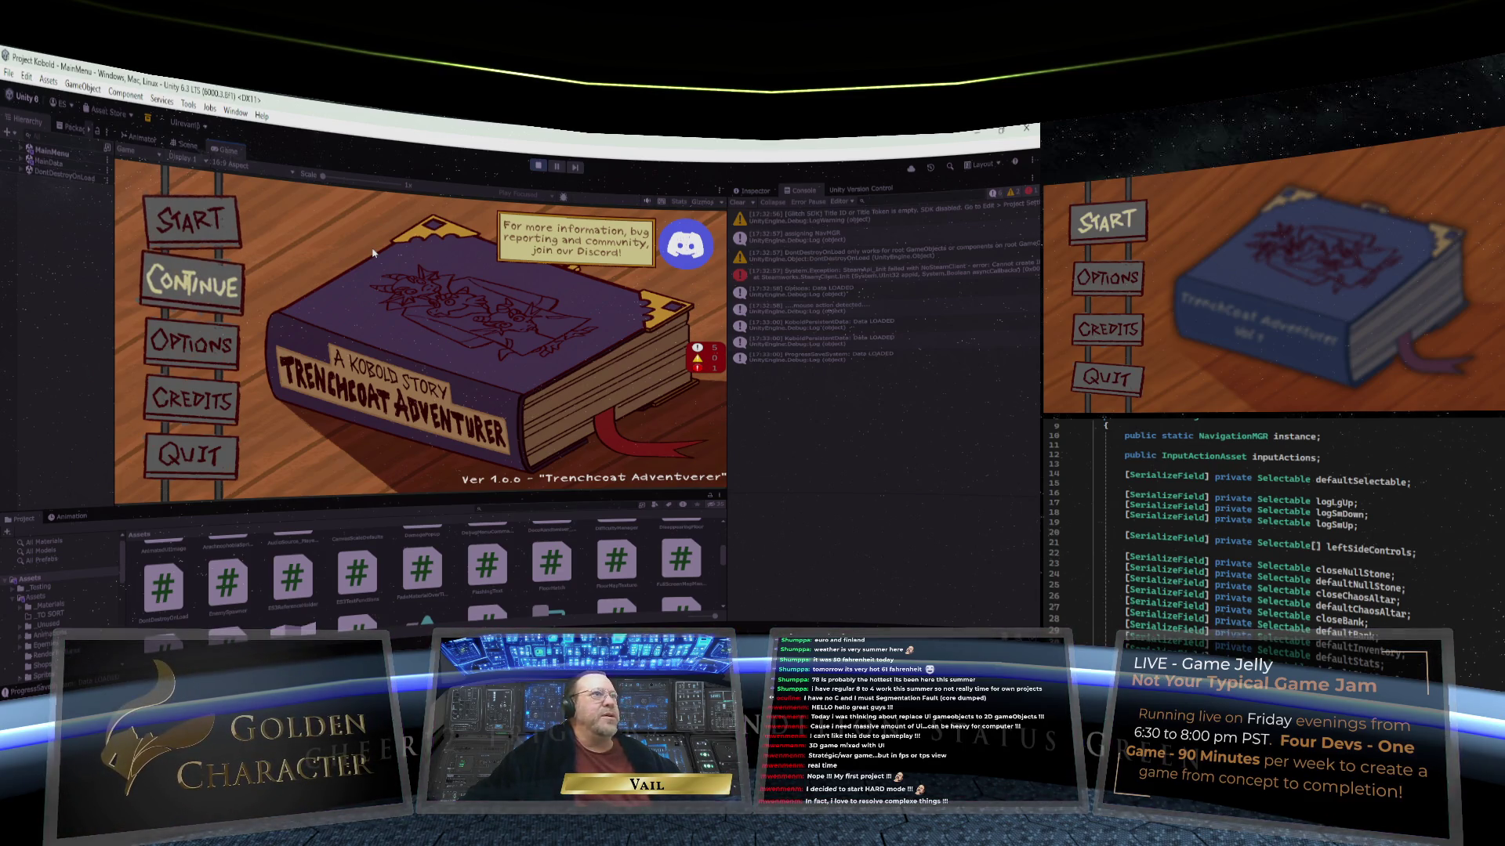
key(Down)
key(Down)
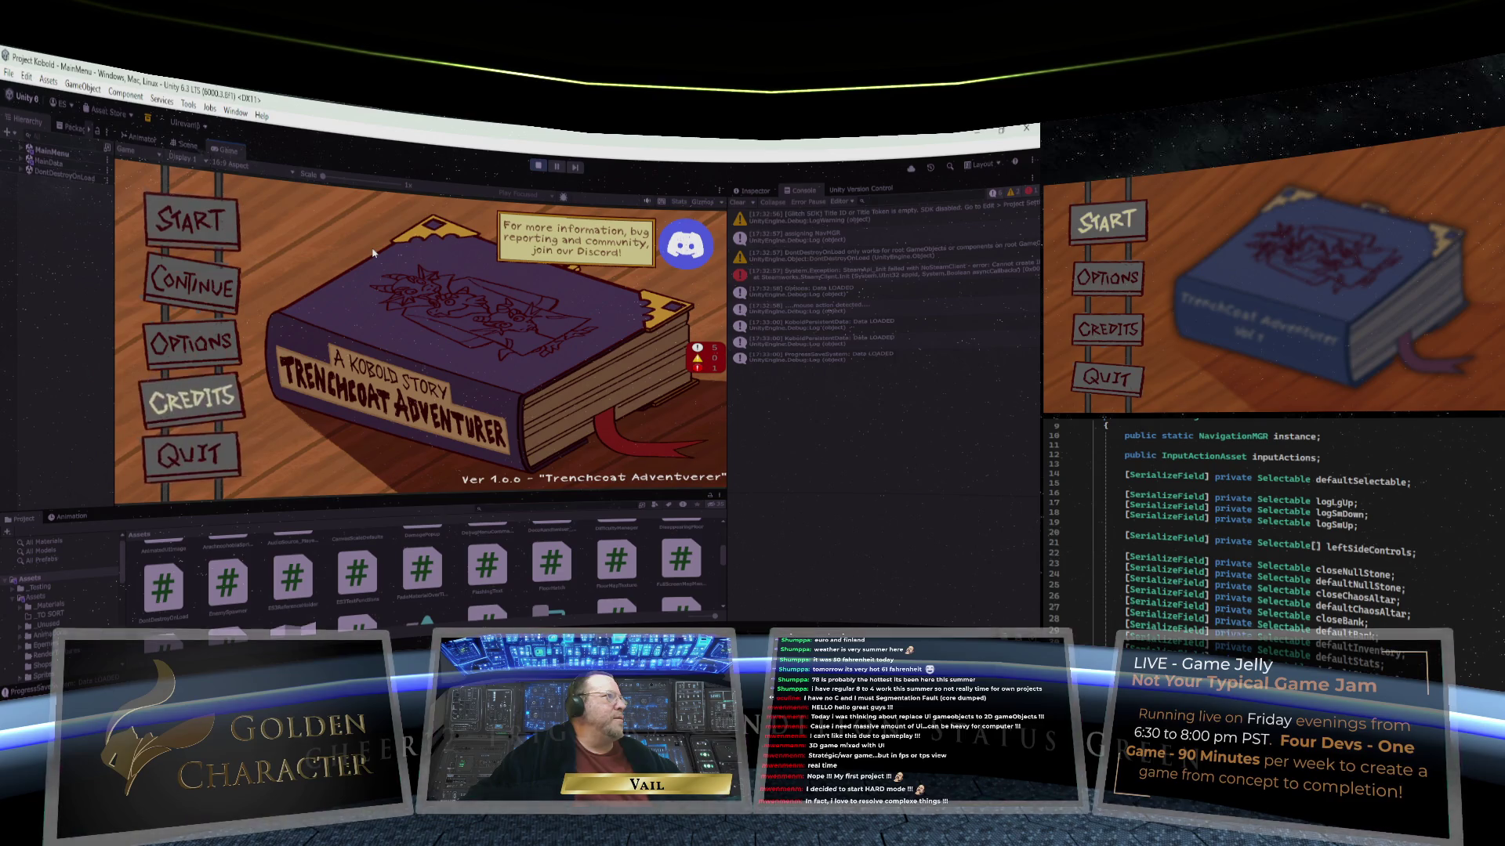
key(Up)
key(Up)
key(Up)
Step: Cycle the highlight through Credits and Quit, wrap to Start, and activate Start to open chapter selection
key(Down)
key(Down)
key(Down)
key(Down)
key(Down)
key(Up)
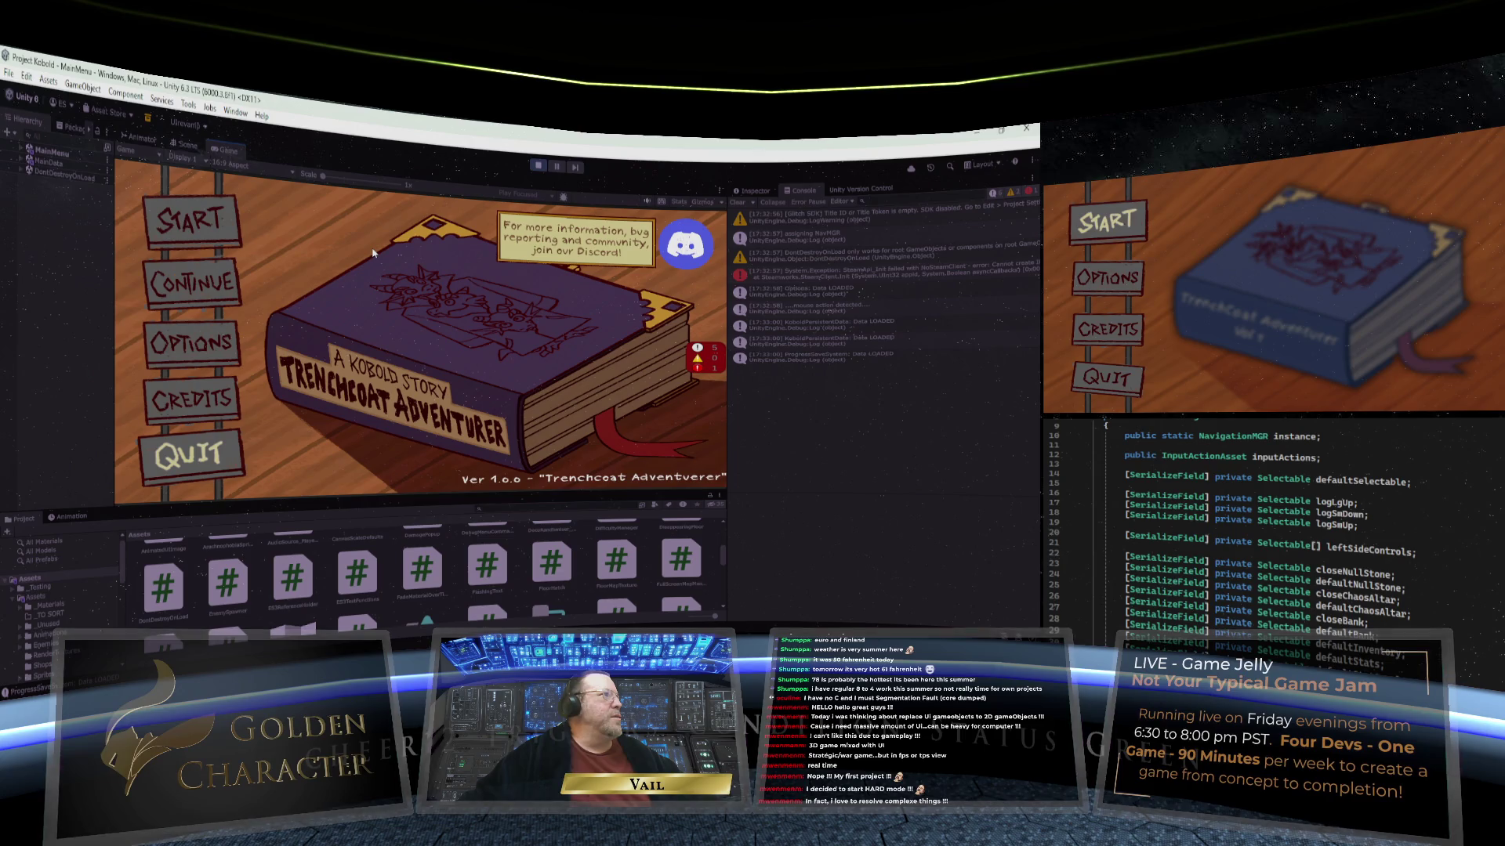
key(Down)
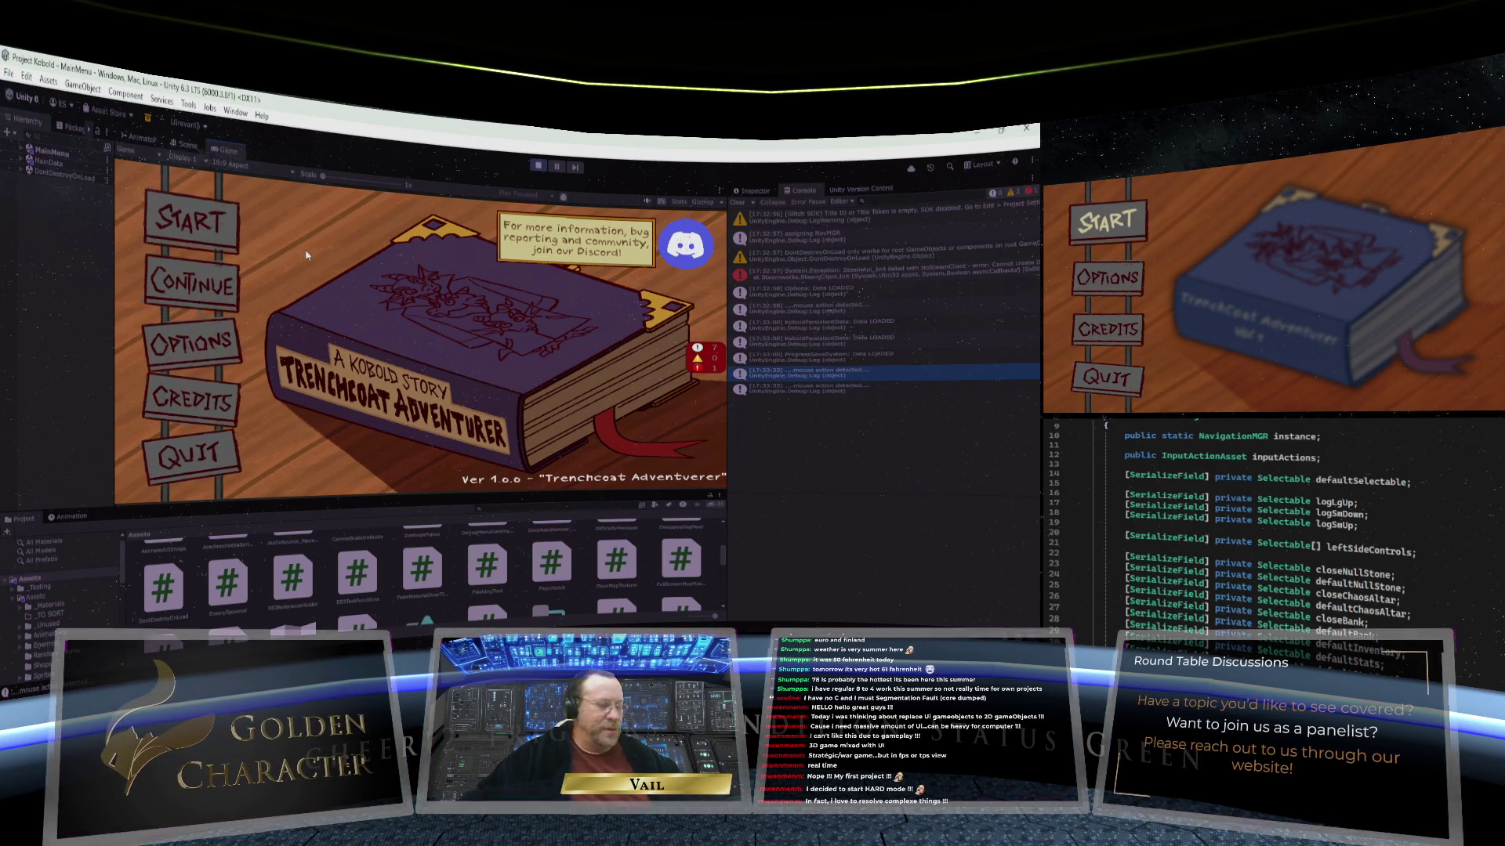
key(Up)
key(Up)
key(Up)
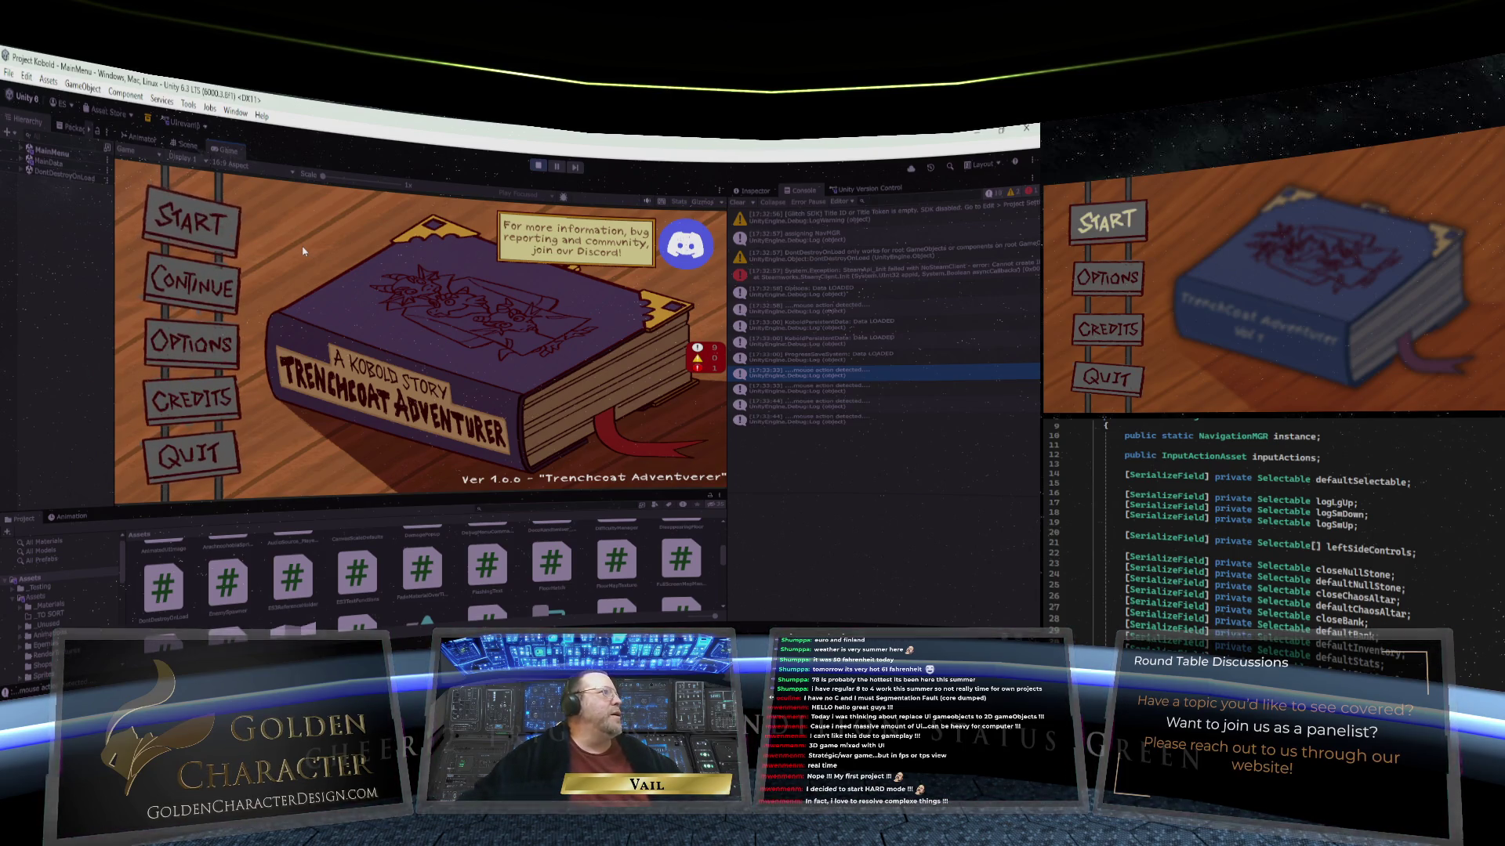
key(Up)
key(Up)
key(Up)
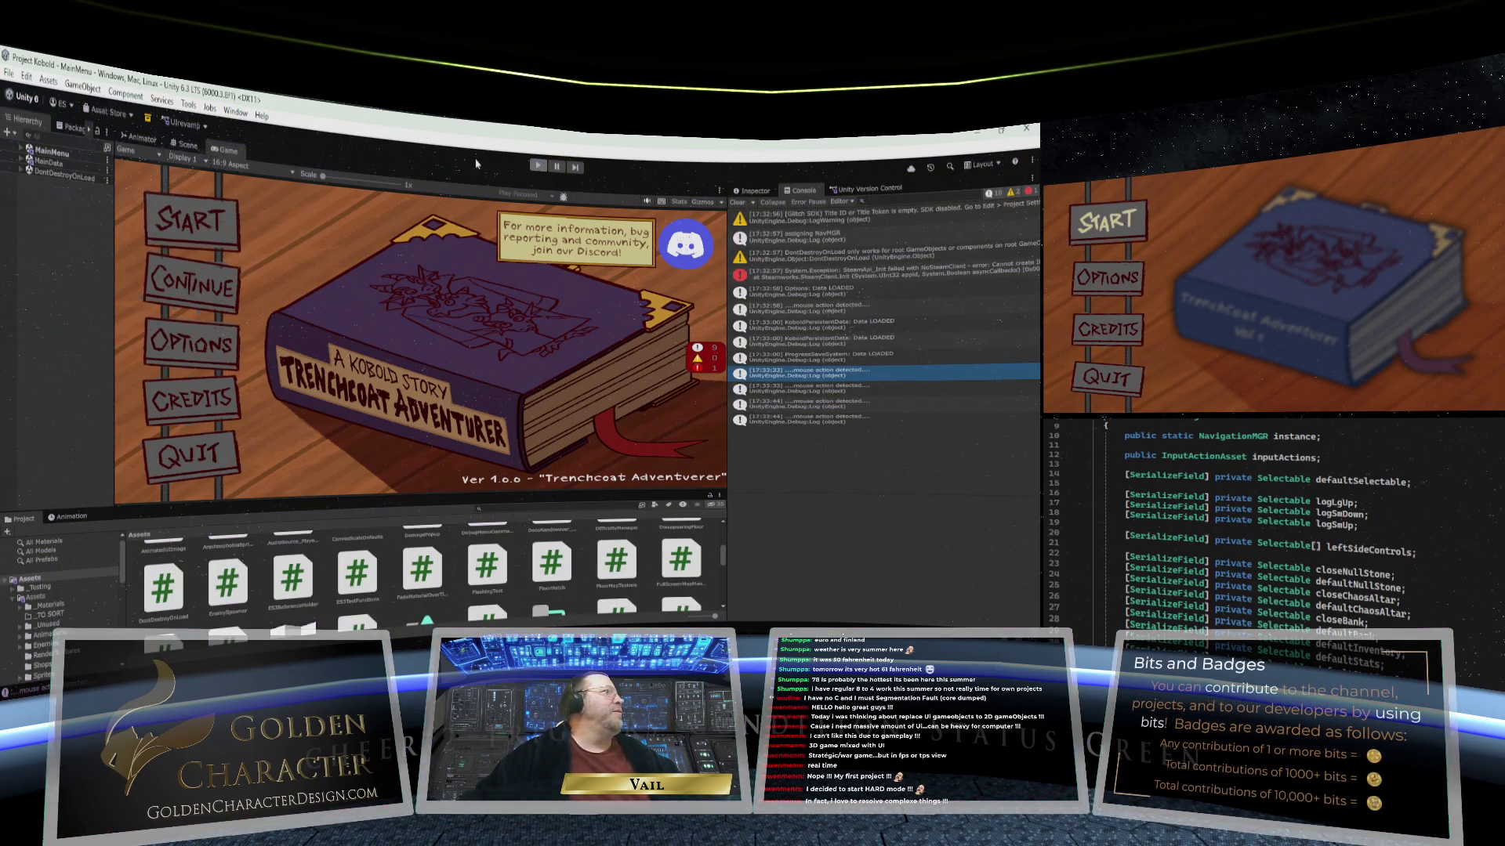
key(Return)
click(7, 74)
click(30, 151)
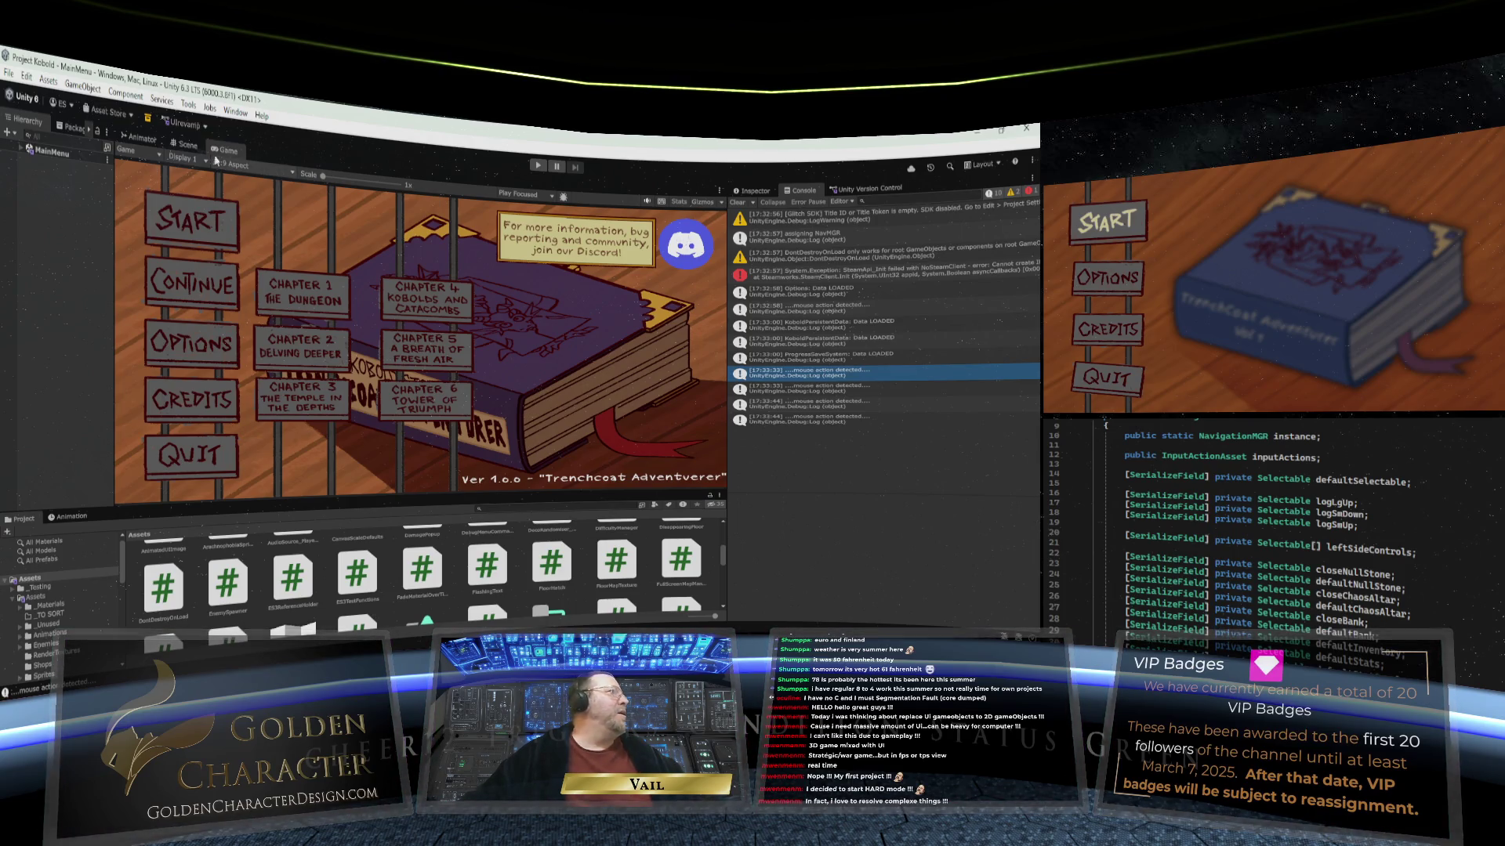
click(9, 74)
Step: Save and check in the pending changes with the comment 'Key Input Functionality via NavMGR'
click(31, 159)
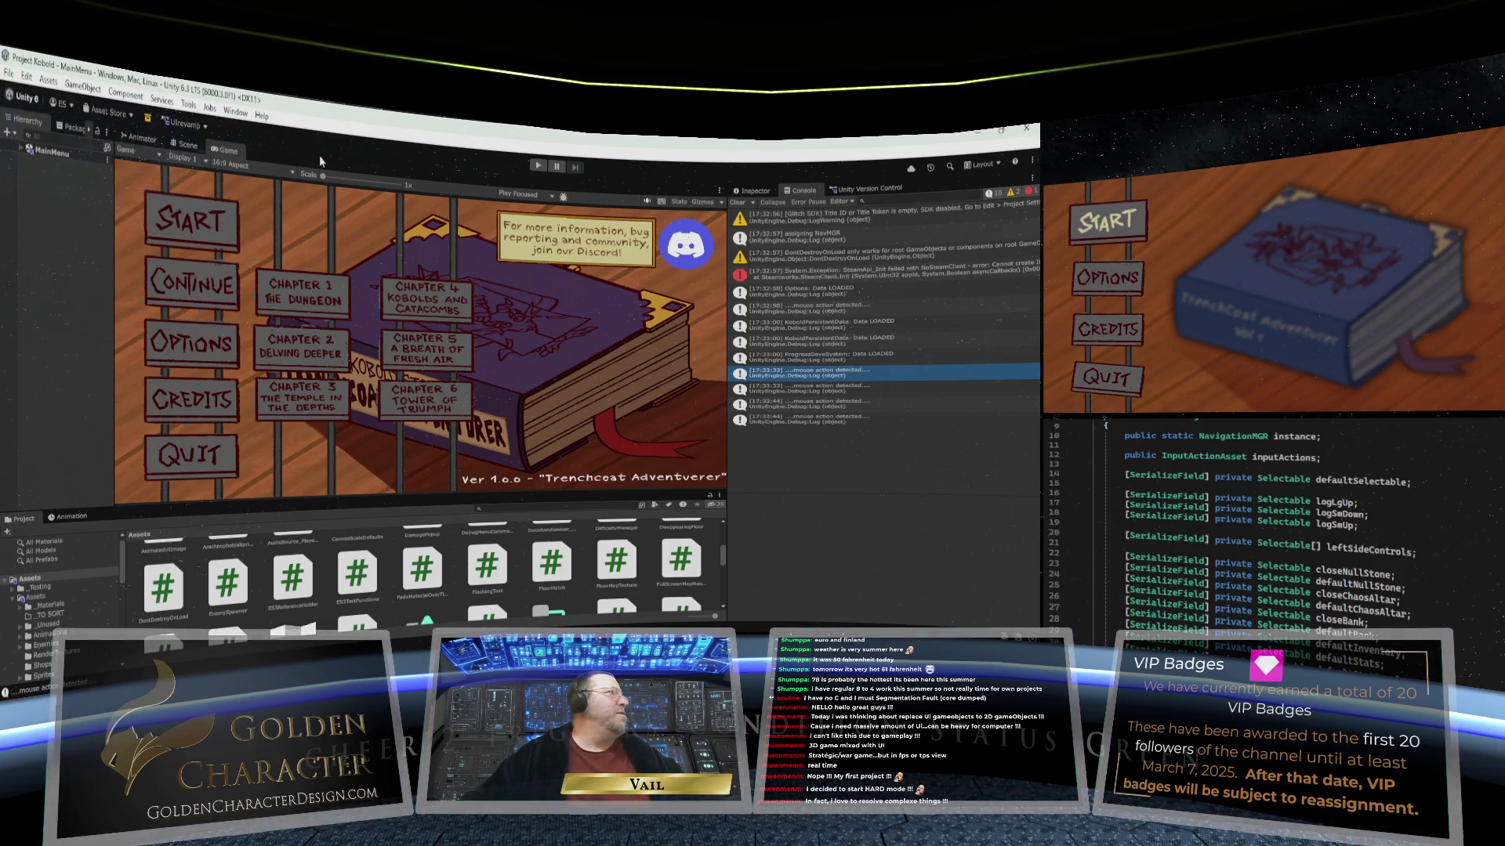
click(873, 191)
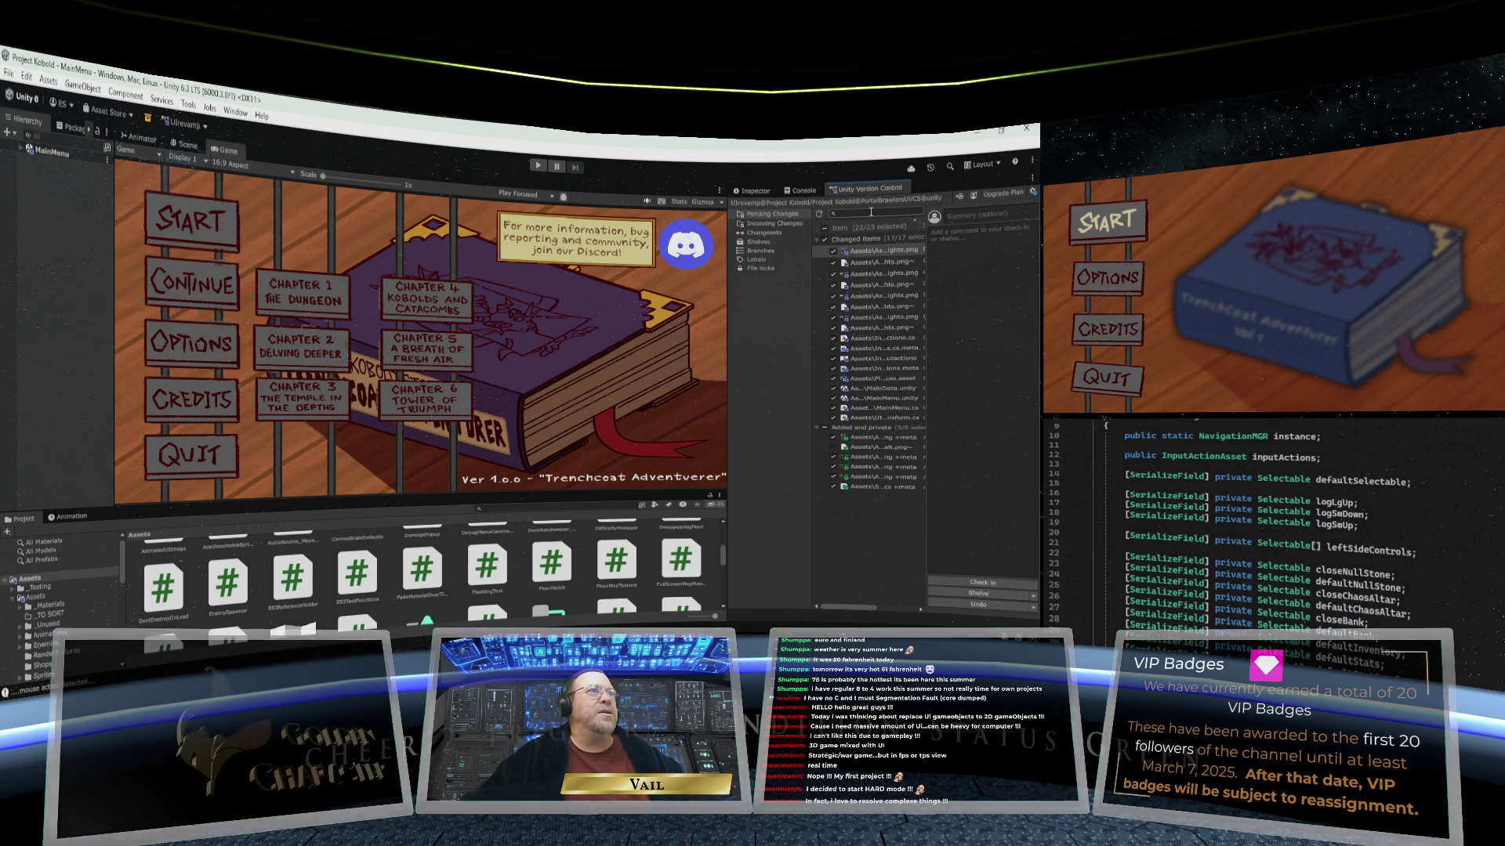
drag(728, 443, 560, 443)
click(902, 222)
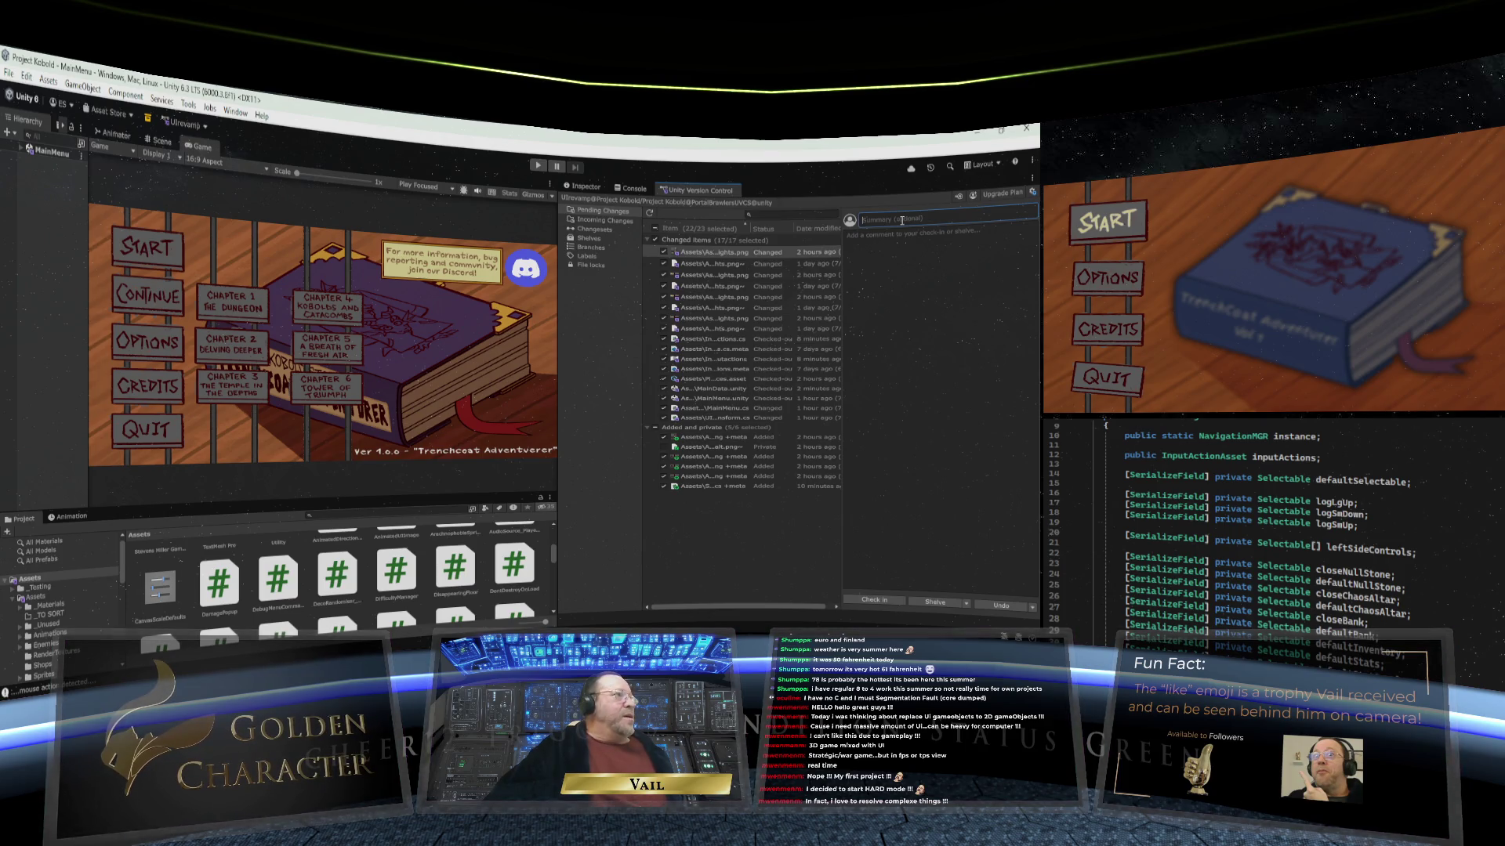
text(Key Input Functionality via)
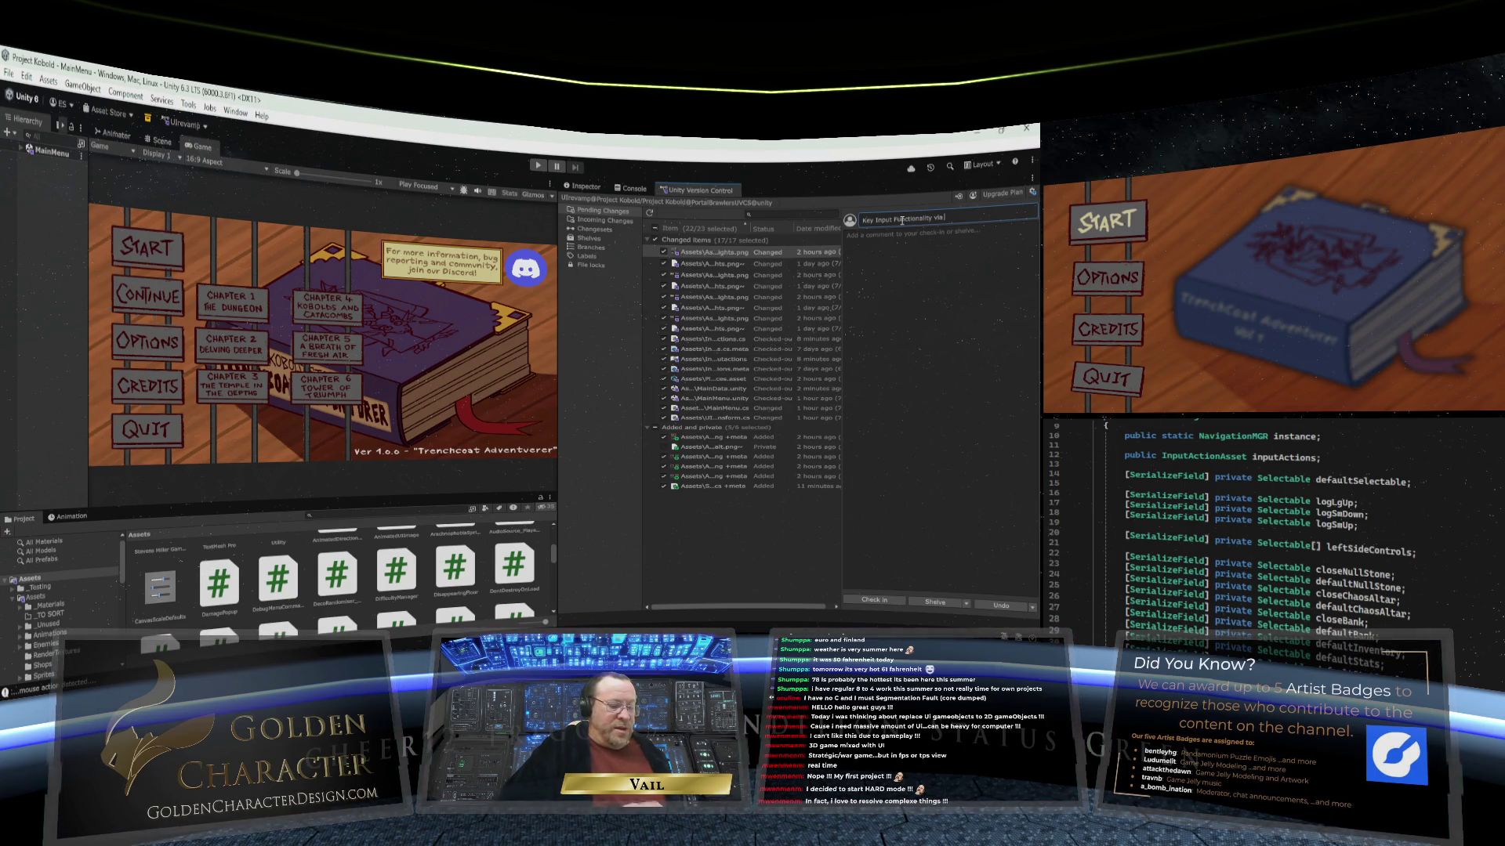
text(GR)
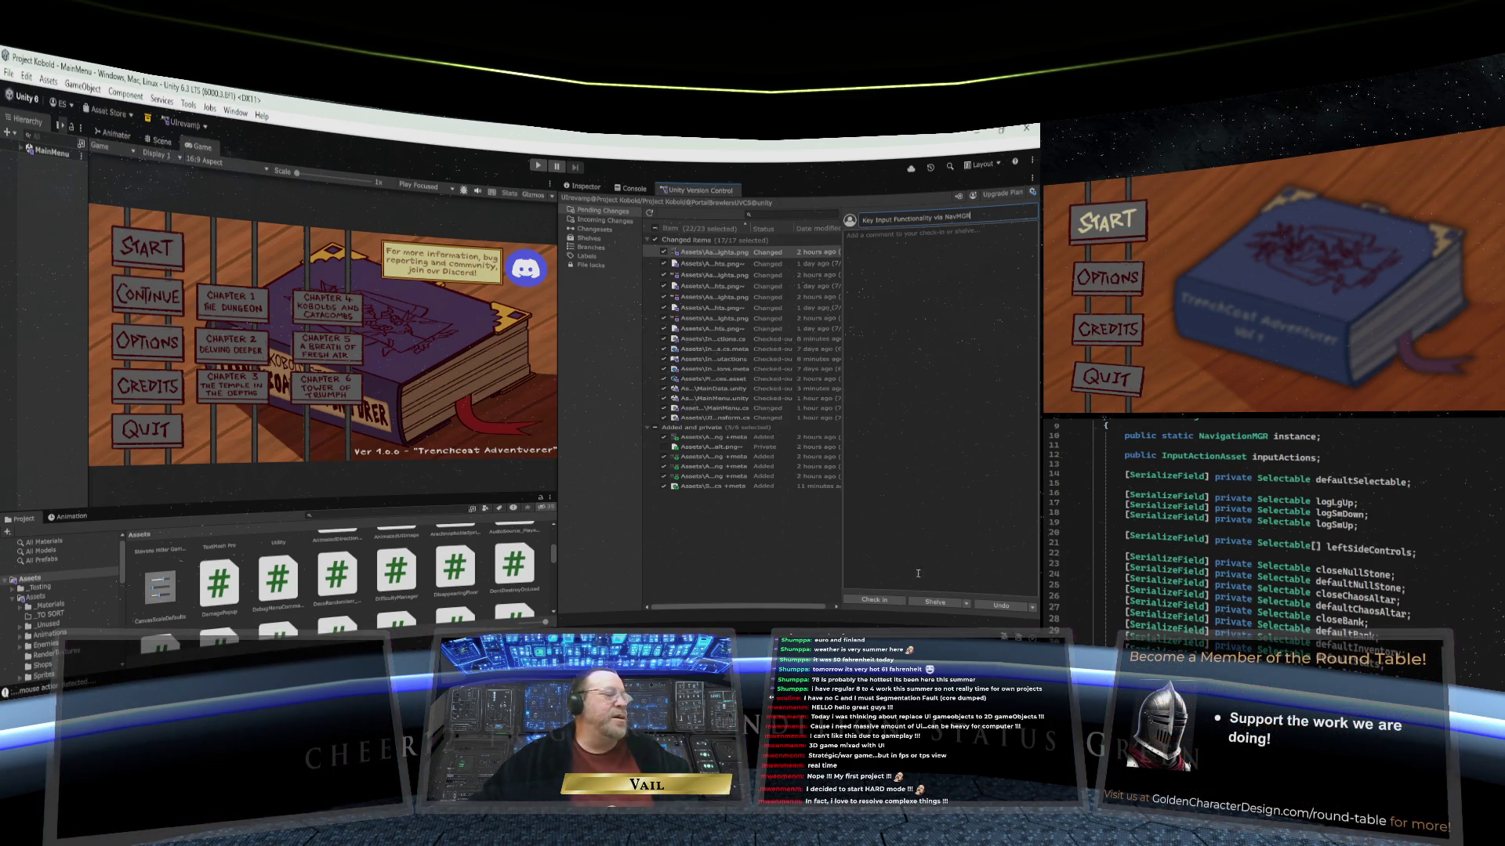
click(872, 601)
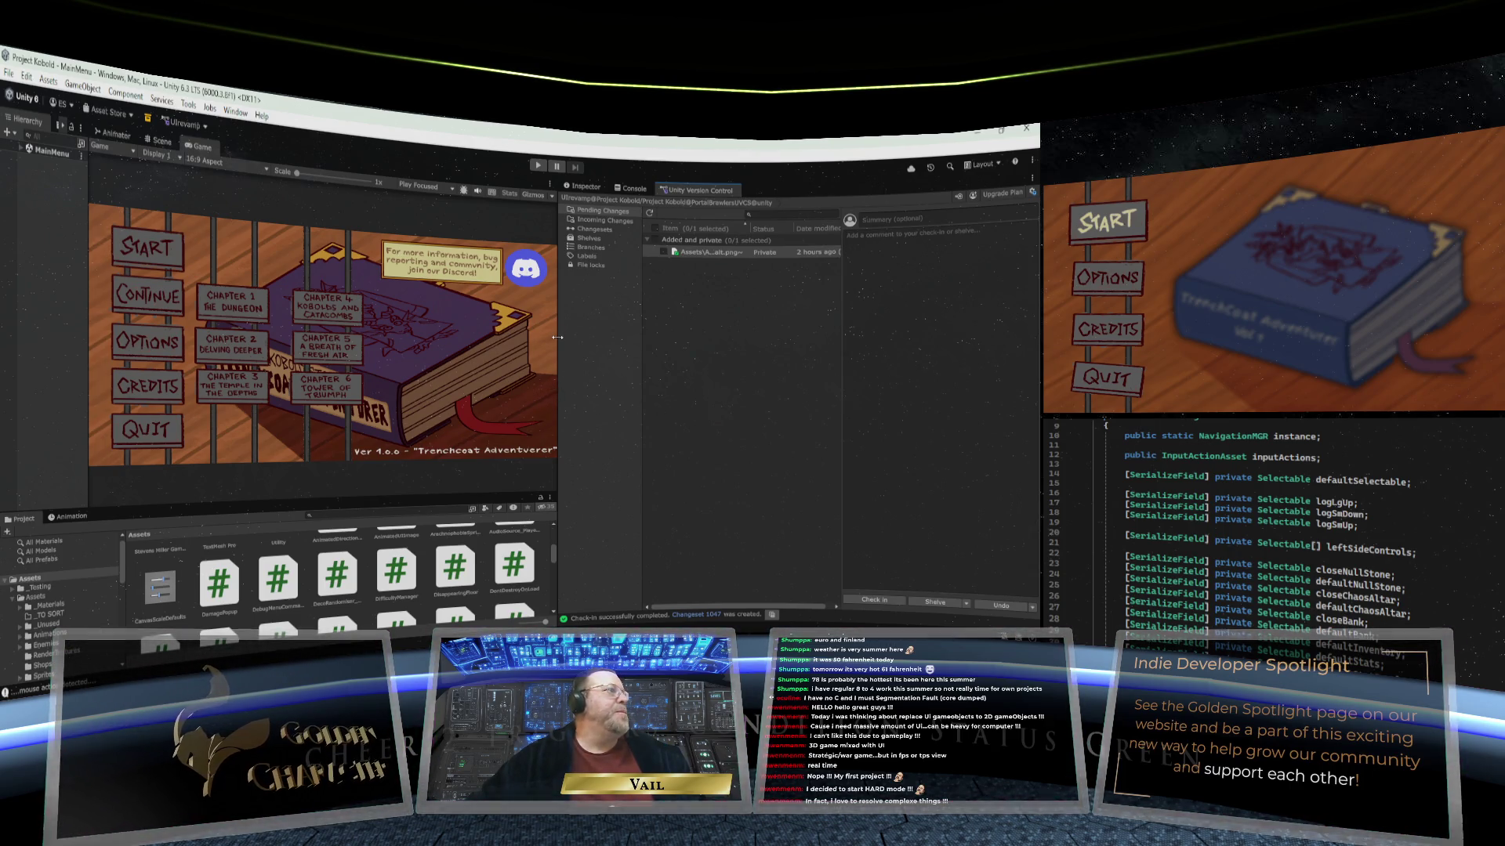
Step: Widen the Game view, then bring up the Krita button artwork
drag(557, 337, 717, 339)
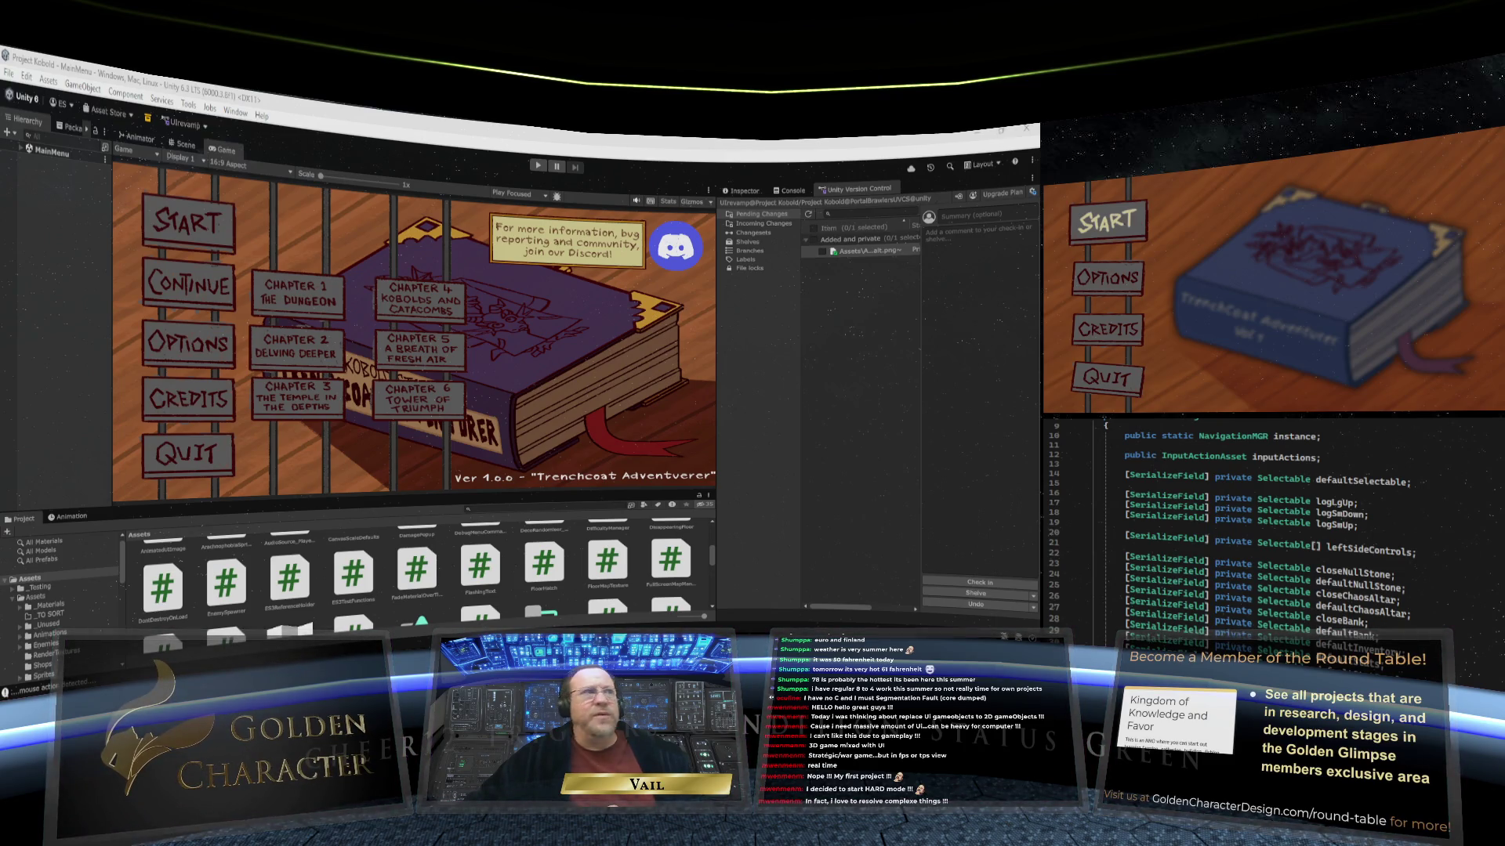
key(alt+Tab)
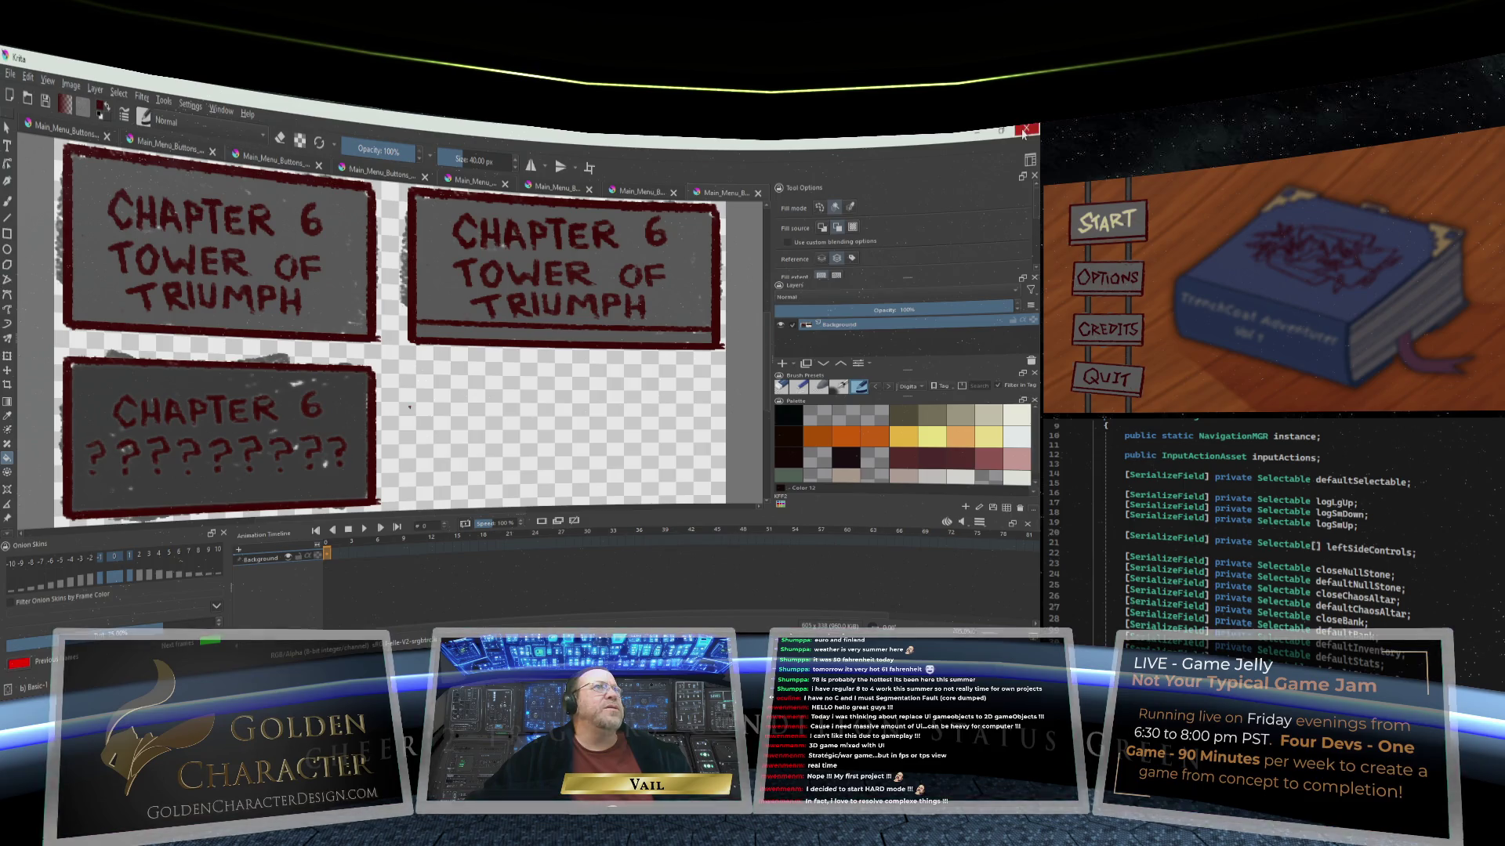
click(1023, 133)
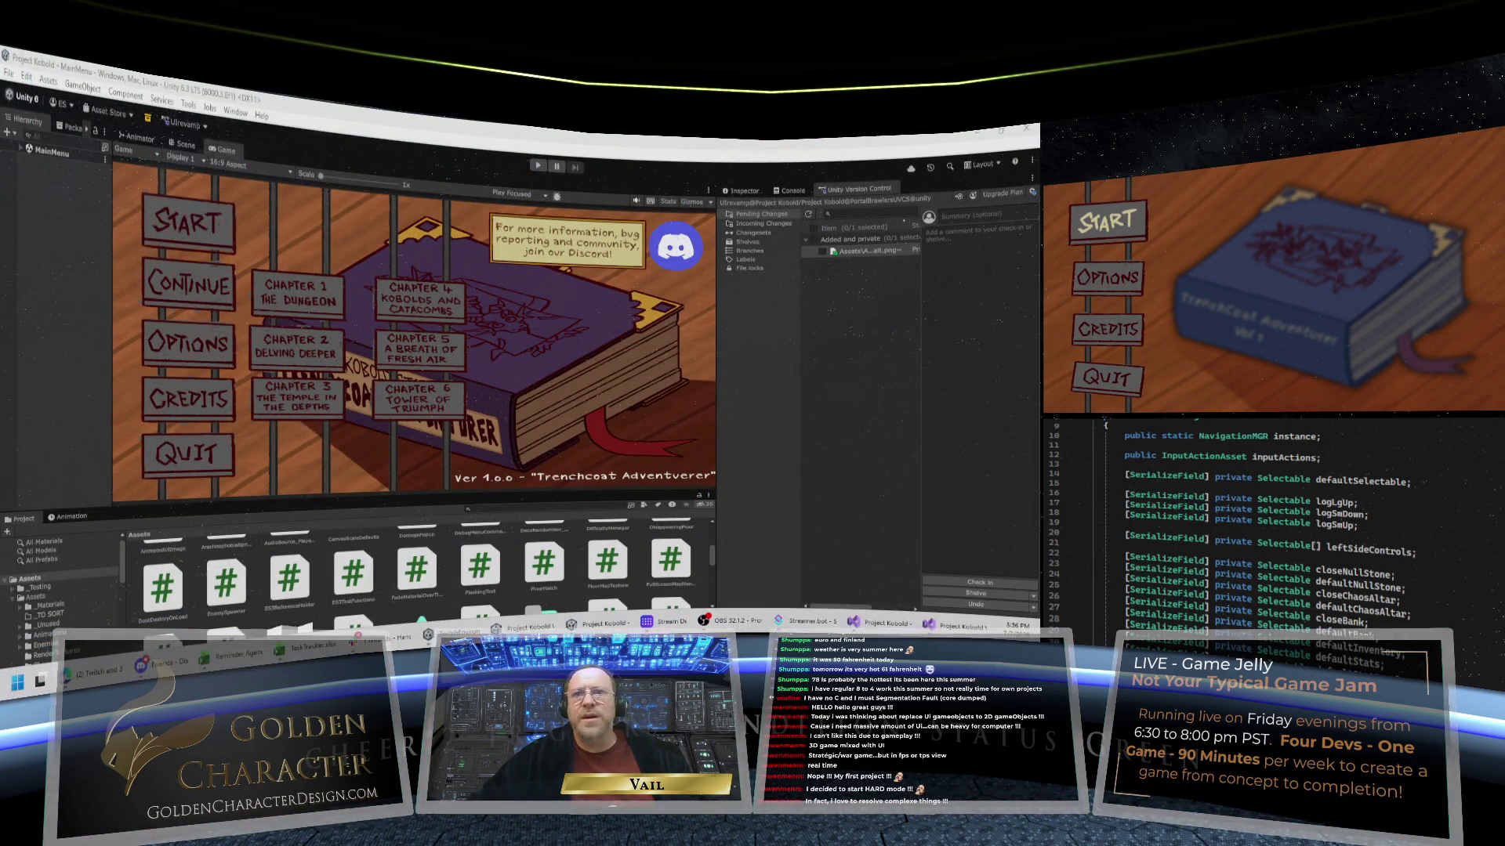